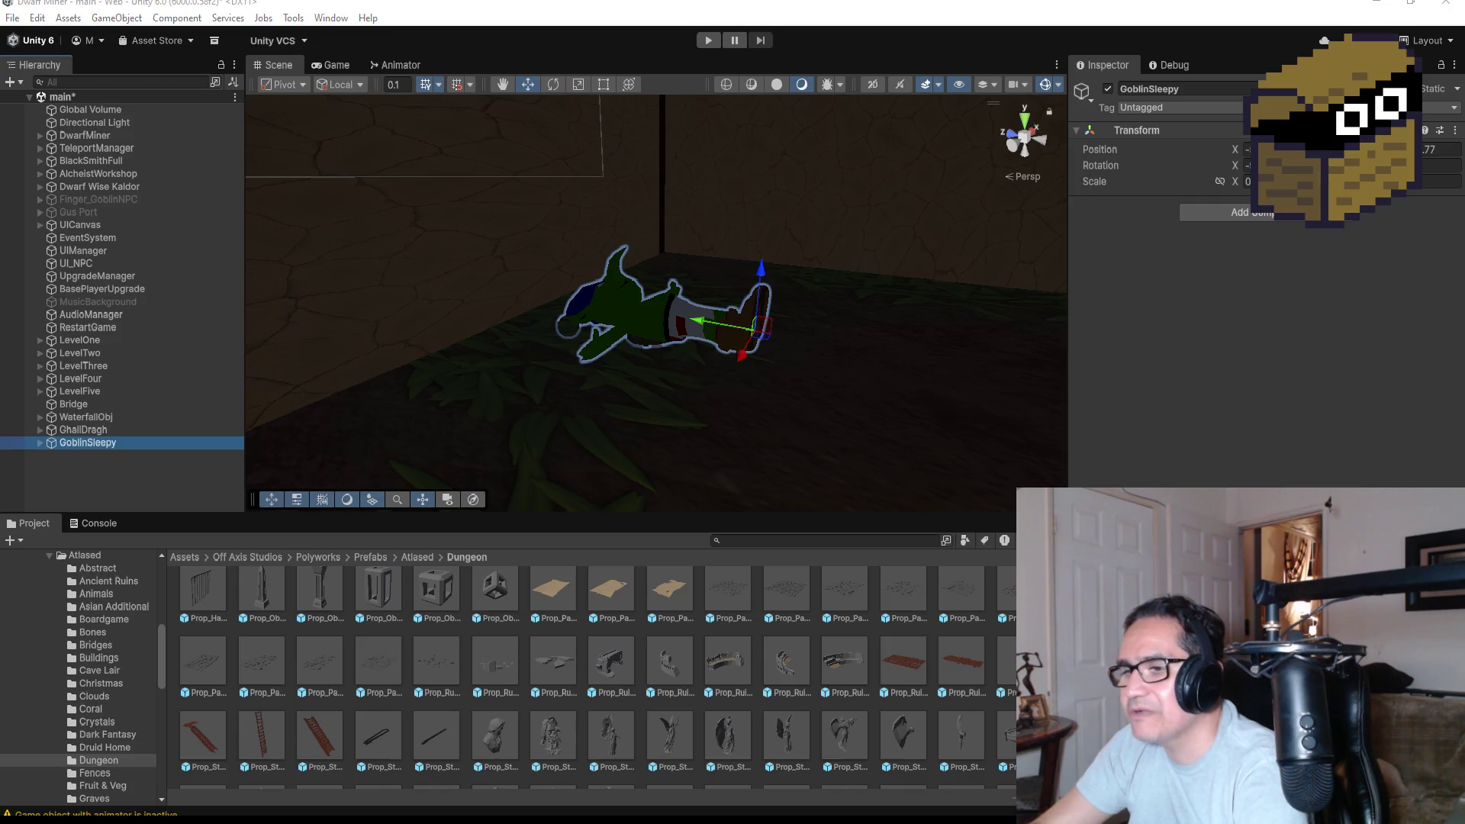
Switch from Unity to Blender showing GoblinSleepy.blend and open the File menu.
key(alt+Tab)
click(27, 20)
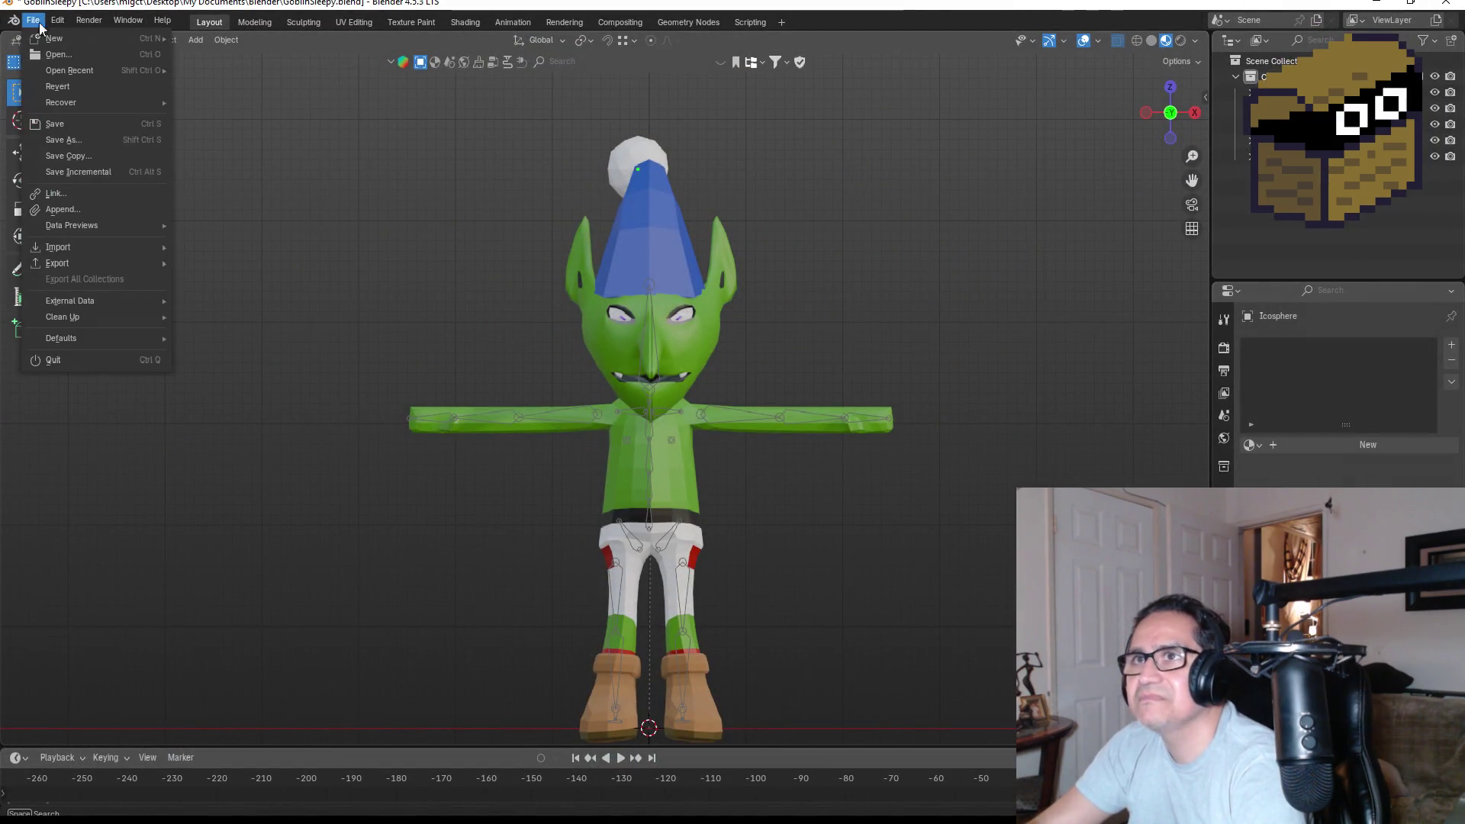
Save the goblin file, start a new General scene, and view it from the front.
mouse_move(61, 46)
click(237, 44)
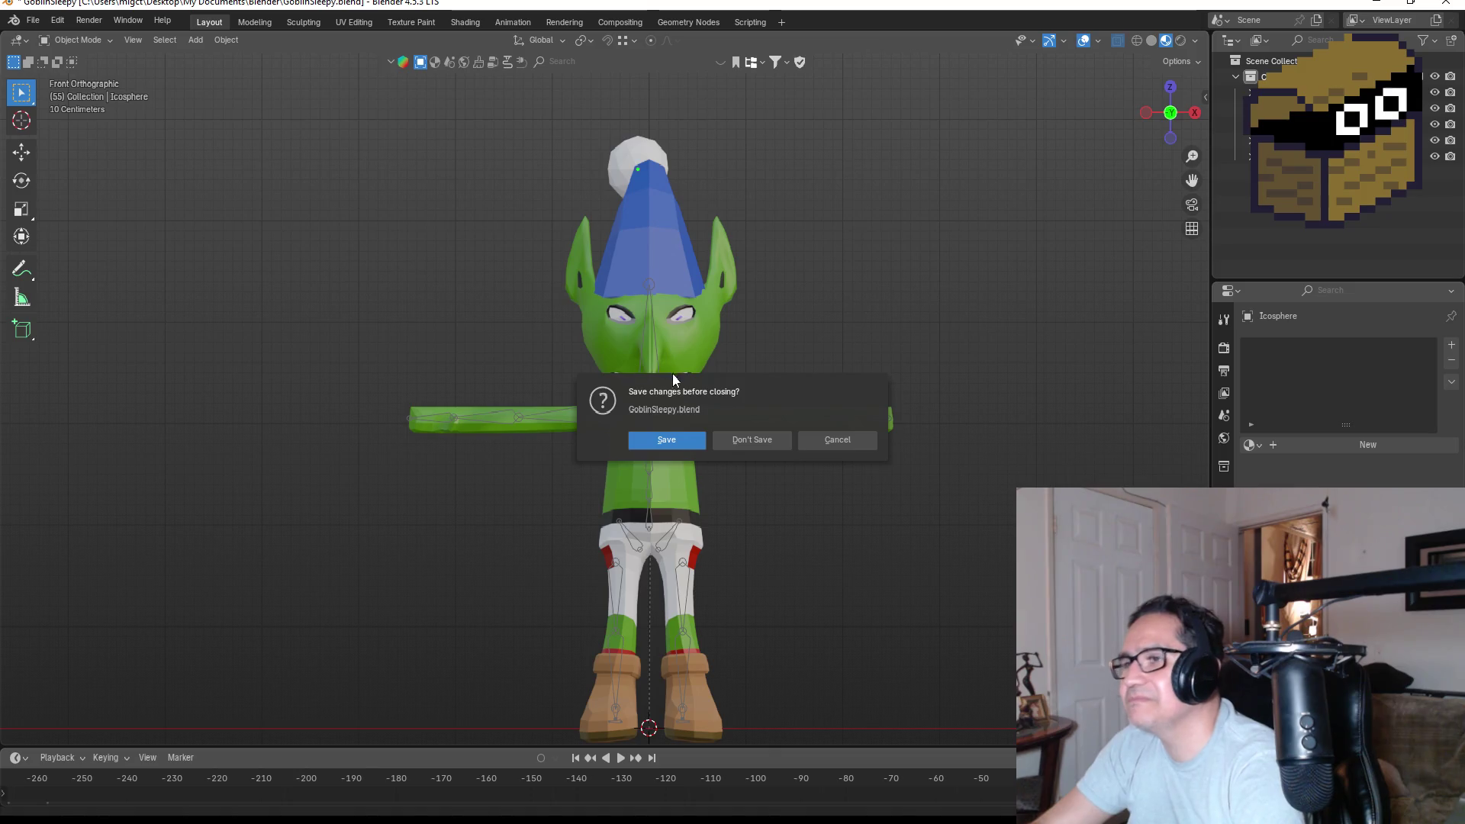
click(644, 437)
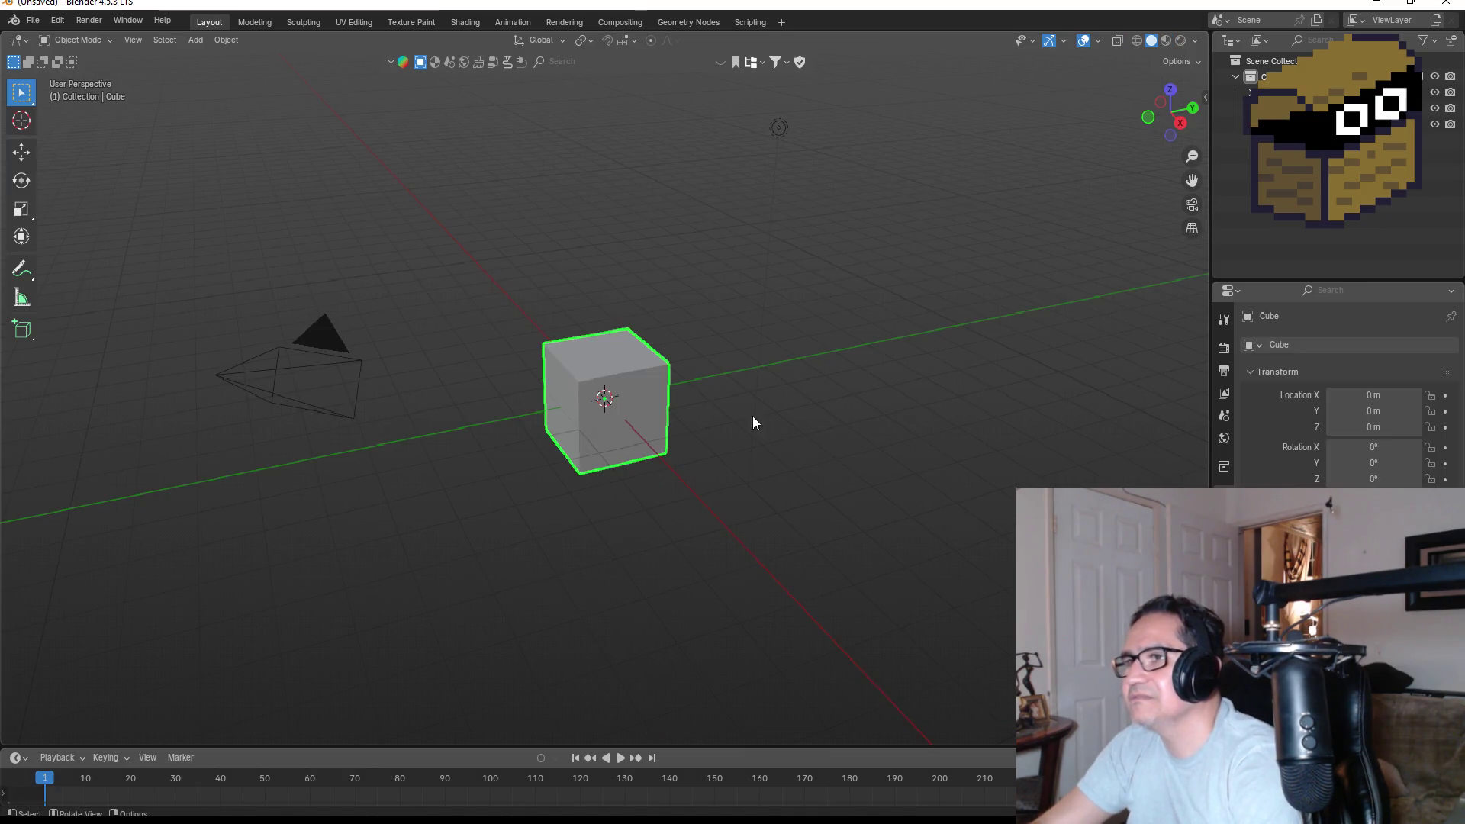
key(KP_1)
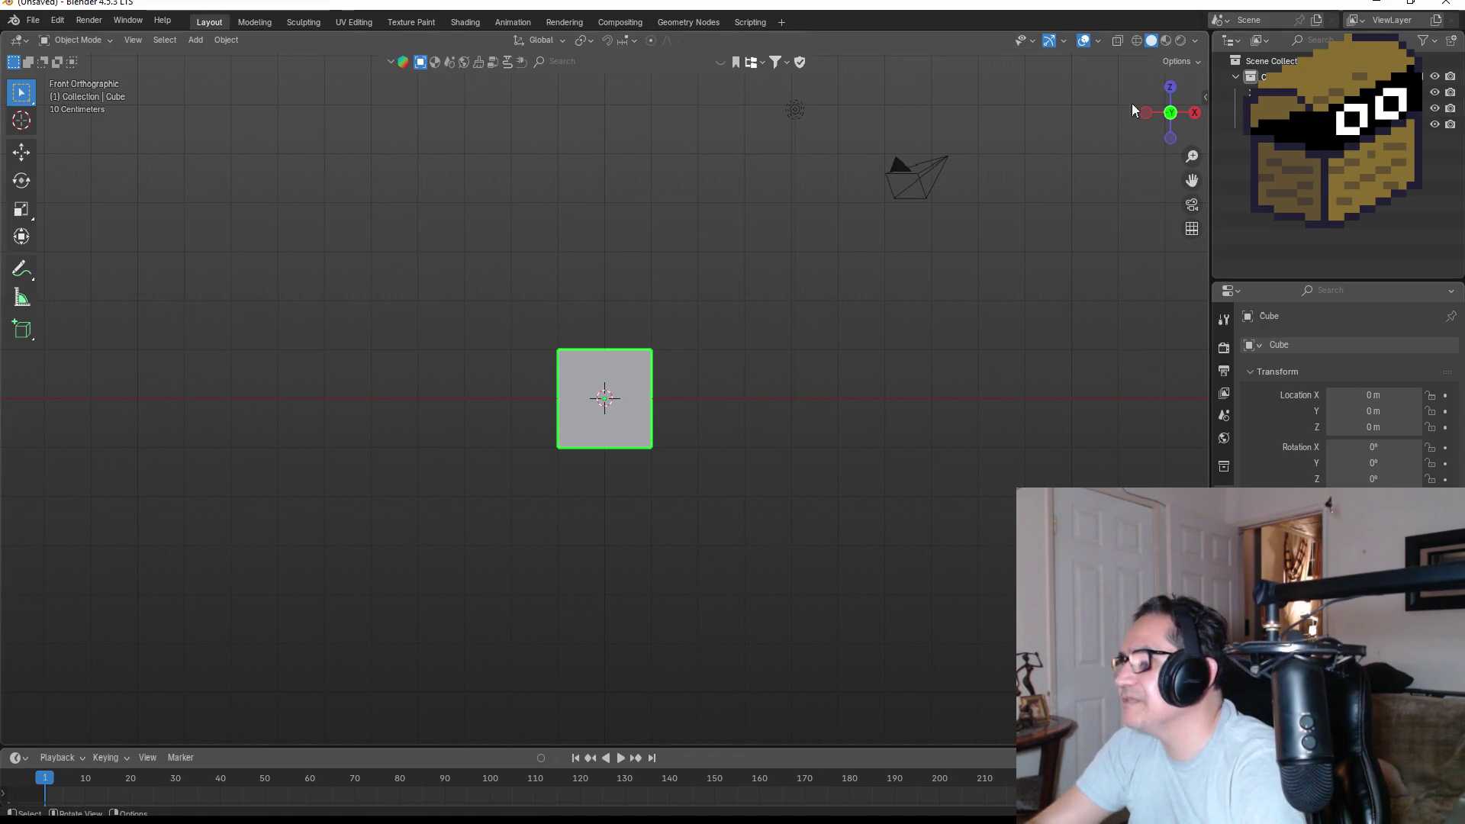
Stretch the default cube wider along X and deeper along Y.
key(s)
key(x)
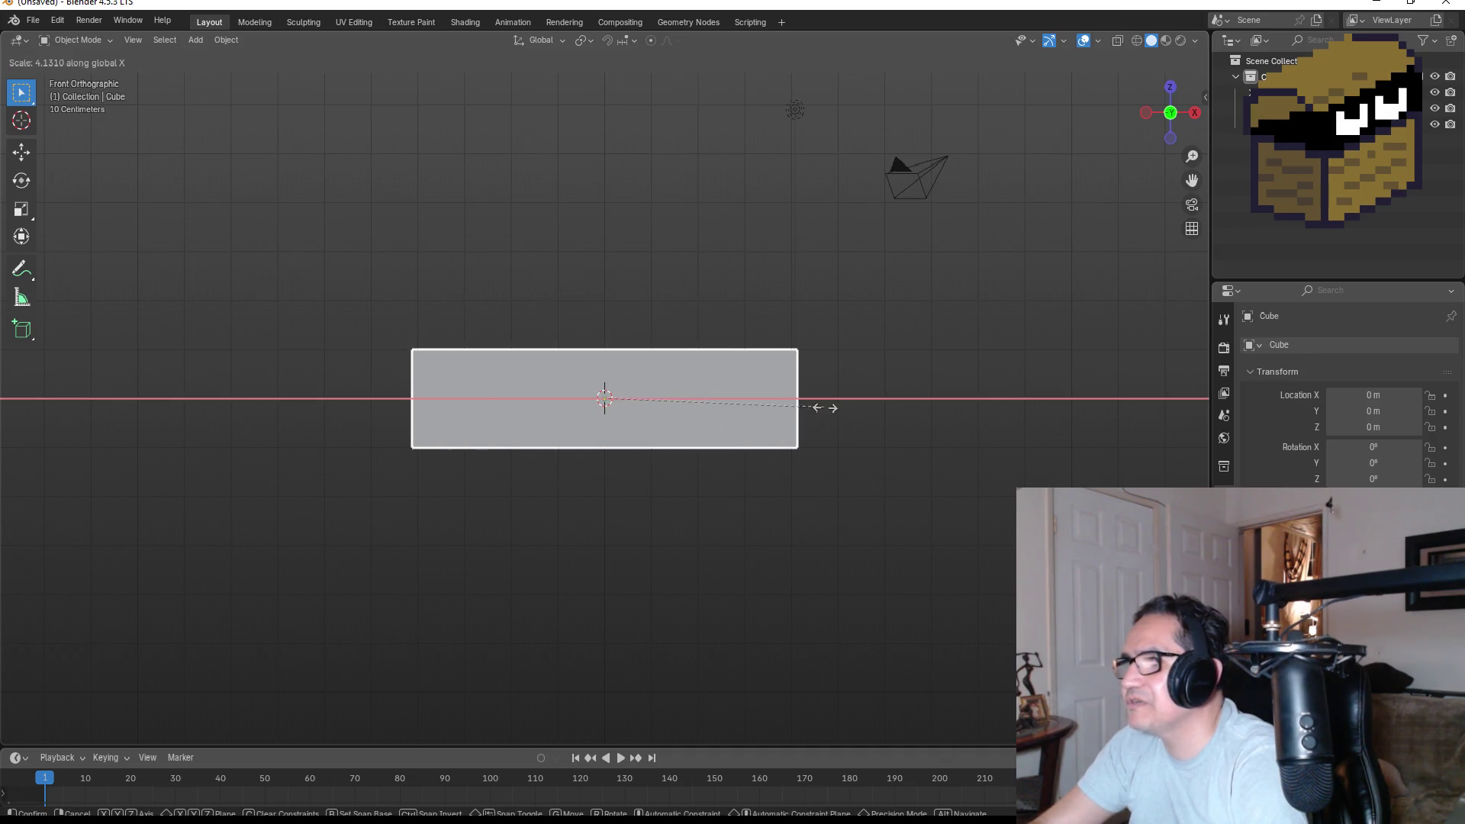
click(827, 405)
mouse_move(861, 334)
mouse_down()
mouse_move(838, 385)
mouse_move(713, 376)
mouse_up()
click(1150, 100)
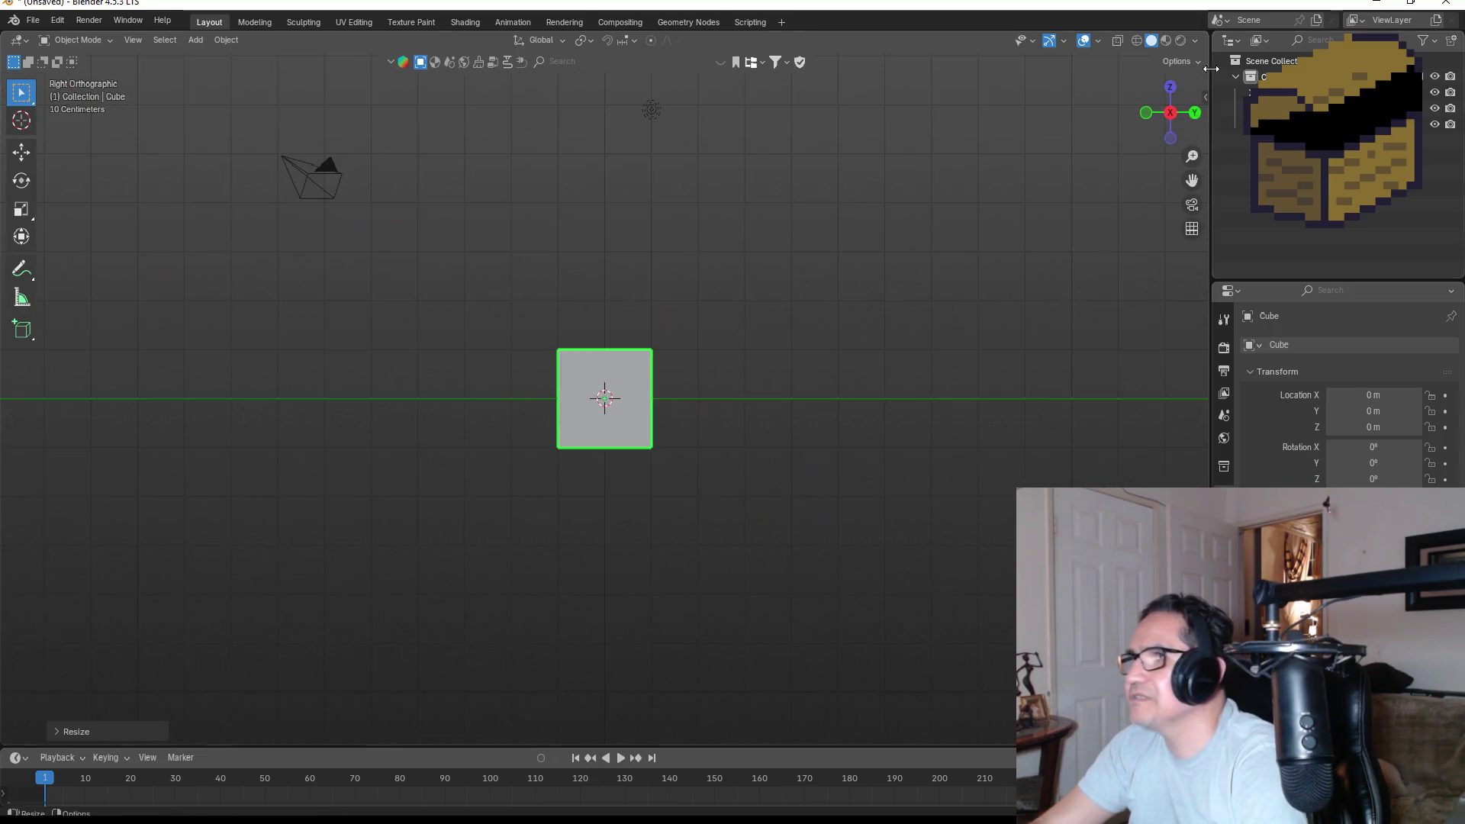
drag(1161, 92, 1144, 103)
click(1164, 101)
key(s)
key(y)
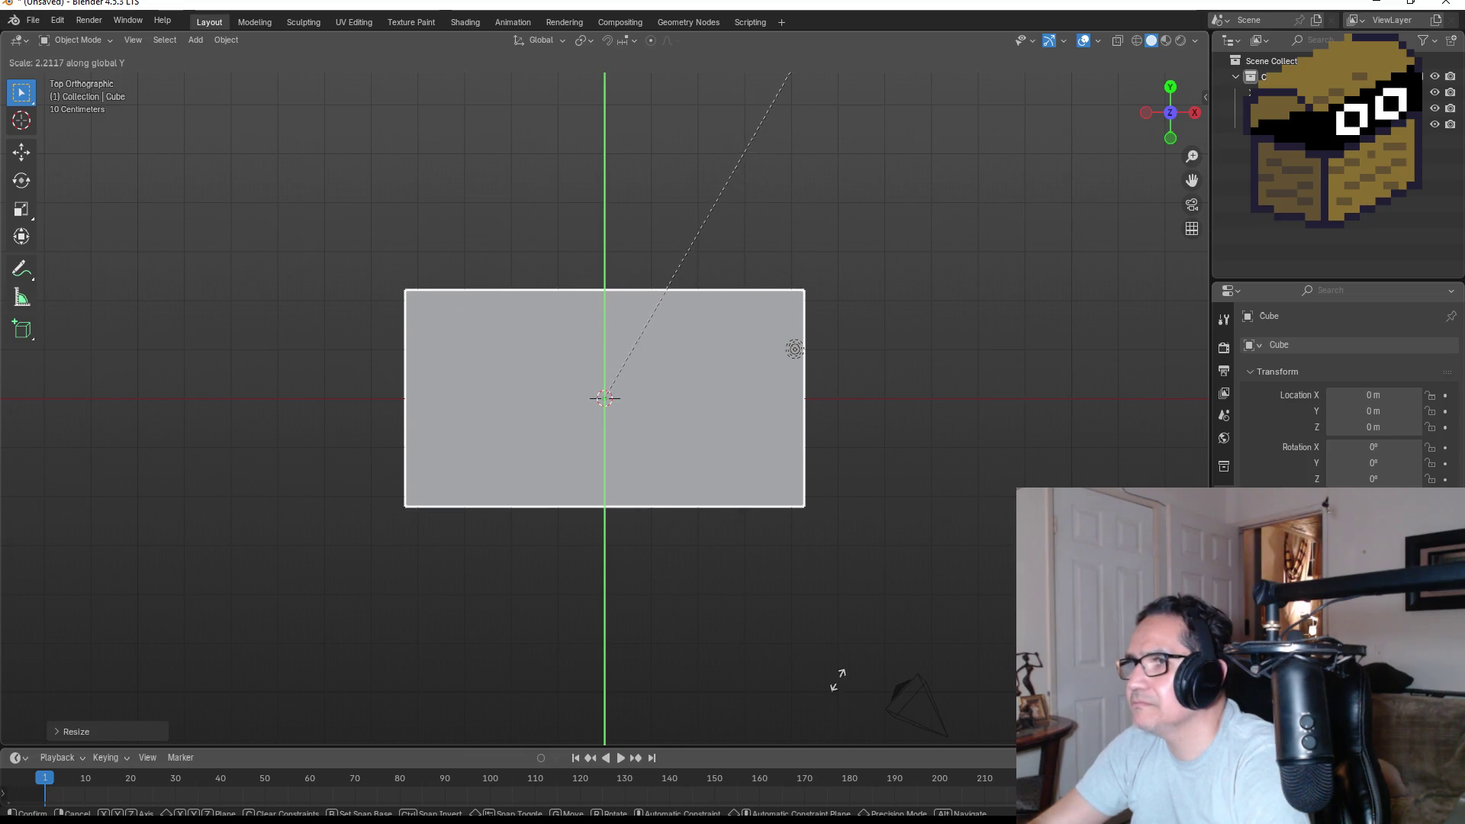
click(865, 644)
Flatten the cube into a thin slab and raise it to Z 1.2909 m.
key(KP_1)
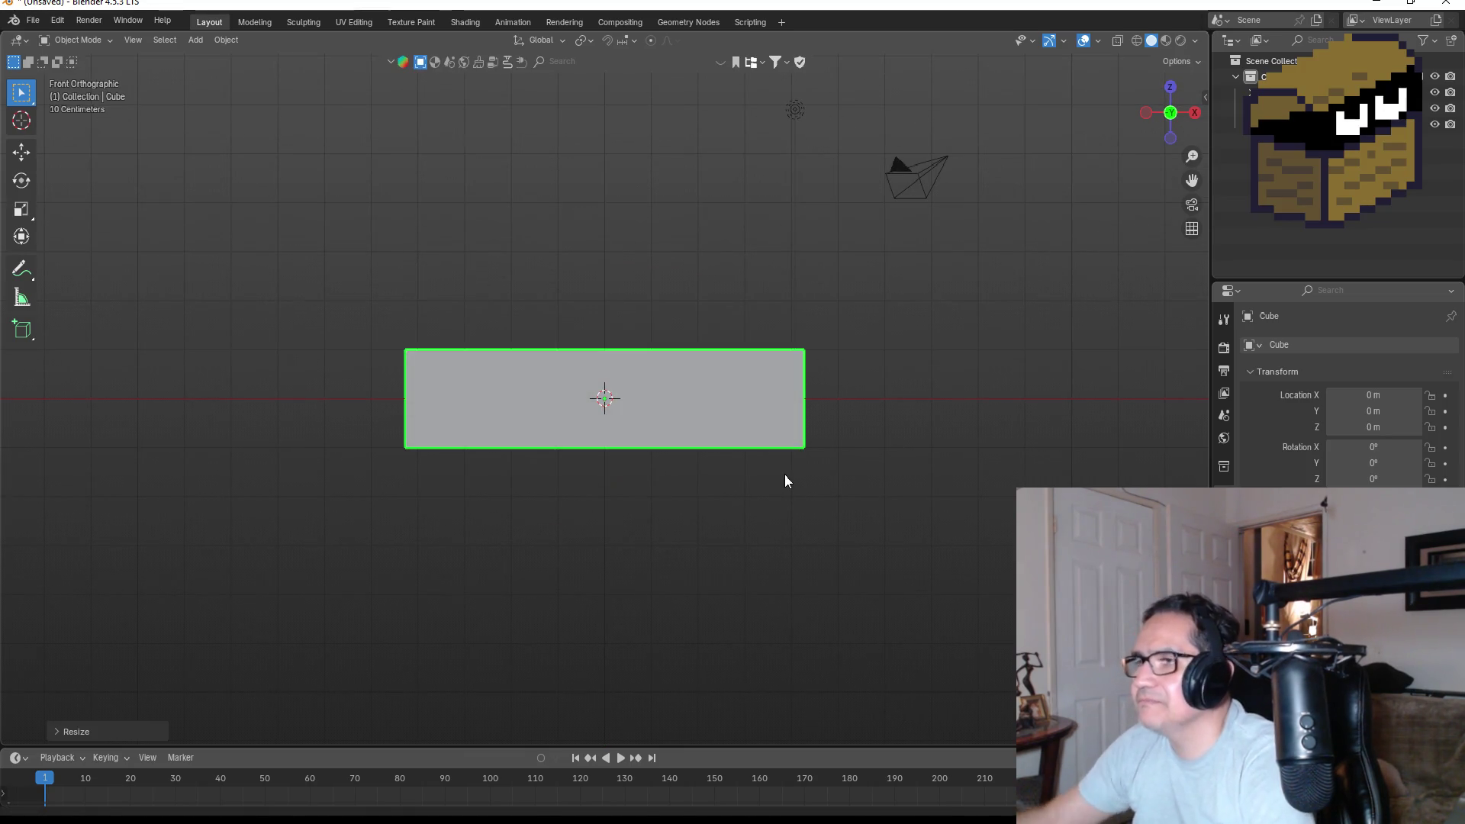
key(s)
key(z)
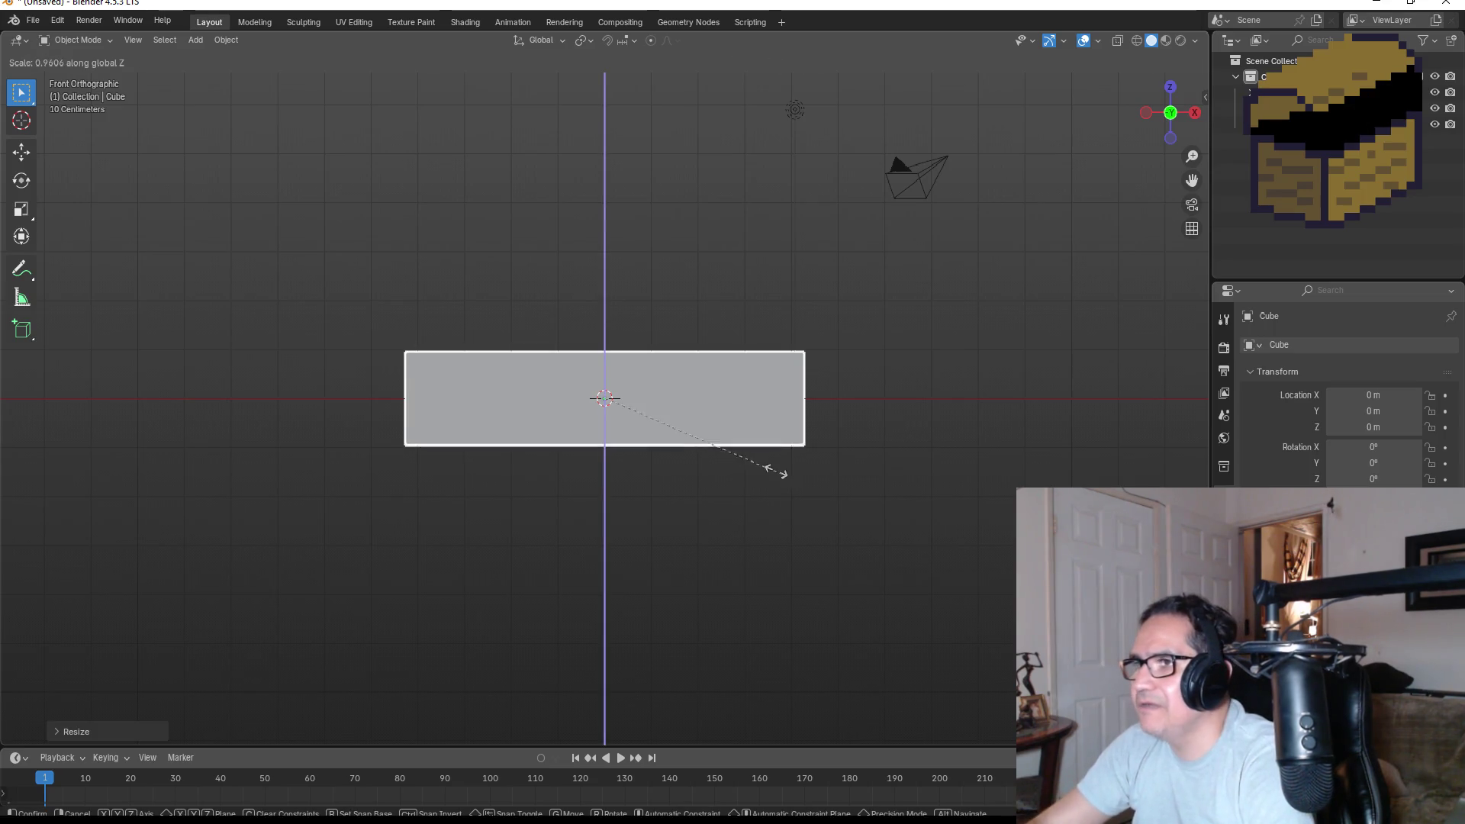
click(656, 395)
key(g)
key(z)
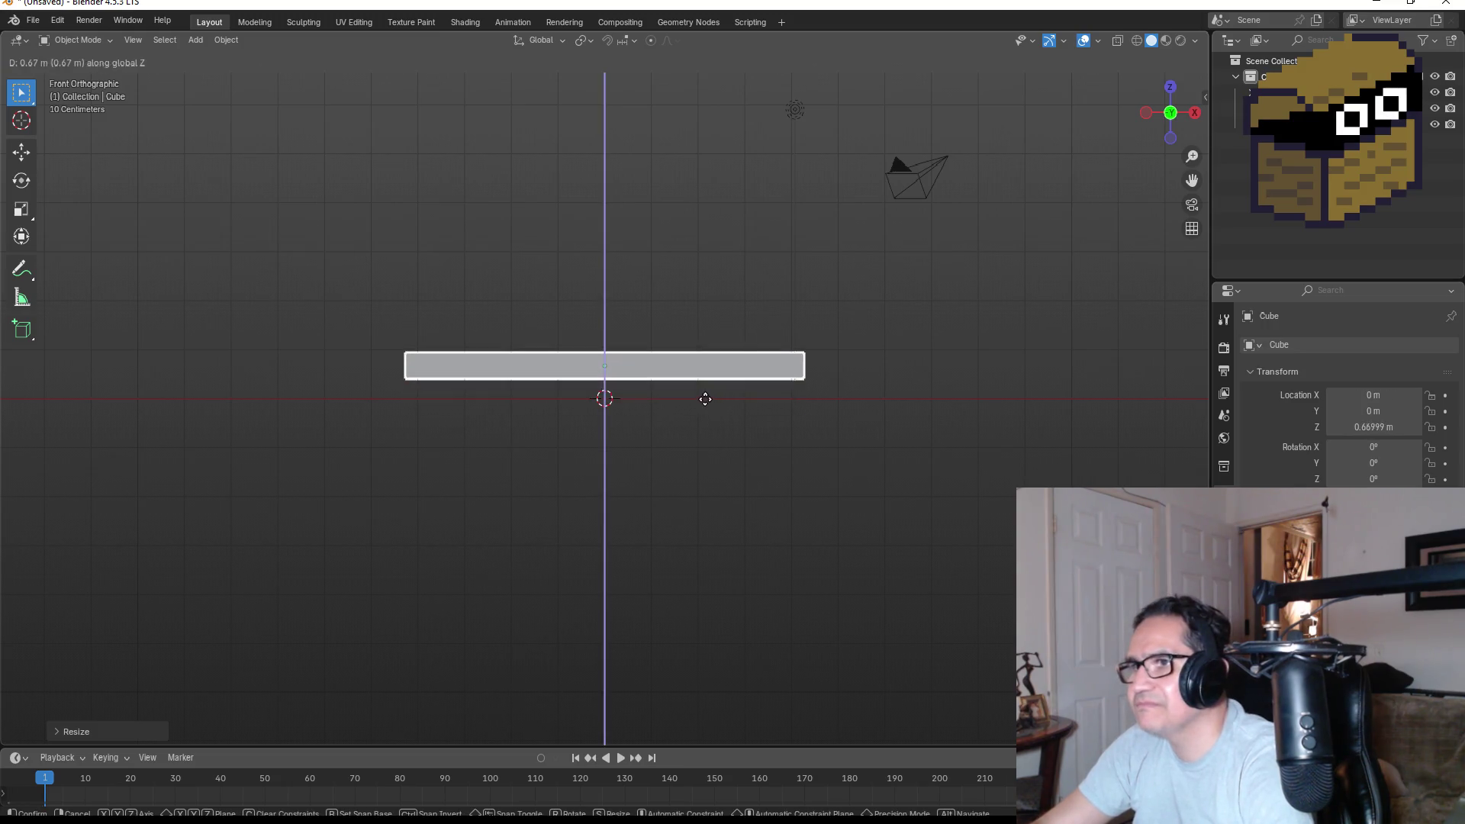
click(687, 369)
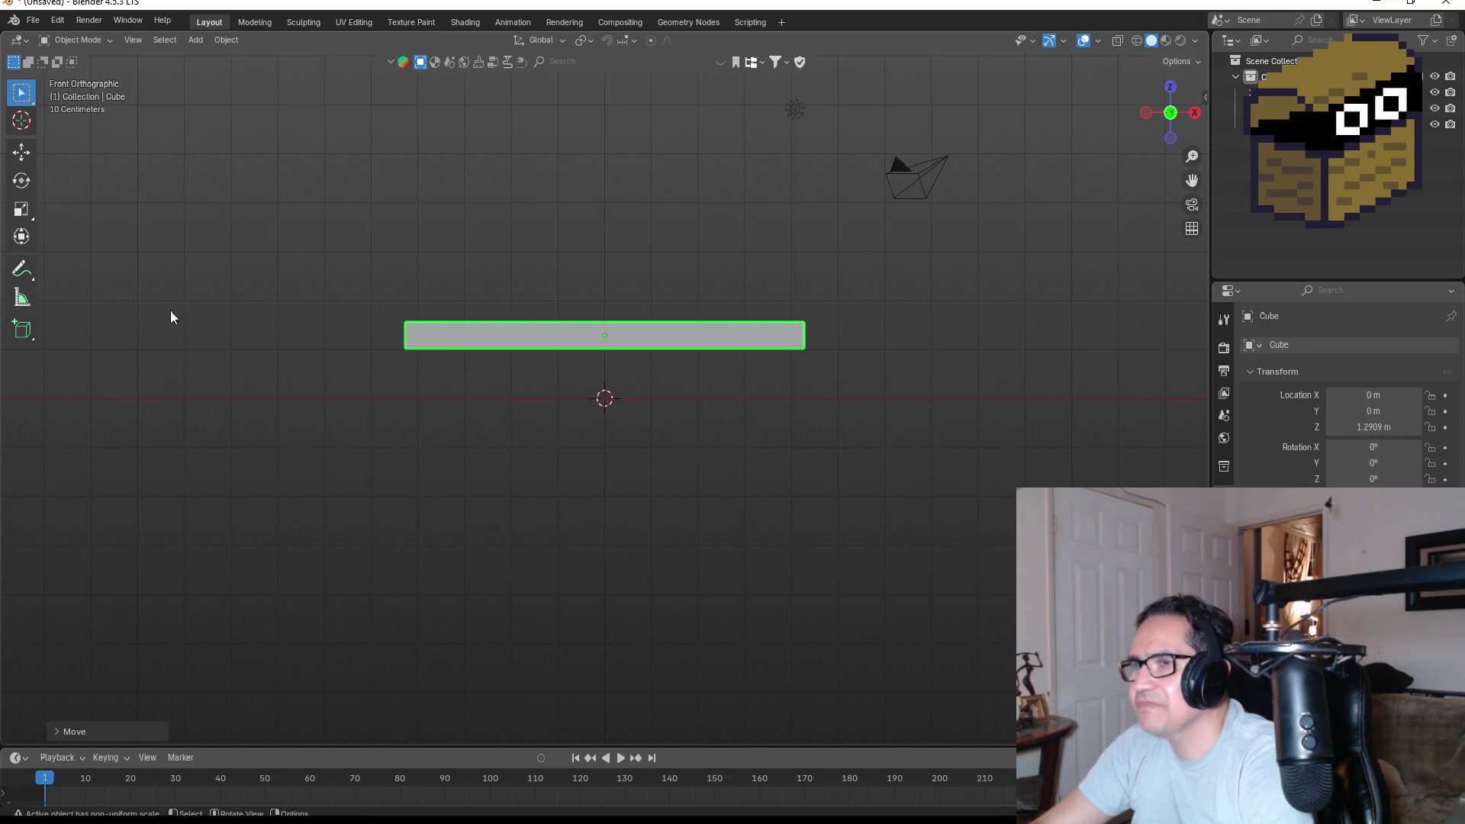
scroll(409, 333, up, 3)
mouse_move(409, 334)
mouse_down()
mouse_move(645, 337)
mouse_move(655, 436)
mouse_up()
key(KP_1)
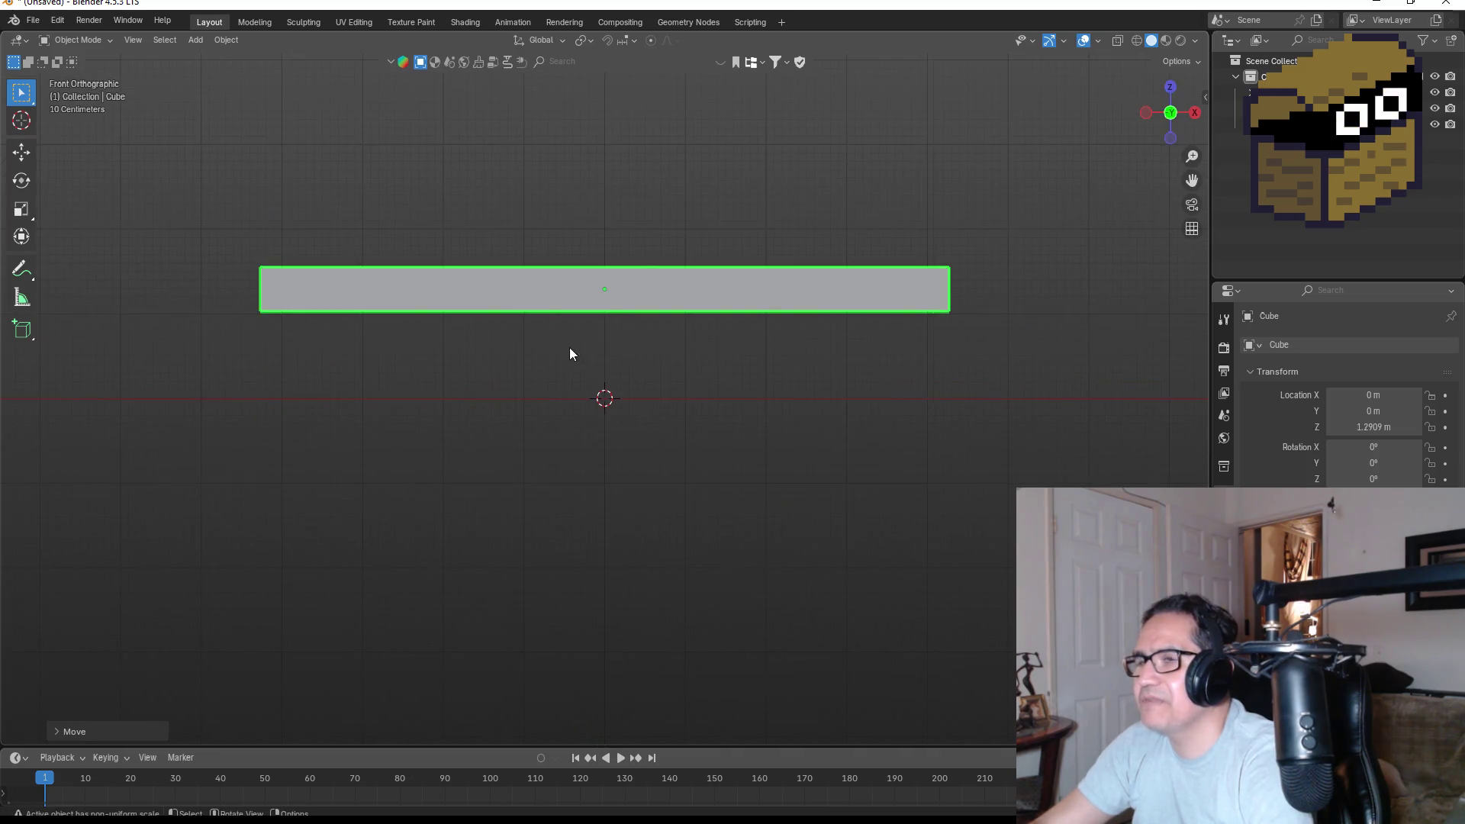
scroll(498, 358, down, 3)
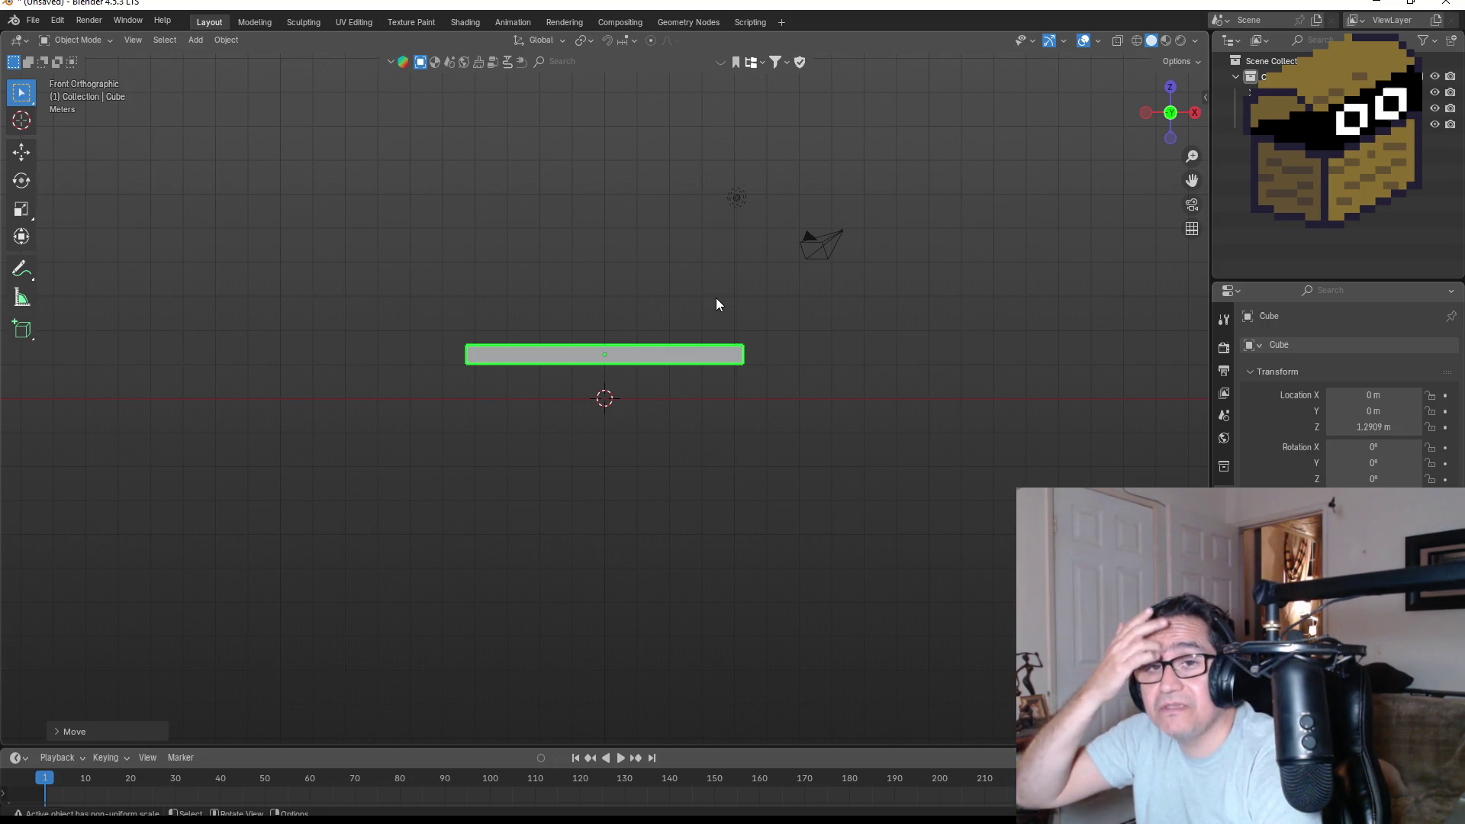
Duplicate the slab and rotate the copy exactly 90° to stand upright.
key(shift+d)
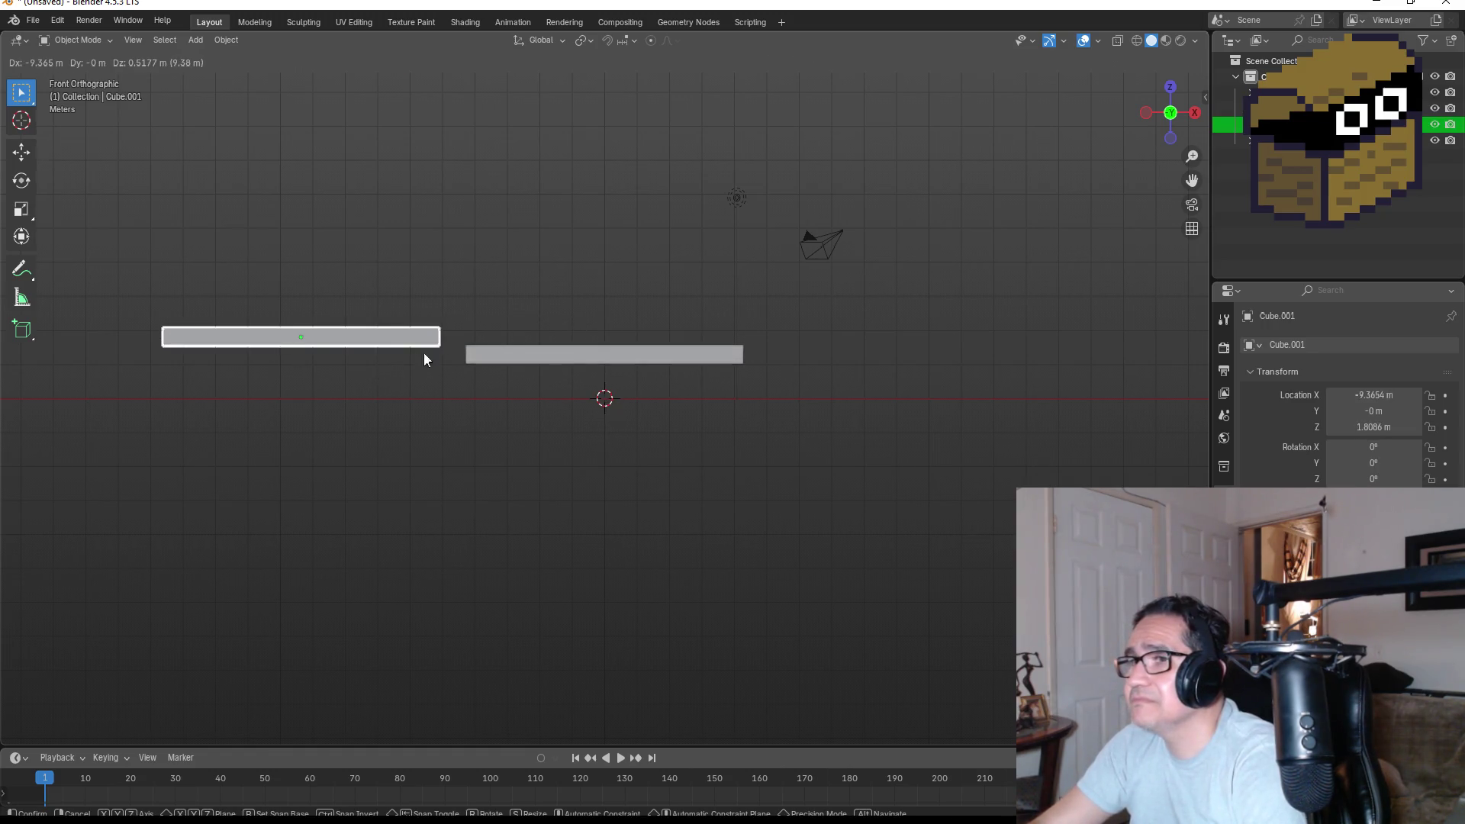
click(416, 361)
key(r)
click(288, 479)
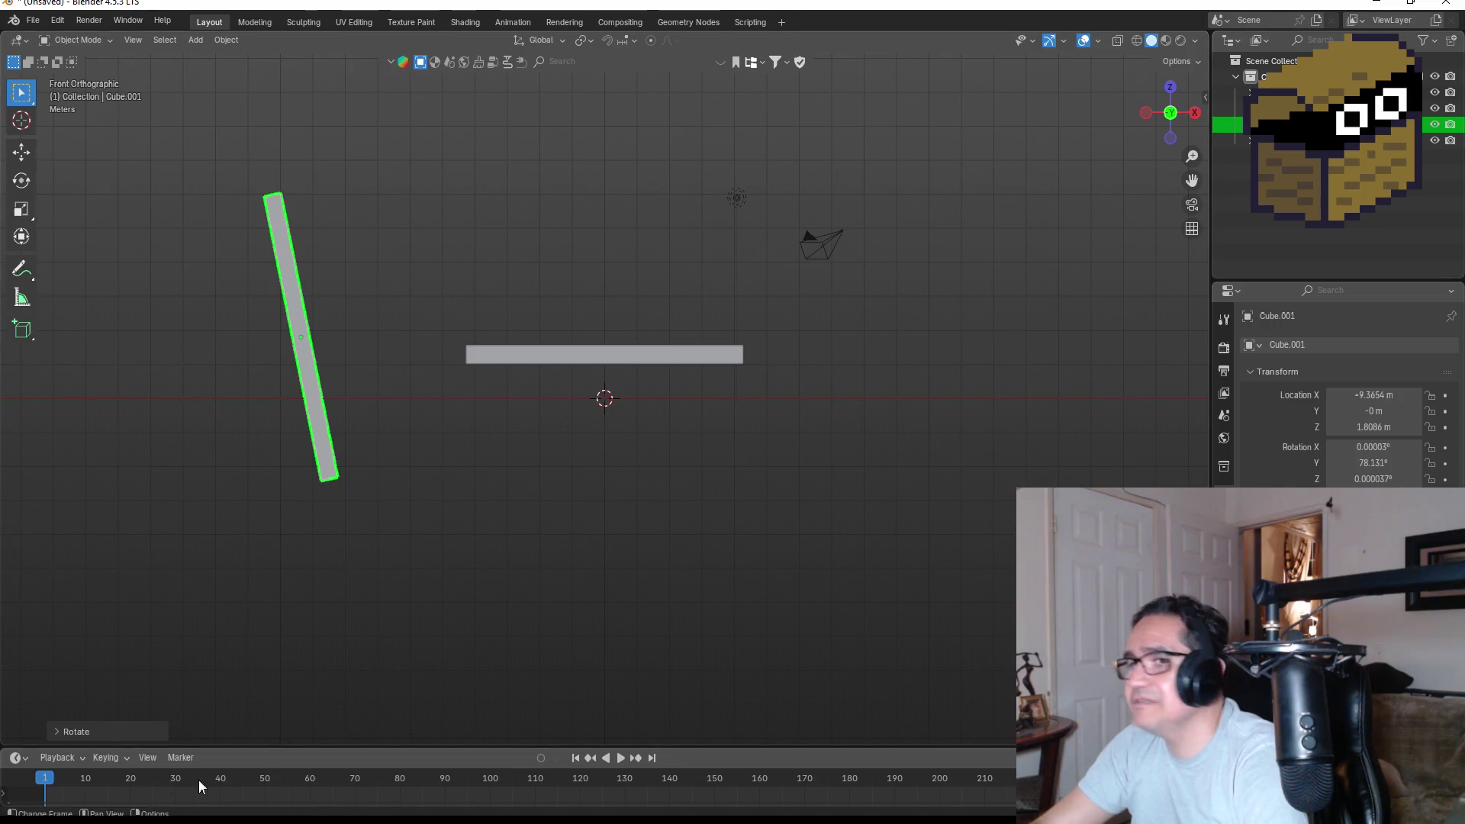
click(116, 731)
drag(226, 657, 225, 657)
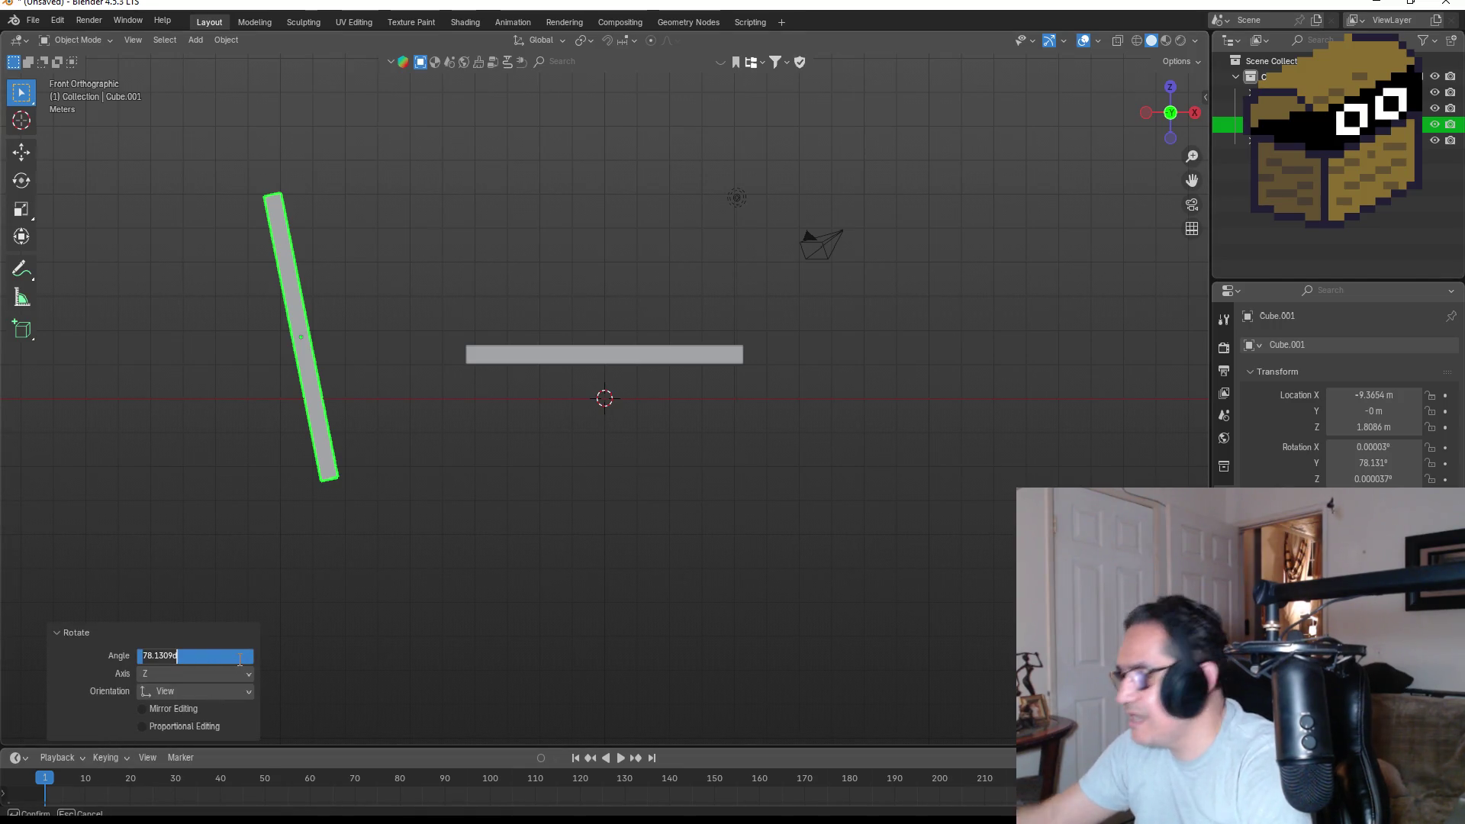
text(90)
key(Return)
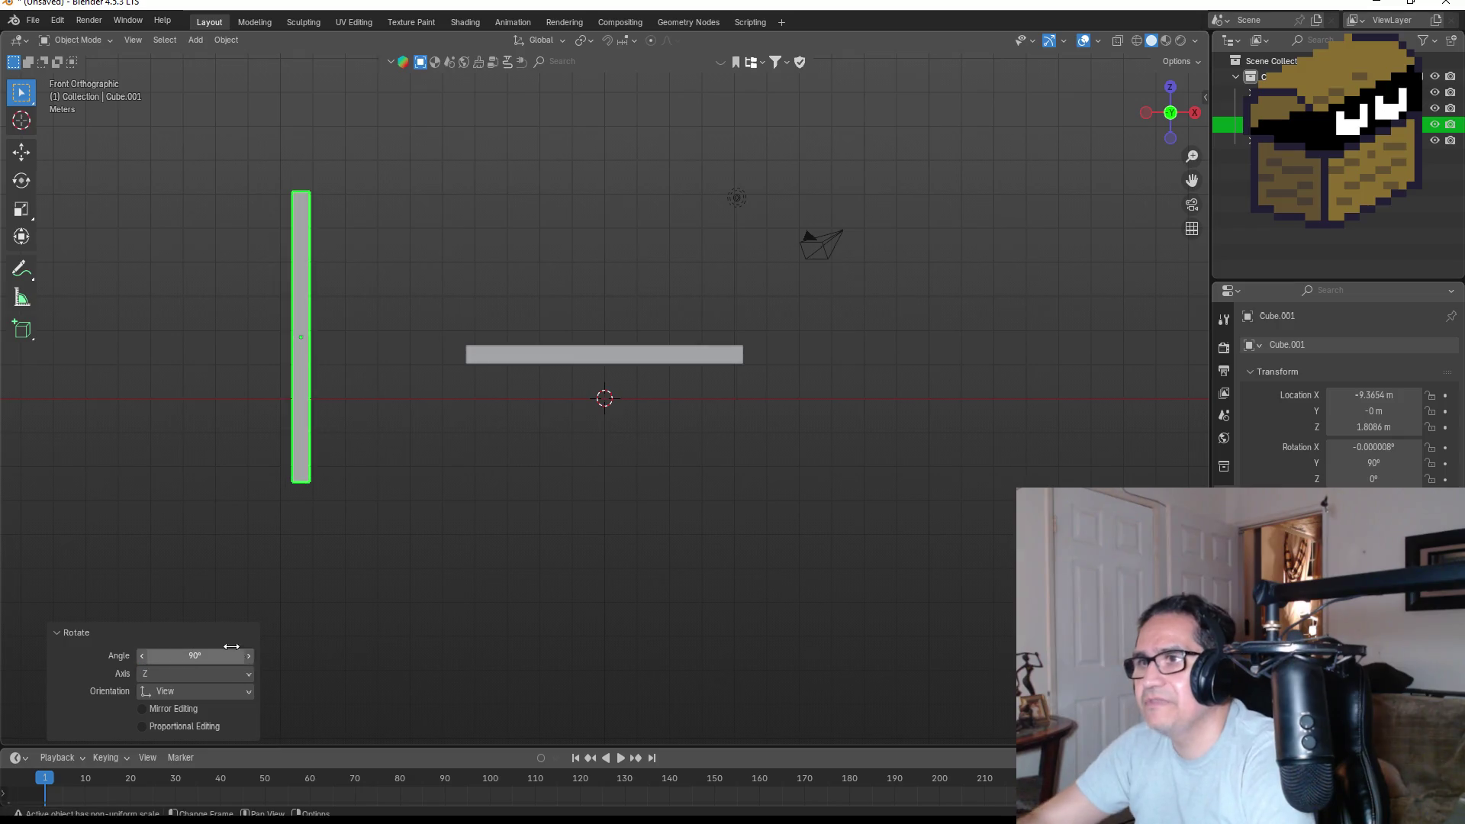
Move the upright copy to the slab's left end at X −4.518 m and raise it.
key(g)
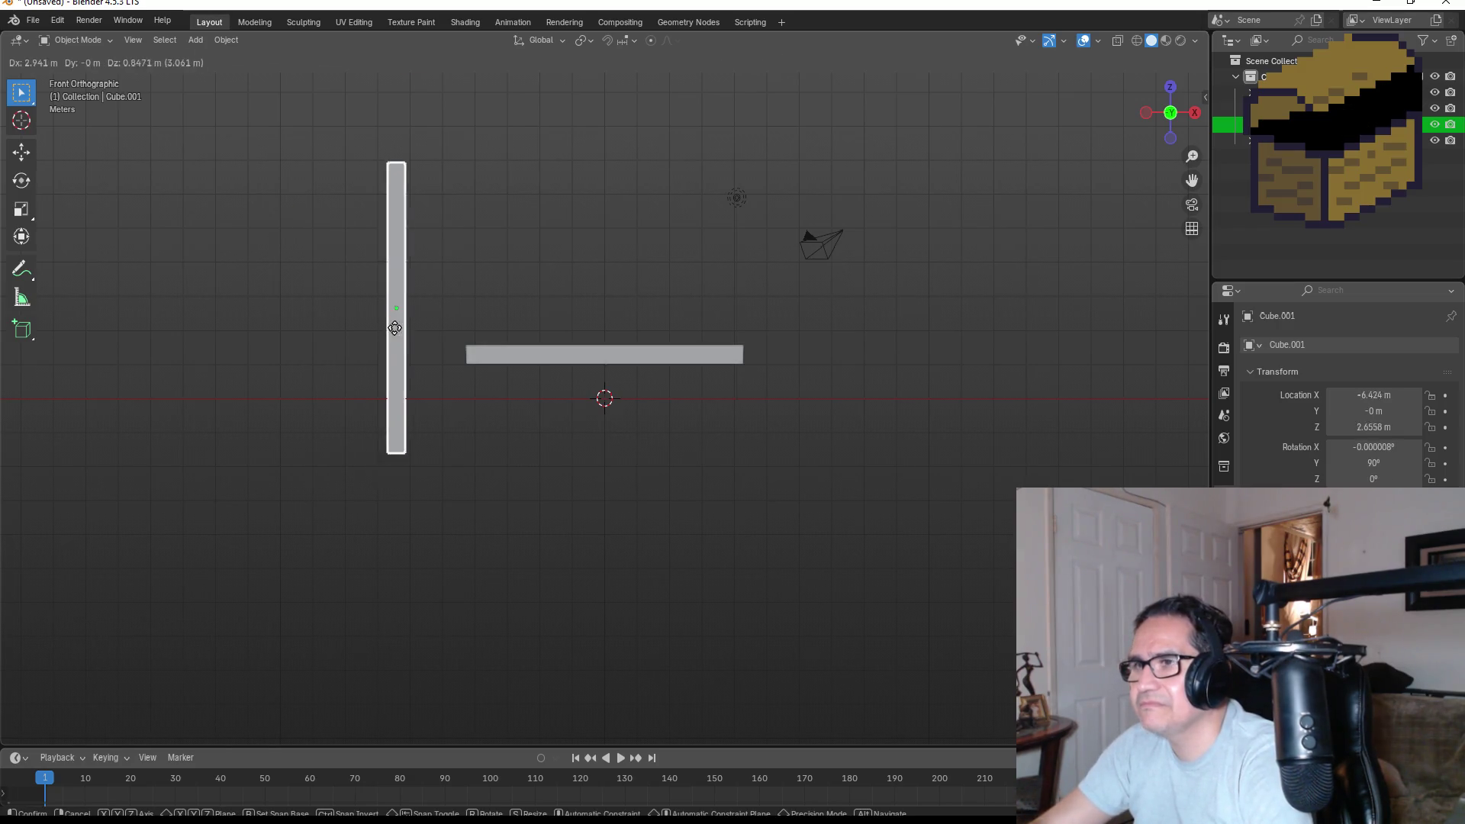
key(z)
key(x)
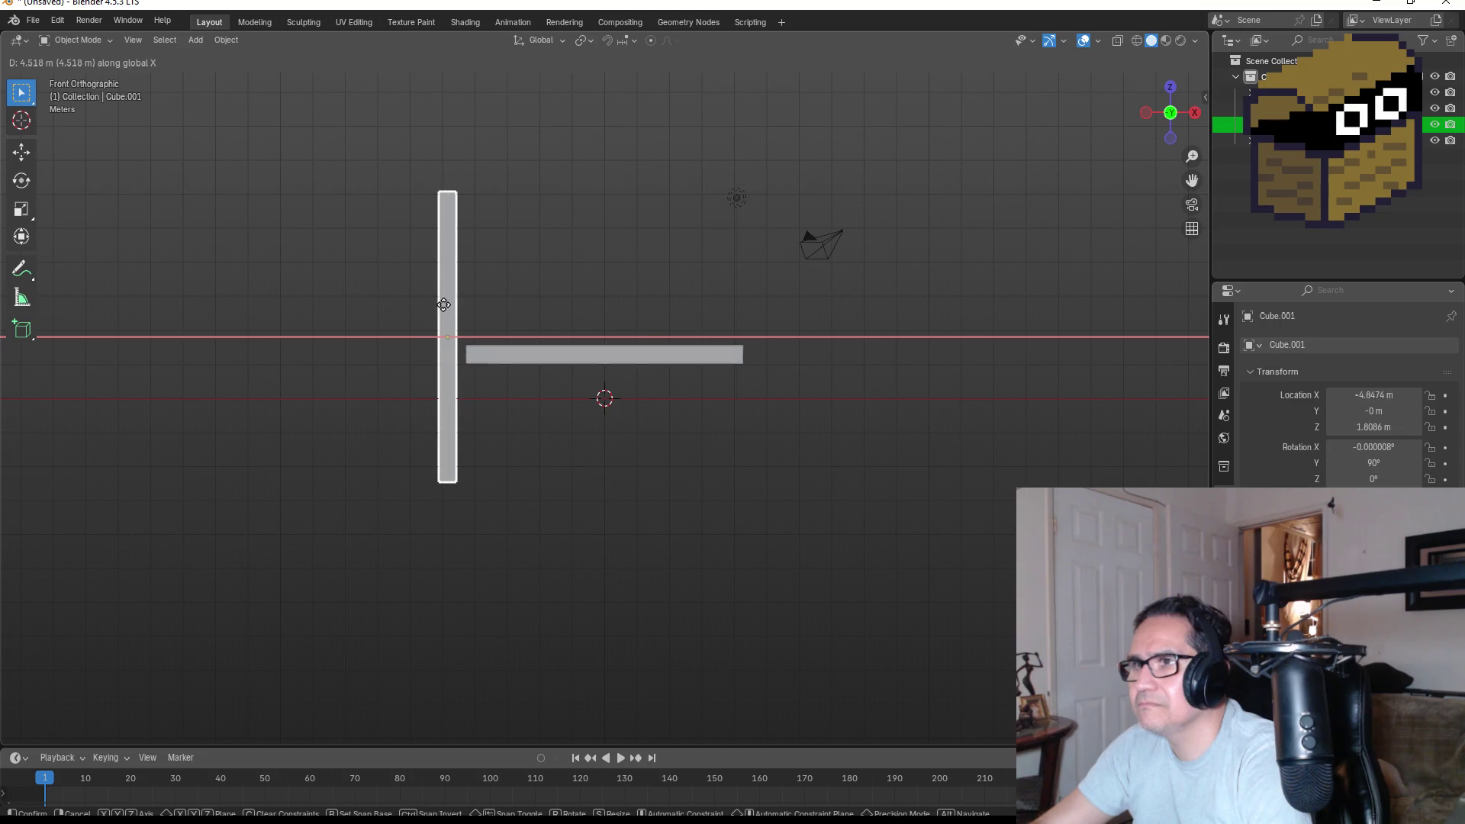
click(454, 309)
key(g)
key(z)
key(z)
key(z)
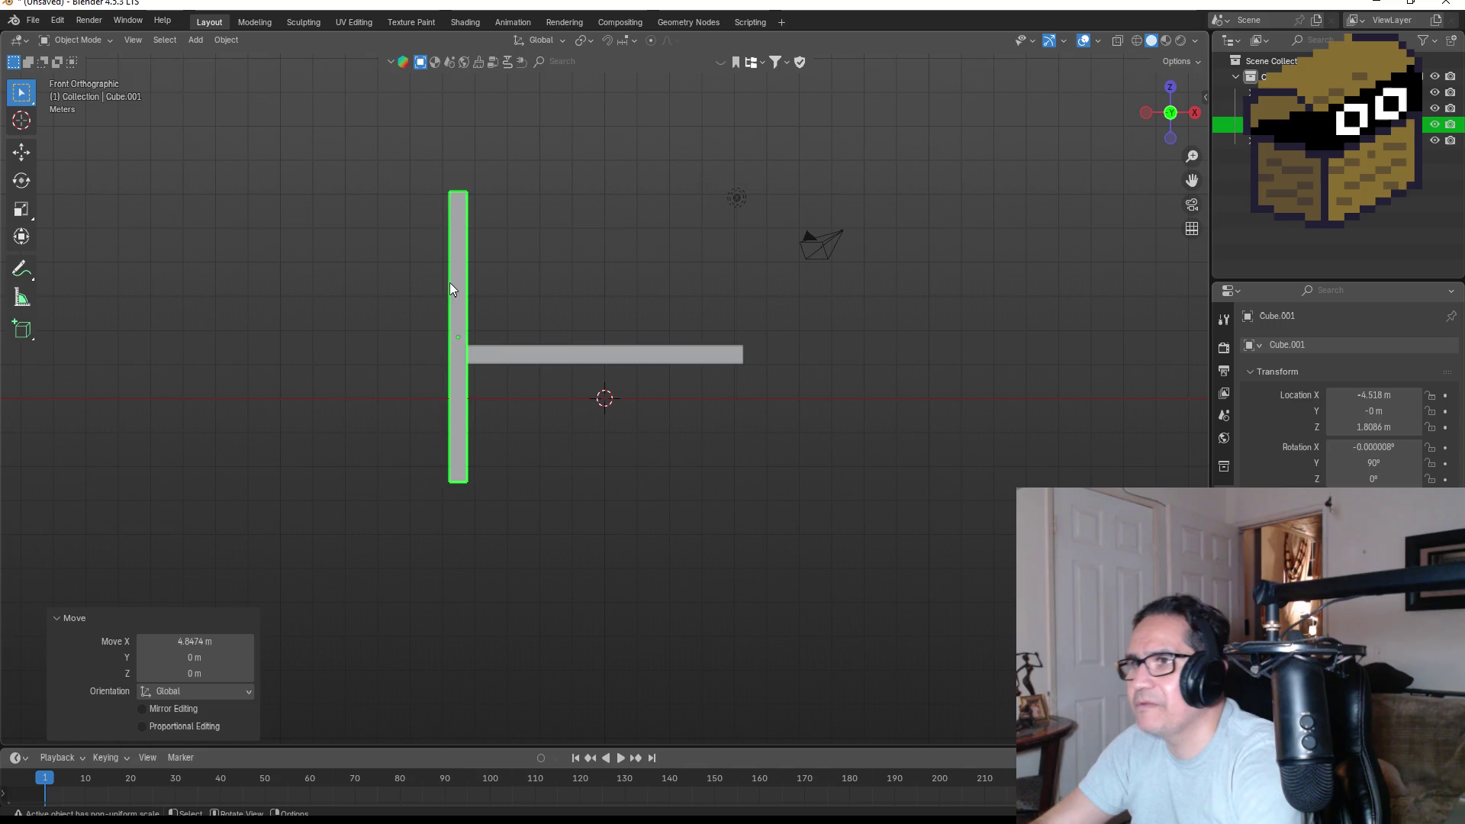
key(z)
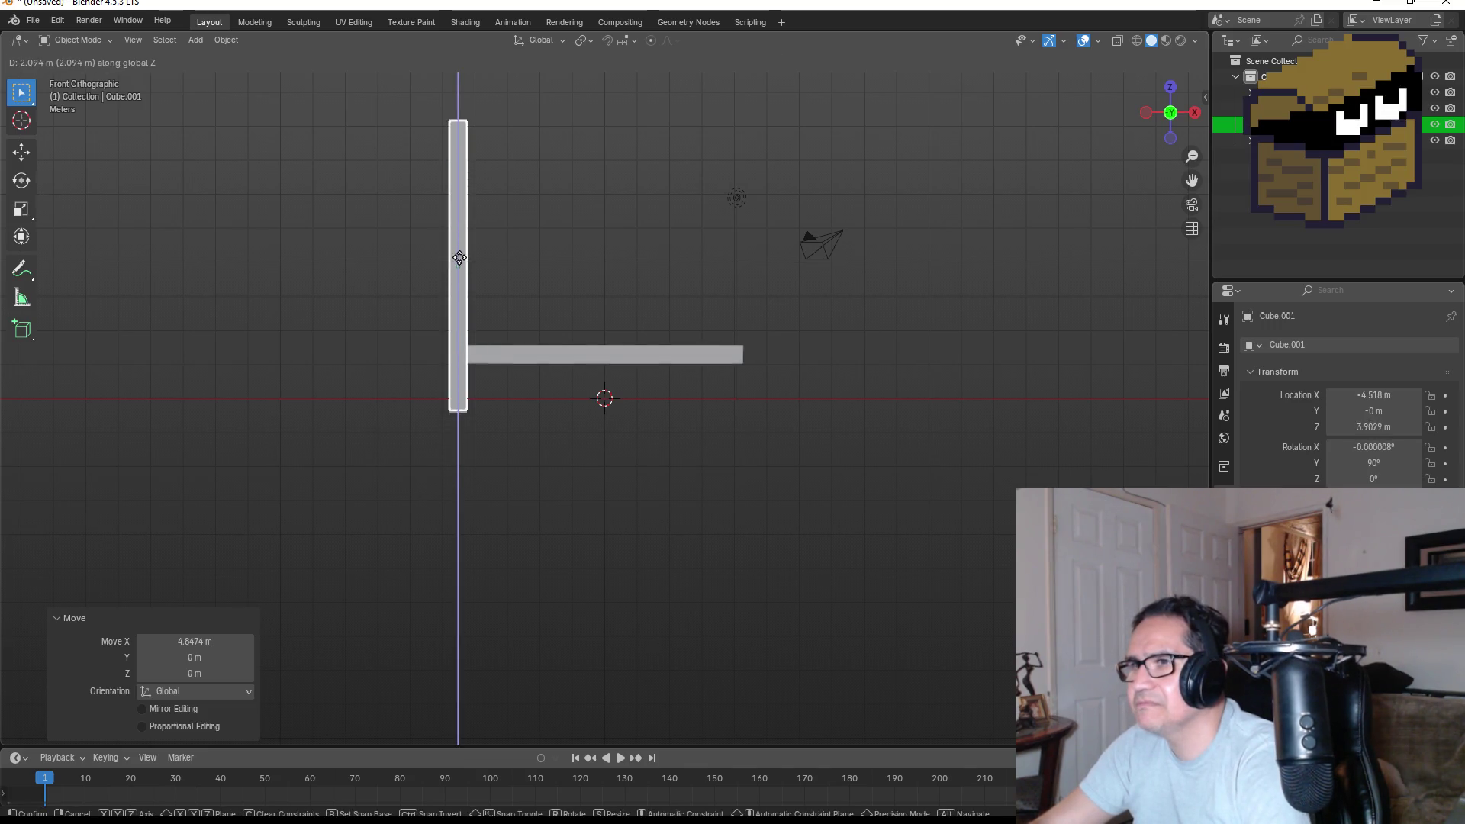
click(456, 245)
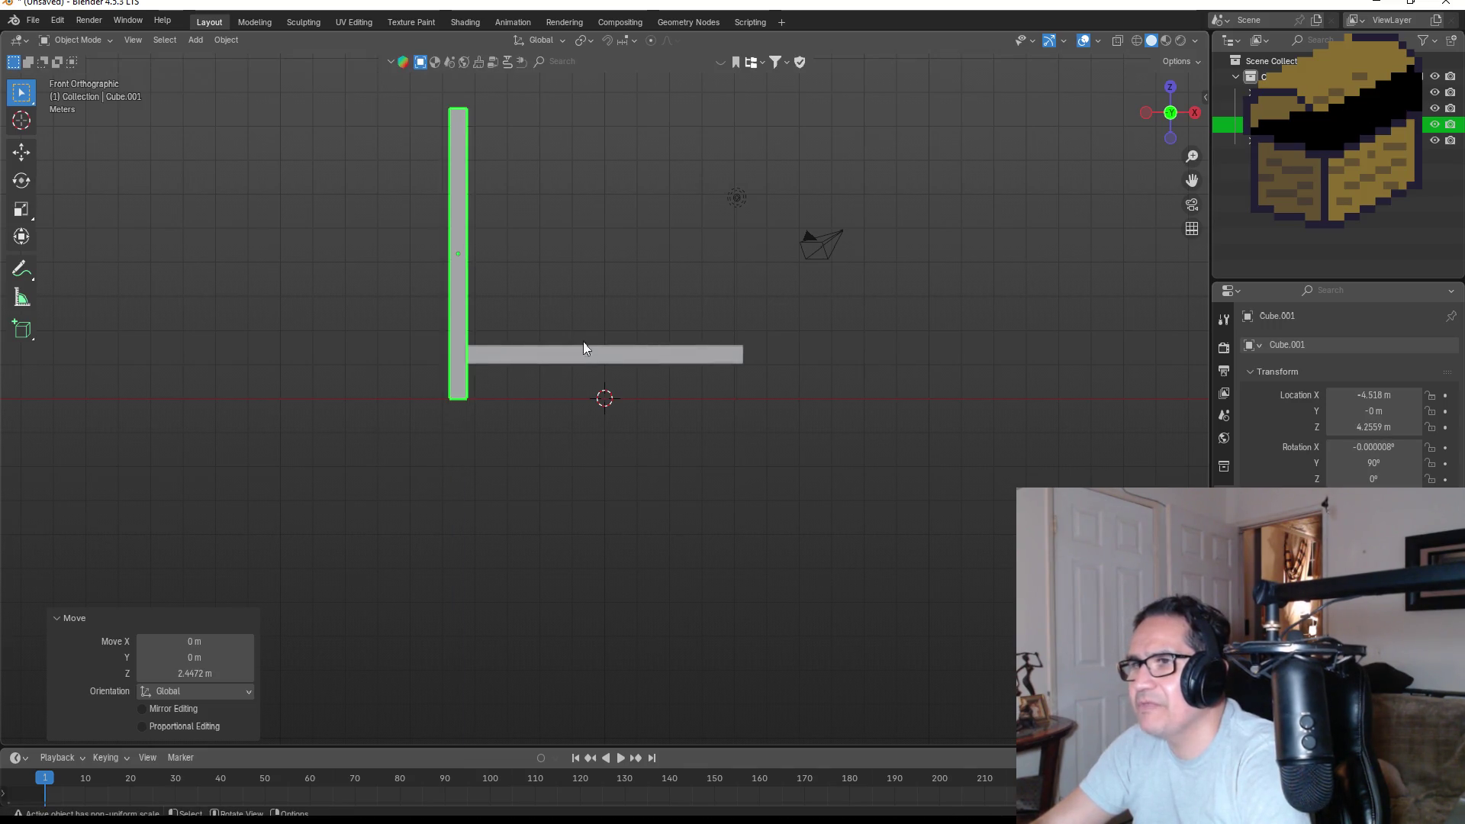
Raise the original horizontal slab to Z 2.3499 m.
click(584, 346)
key(g)
key(z)
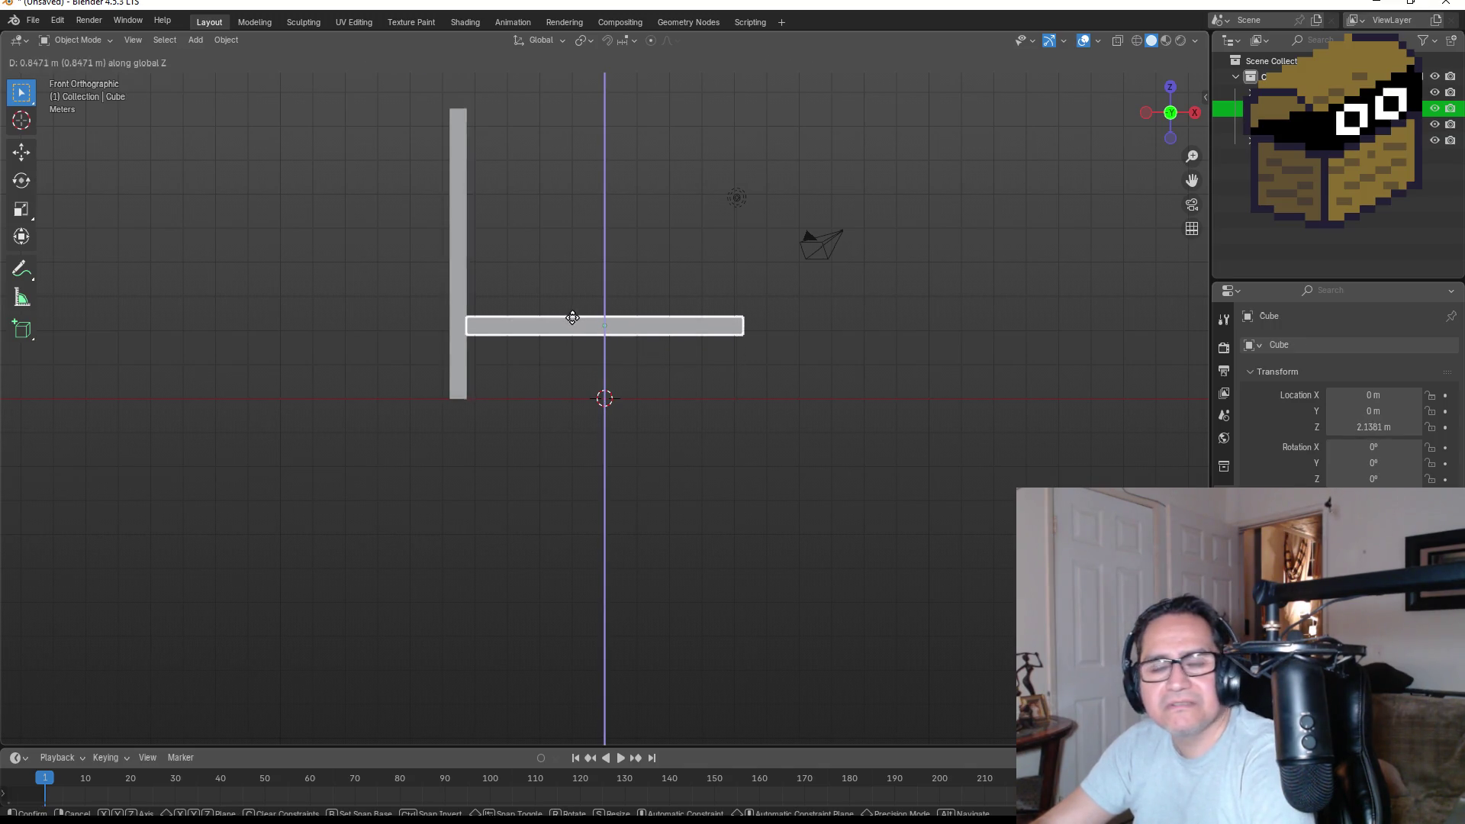
click(572, 310)
mouse_move(873, 255)
mouse_down()
mouse_move(831, 309)
mouse_move(722, 332)
mouse_move(876, 284)
mouse_move(586, 349)
mouse_up()
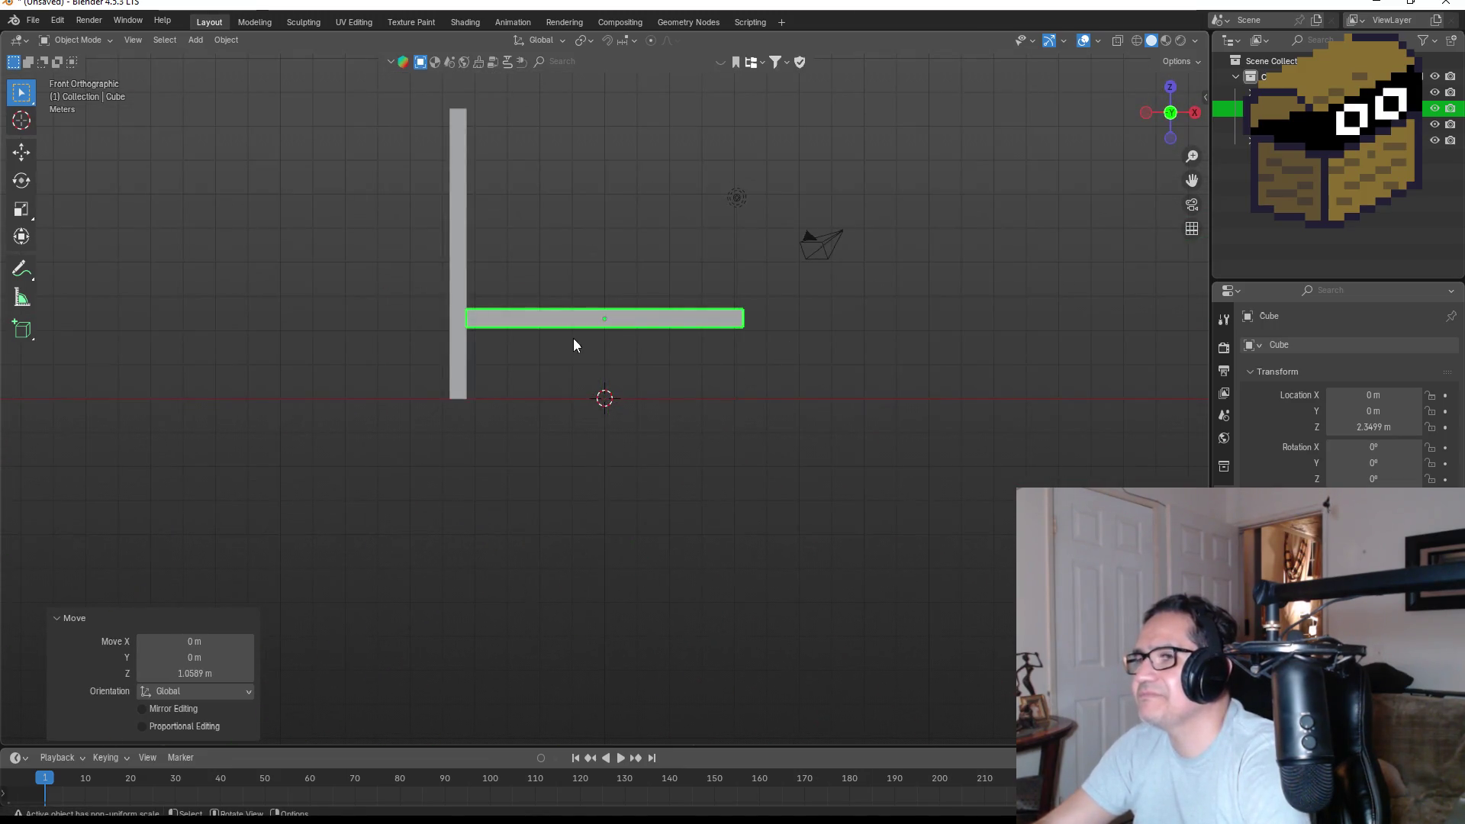
mouse_move(763, 282)
mouse_down()
mouse_move(758, 310)
mouse_move(657, 380)
mouse_move(605, 359)
mouse_up()
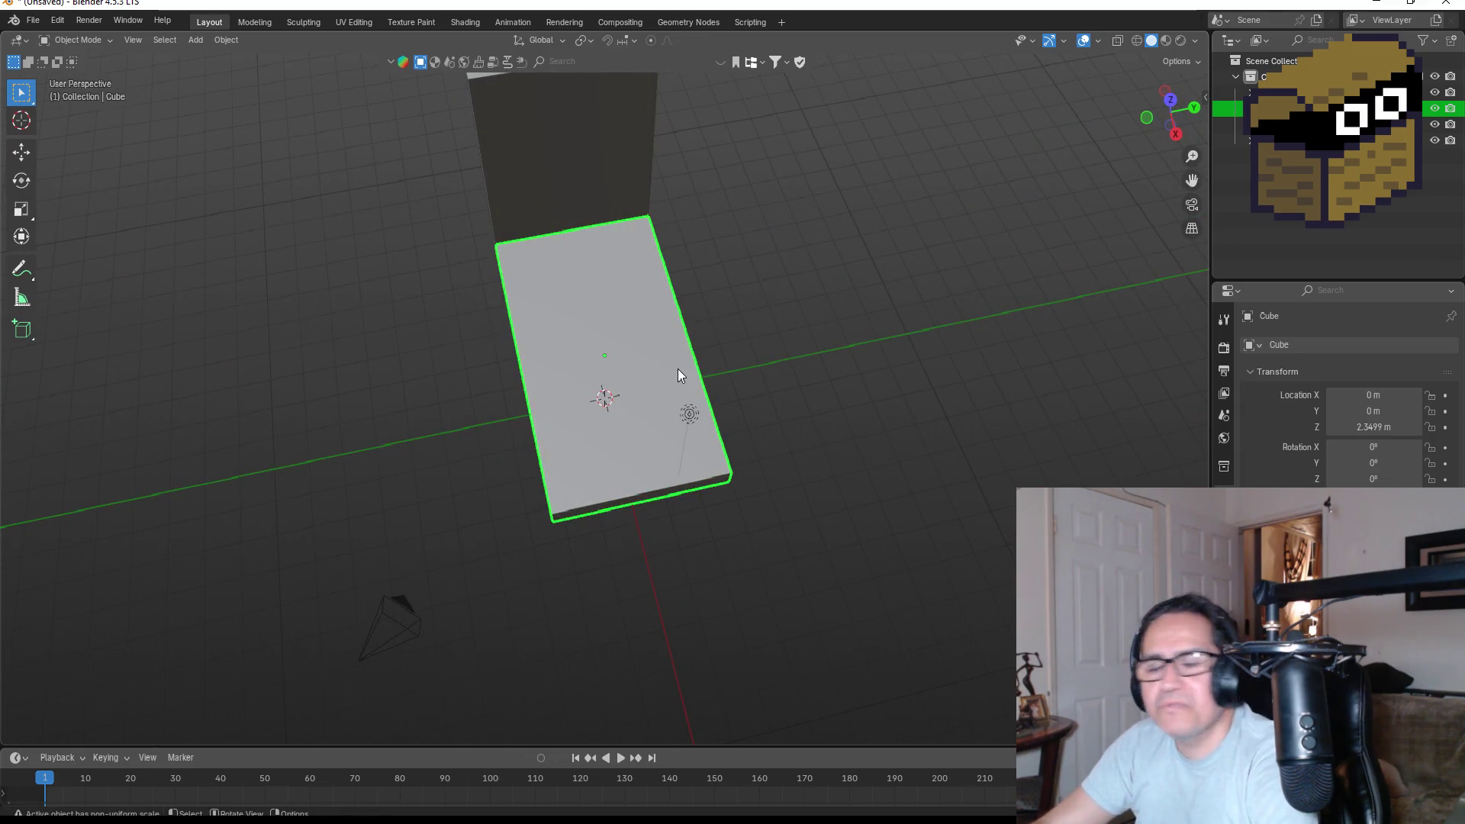
Shrink the slab slightly, raise it higher, and shift it to the right.
key(s)
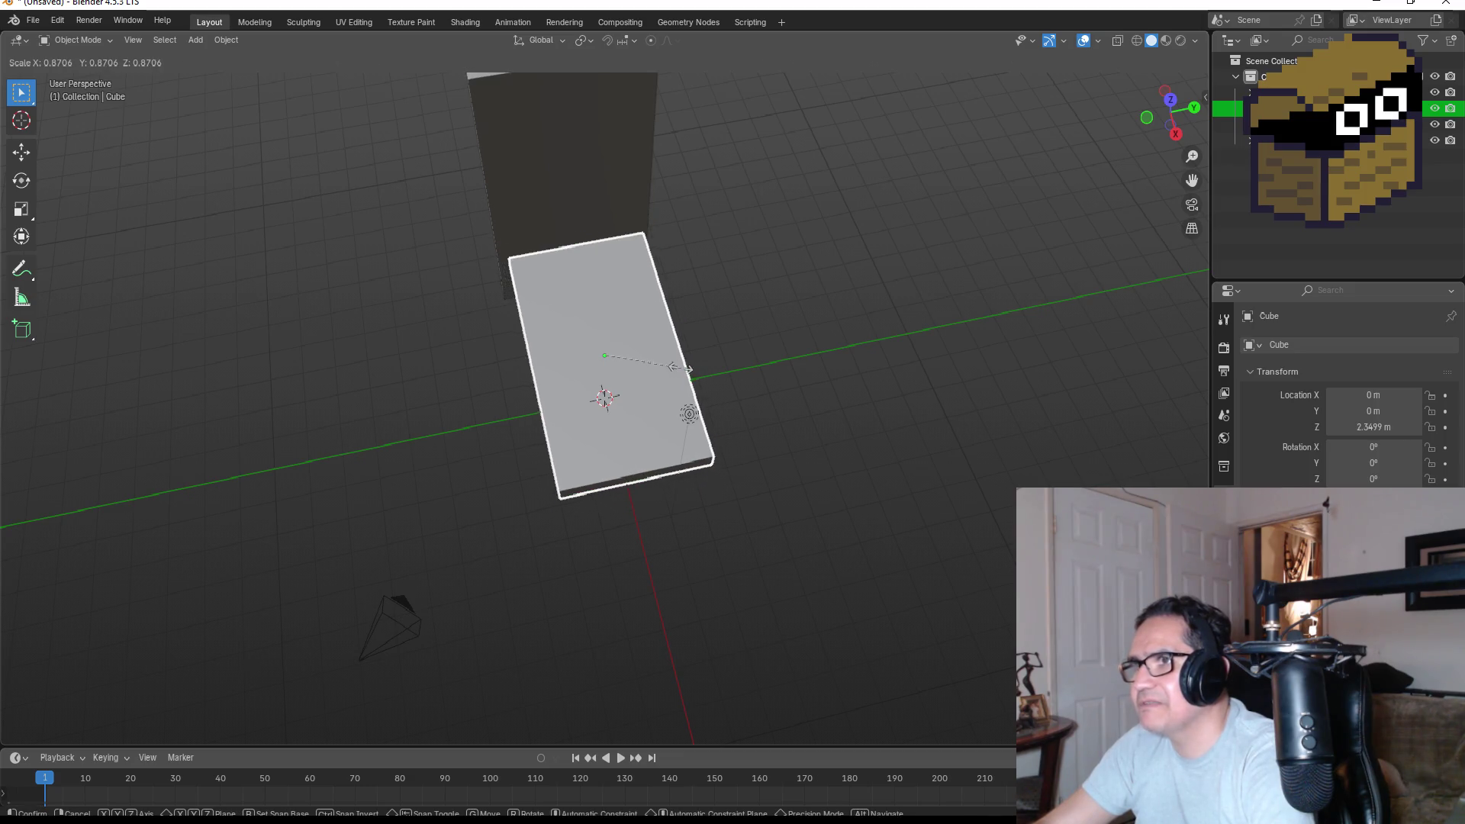
click(675, 367)
key(g)
key(z)
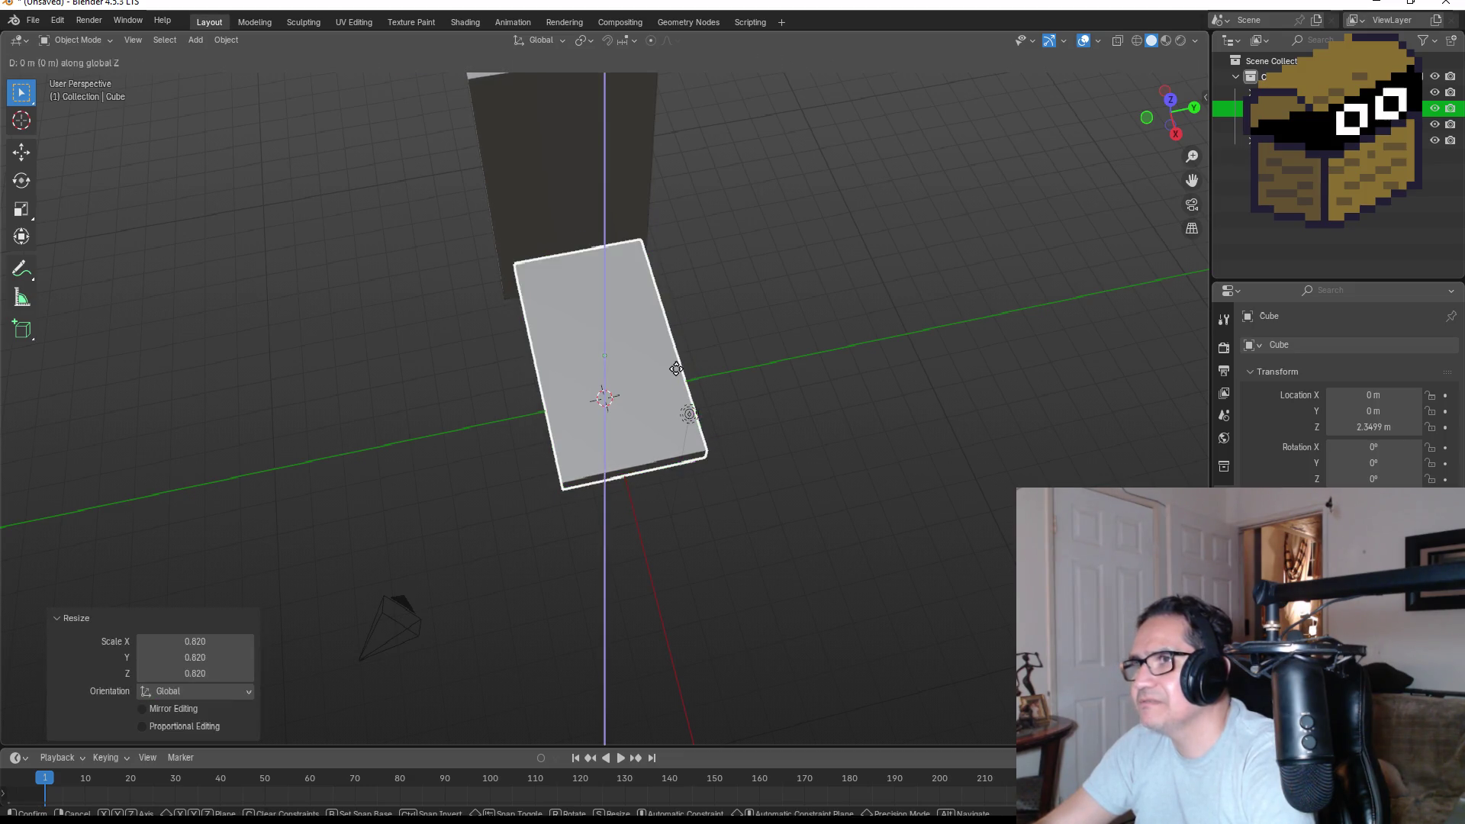
click(677, 345)
key(g)
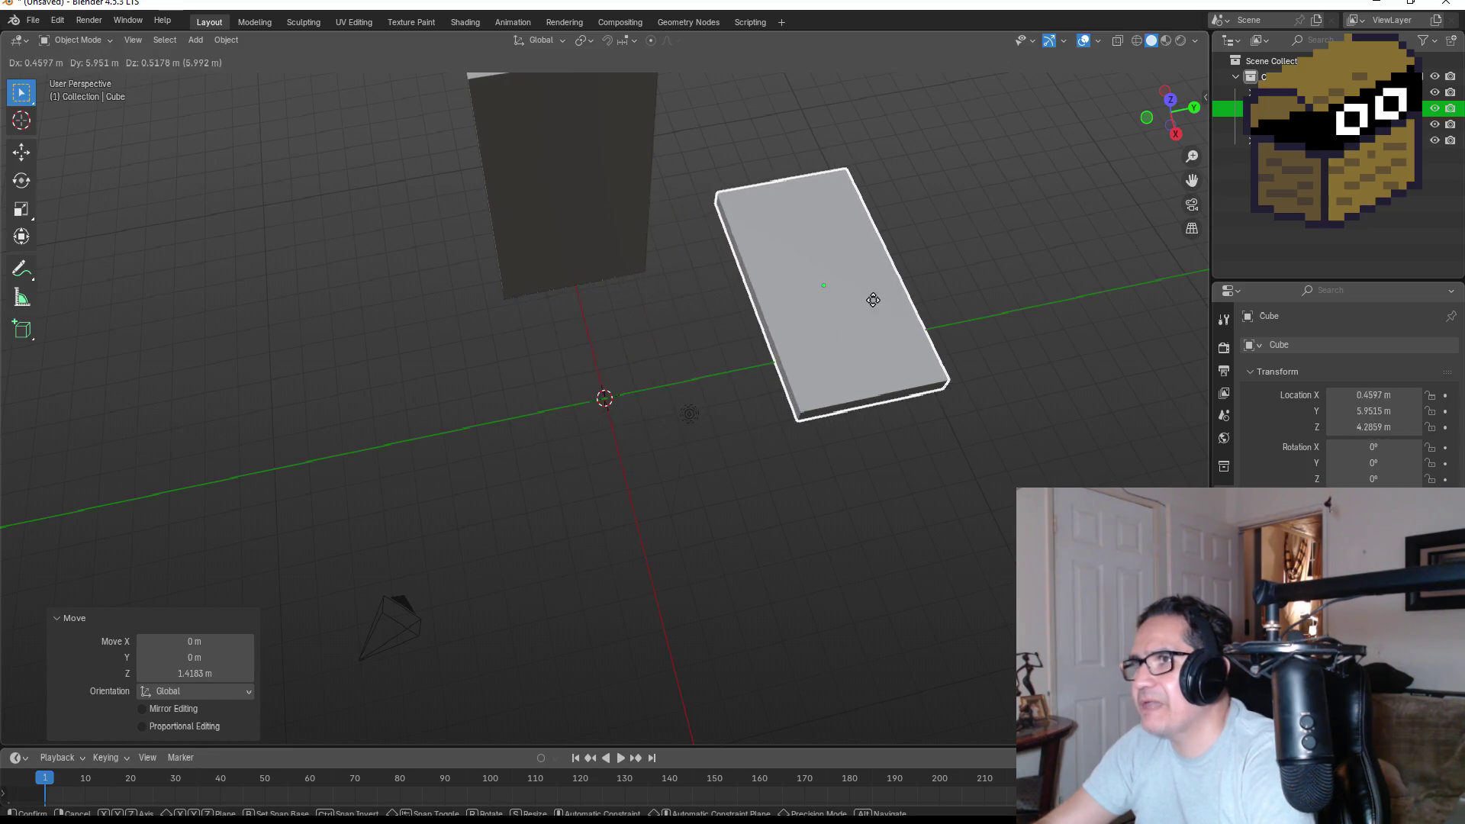
click(877, 300)
Select the upright wall and view the scene from the front orthographically.
click(551, 280)
mouse_move(551, 280)
mouse_down()
mouse_move(693, 238)
mouse_move(687, 212)
mouse_move(732, 222)
mouse_move(693, 252)
mouse_move(552, 290)
mouse_up()
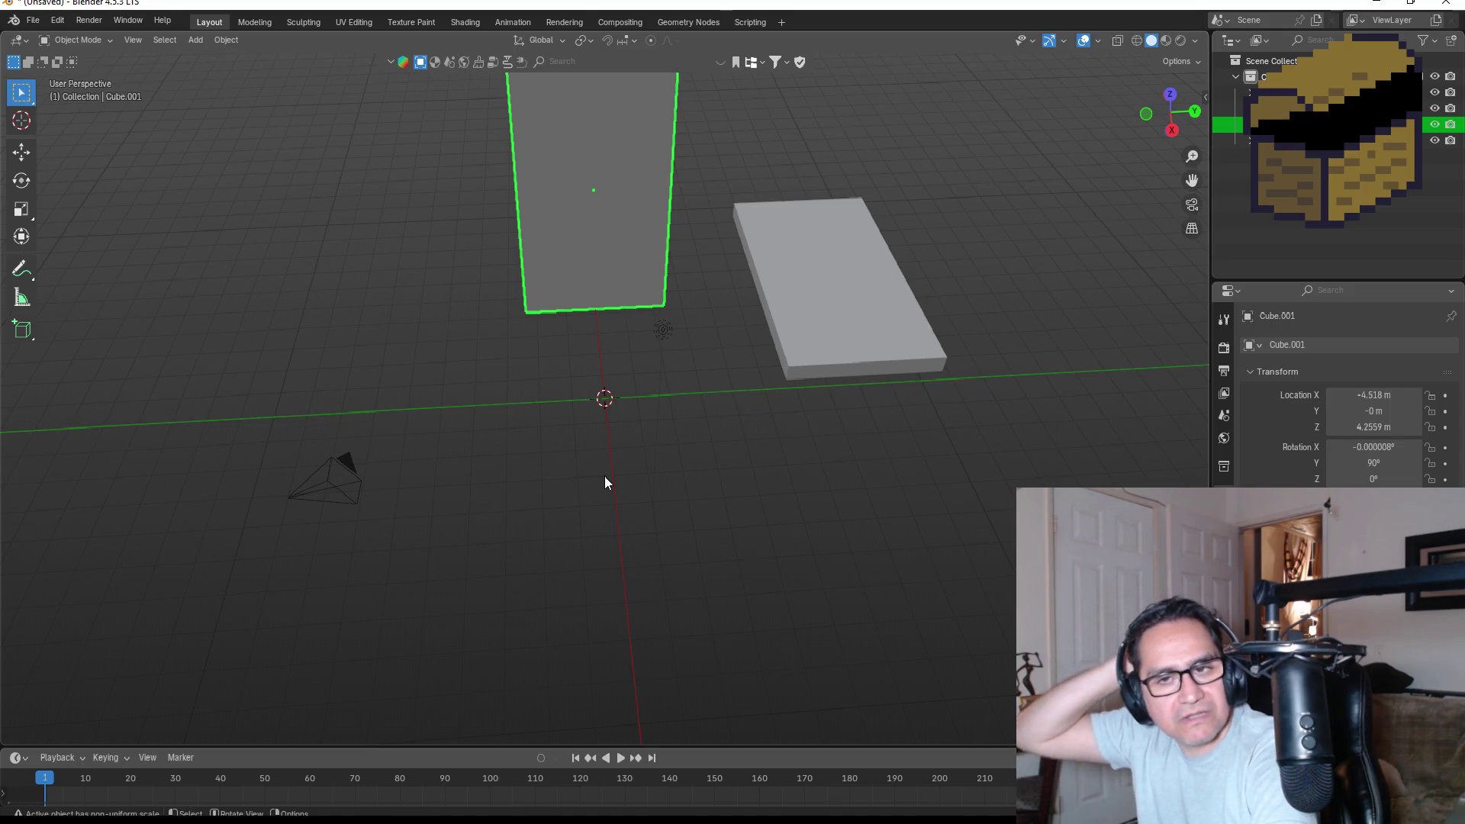
drag(543, 288, 702, 232)
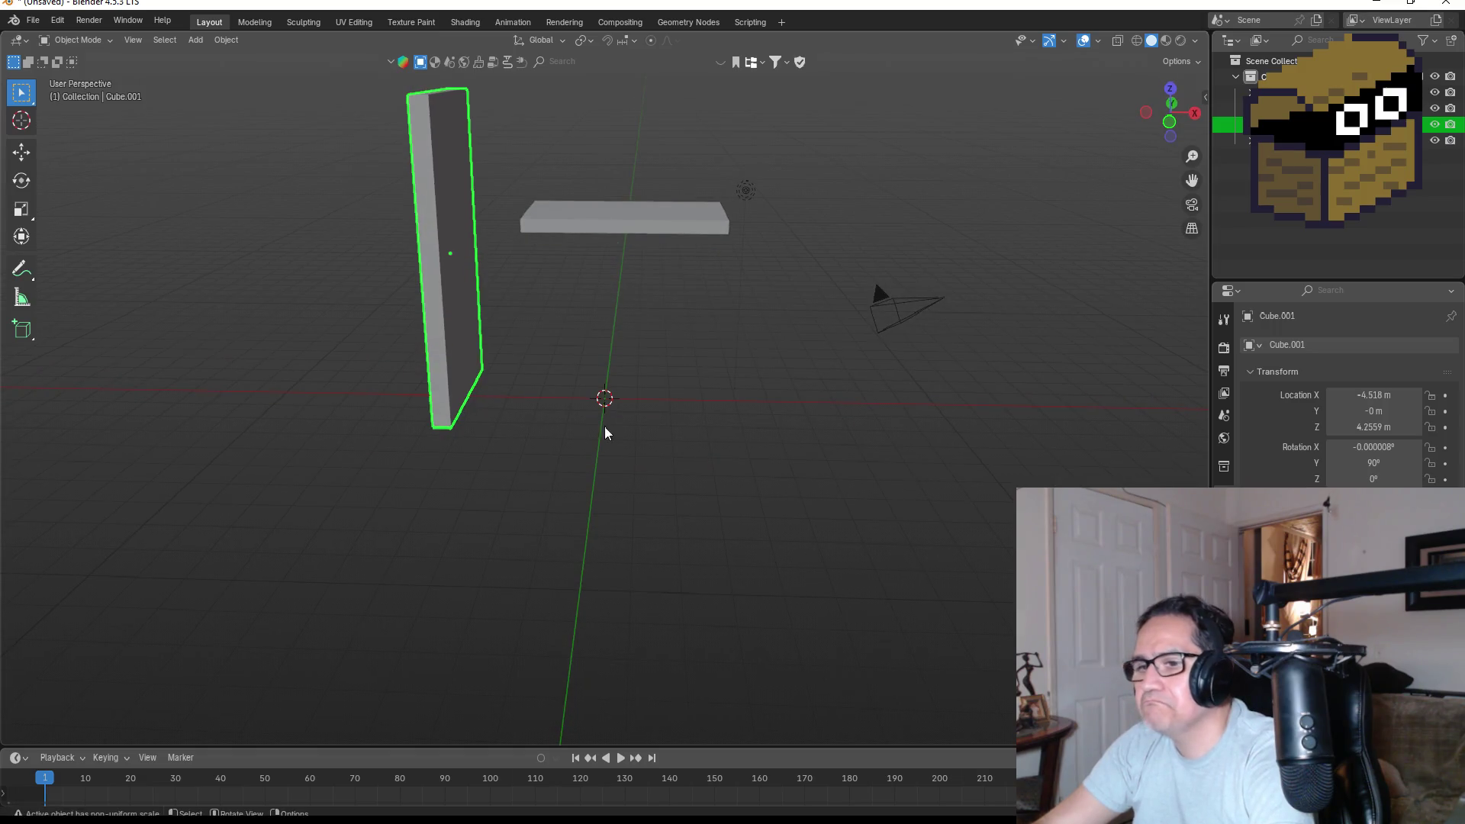
key(KP_1)
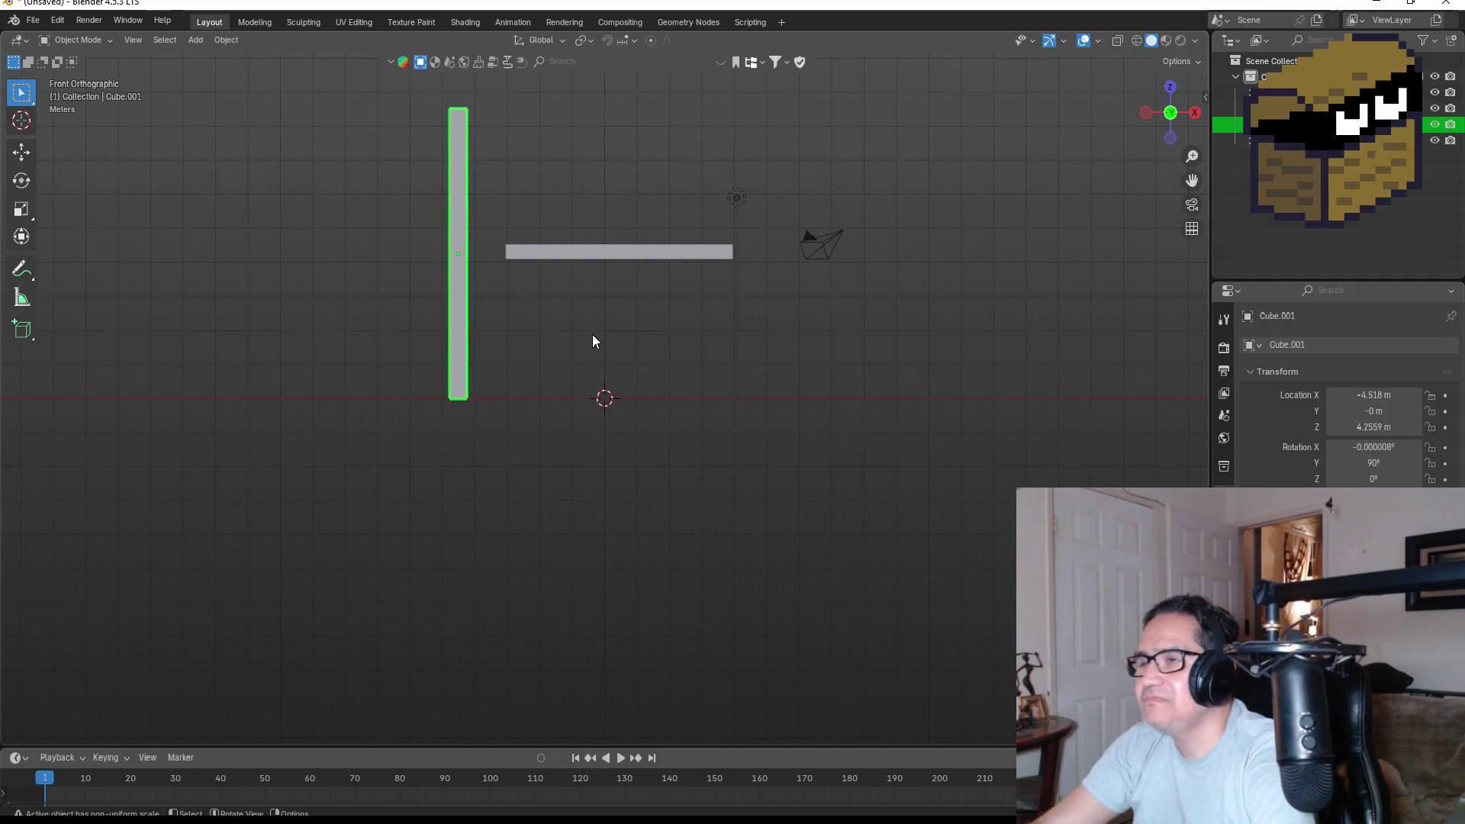
Add a new cube, Cube.002, and scale it down to 0.307.
scroll(580, 331, up, 2)
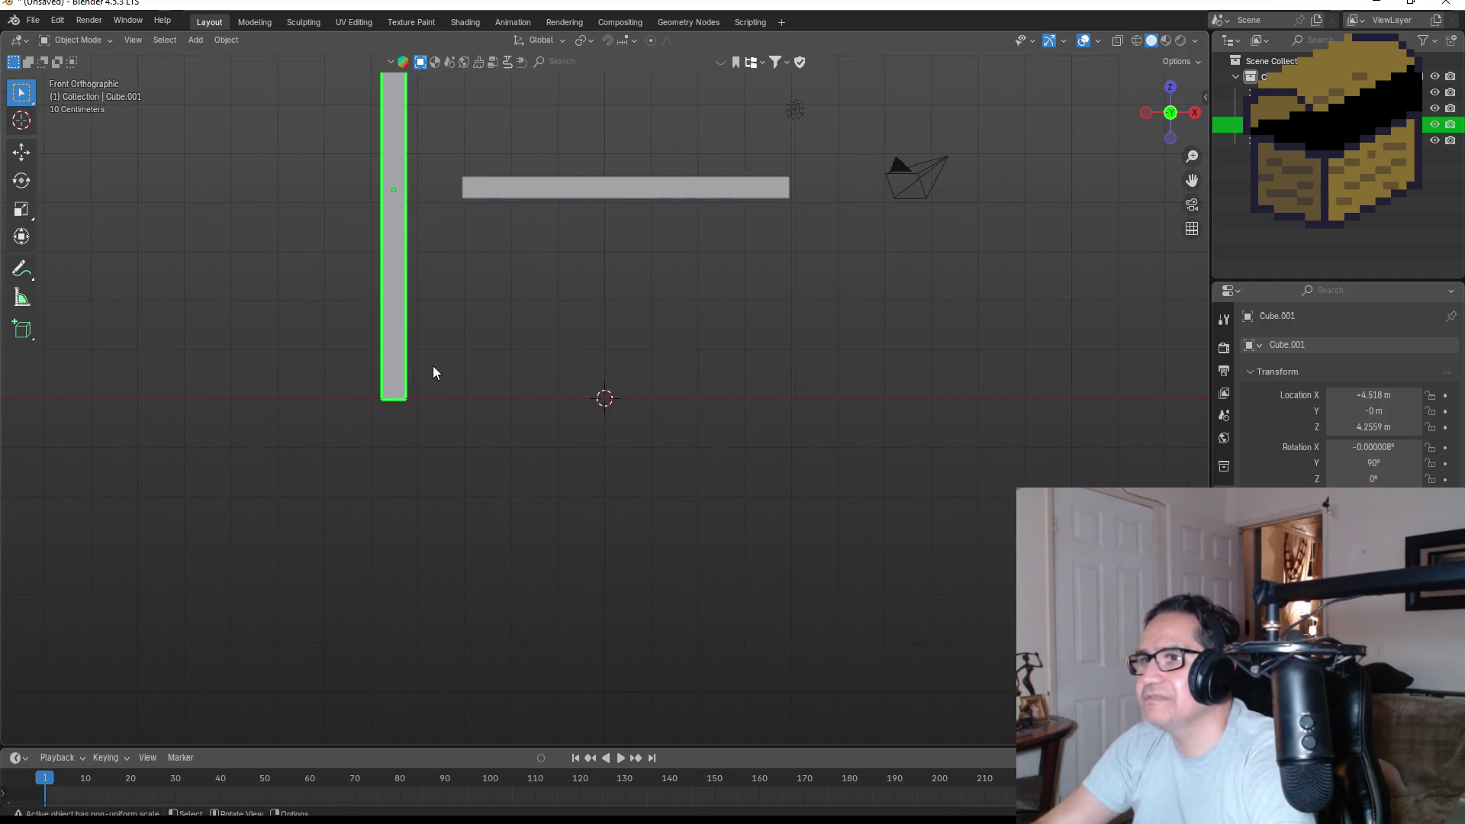
key(shift+a)
mouse_move(519, 355)
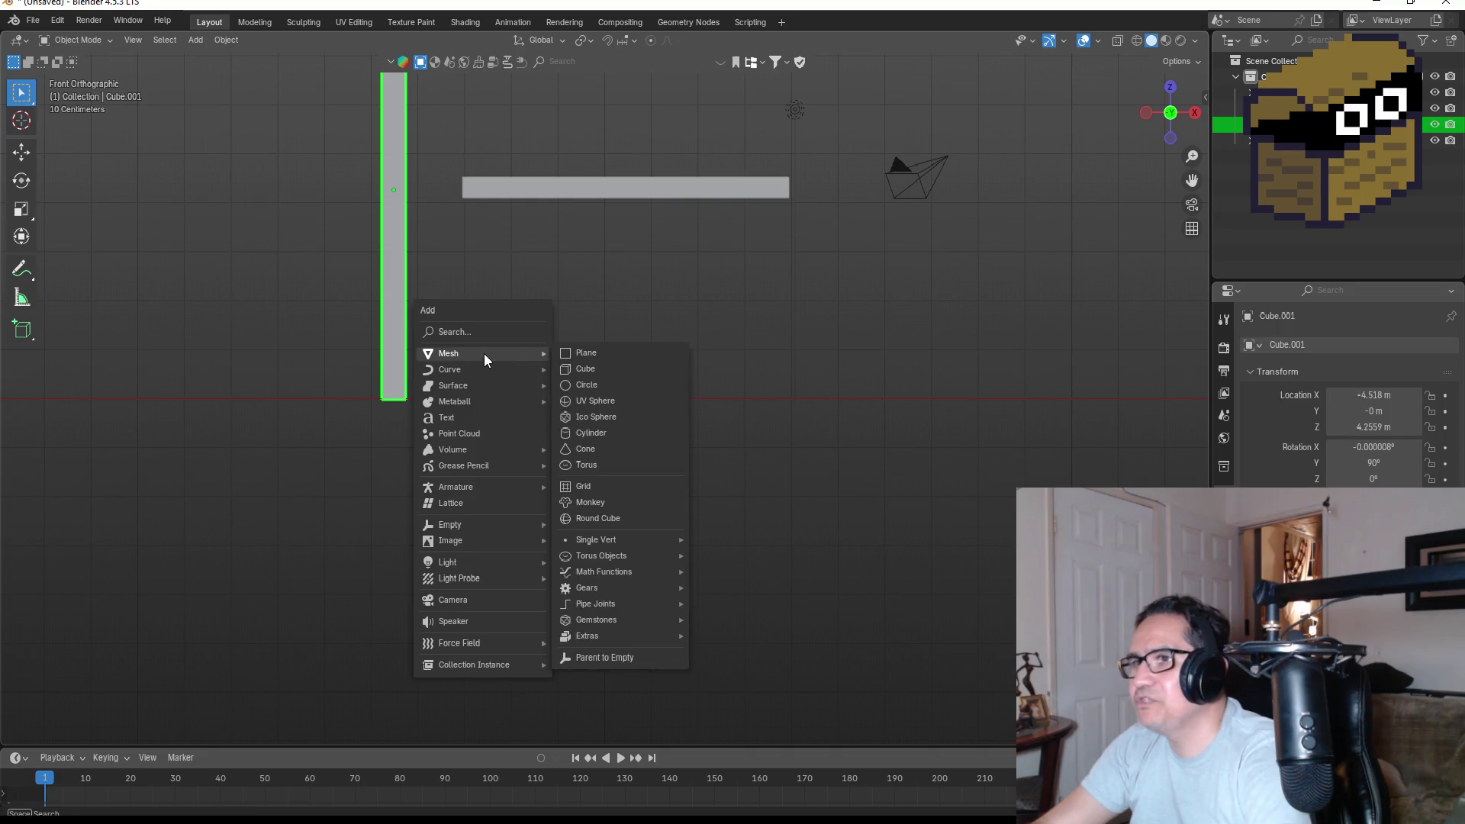
click(595, 369)
key(g)
click(544, 382)
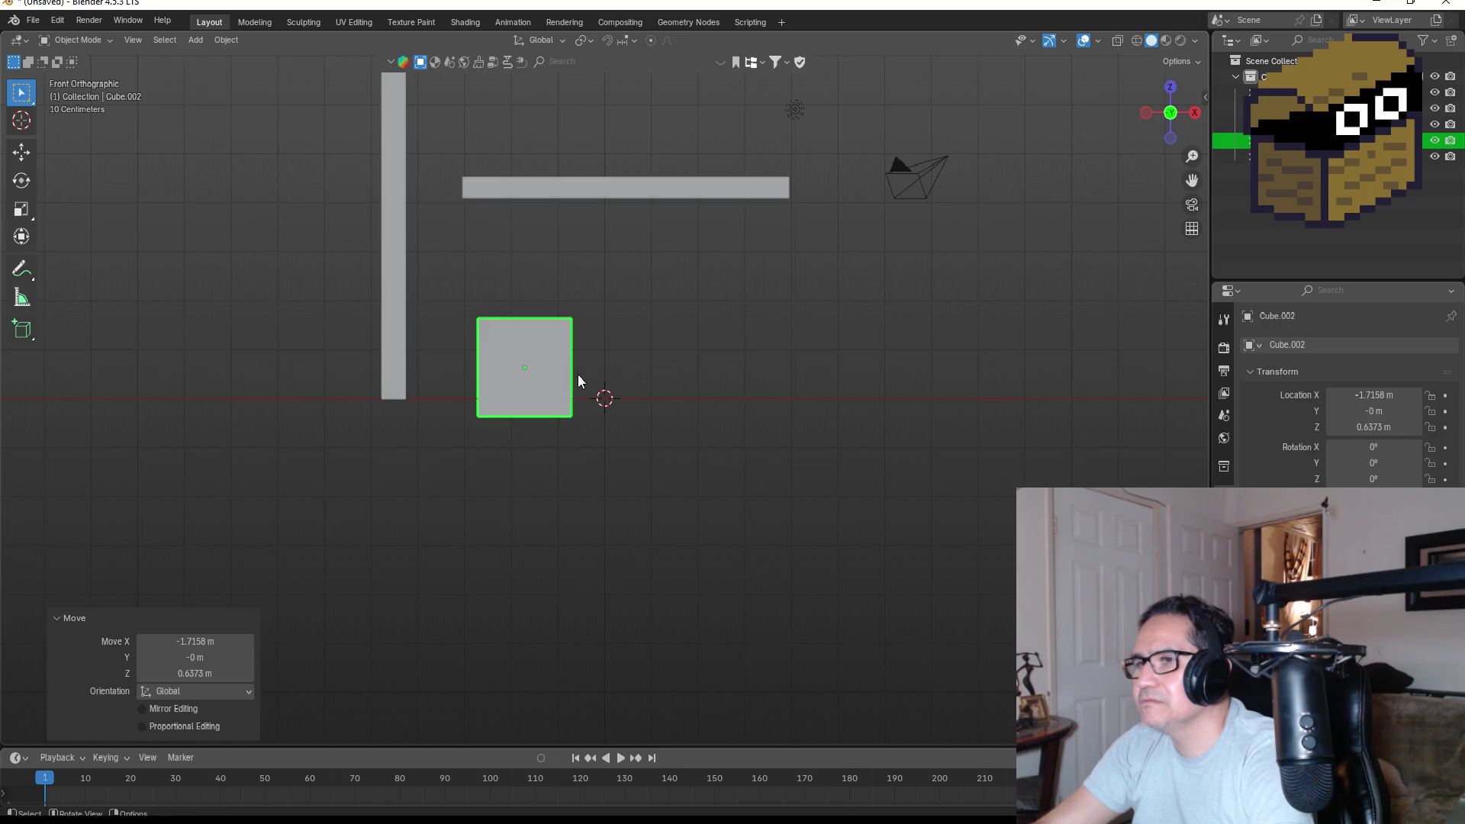
key(s)
click(532, 369)
Place the small cube beside the wall at X −4.0036, Y −1.7322, Z 1.4217 m.
key(g)
key(z)
click(503, 339)
key(g)
key(x)
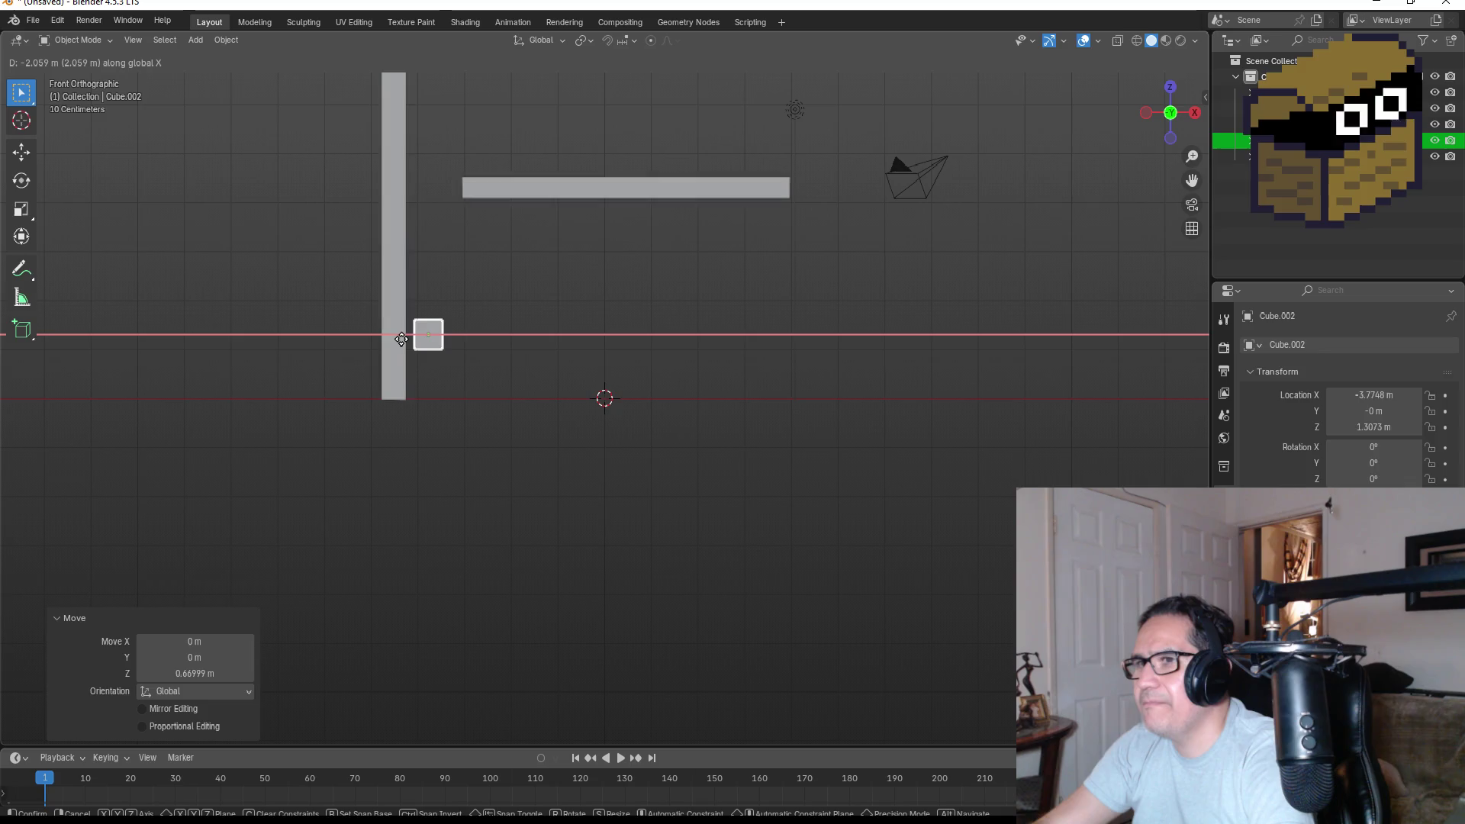
click(391, 338)
key(KP_3)
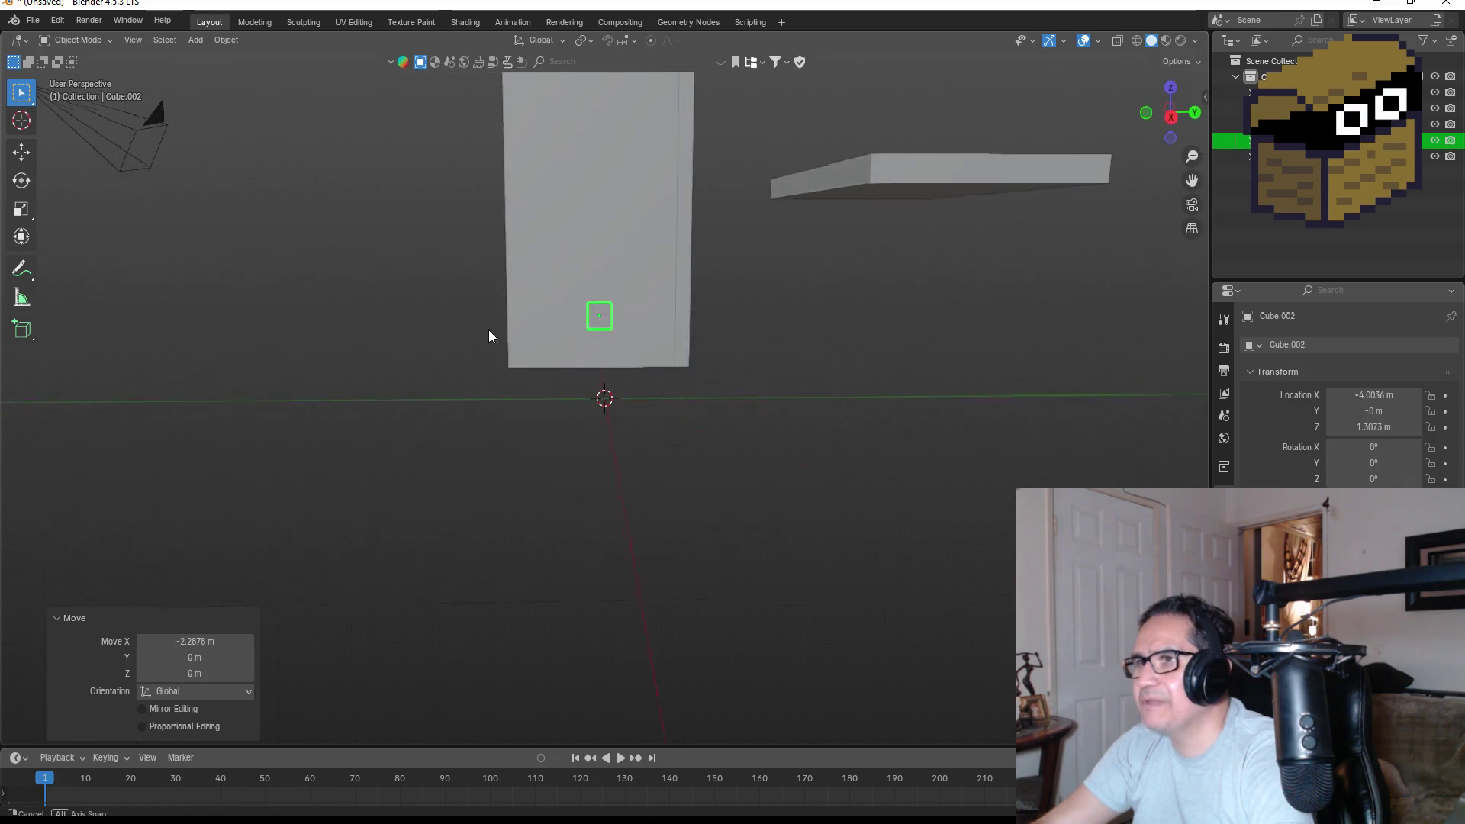
key(g)
click(558, 348)
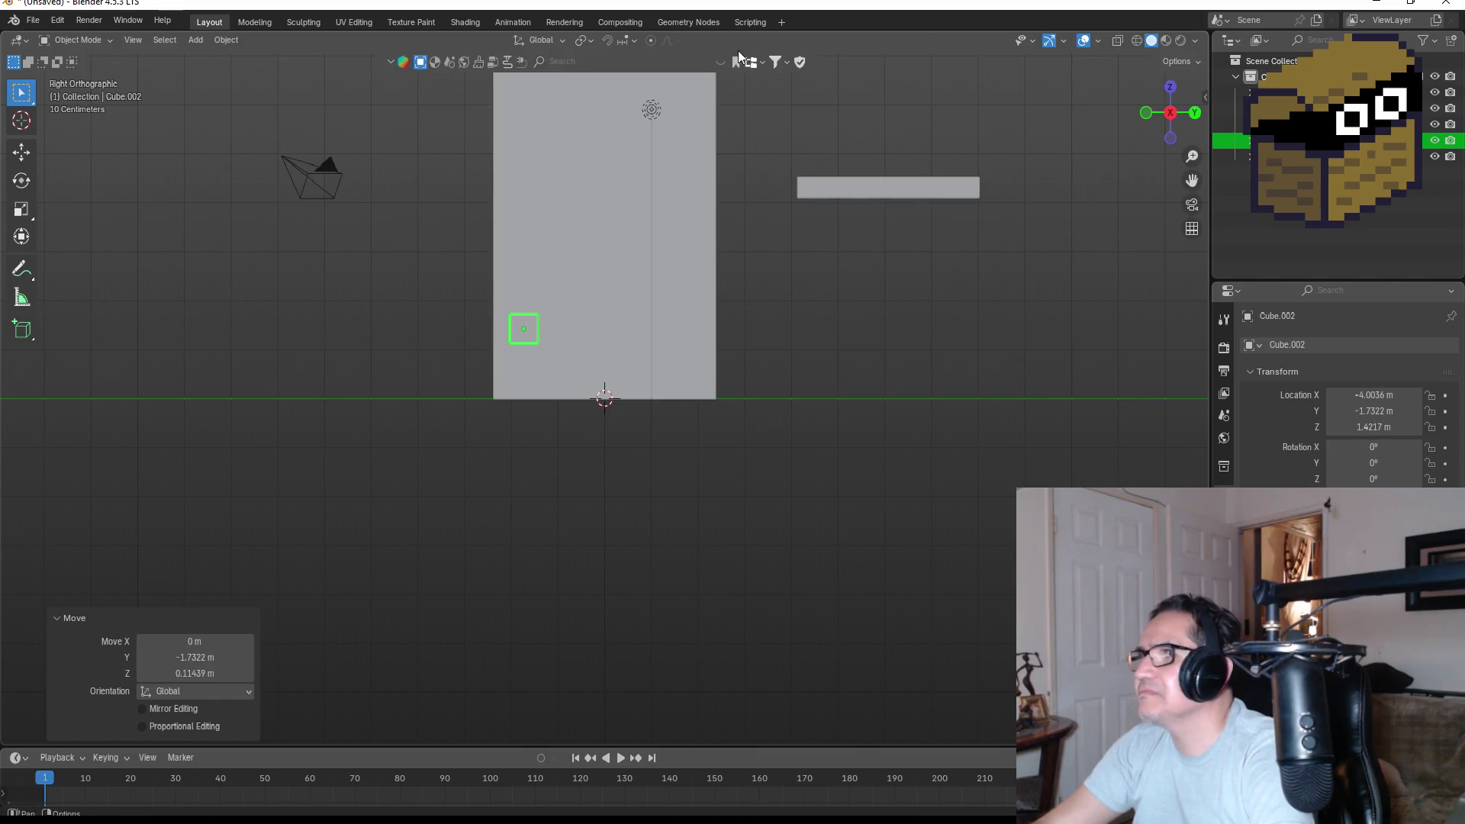
Enable snapping with the Edge target and snap Cube.002 onto the tall slab's edge.
click(608, 39)
click(632, 41)
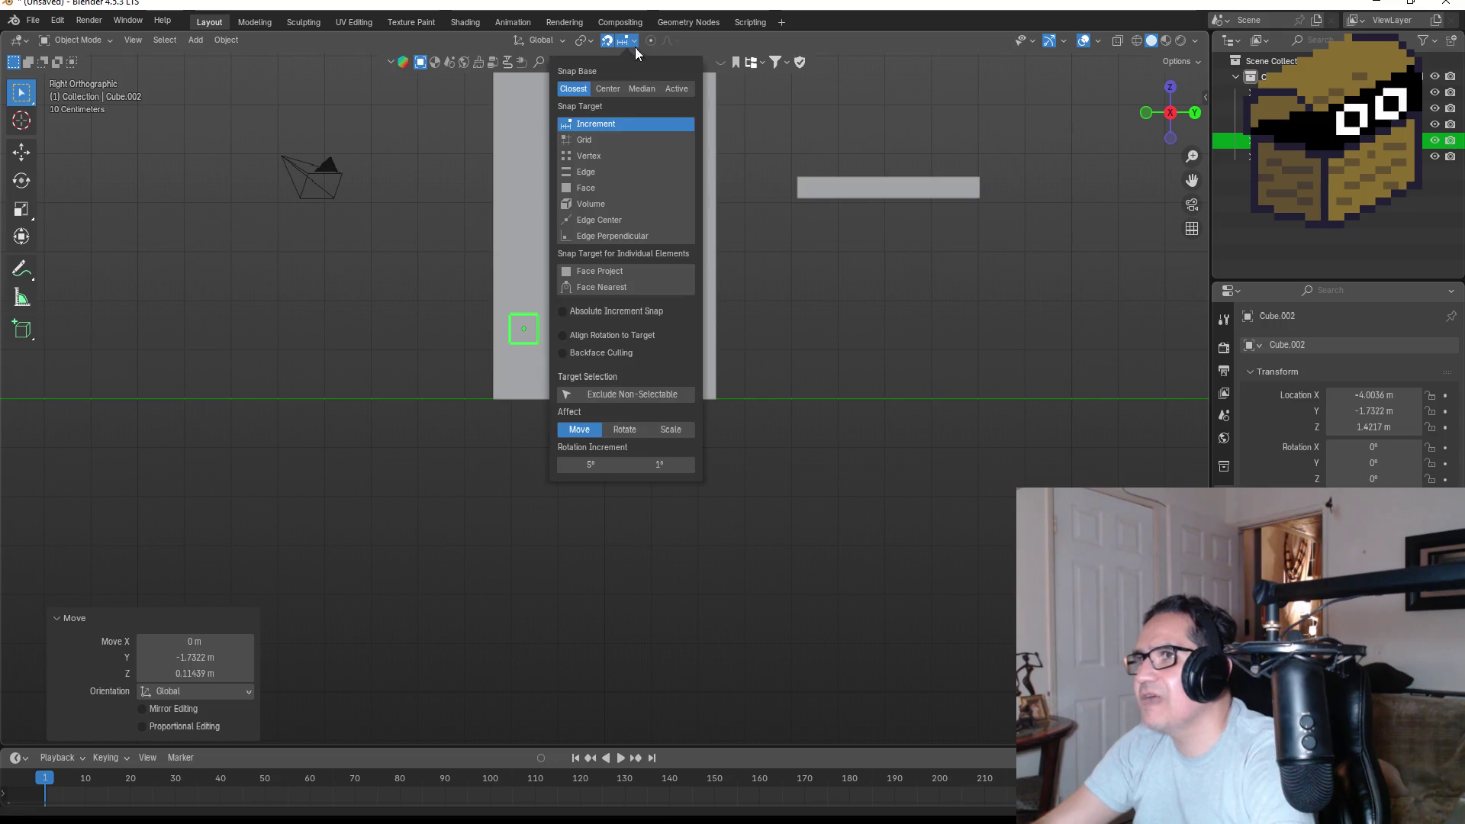
click(598, 174)
key(g)
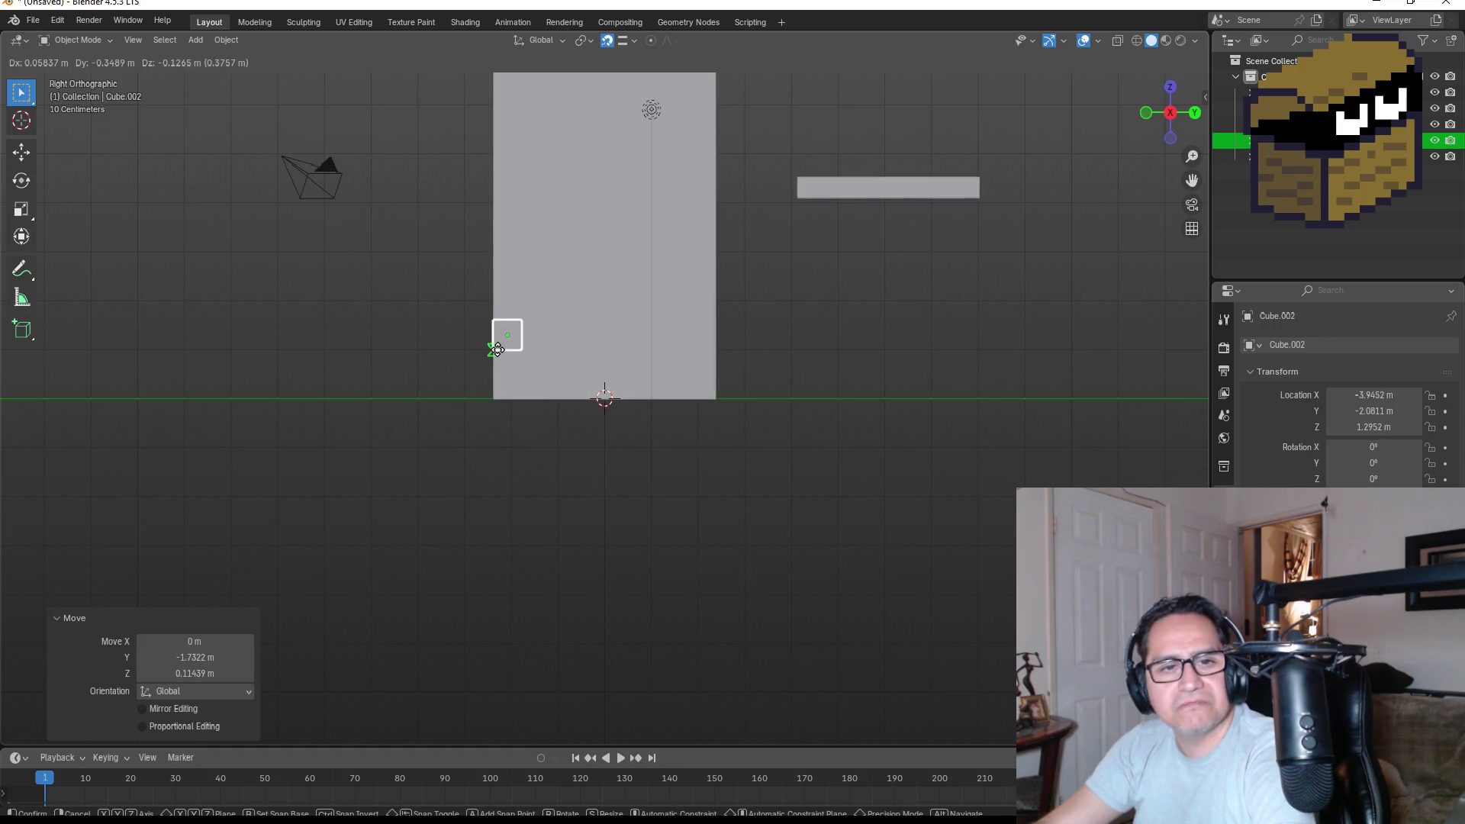
click(497, 349)
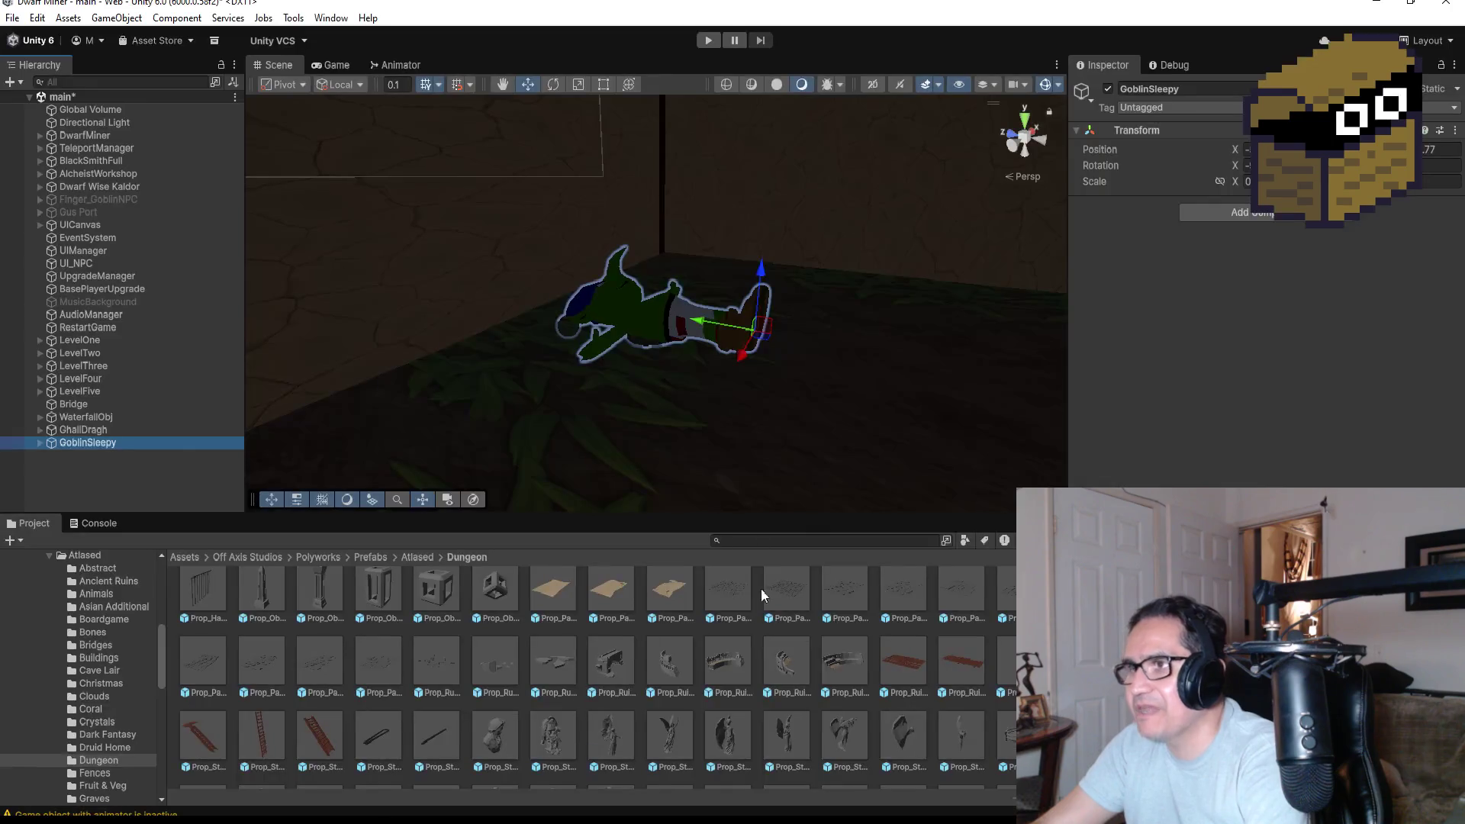
Set Unity's Scene view to Top view of GoblinSleepy, then return to Blender.
mouse_move(821, 322)
mouse_down()
mouse_move(840, 304)
mouse_move(789, 262)
mouse_move(527, 272)
mouse_move(906, 238)
mouse_up()
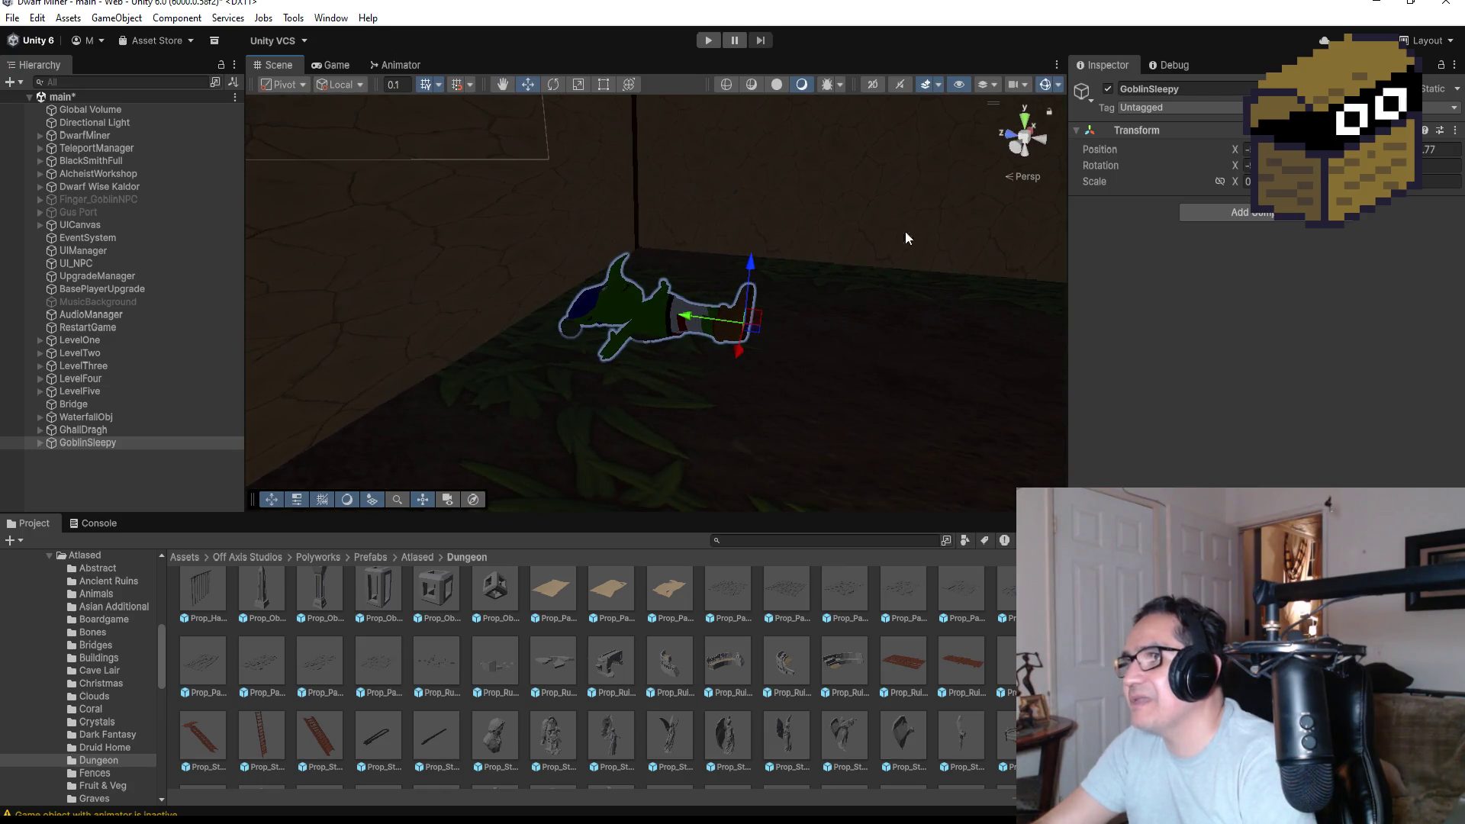
click(1027, 116)
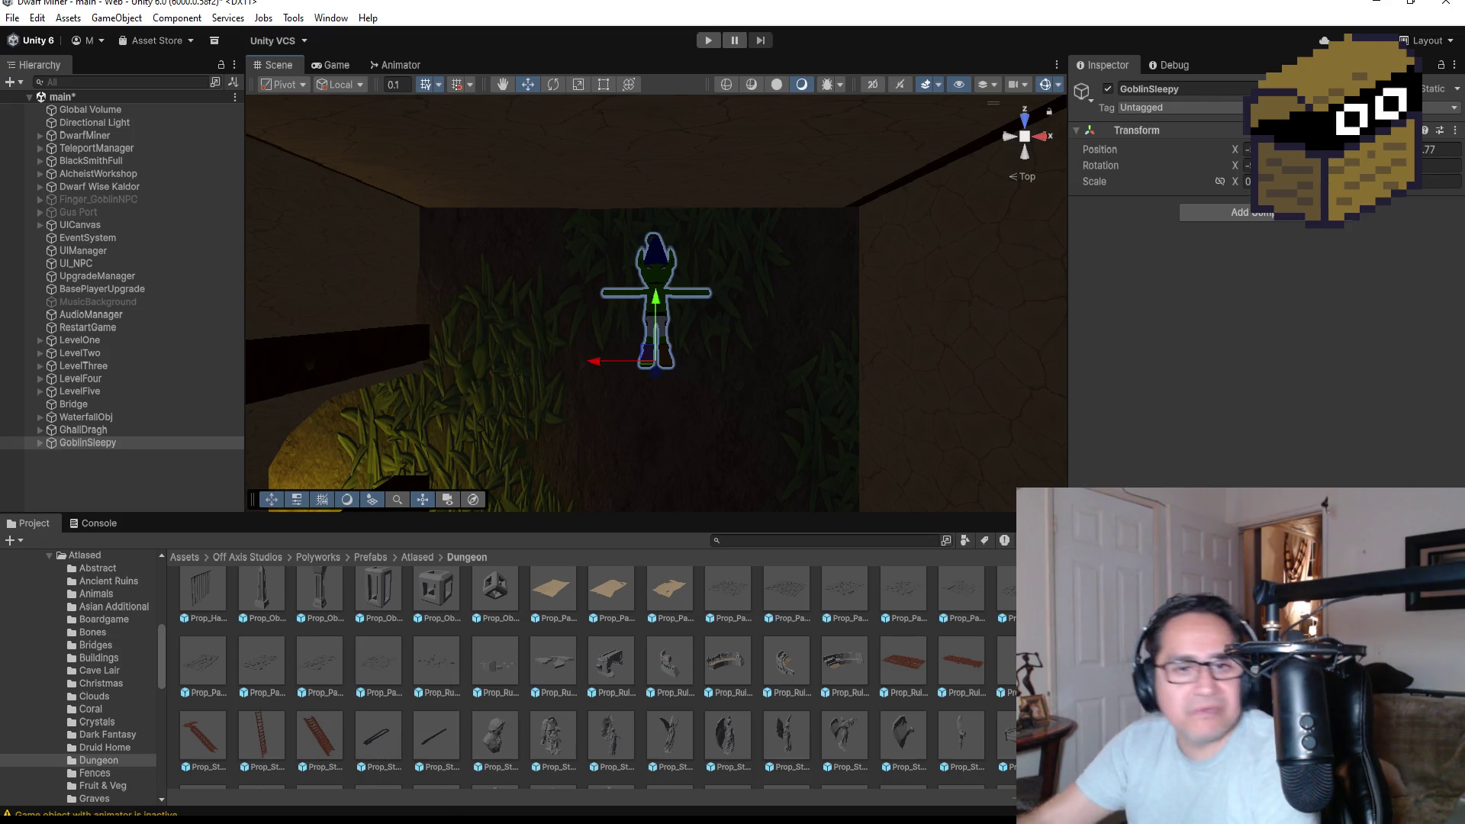
mouse_move(470, 821)
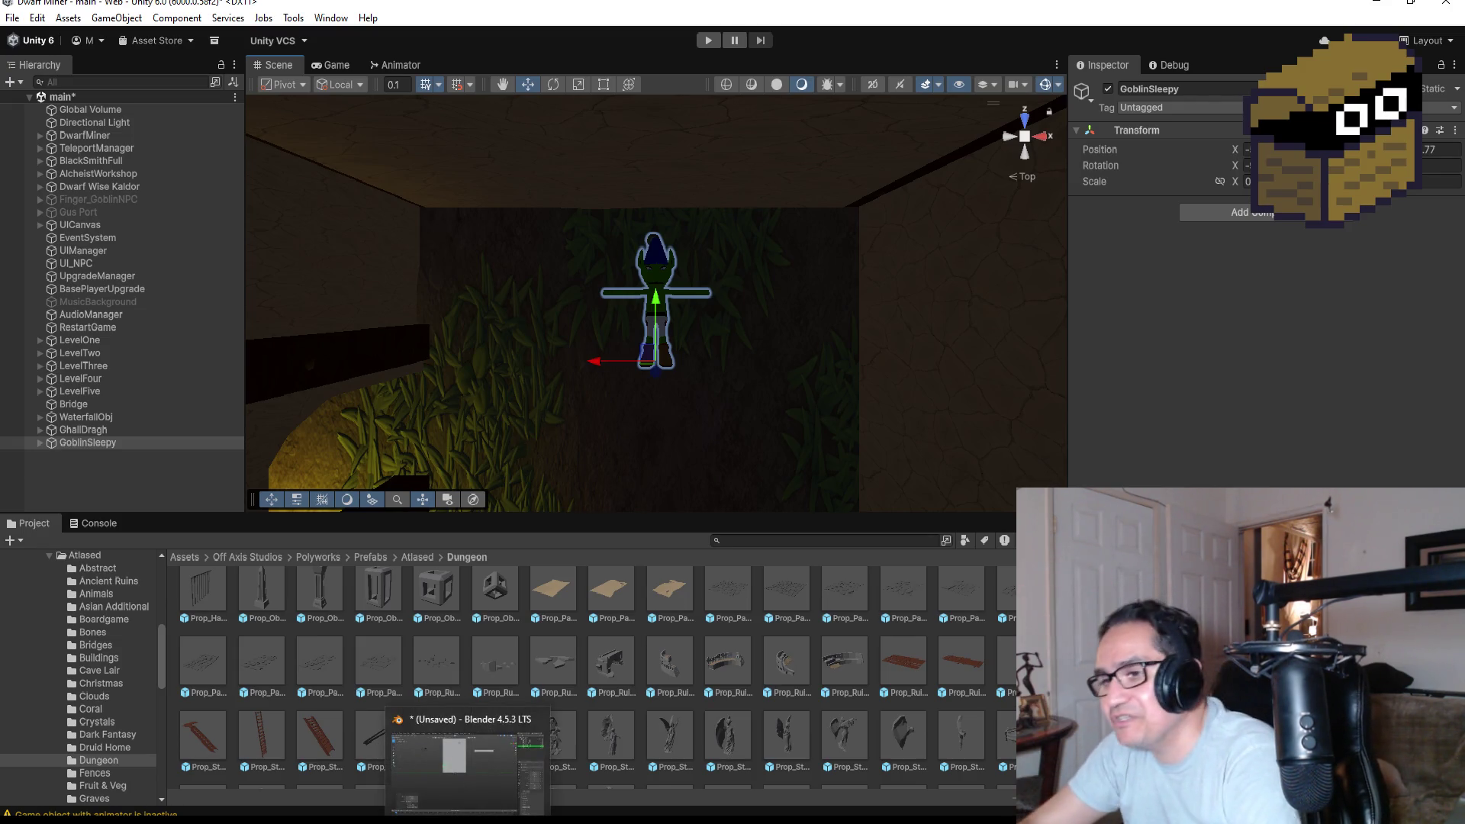
click(469, 820)
Zoom in on the front orthographic view, select Cube.002 and enter Edit Mode.
mouse_move(588, 355)
mouse_down()
mouse_move(707, 305)
mouse_move(600, 340)
mouse_move(576, 392)
mouse_up()
key(KP_3)
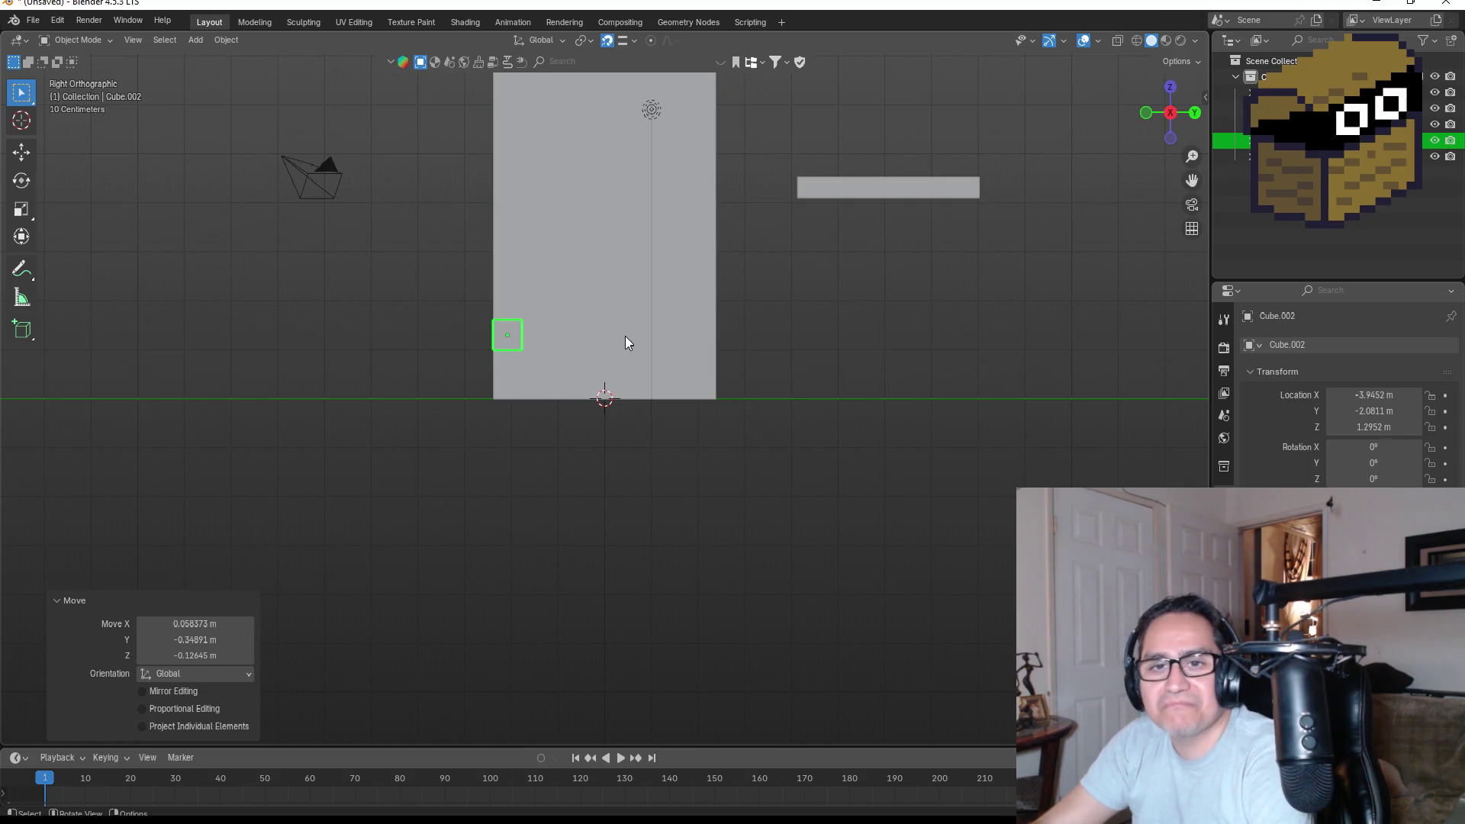
drag(656, 344, 809, 345)
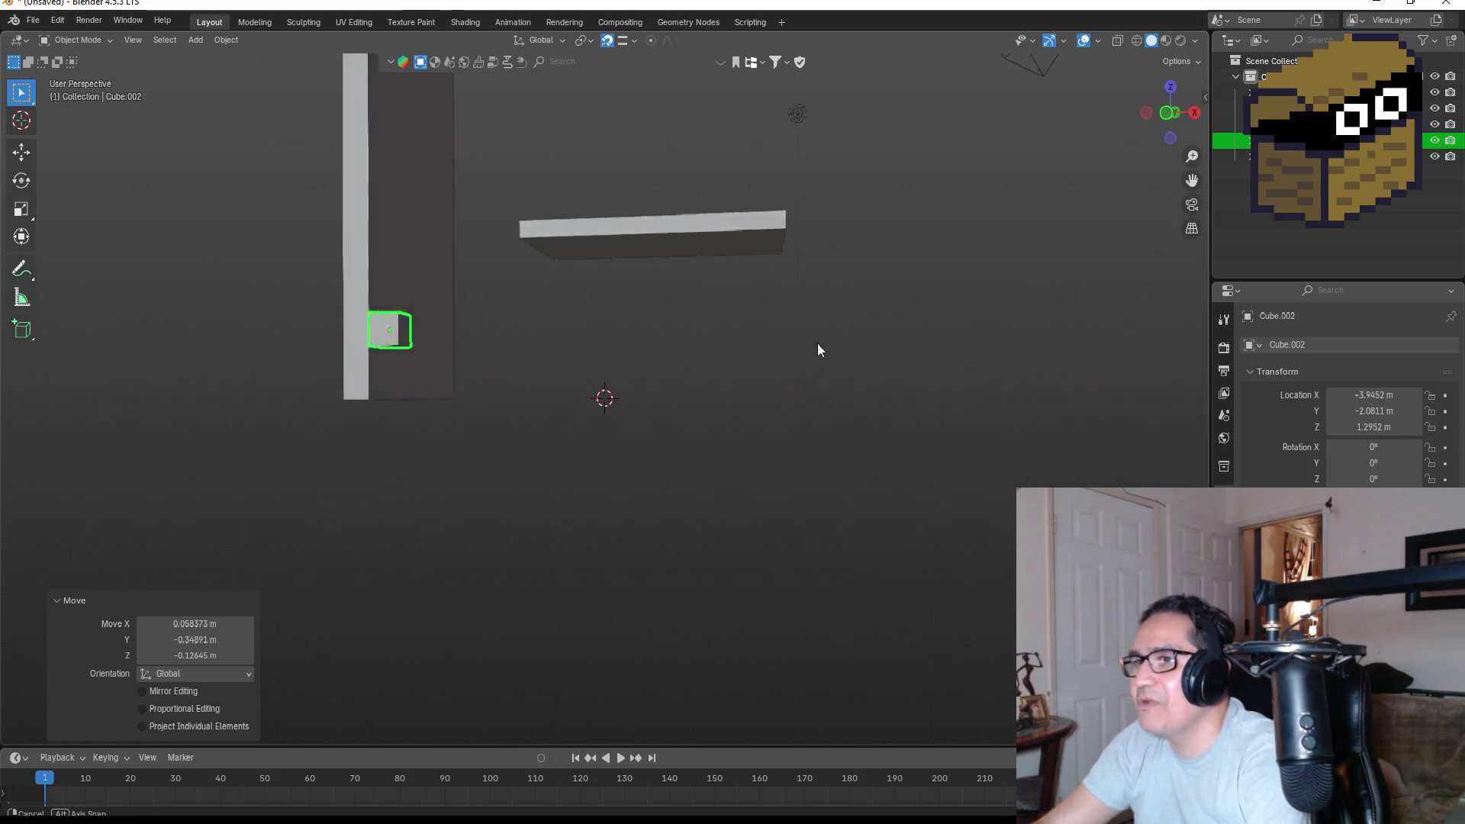
key(KP_1)
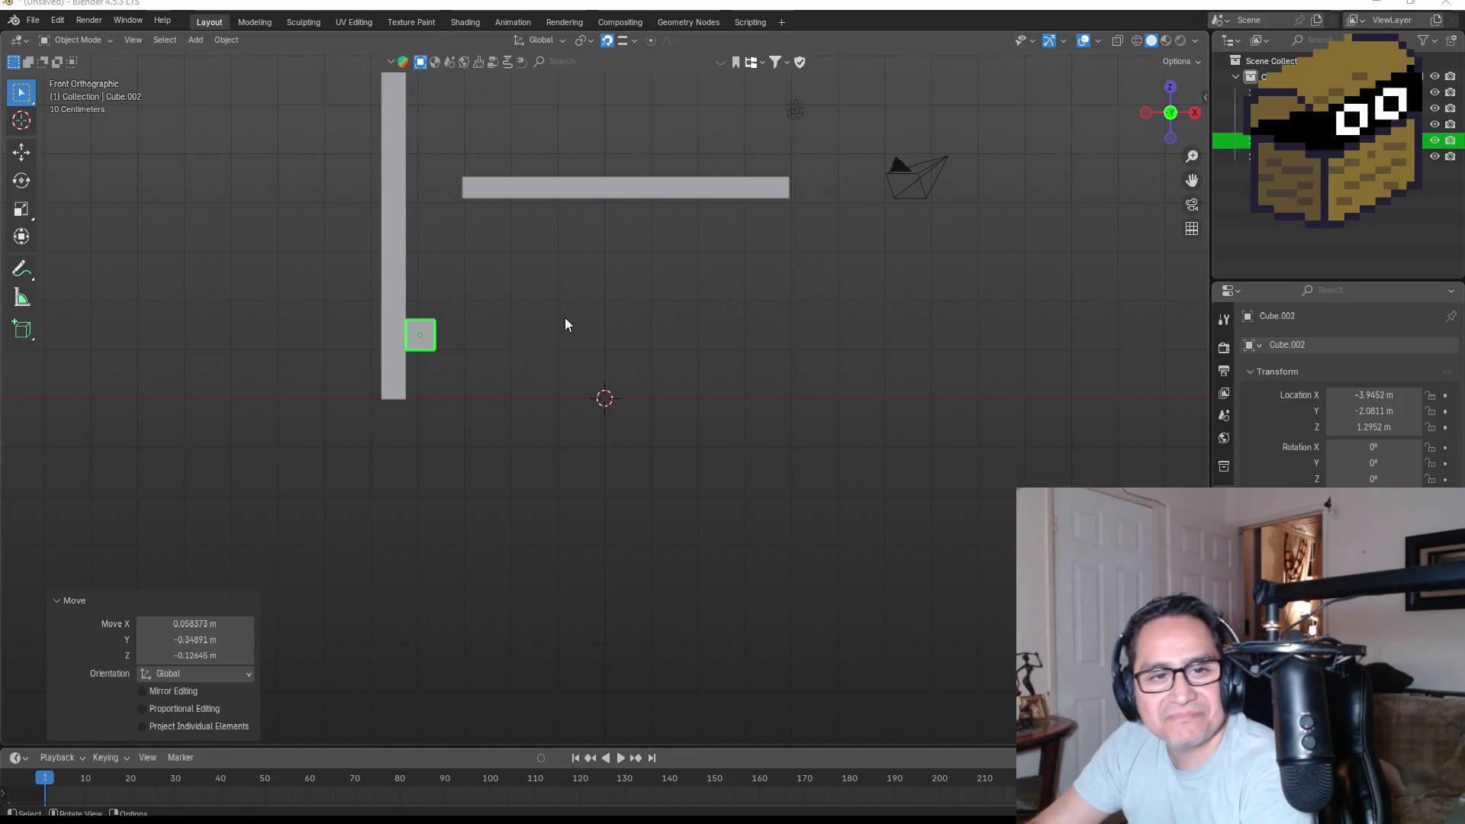
scroll(574, 240, up, 3)
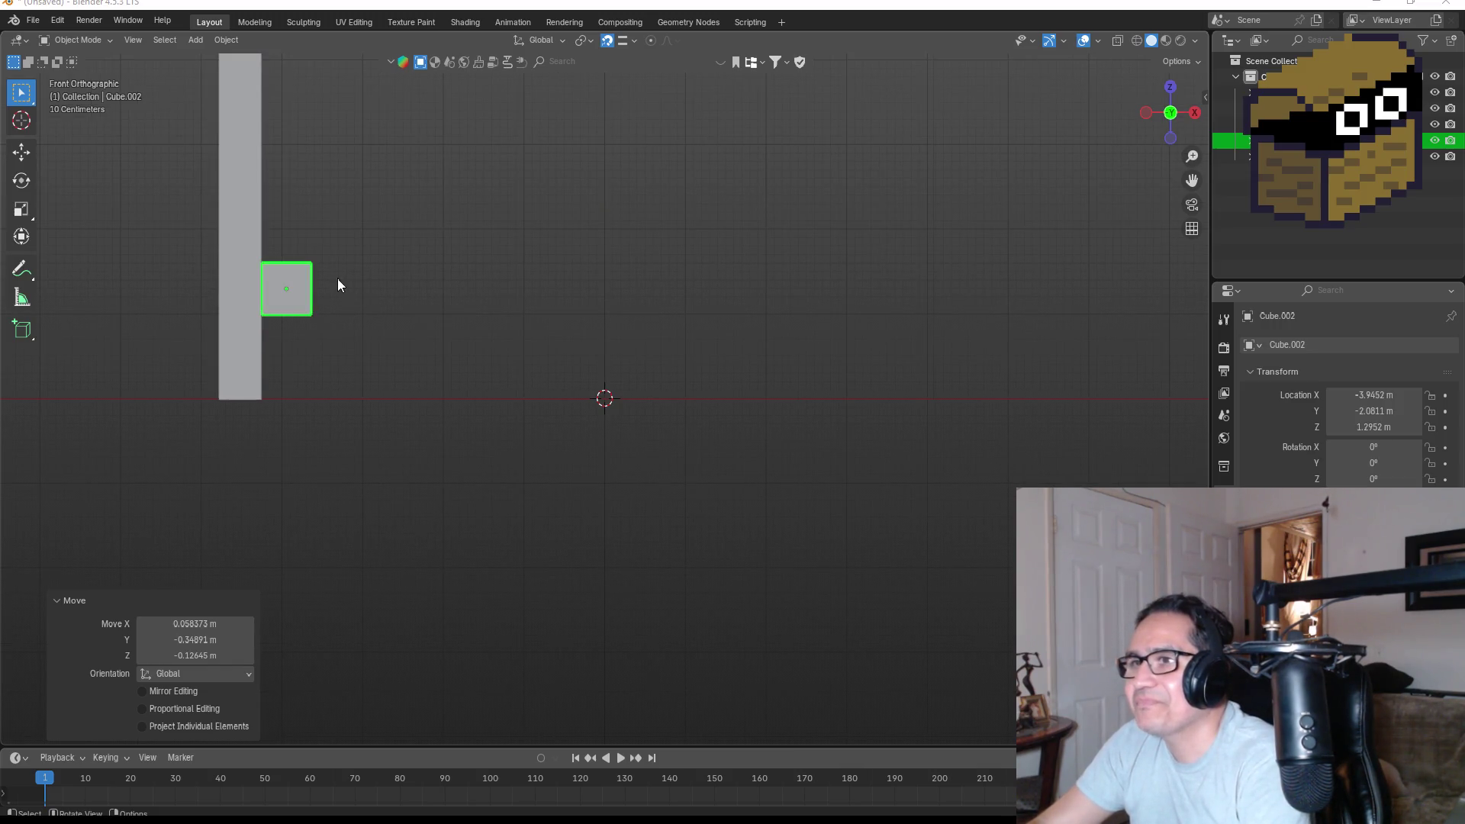
click(305, 279)
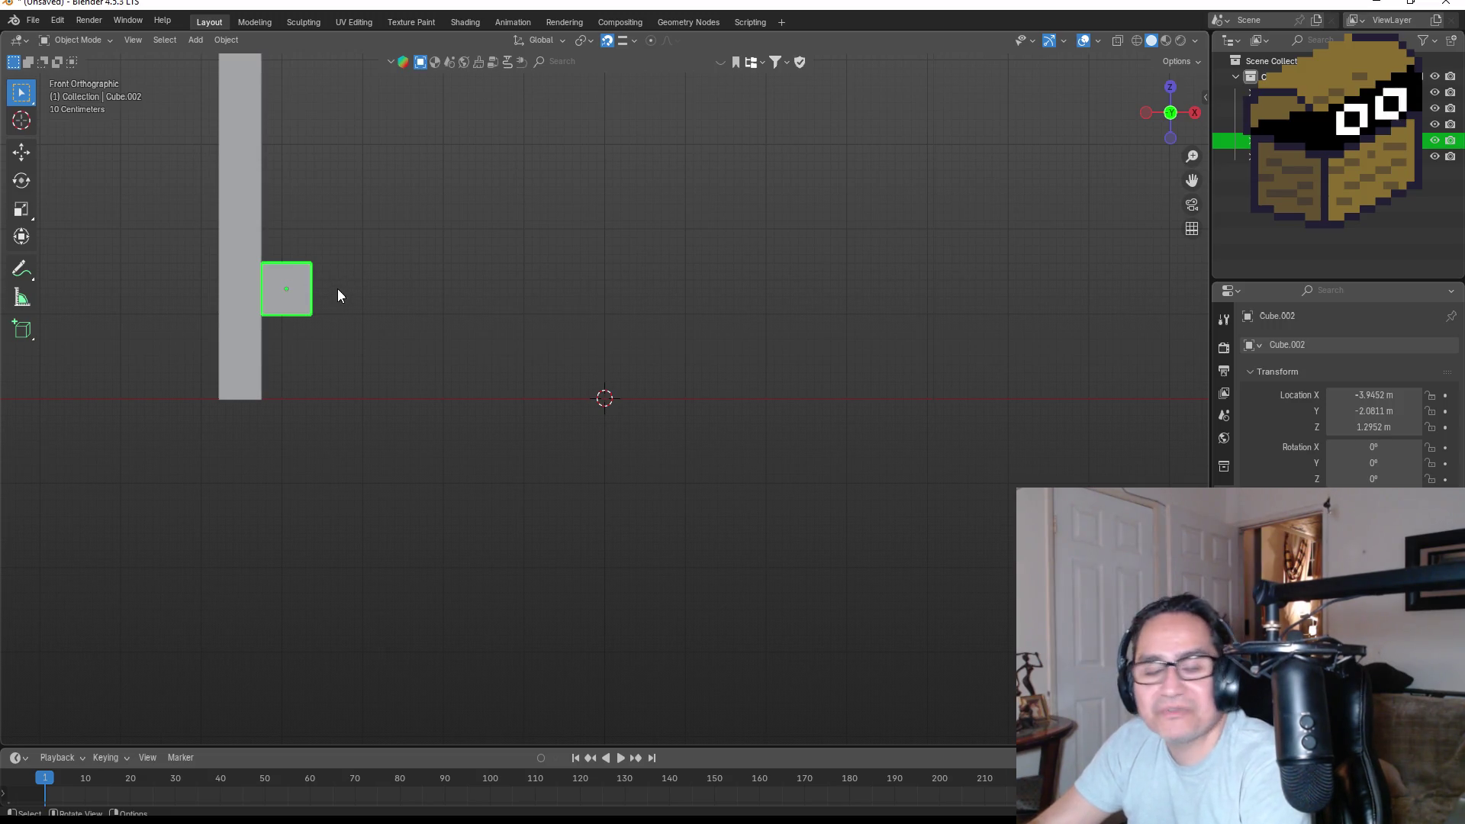
key(Tab)
Pull Cube.002's right-side vertices 9.5323 m along X in wireframe, then return to Object Mode.
mouse_move(305, 252)
mouse_down()
mouse_move(373, 363)
mouse_move(403, 347)
mouse_up()
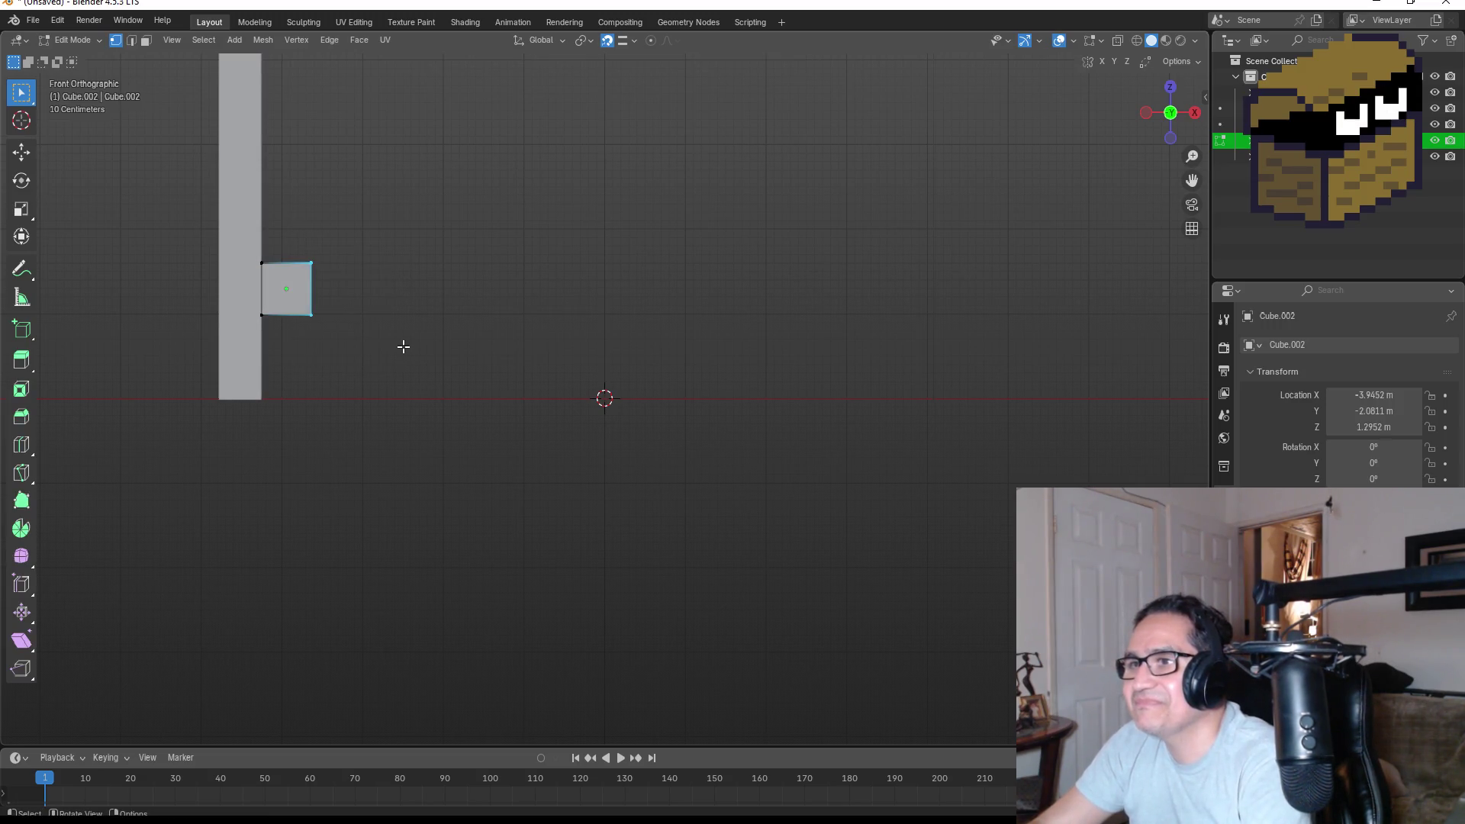
key(z)
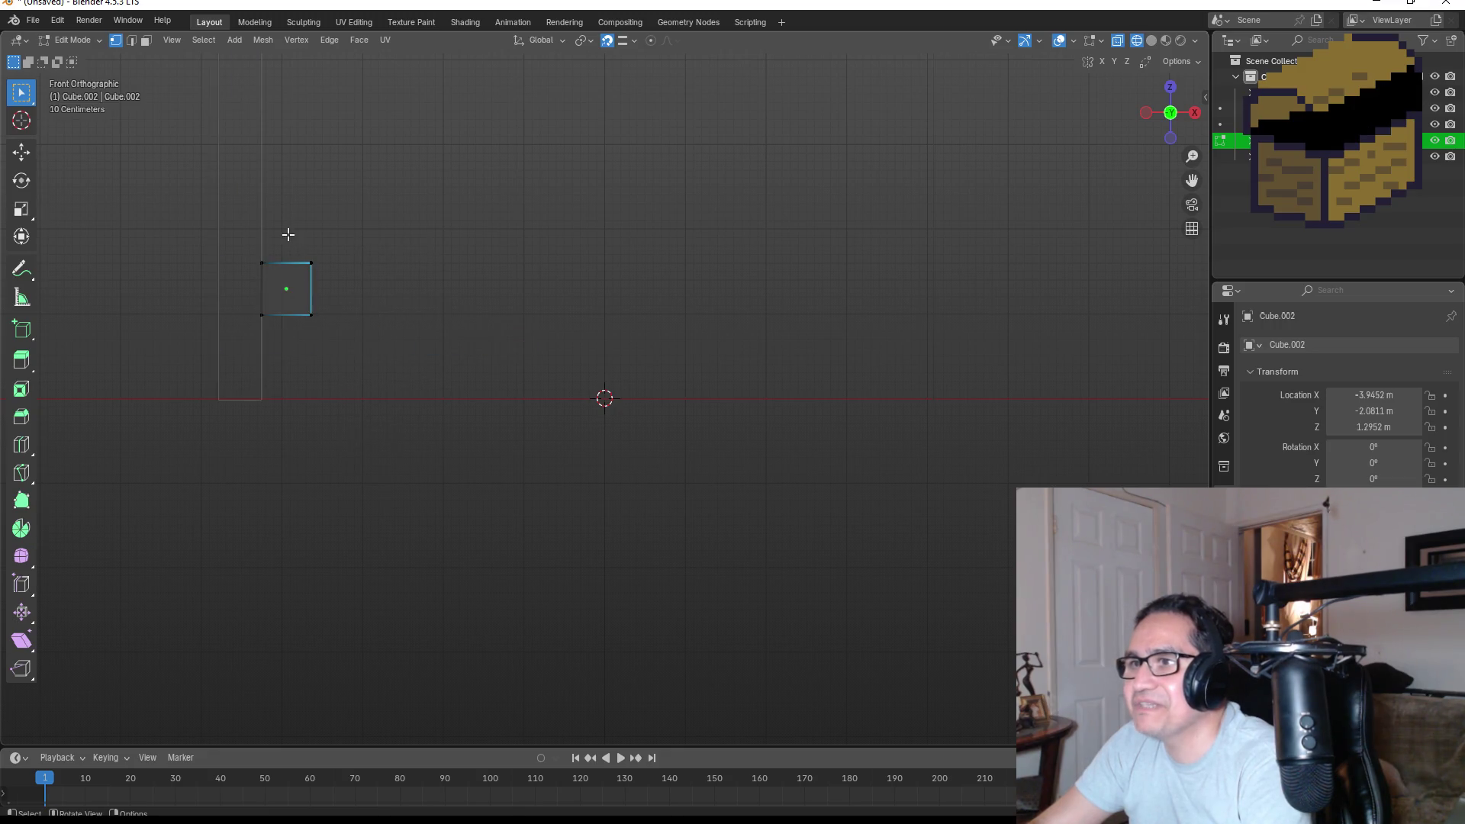
key(g)
key(x)
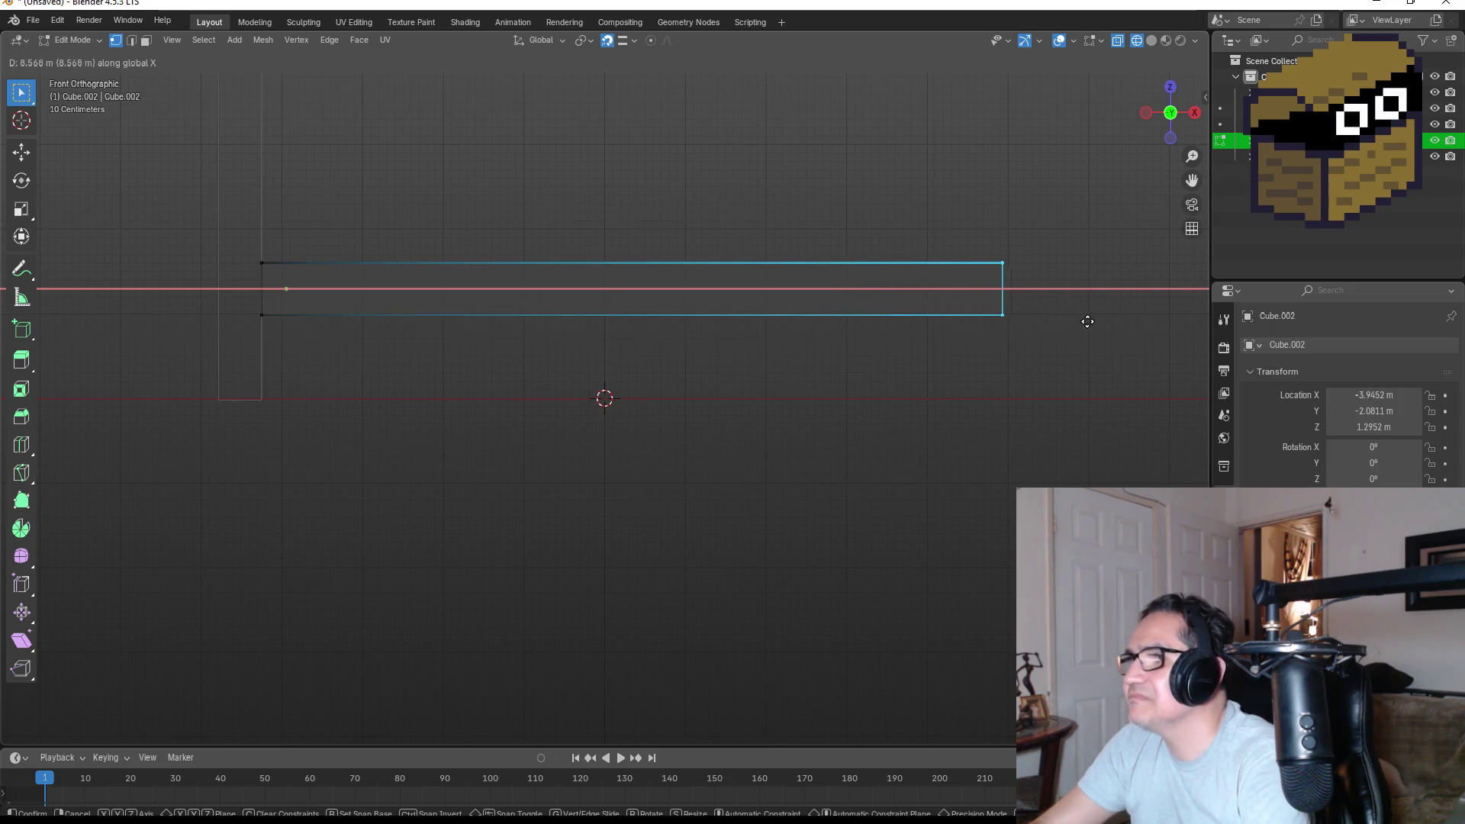
click(1150, 321)
scroll(987, 325, down, 5)
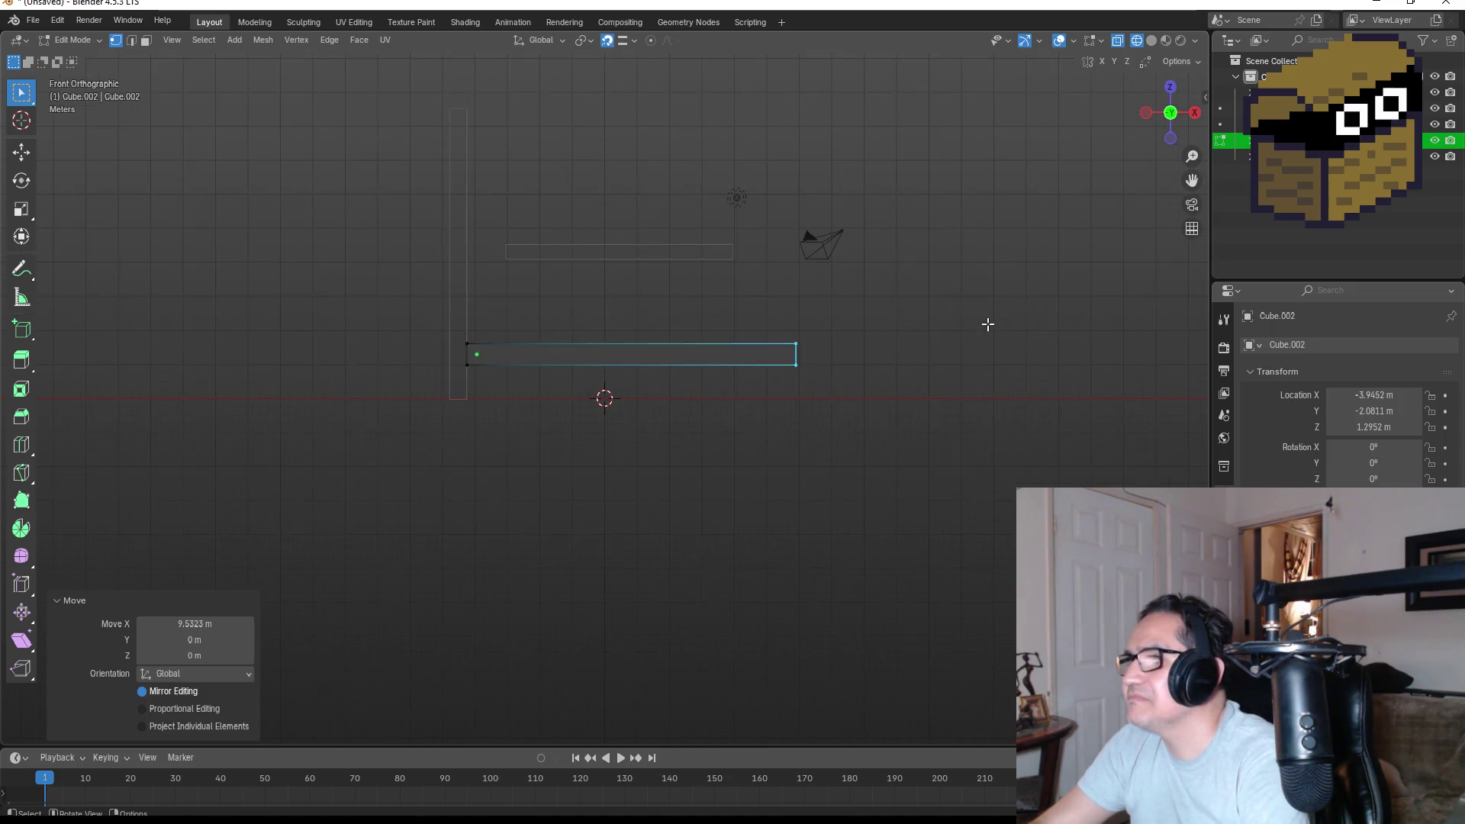
mouse_move(974, 352)
mouse_down()
mouse_move(883, 344)
mouse_move(841, 301)
mouse_move(829, 397)
mouse_move(818, 381)
mouse_up()
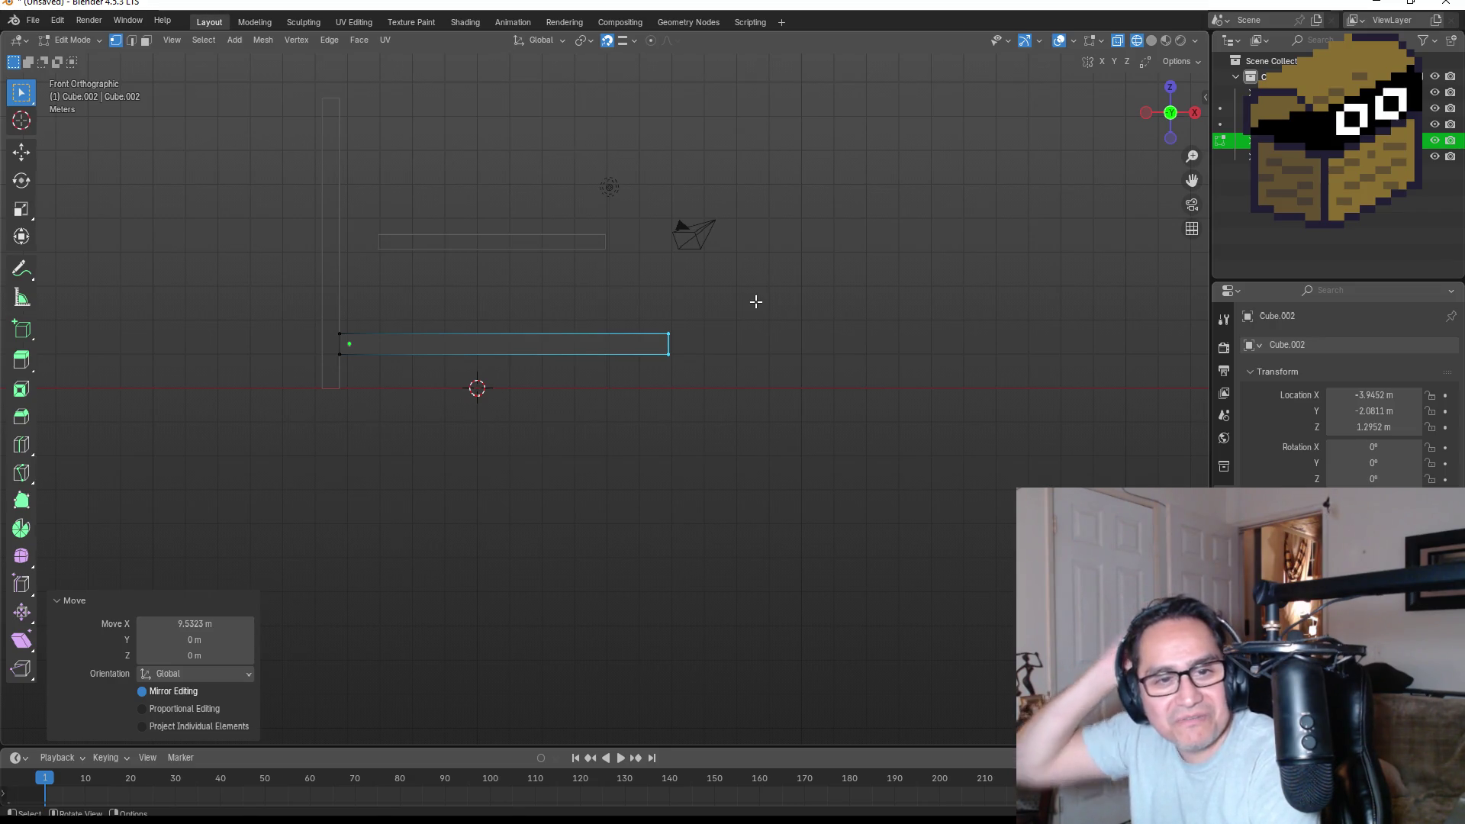
scroll(680, 321, up, 3)
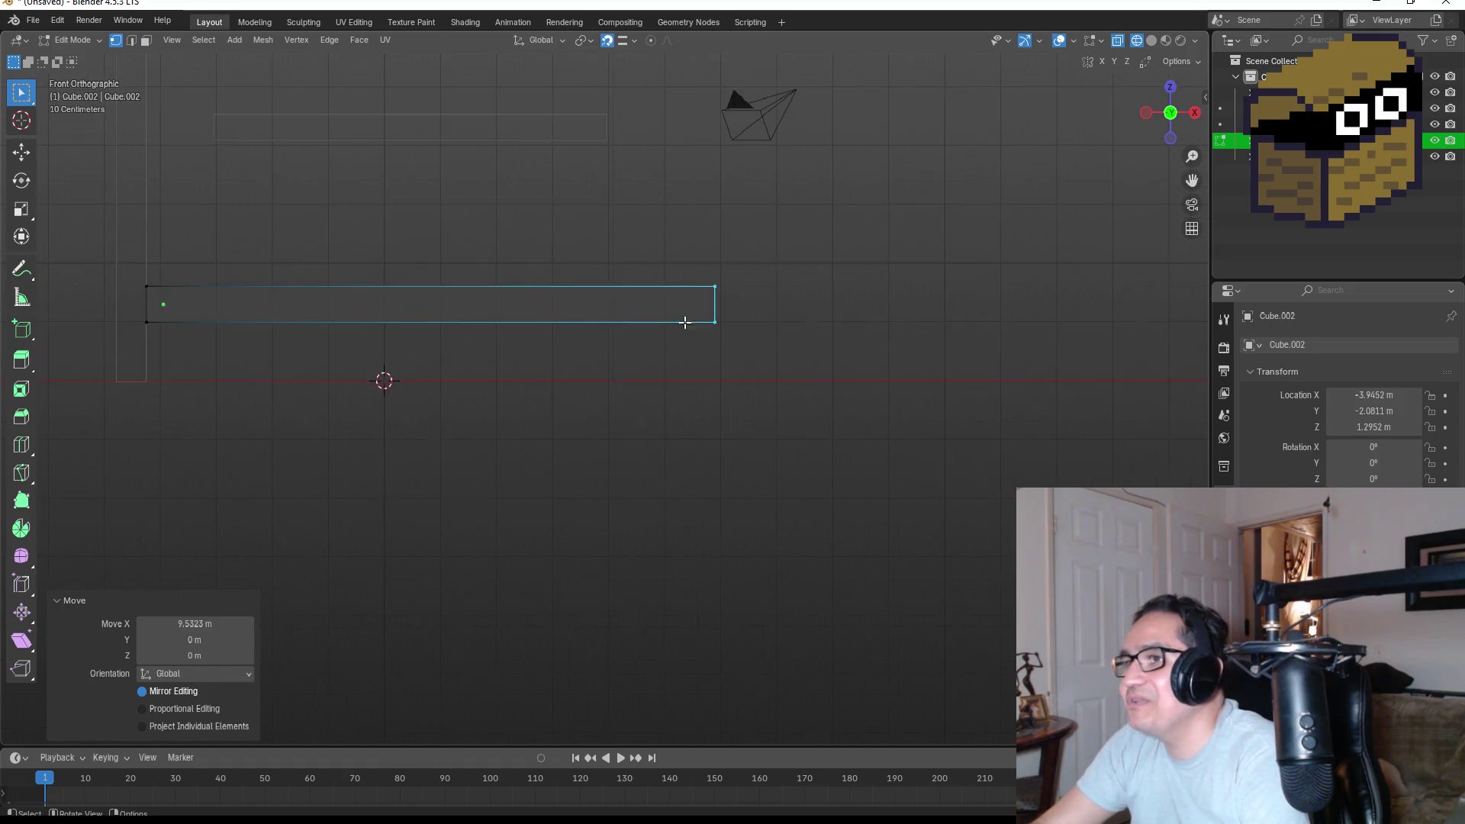
key(Tab)
click(1065, 111)
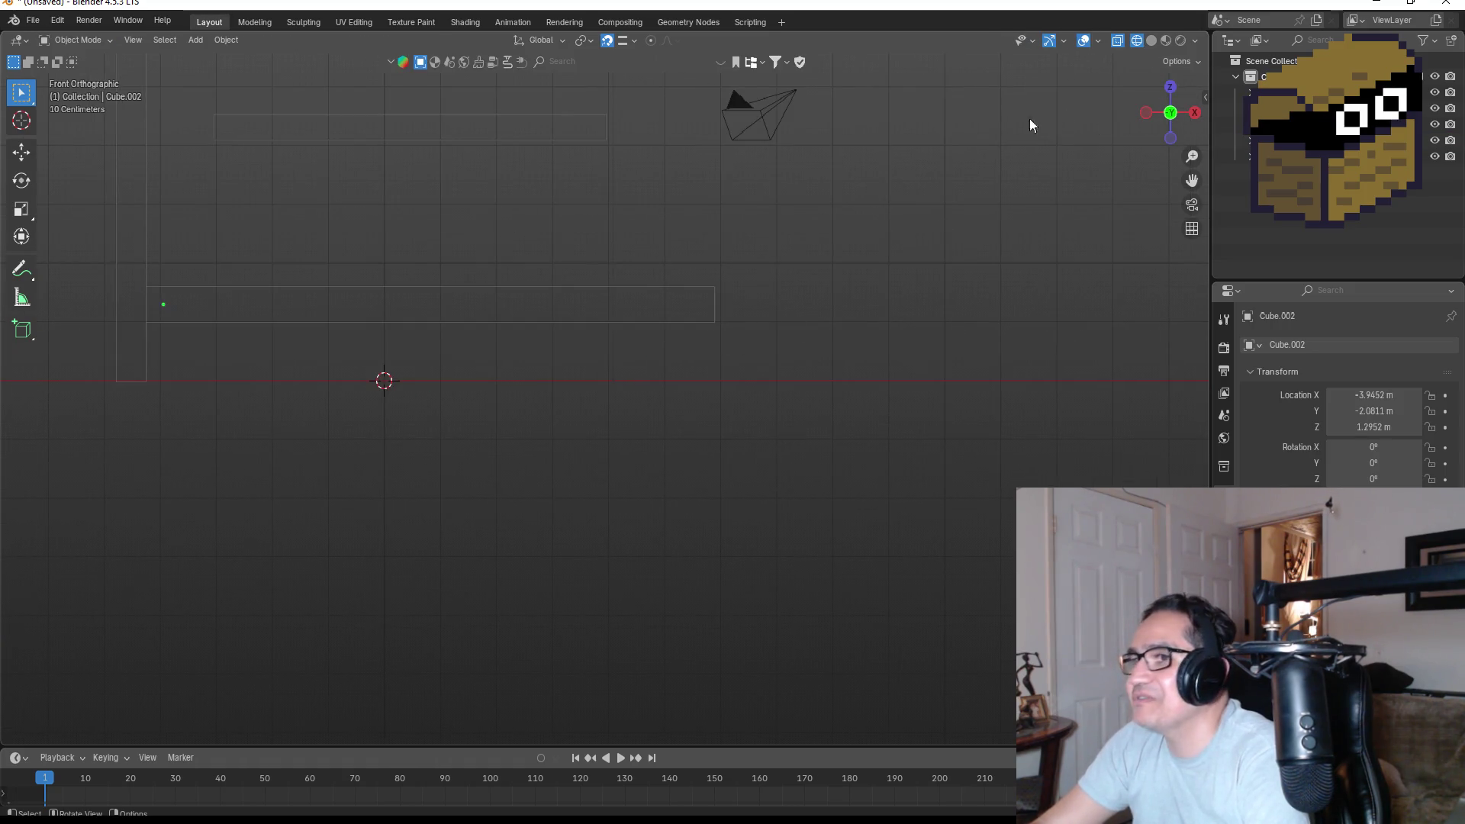
Select the long bar, restore solid shading, and enter Edit Mode on it.
click(1170, 86)
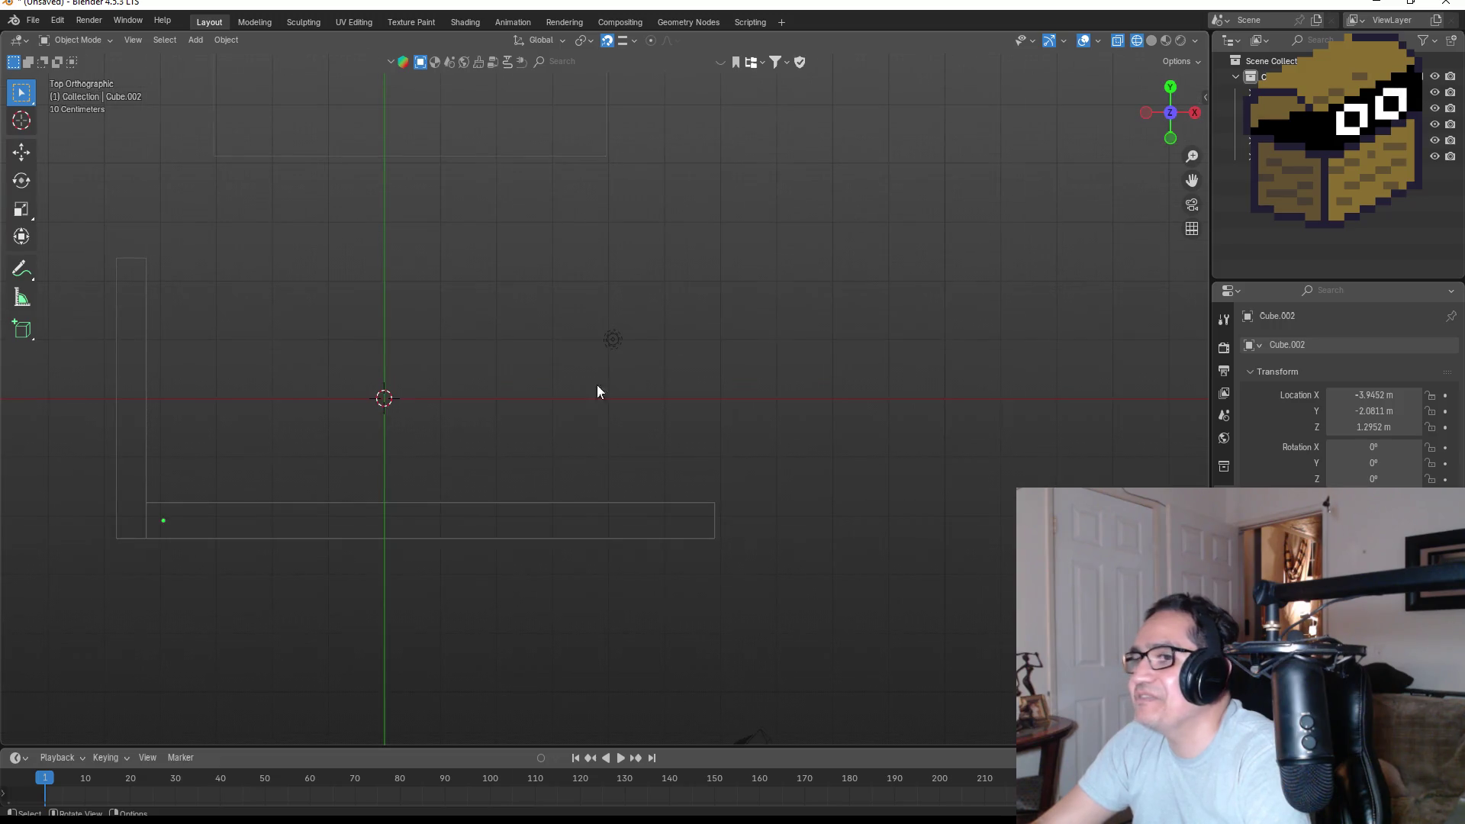
key(KP_1)
scroll(687, 399, up, 2)
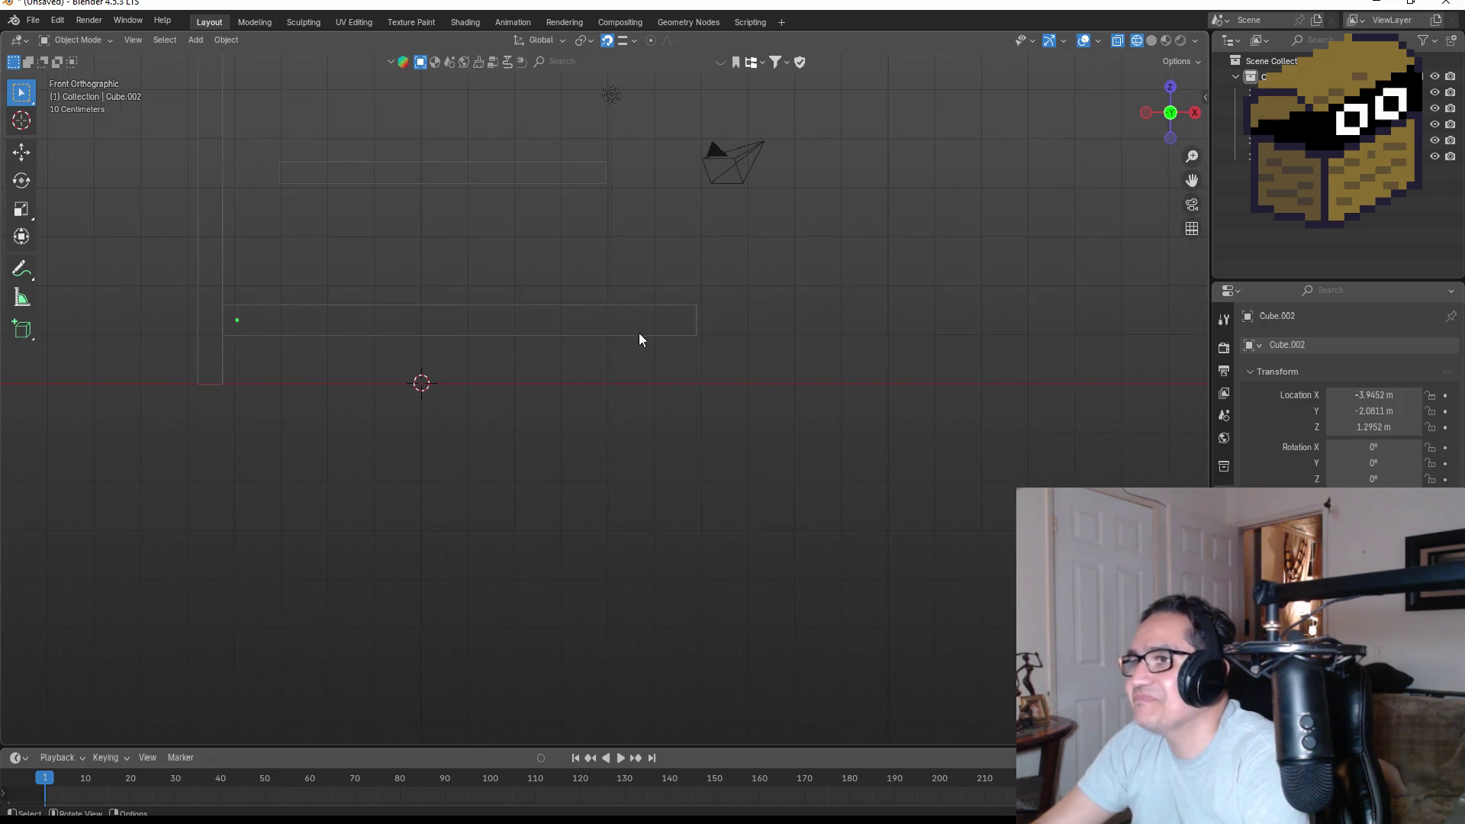
click(642, 333)
key(z)
click(702, 336)
scroll(745, 244, up, 3)
mouse_move(817, 320)
mouse_down()
mouse_move(818, 278)
mouse_move(795, 266)
mouse_up()
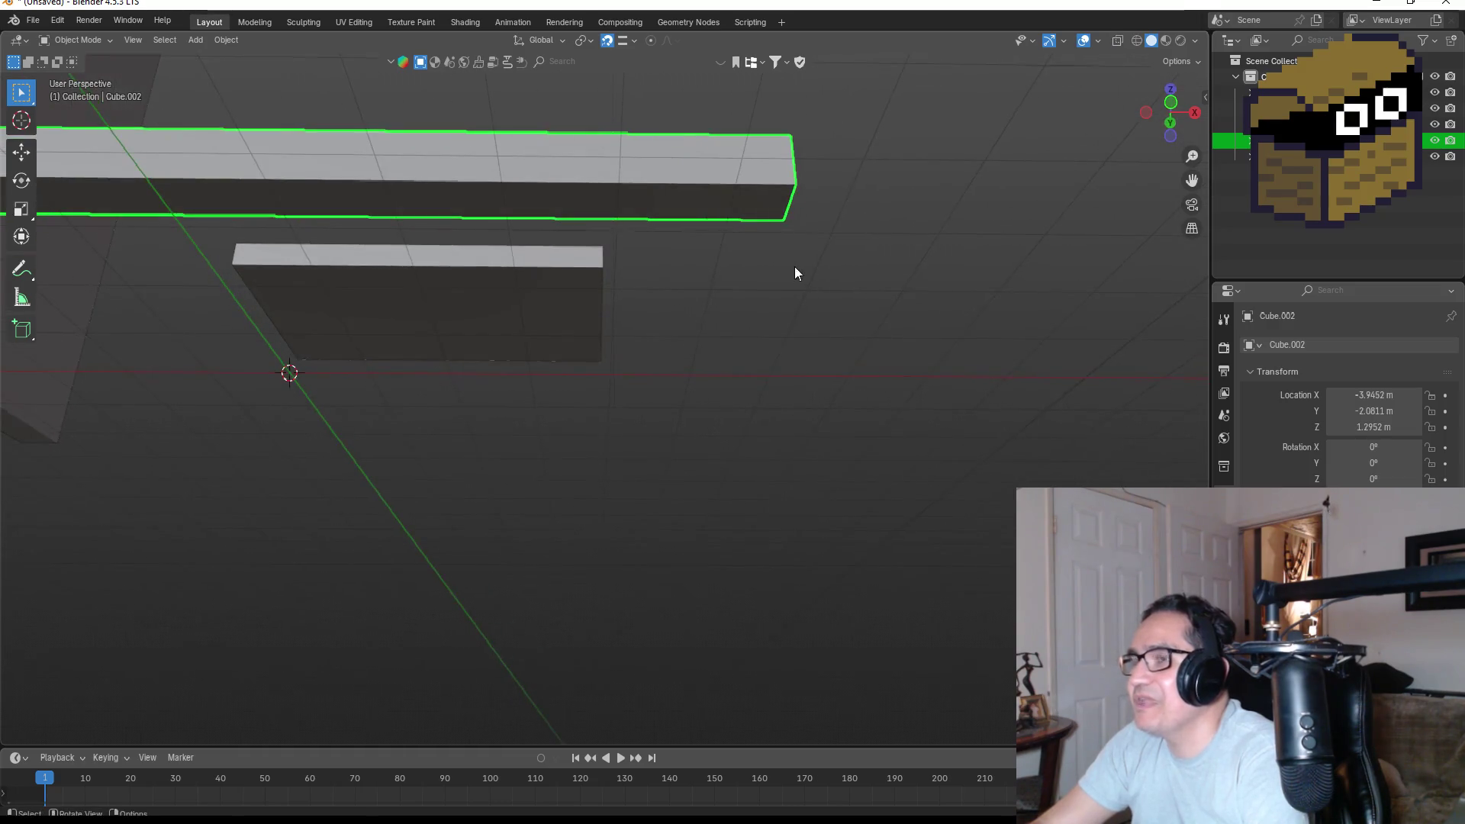
key(Tab)
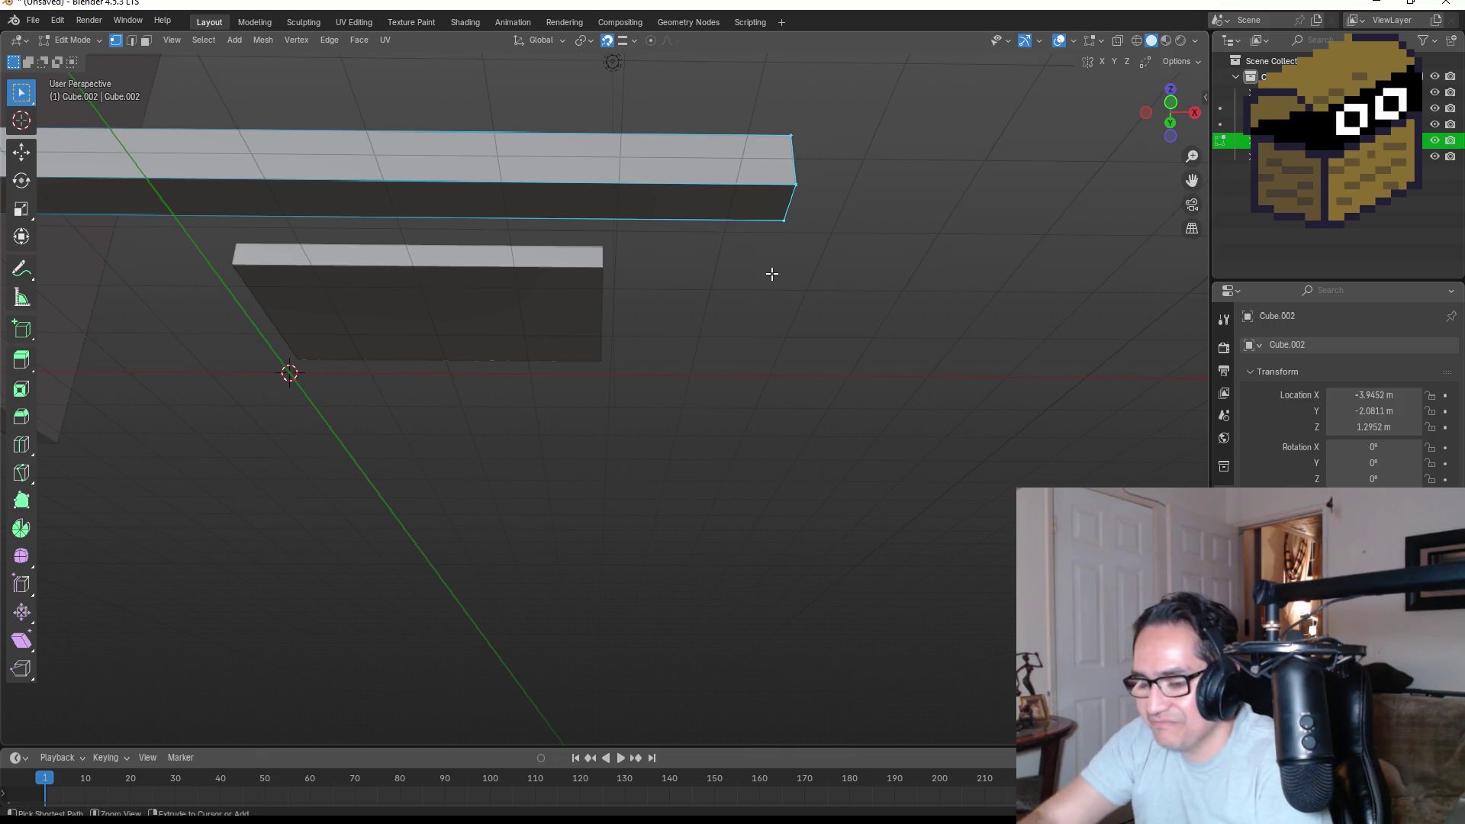
Loop-cut near the bar's right end and extrude its end face 0.99295 m downward.
key(ctrl+r)
click(499, 131)
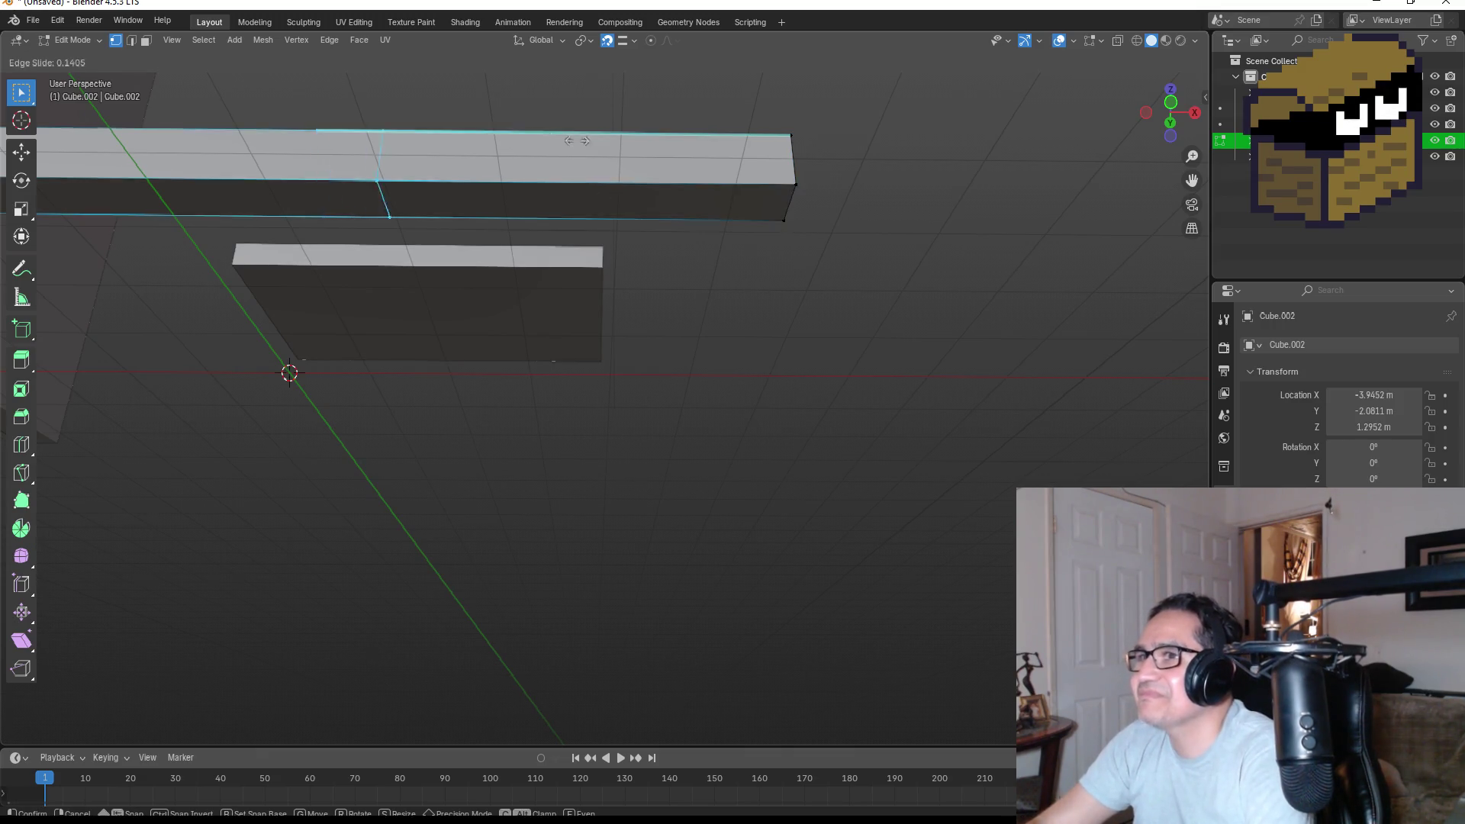
click(918, 169)
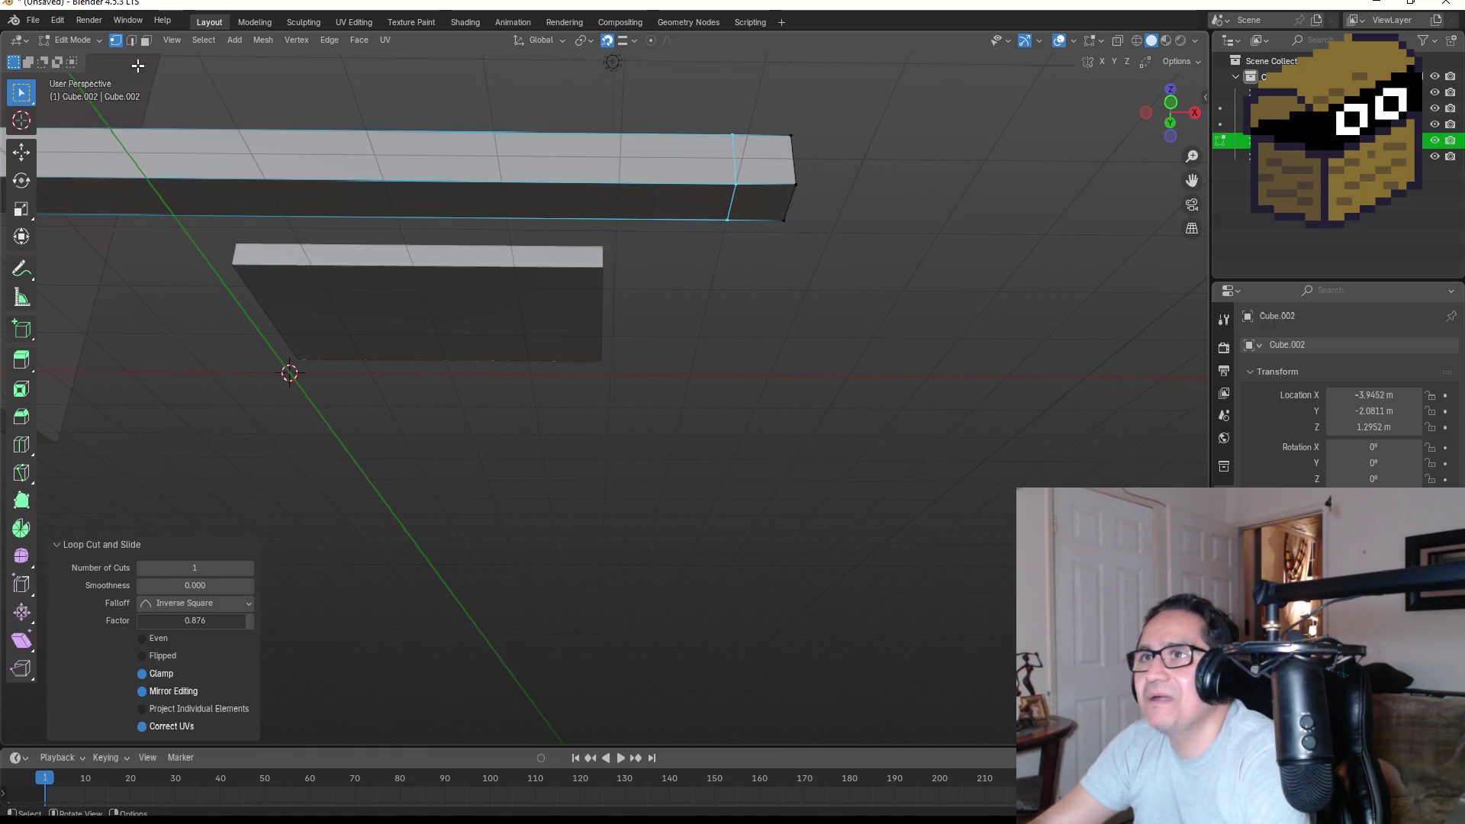
click(149, 42)
click(768, 204)
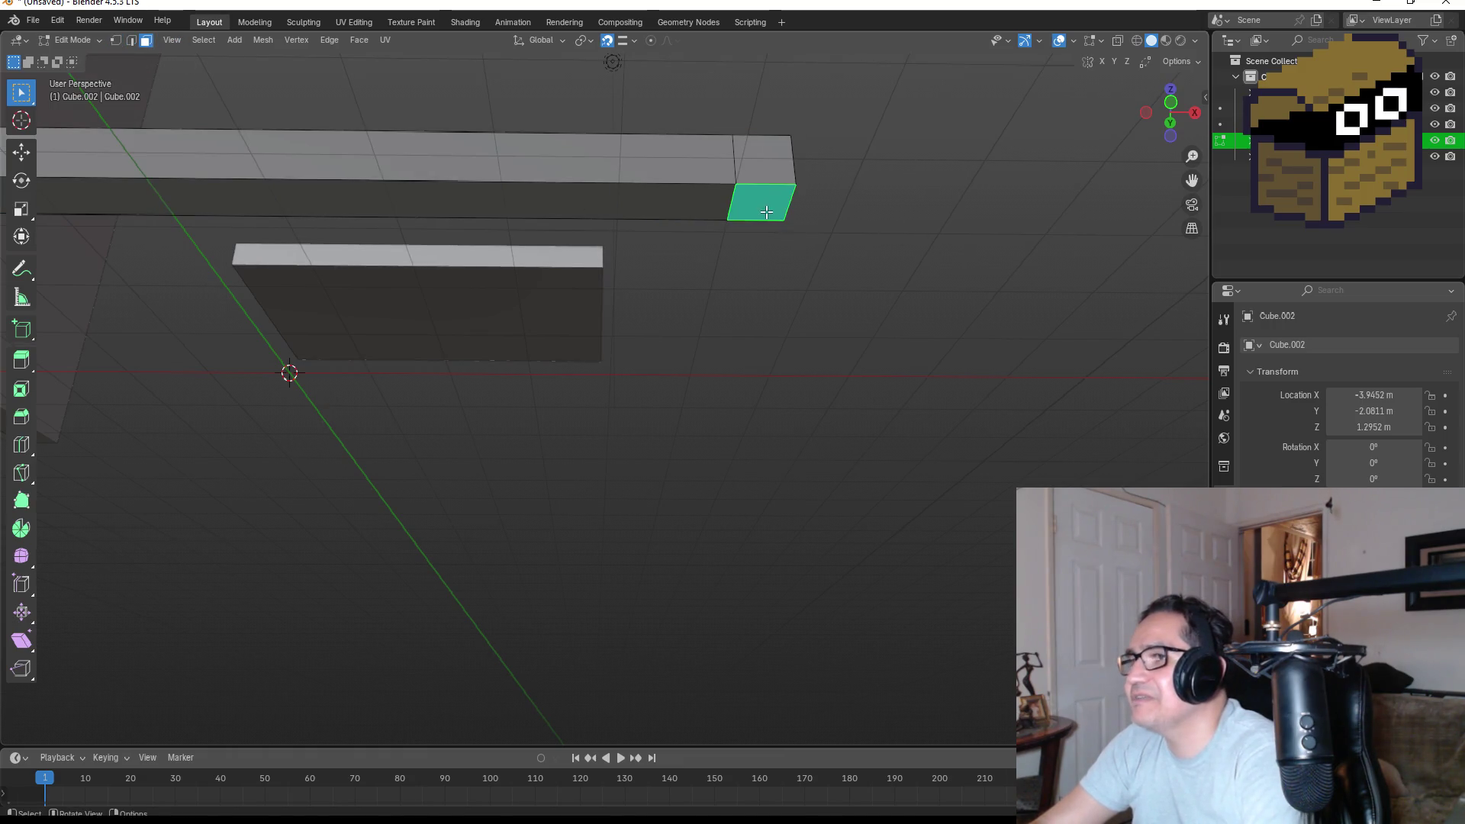
key(KP_1)
key(e)
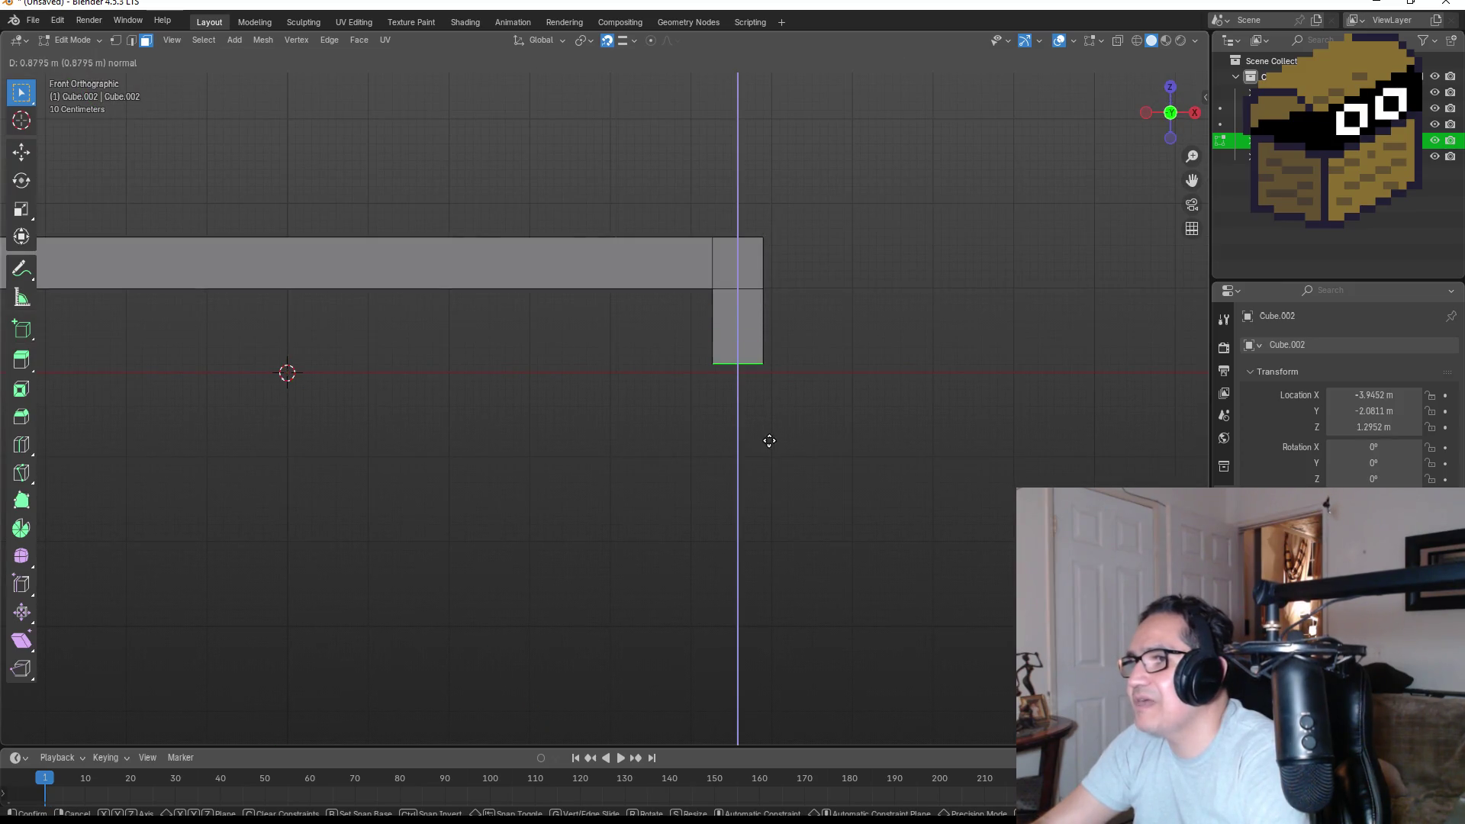
click(771, 450)
scroll(603, 435, down, 3)
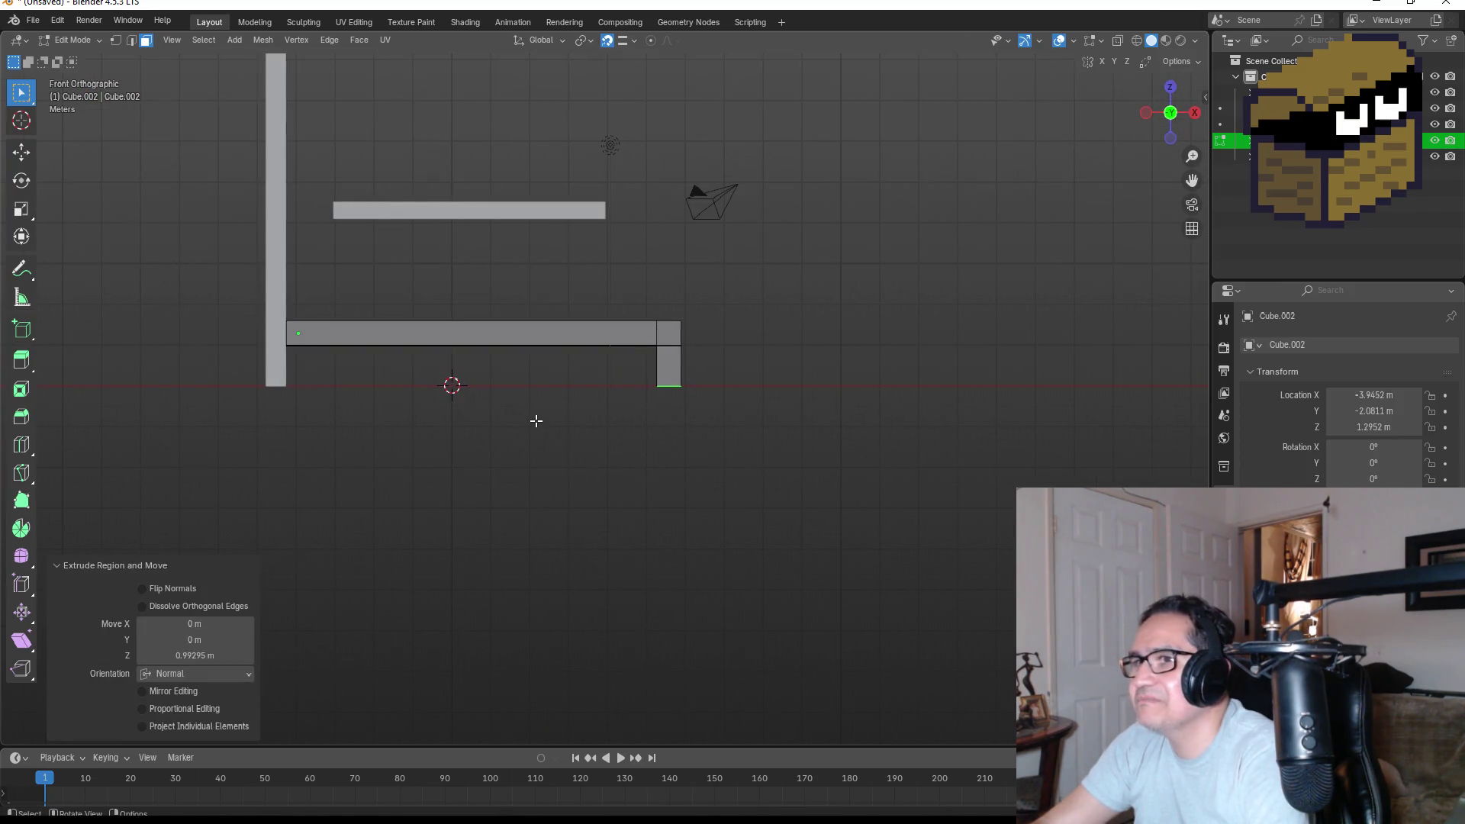
key(Tab)
mouse_move(808, 324)
mouse_down()
mouse_move(707, 343)
mouse_move(830, 329)
mouse_move(763, 306)
mouse_up()
Duplicate the hooked bar and slide the copy along Y beside the original.
key(KP_7)
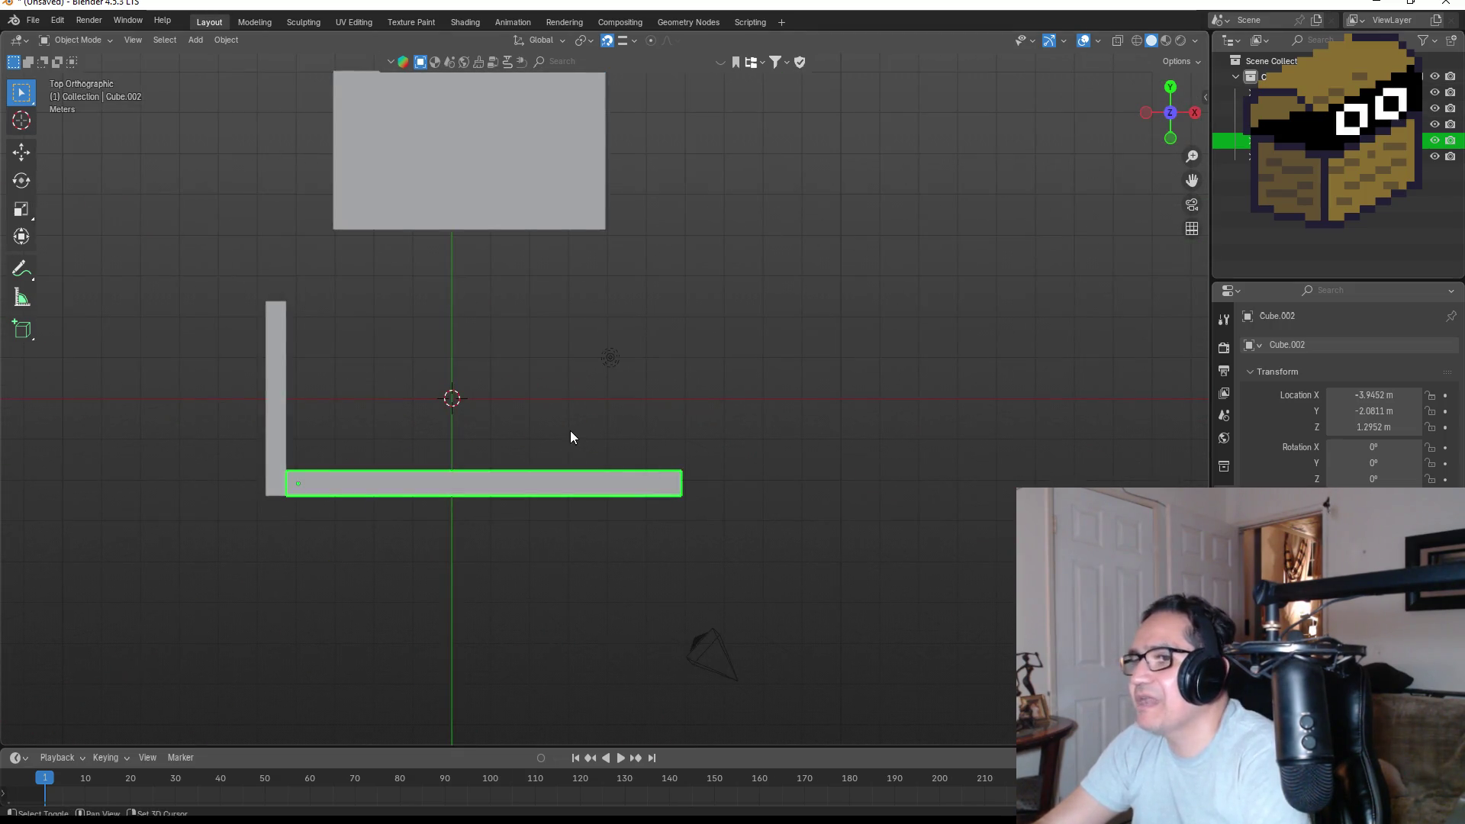
key(shift+d)
key(z)
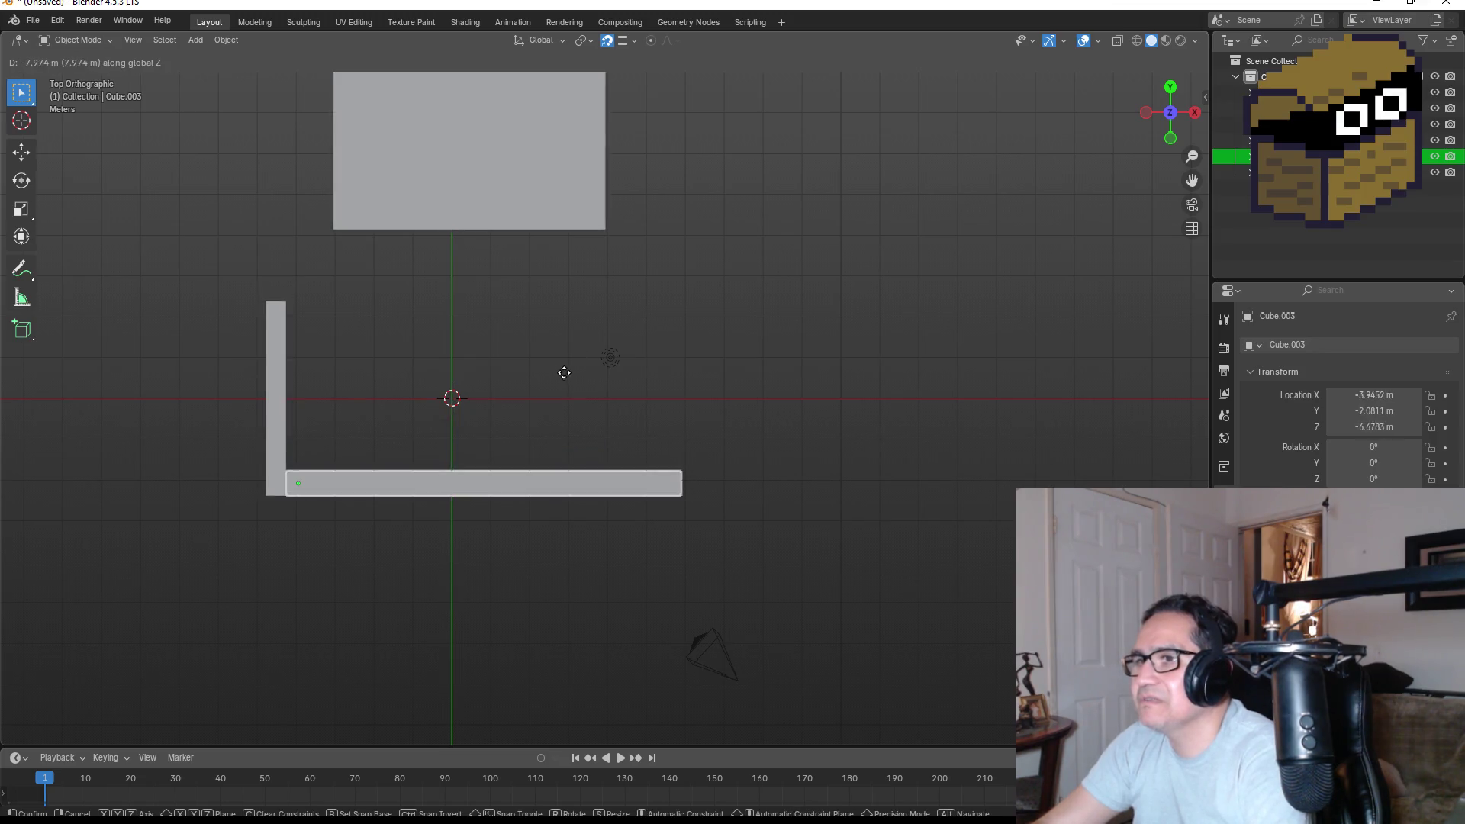
key(y)
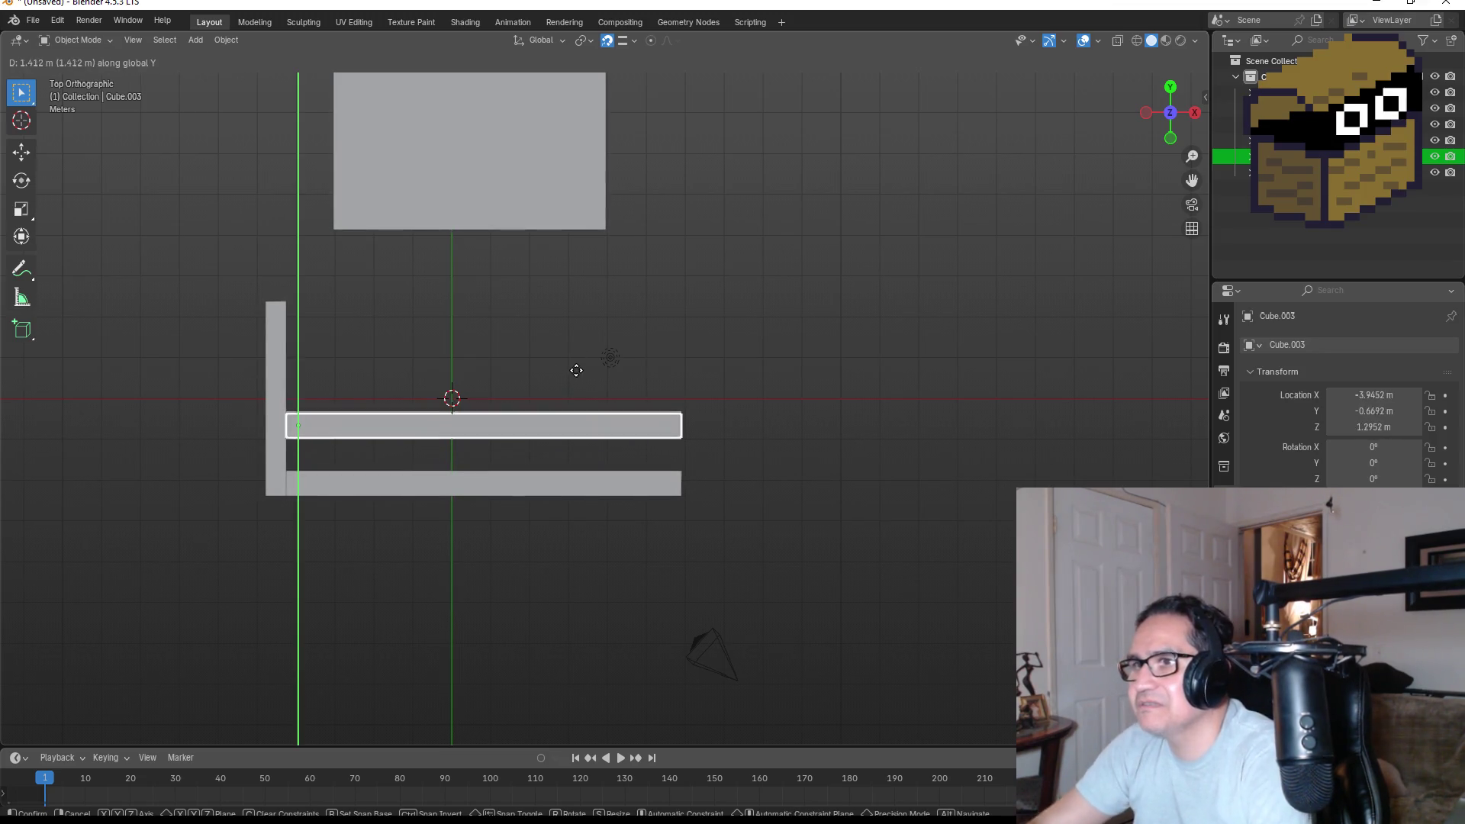
click(562, 270)
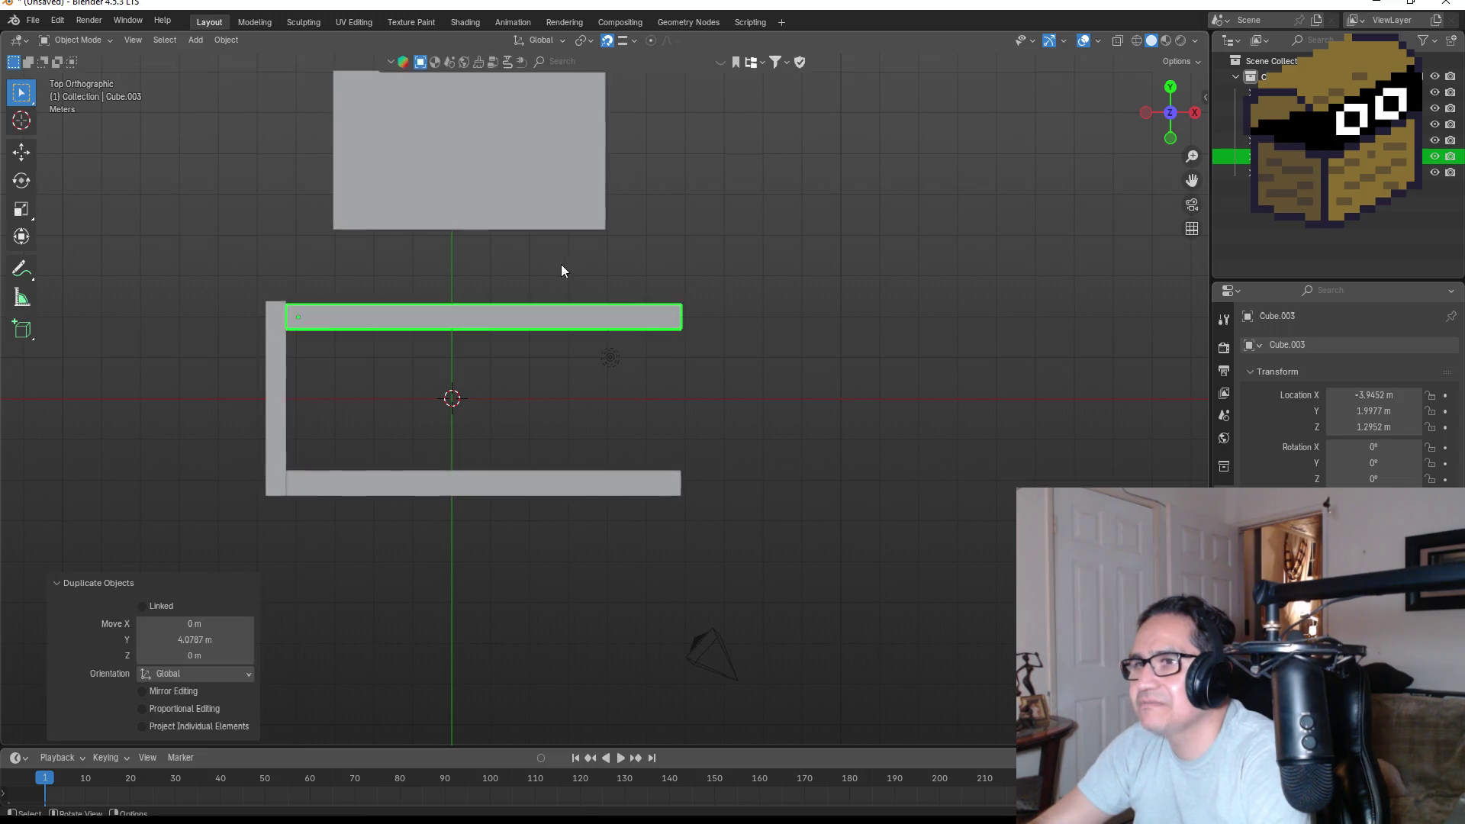
mouse_move(529, 288)
mouse_down()
mouse_move(536, 223)
mouse_move(461, 166)
mouse_move(627, 229)
mouse_up()
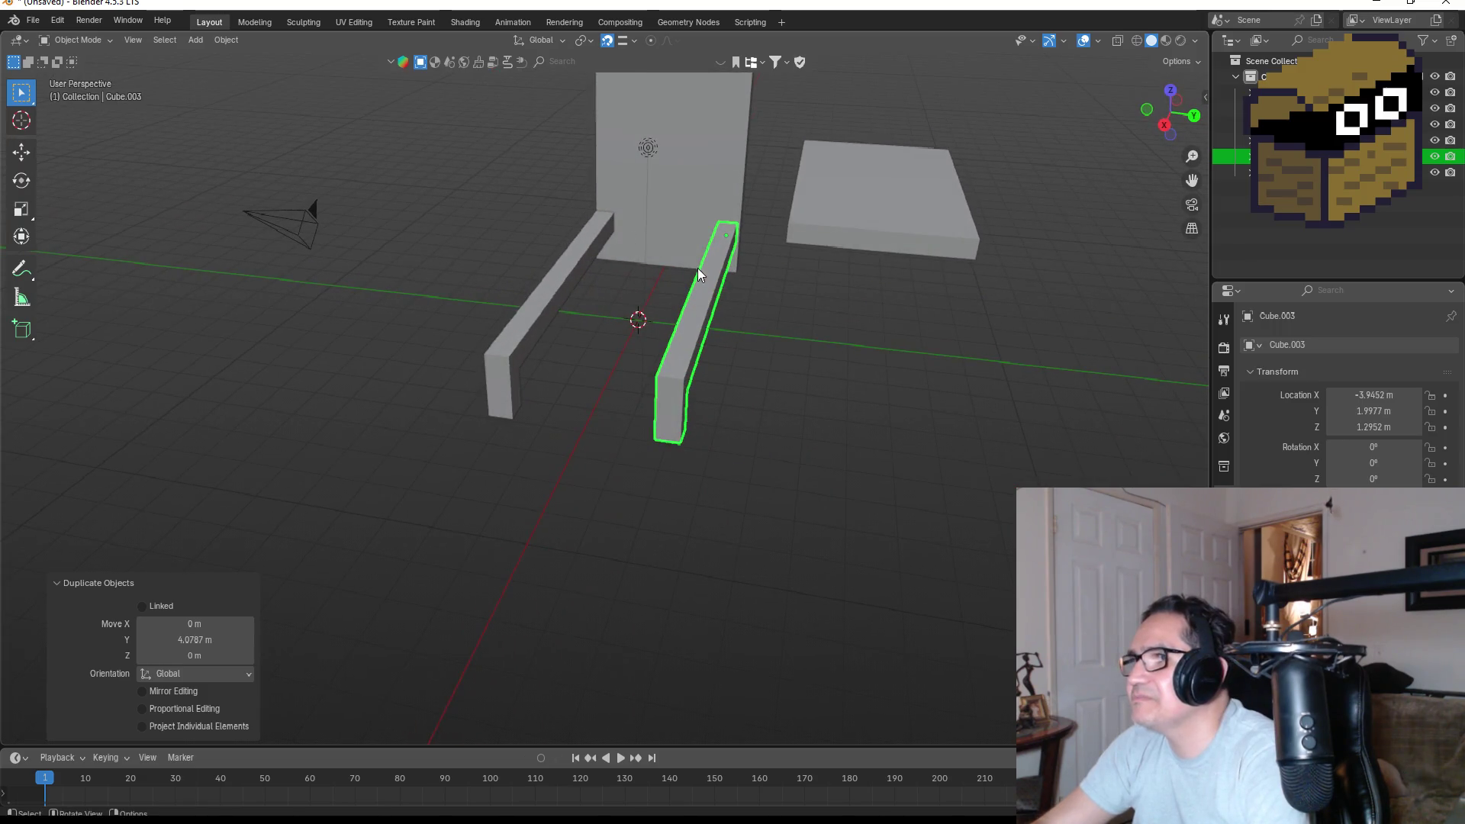
key(g)
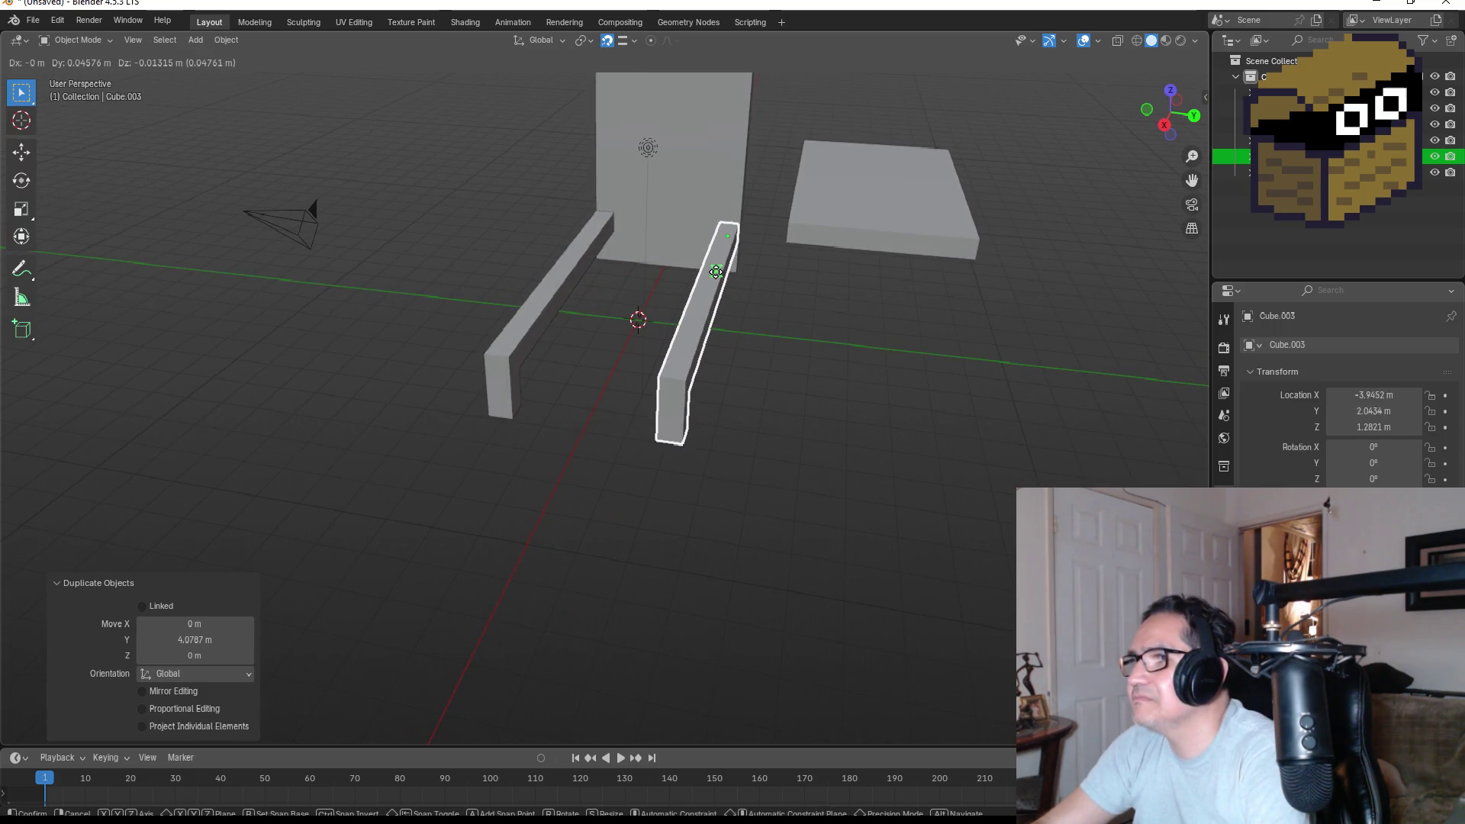
click(716, 270)
Adjust the copy along Y so it sits parallel to the original at Y 2.0381 m.
mouse_move(862, 247)
mouse_down()
mouse_move(787, 228)
mouse_move(921, 327)
mouse_move(1087, 374)
mouse_up()
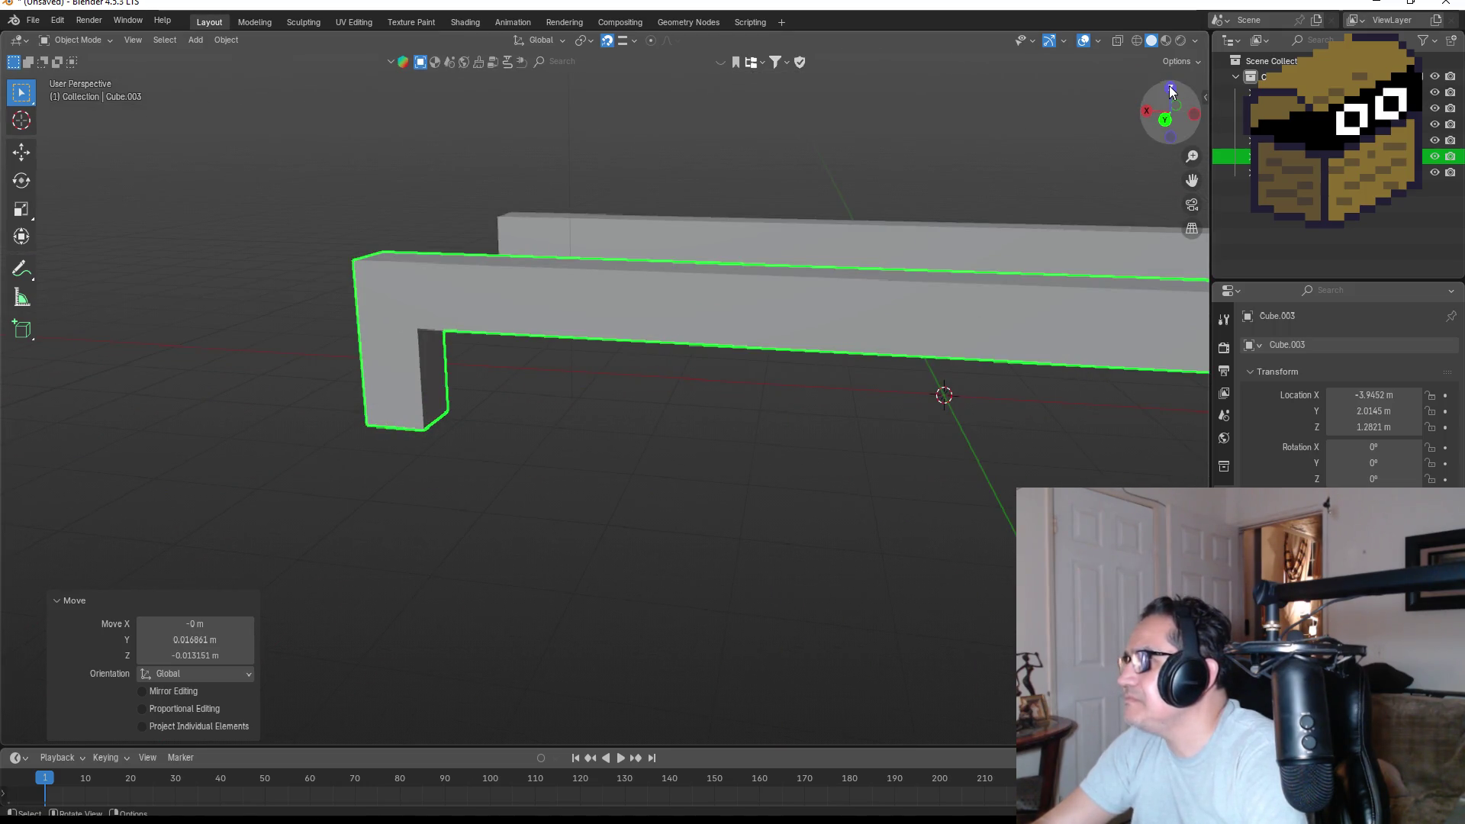
click(1171, 90)
scroll(449, 332, down, 5)
key(g)
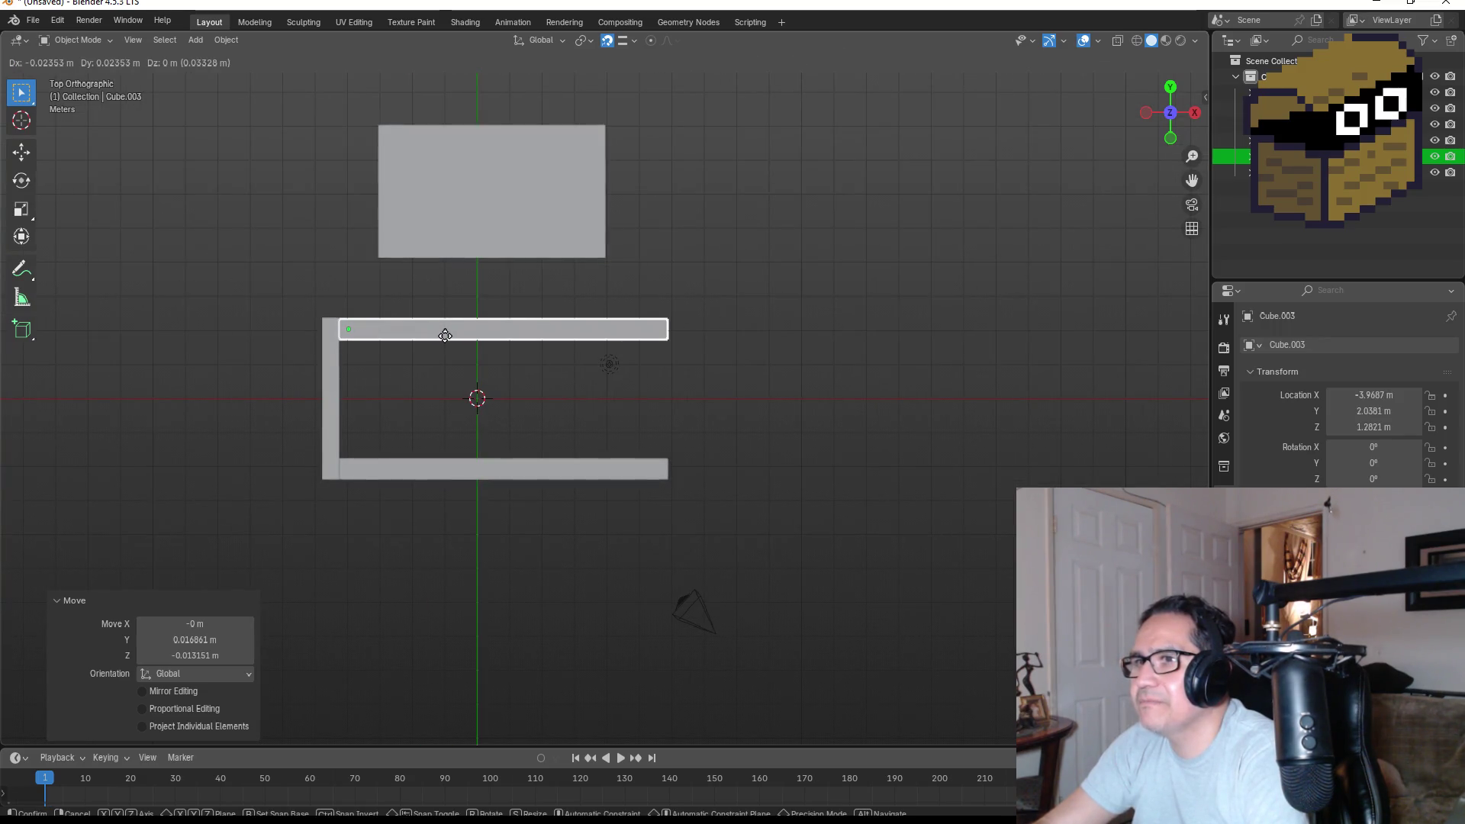
key(z)
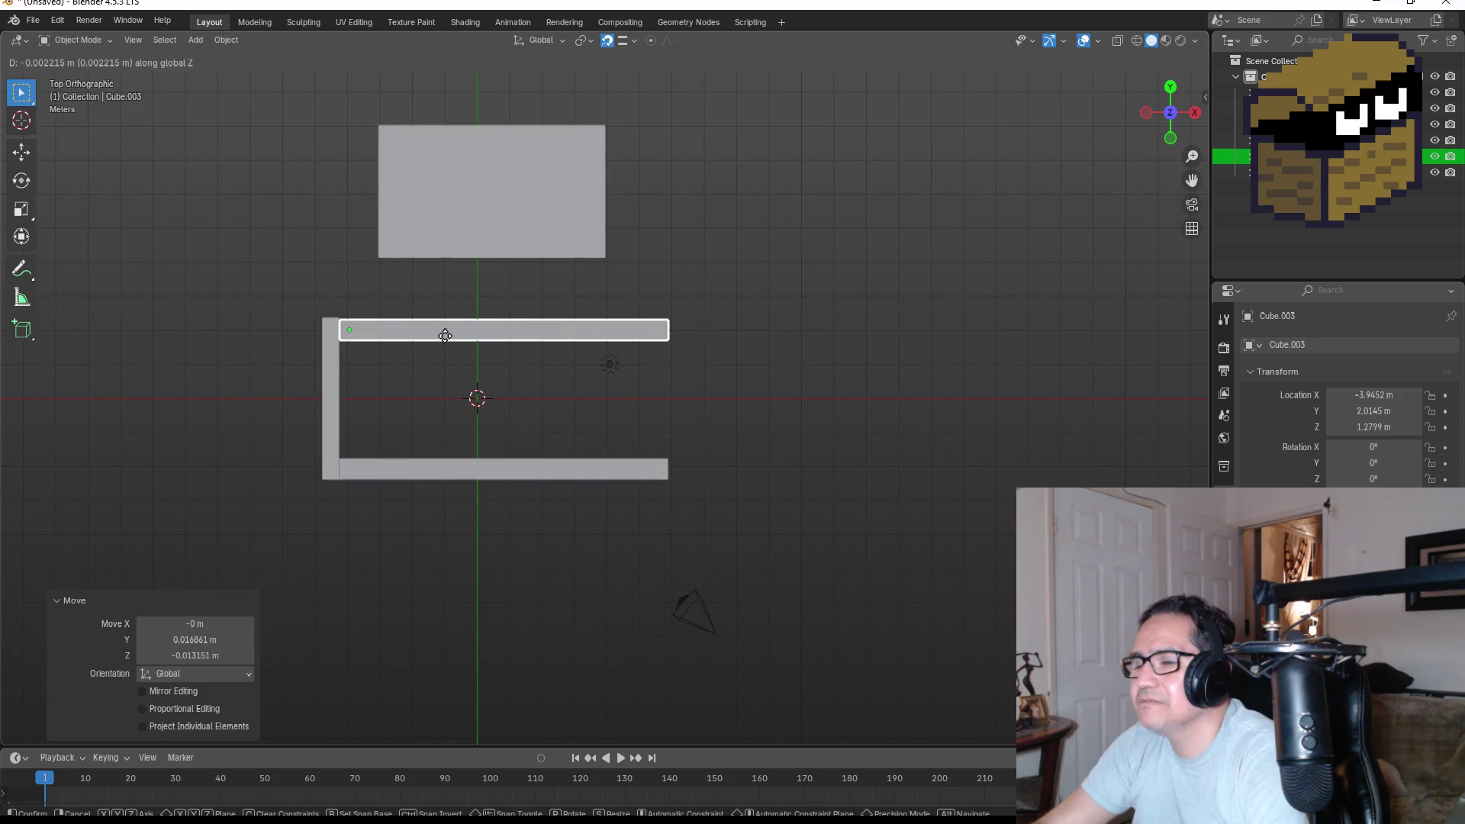
key(y)
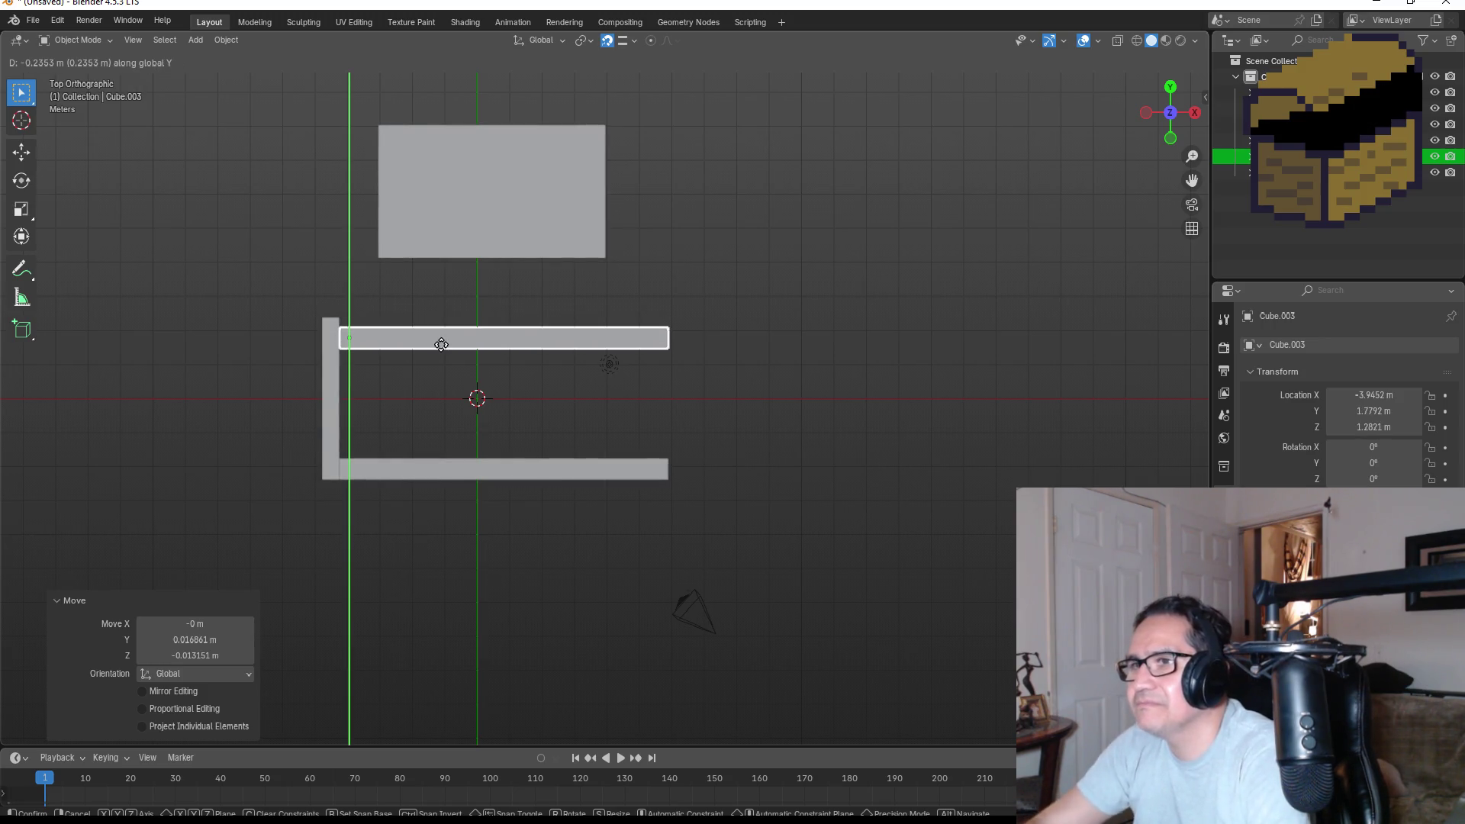
click(438, 336)
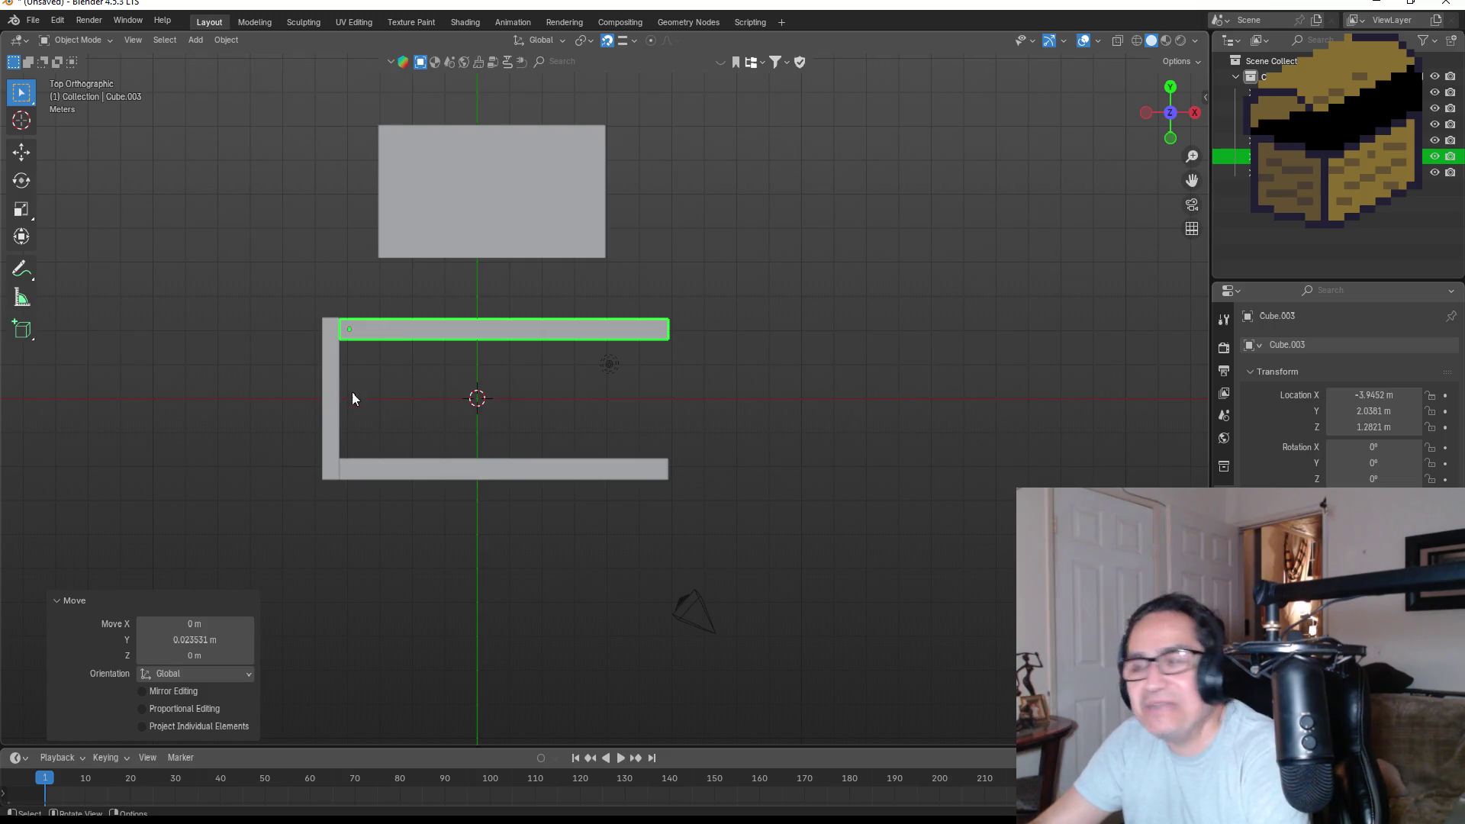
scroll(405, 347, up, 5)
mouse_move(309, 374)
mouse_down()
mouse_move(552, 321)
mouse_move(637, 250)
mouse_move(514, 214)
mouse_move(569, 240)
mouse_move(464, 263)
mouse_move(356, 250)
mouse_move(698, 258)
mouse_move(679, 333)
mouse_move(483, 362)
mouse_move(684, 319)
mouse_move(634, 323)
mouse_move(641, 366)
mouse_up()
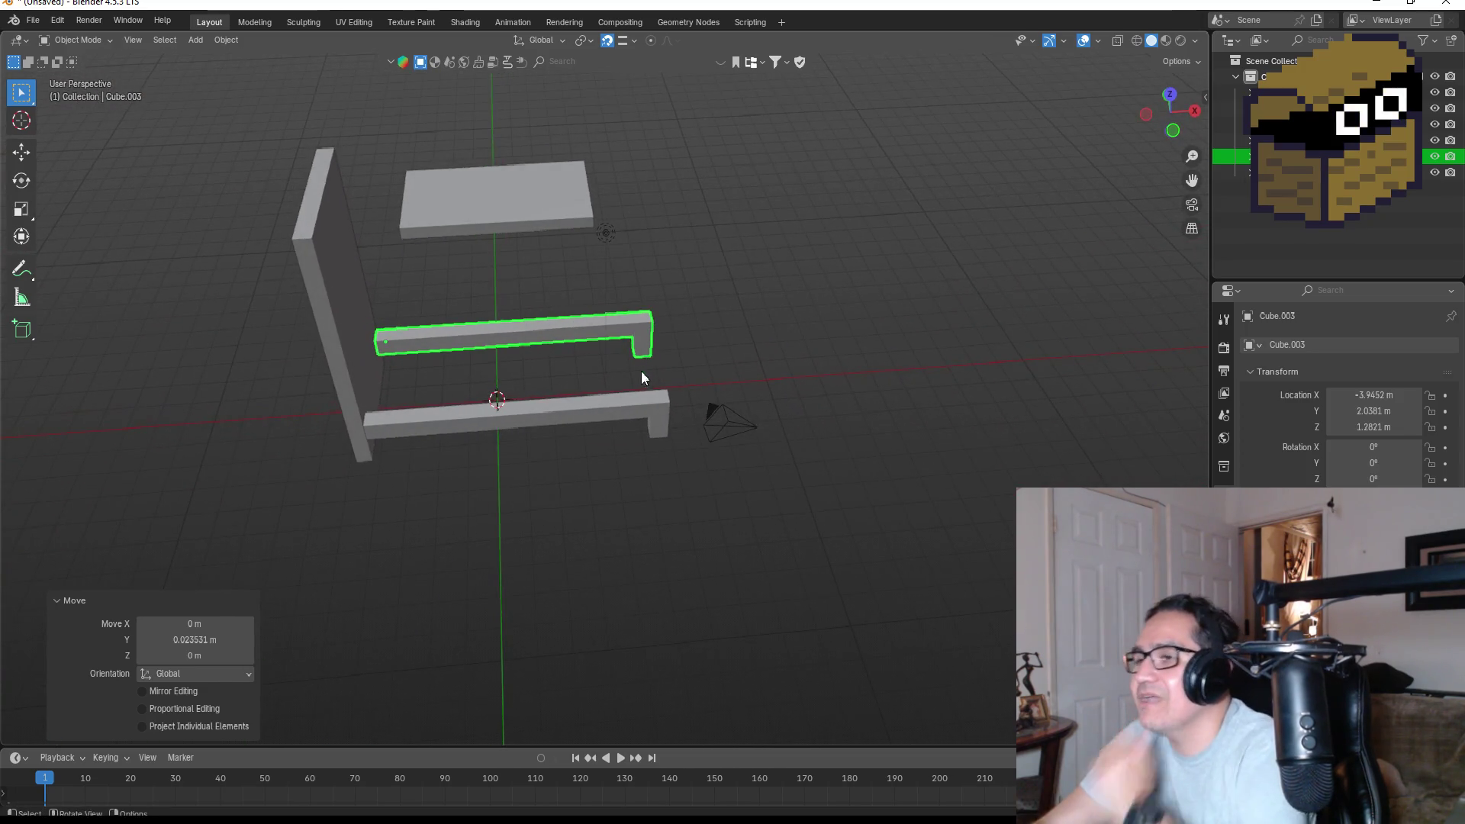
Select all of the copied bracket's mesh in Edit Mode, then return to Object Mode.
key(Tab)
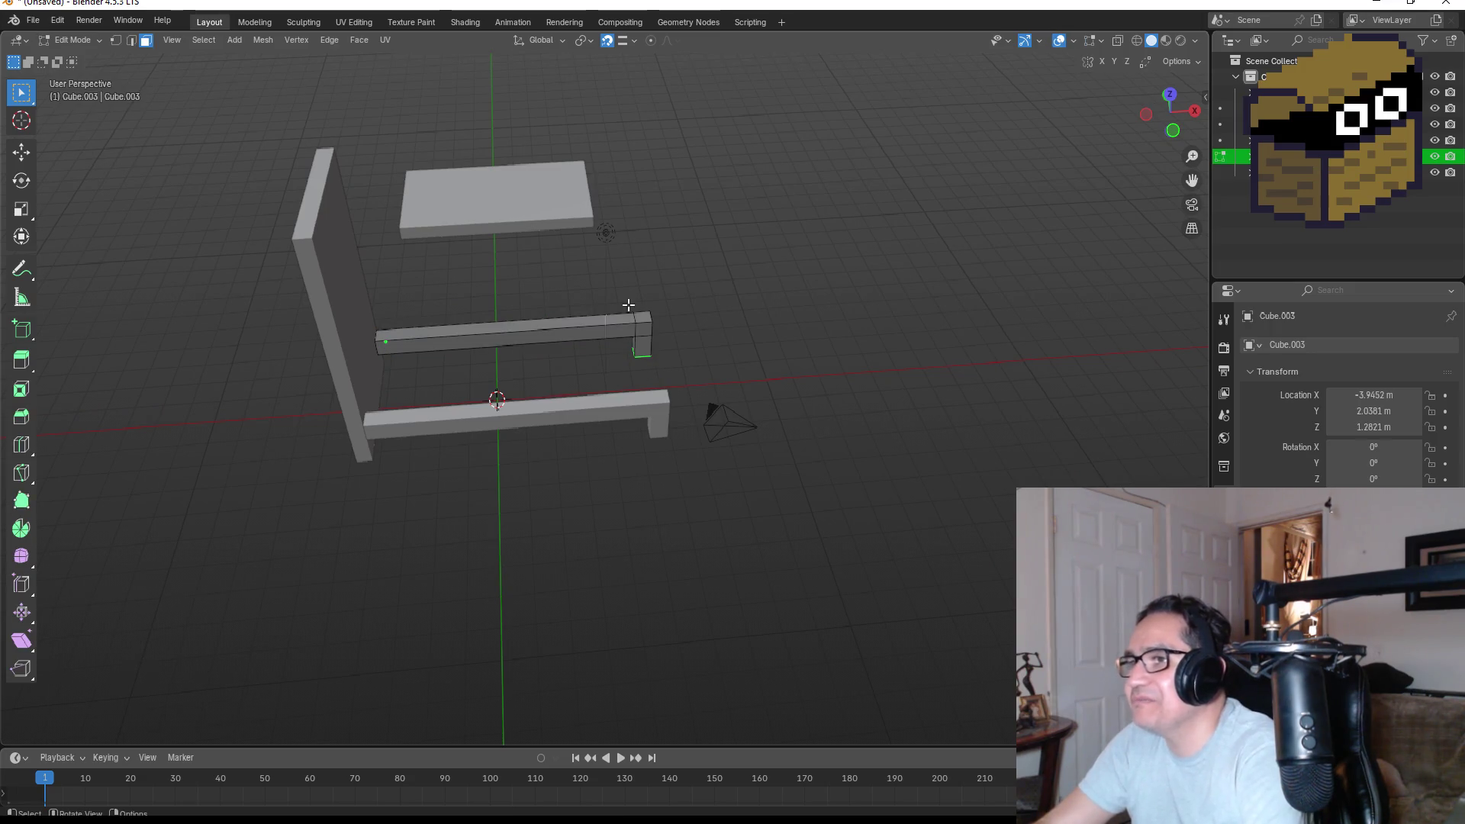
drag(575, 299, 680, 451)
key(a)
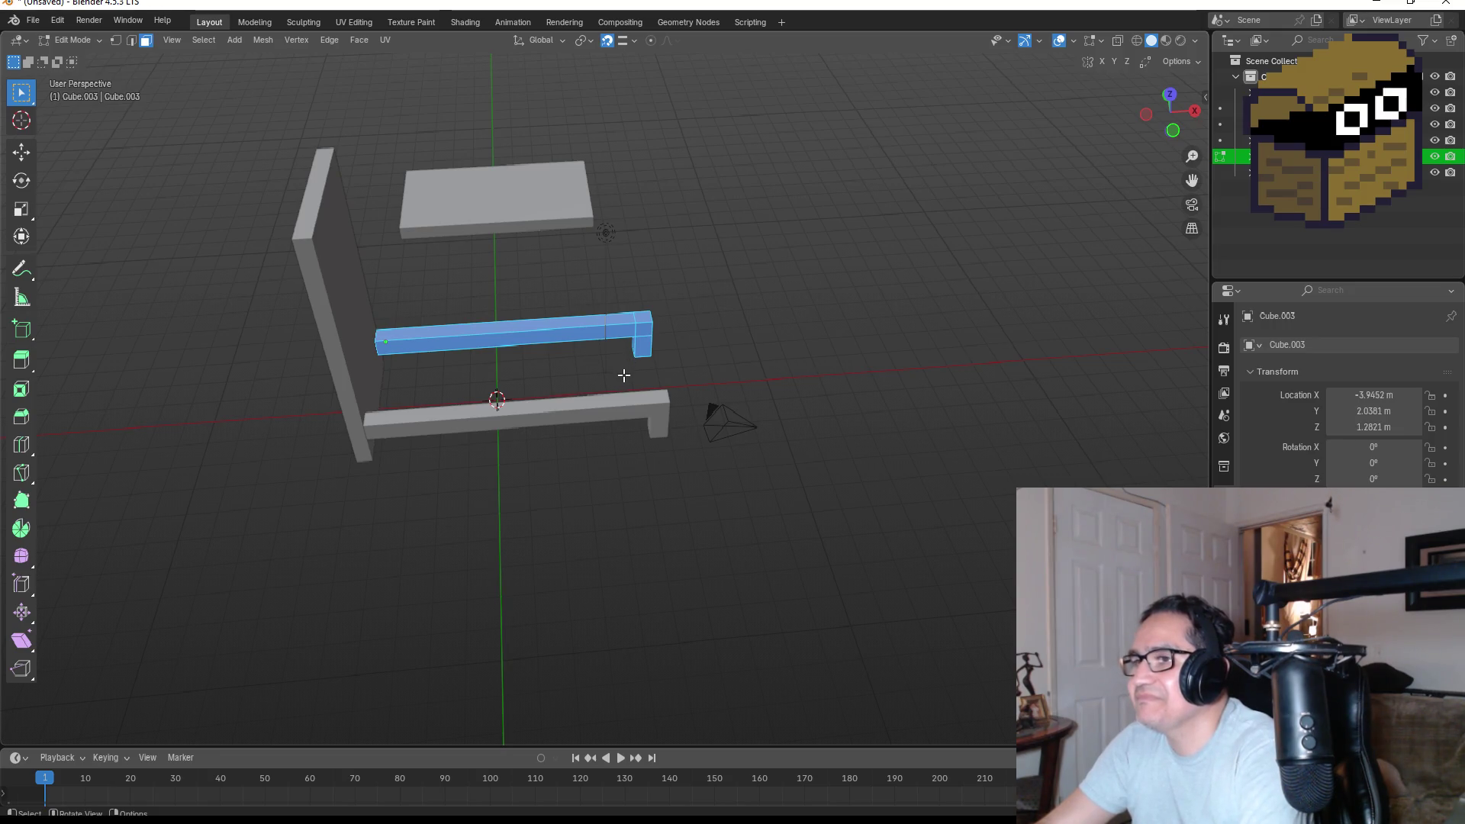
key(KP_1)
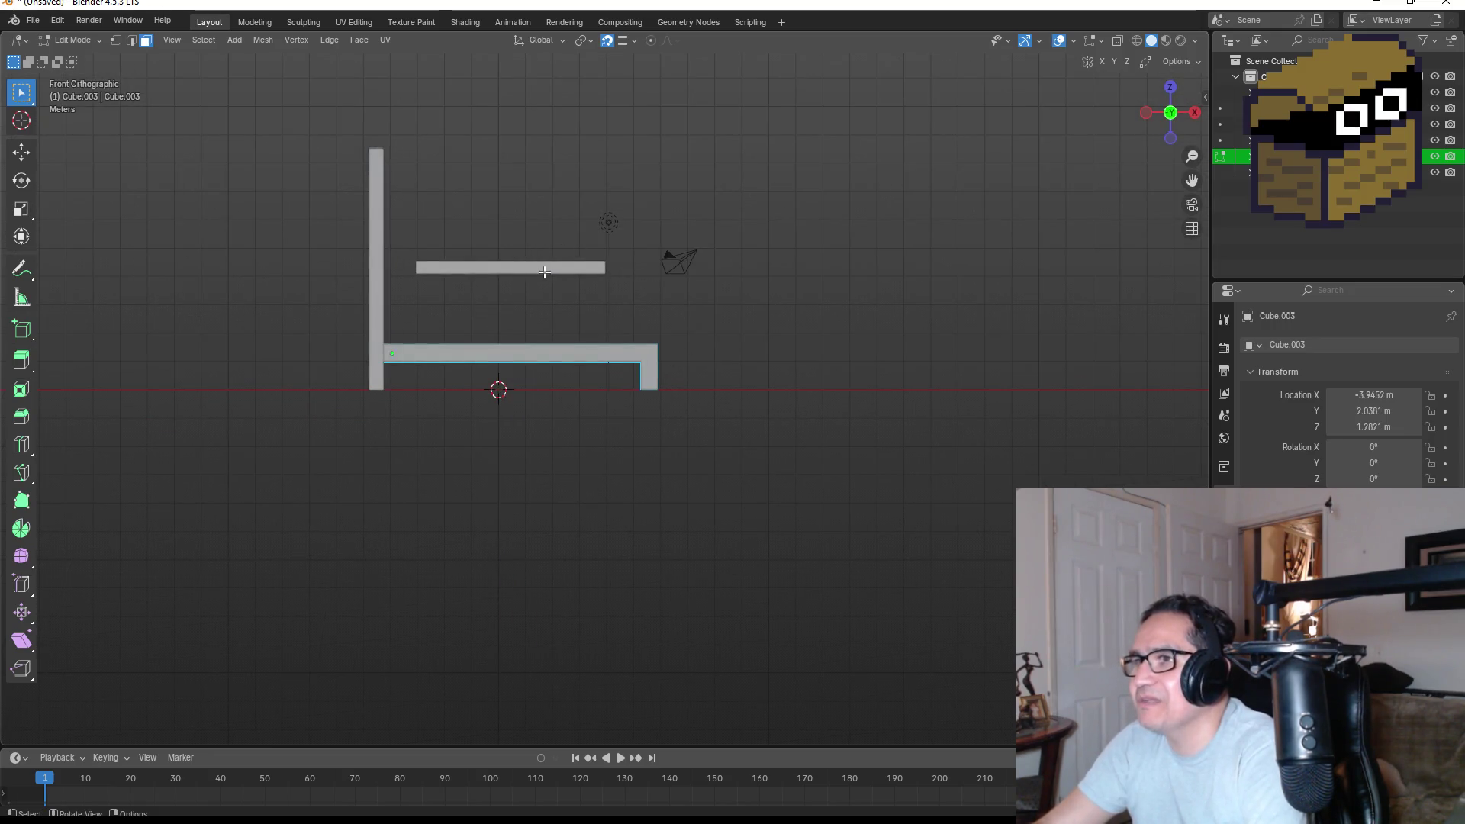
key(Tab)
Select the middle rail and open it in Edit Mode for loop cutting.
click(543, 268)
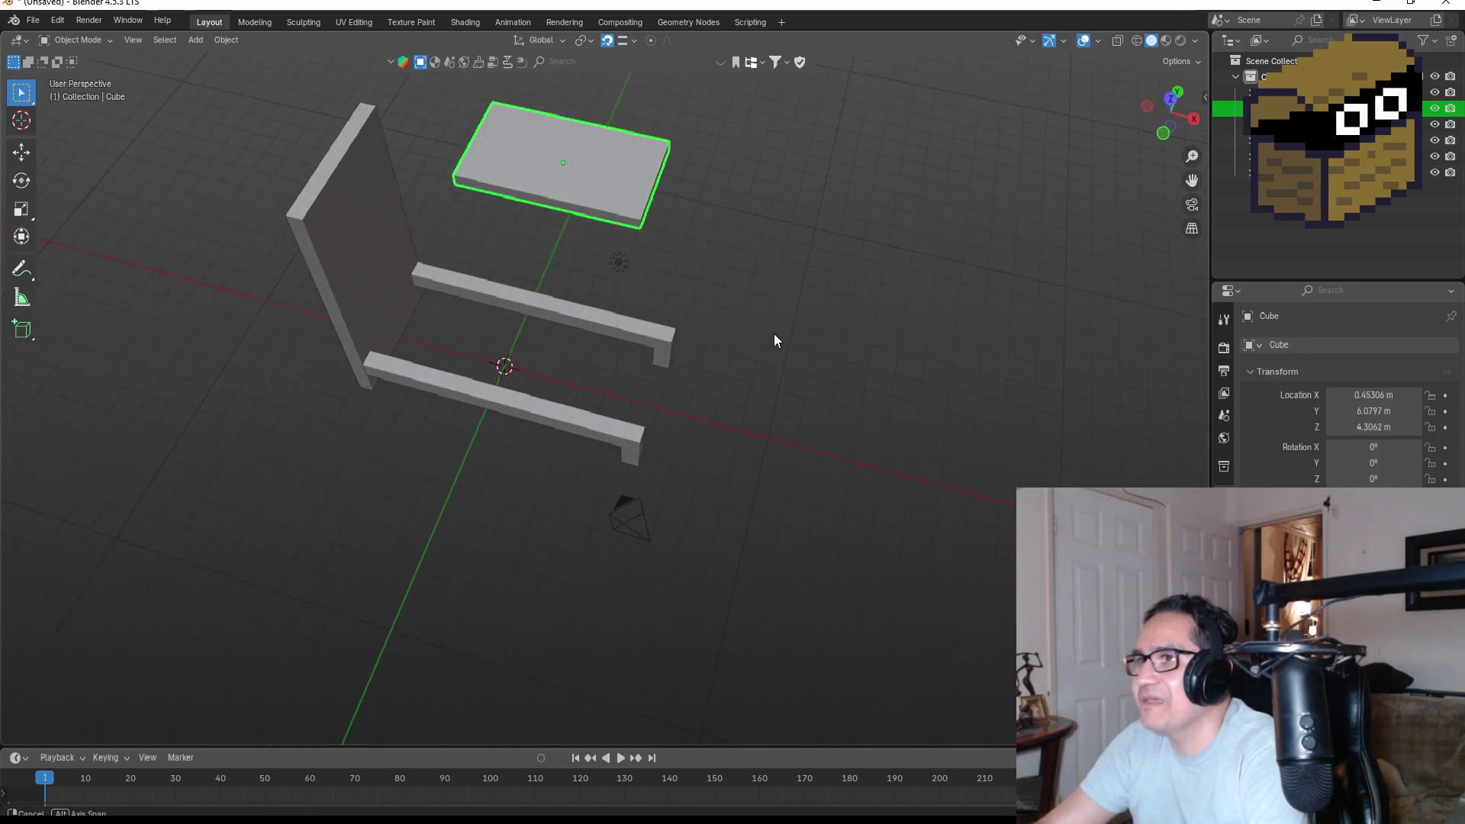
mouse_move(525, 336)
mouse_down()
mouse_move(568, 313)
mouse_move(520, 405)
mouse_up()
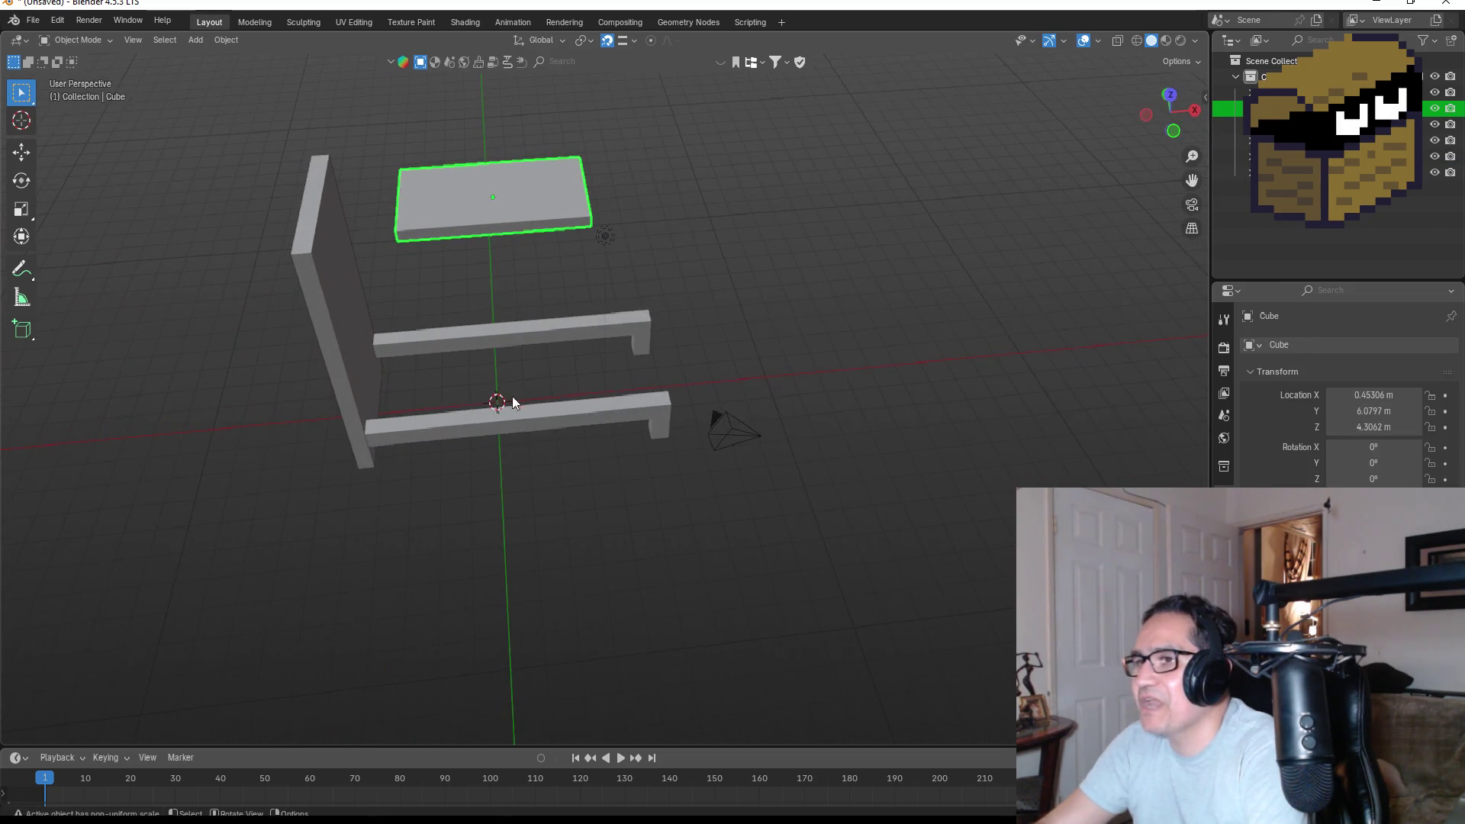
click(462, 349)
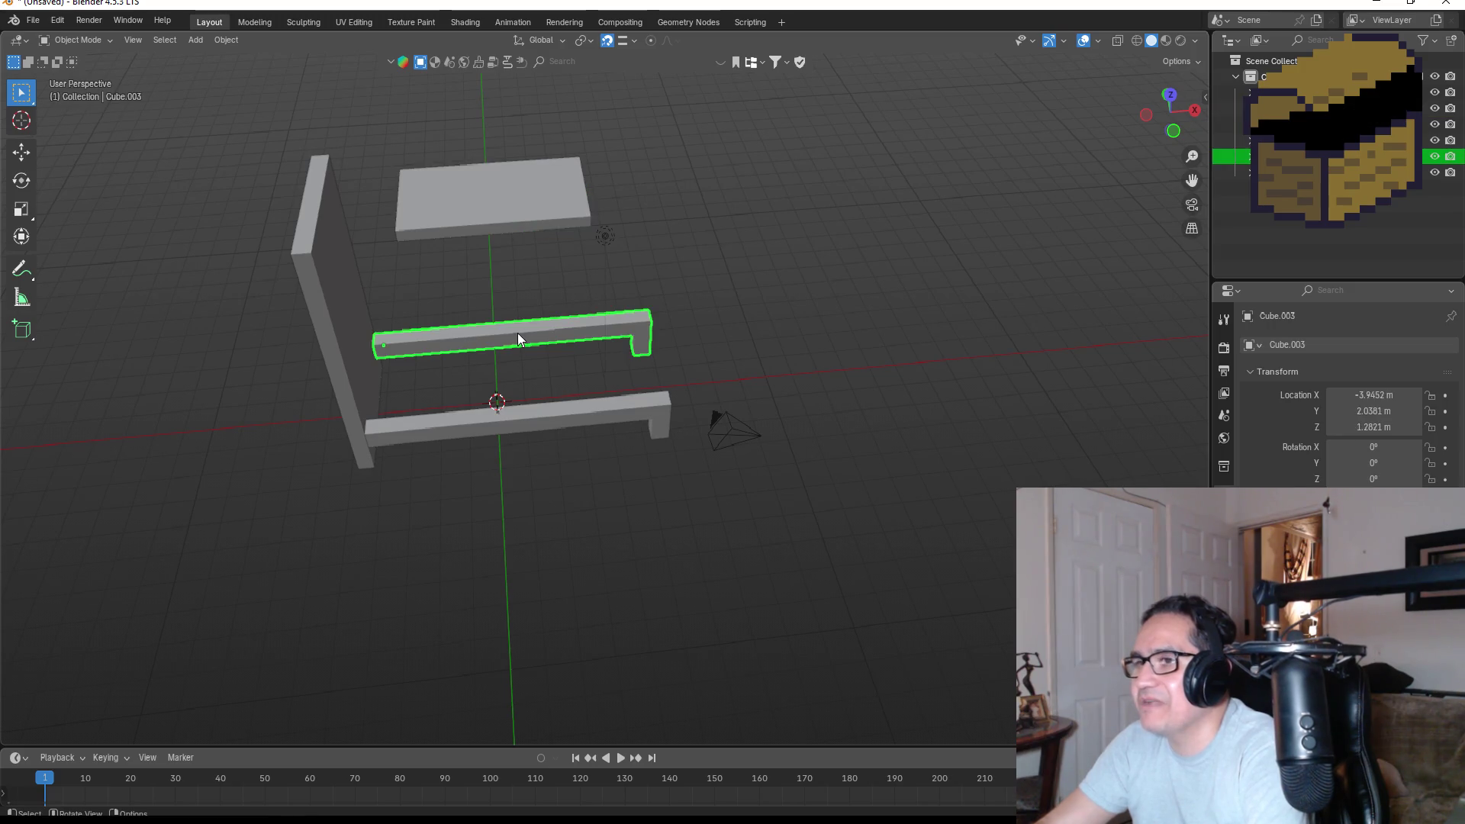
key(Tab)
mouse_move(523, 337)
mouse_down()
mouse_move(434, 382)
mouse_move(461, 317)
mouse_move(453, 334)
mouse_up()
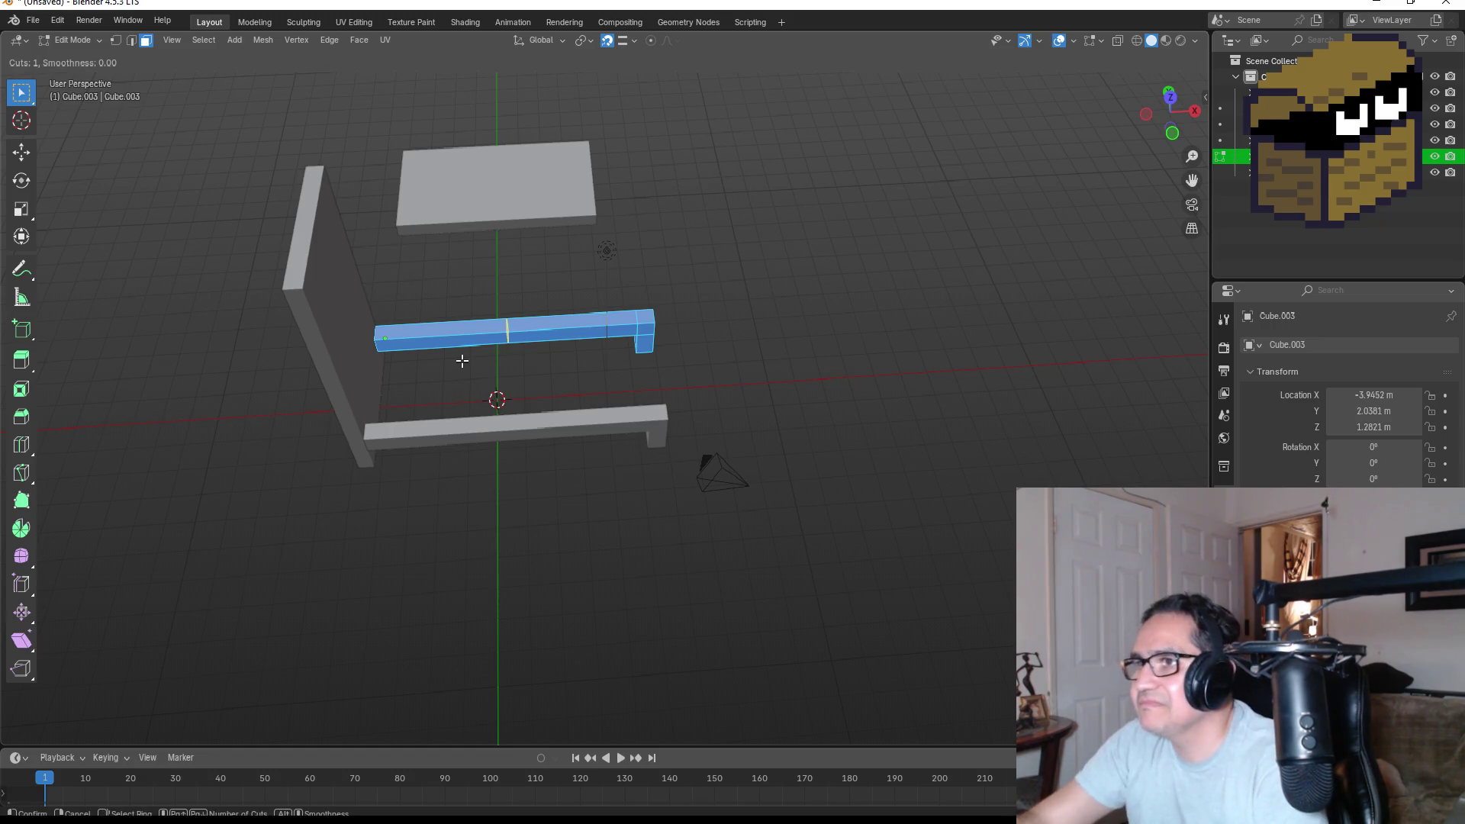
key(ctrl+r)
Add a centred loop cut with 5 evenly spaced cuts across the rail.
click(460, 348)
right_click(425, 413)
click(247, 568)
click(248, 568)
click(248, 568)
click(247, 569)
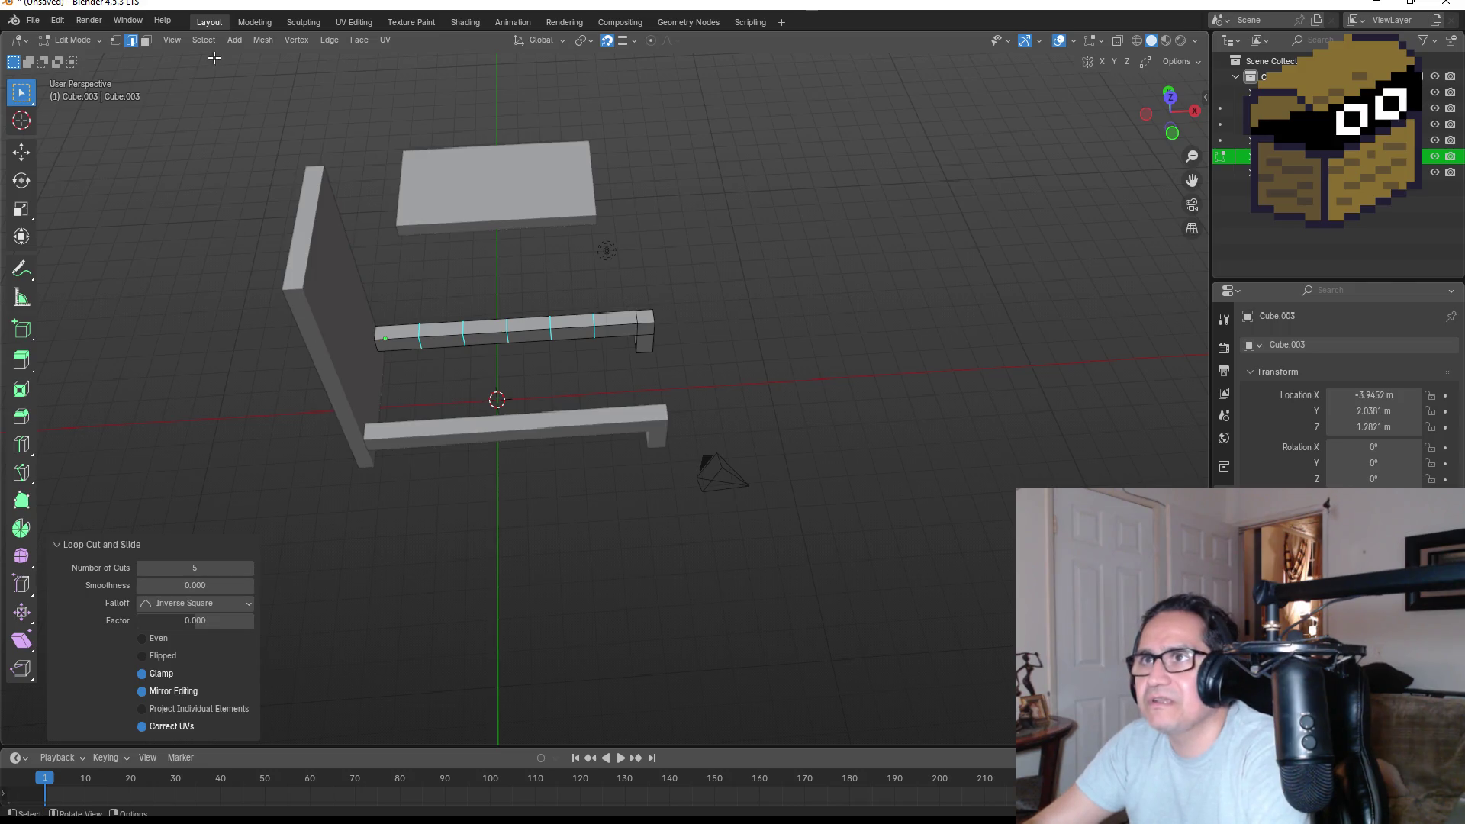
Extrude three rail faces down into slats, then undo the extrusion.
click(147, 42)
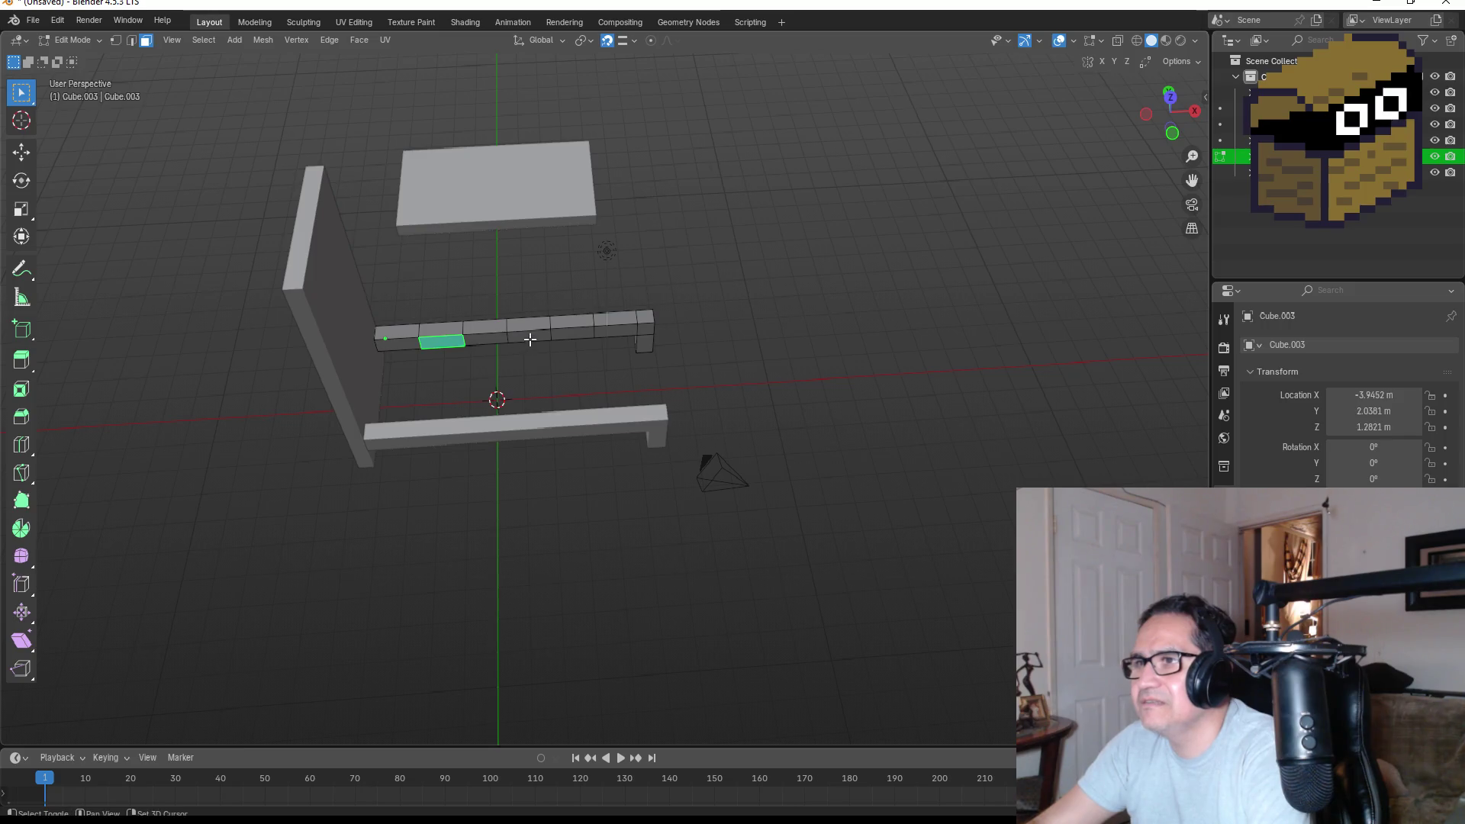
shift+click(610, 332)
key(e)
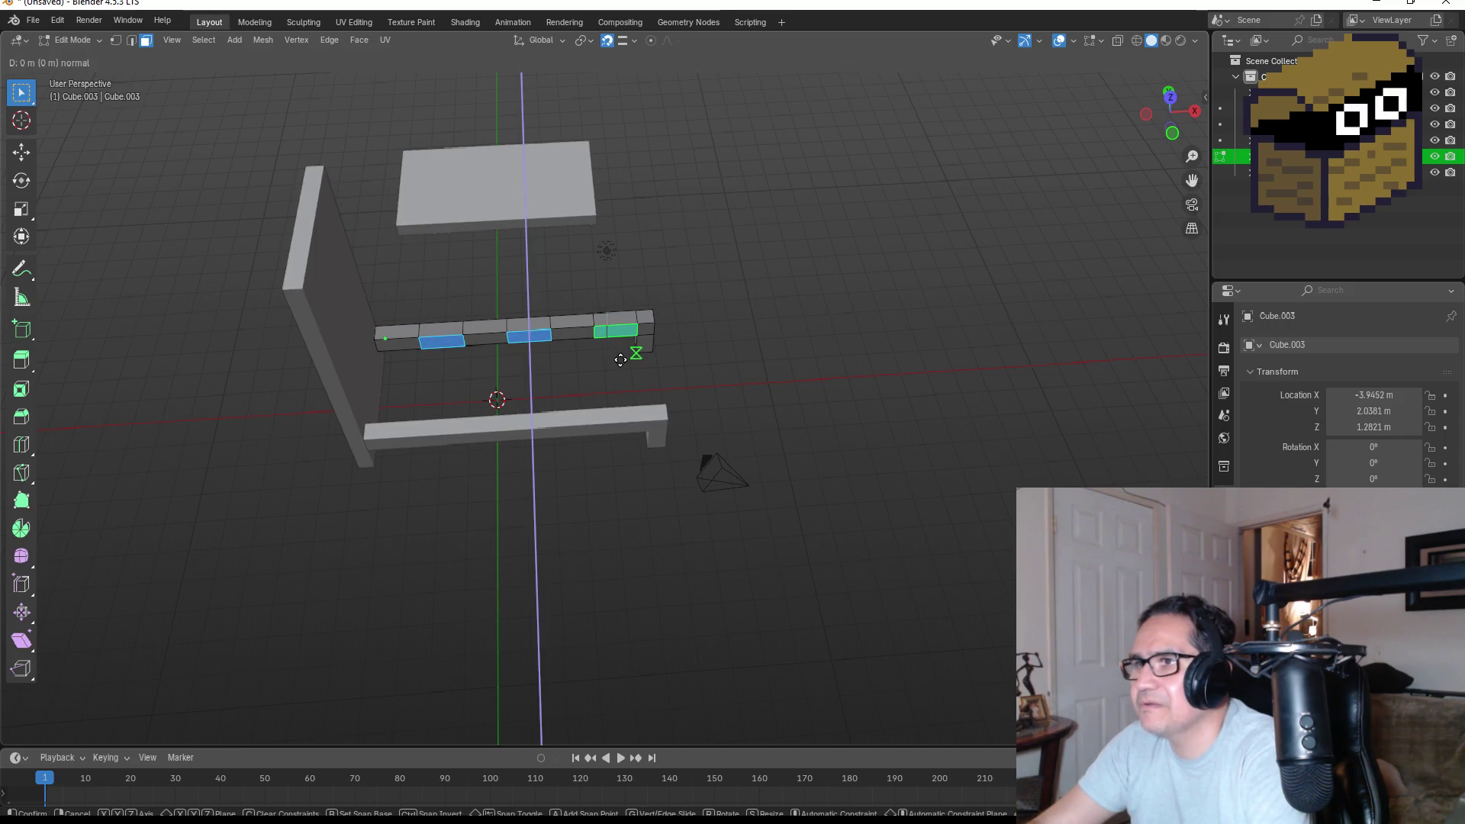
click(620, 406)
click(835, 347)
mouse_move(835, 348)
mouse_down()
mouse_move(688, 314)
mouse_move(606, 272)
mouse_move(726, 274)
mouse_move(834, 324)
mouse_move(840, 236)
mouse_move(834, 374)
mouse_move(837, 261)
mouse_move(837, 307)
mouse_move(797, 381)
mouse_up()
key(ctrl+z)
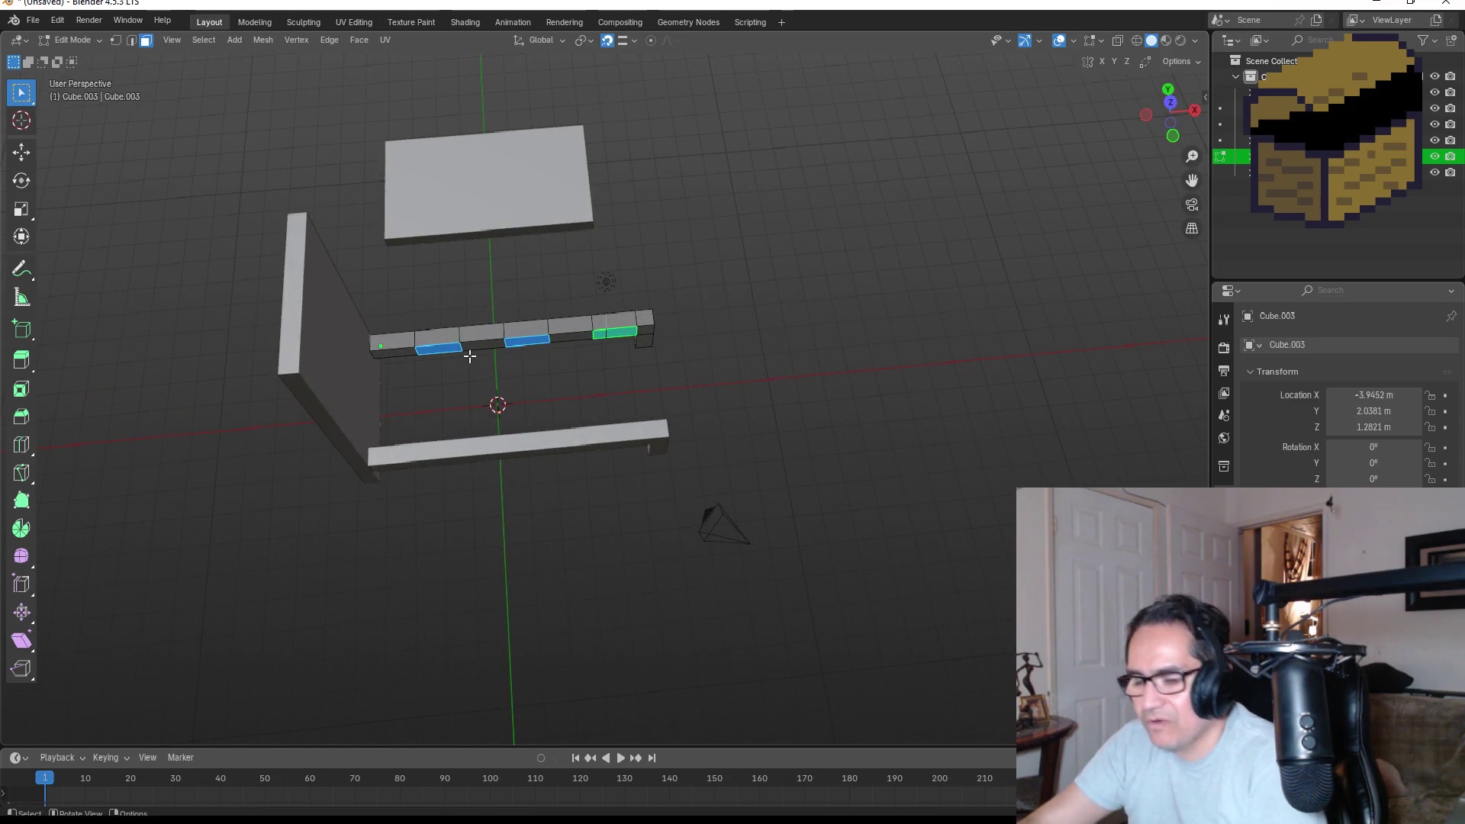
key(ctrl+z)
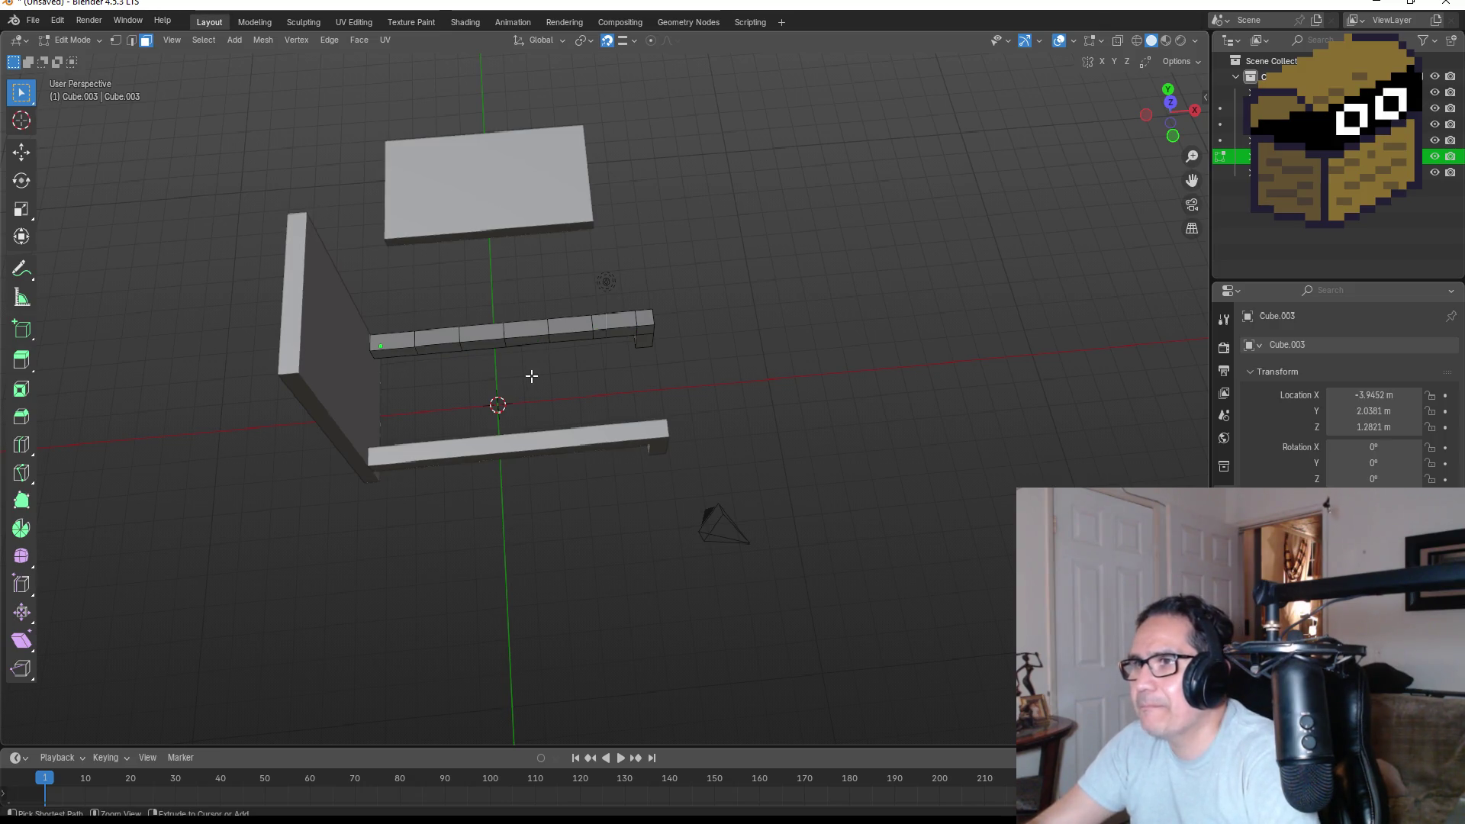
Undo the earlier cuts and place a fresh centred loop cut across the top rail.
key(2)
key(ctrl+z)
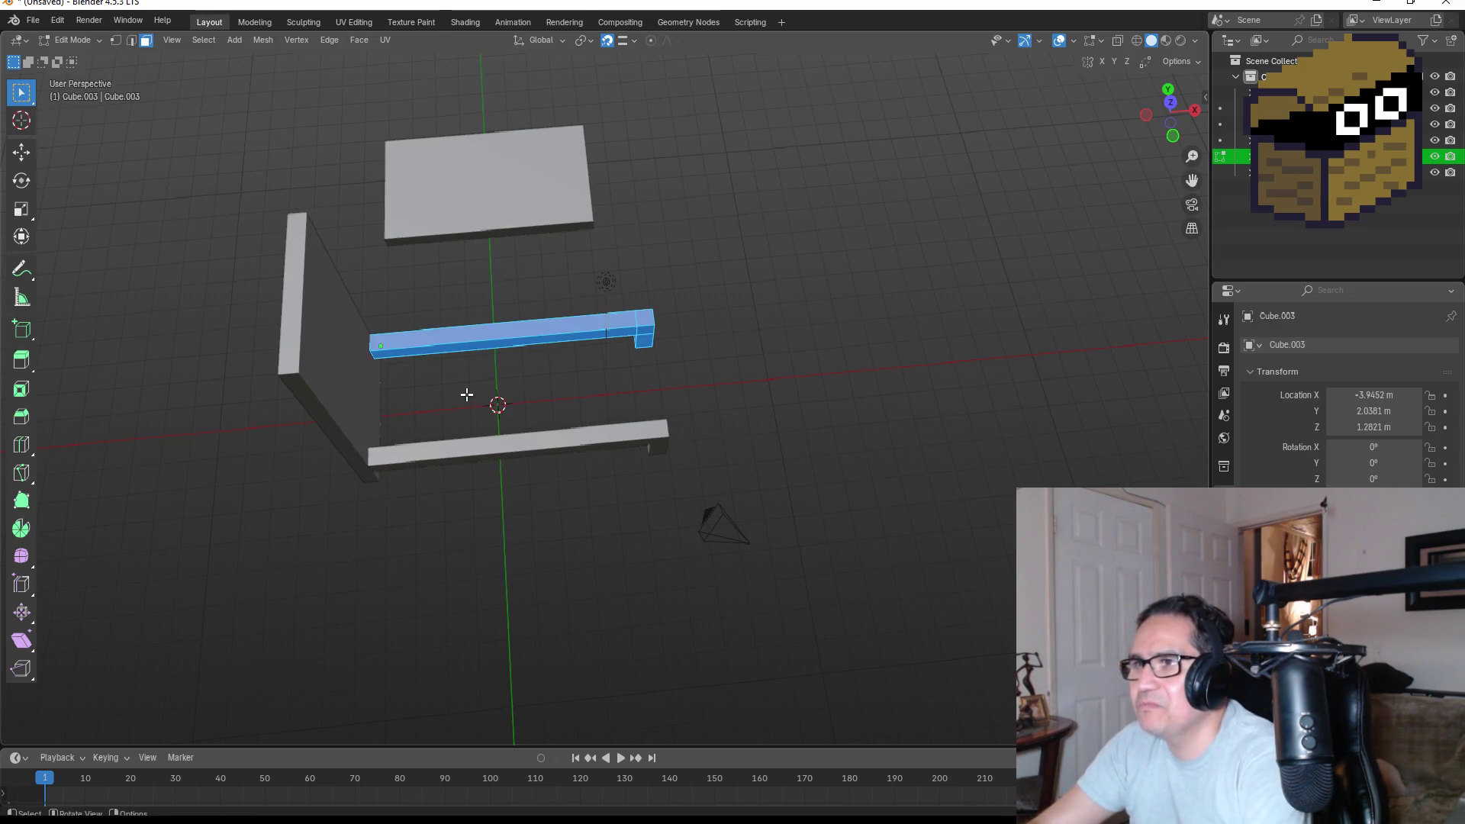
key(ctrl+r)
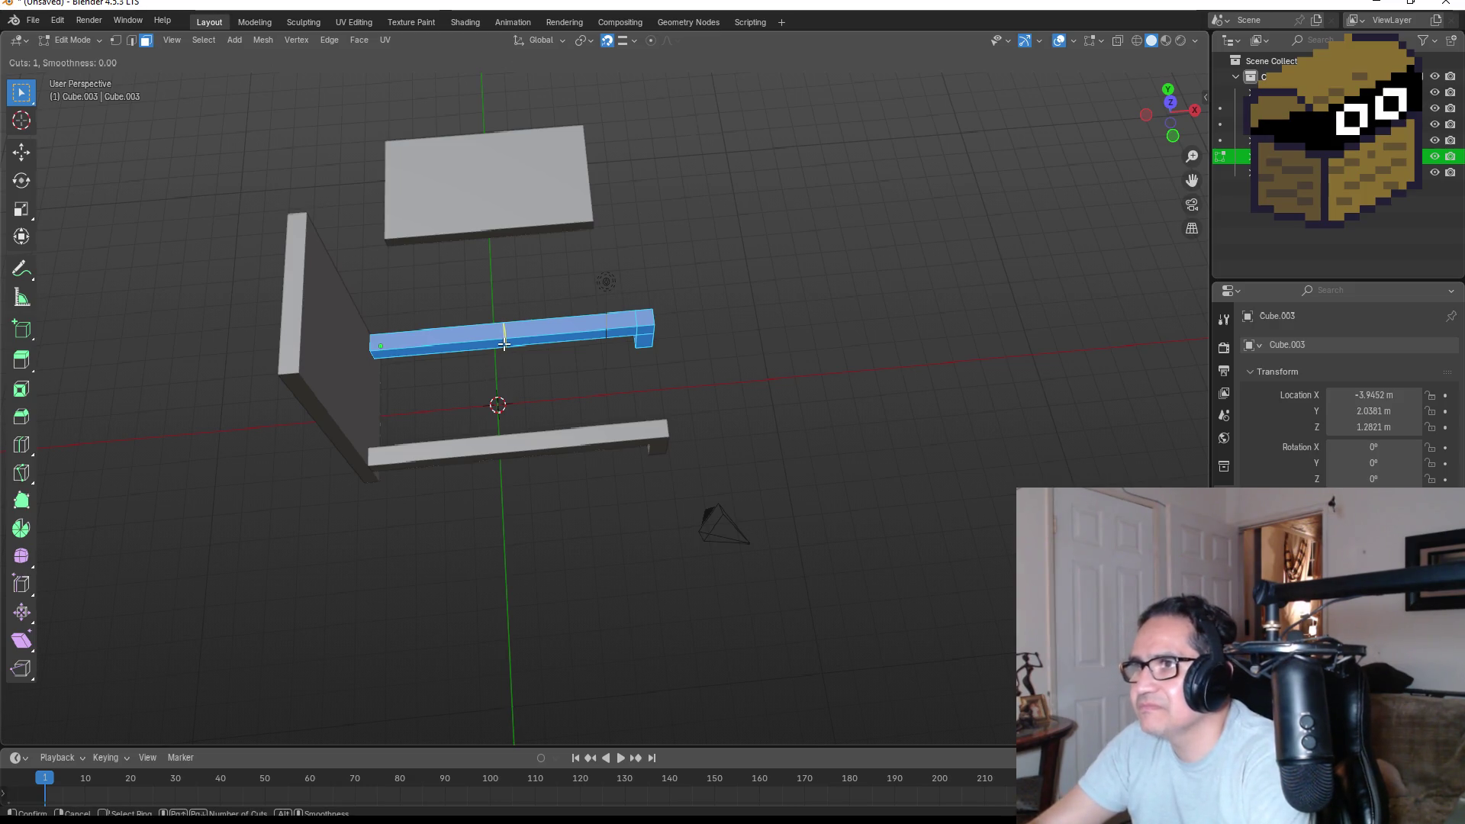
click(504, 344)
right_click(504, 344)
Raise the loop cut to 7 cuts and switch to face selection on the rail.
click(244, 570)
click(246, 570)
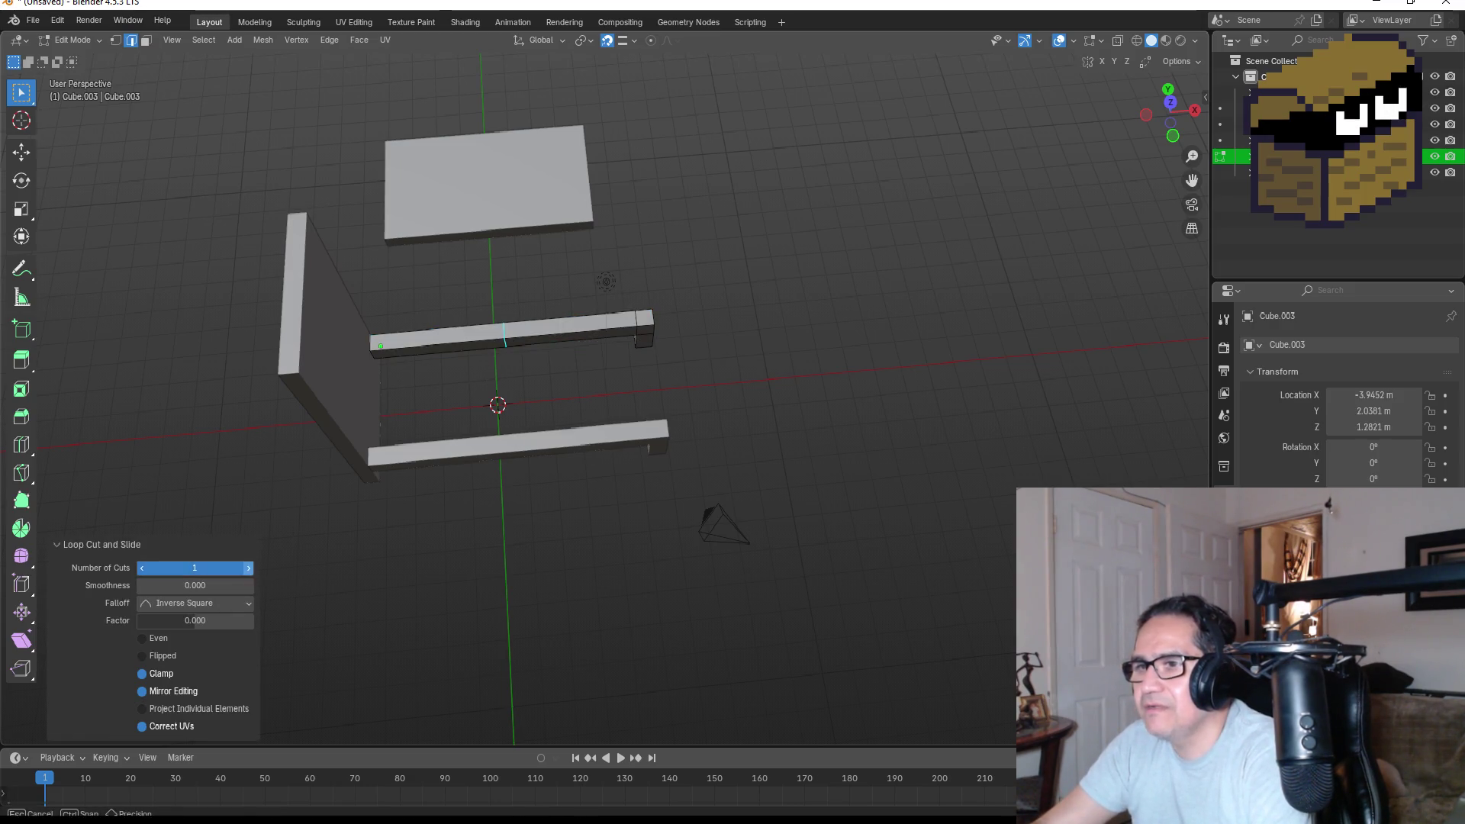
click(246, 570)
click(245, 570)
click(245, 570)
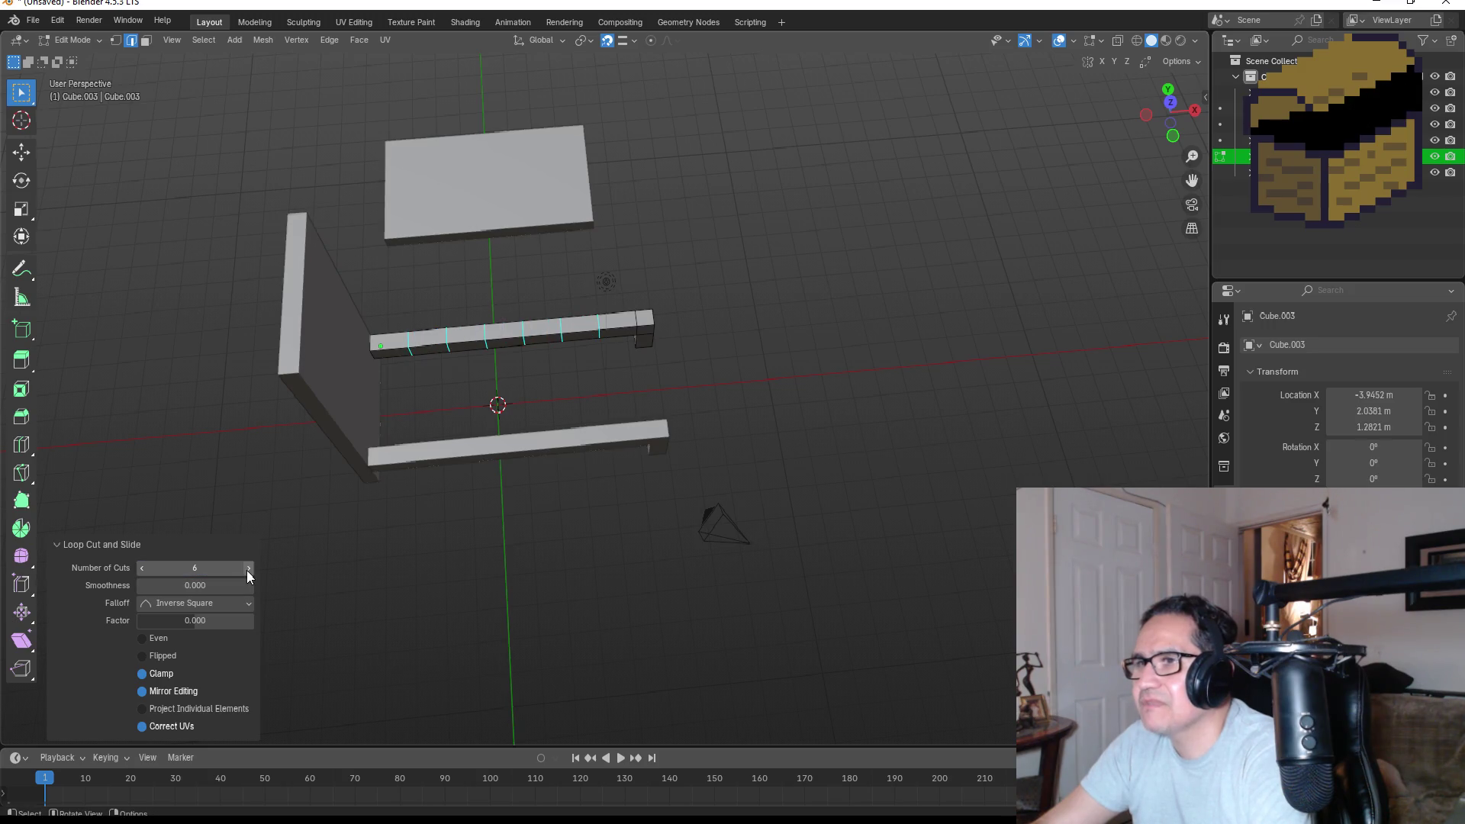
click(246, 570)
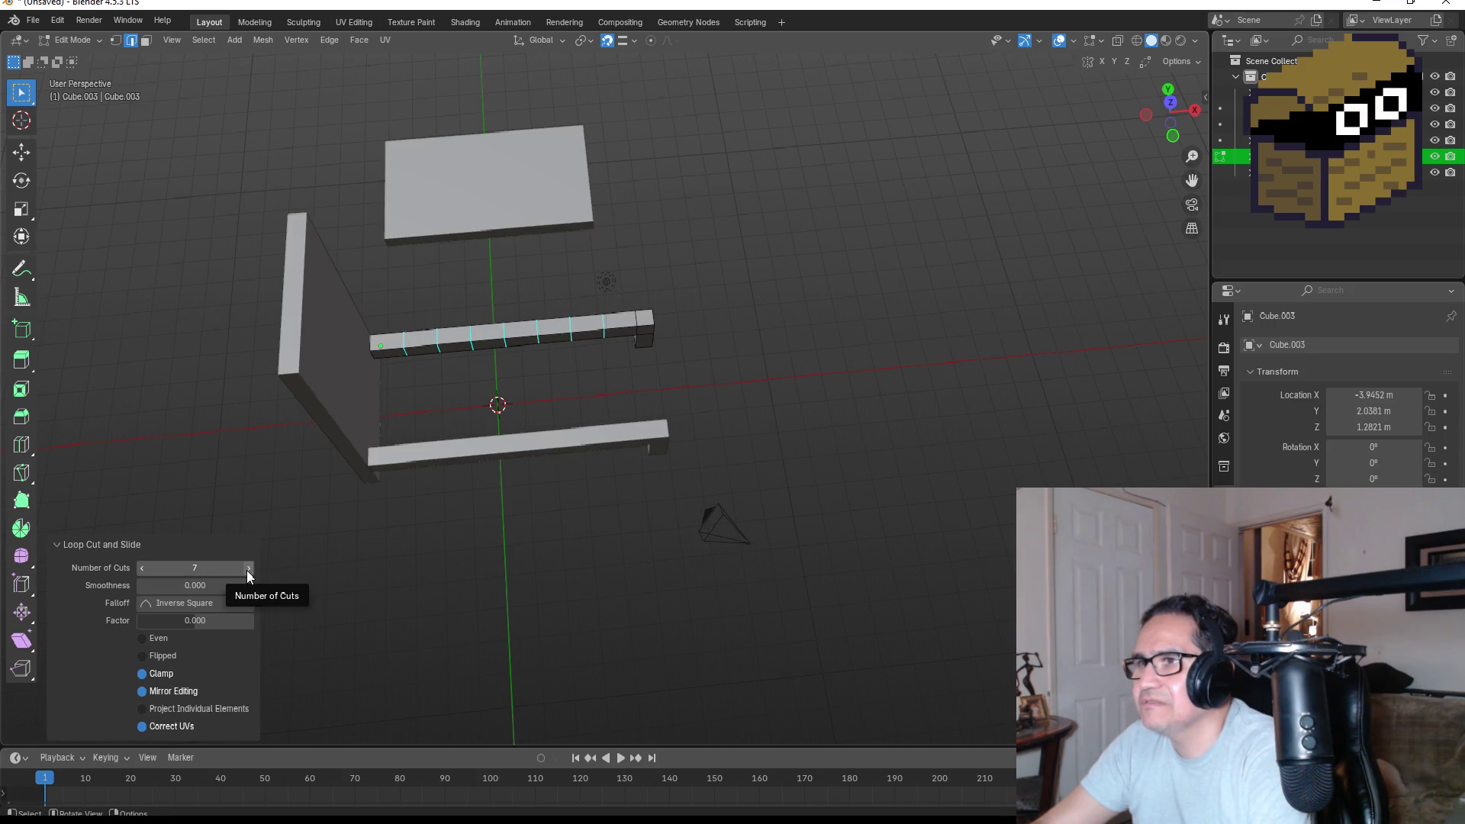
click(424, 349)
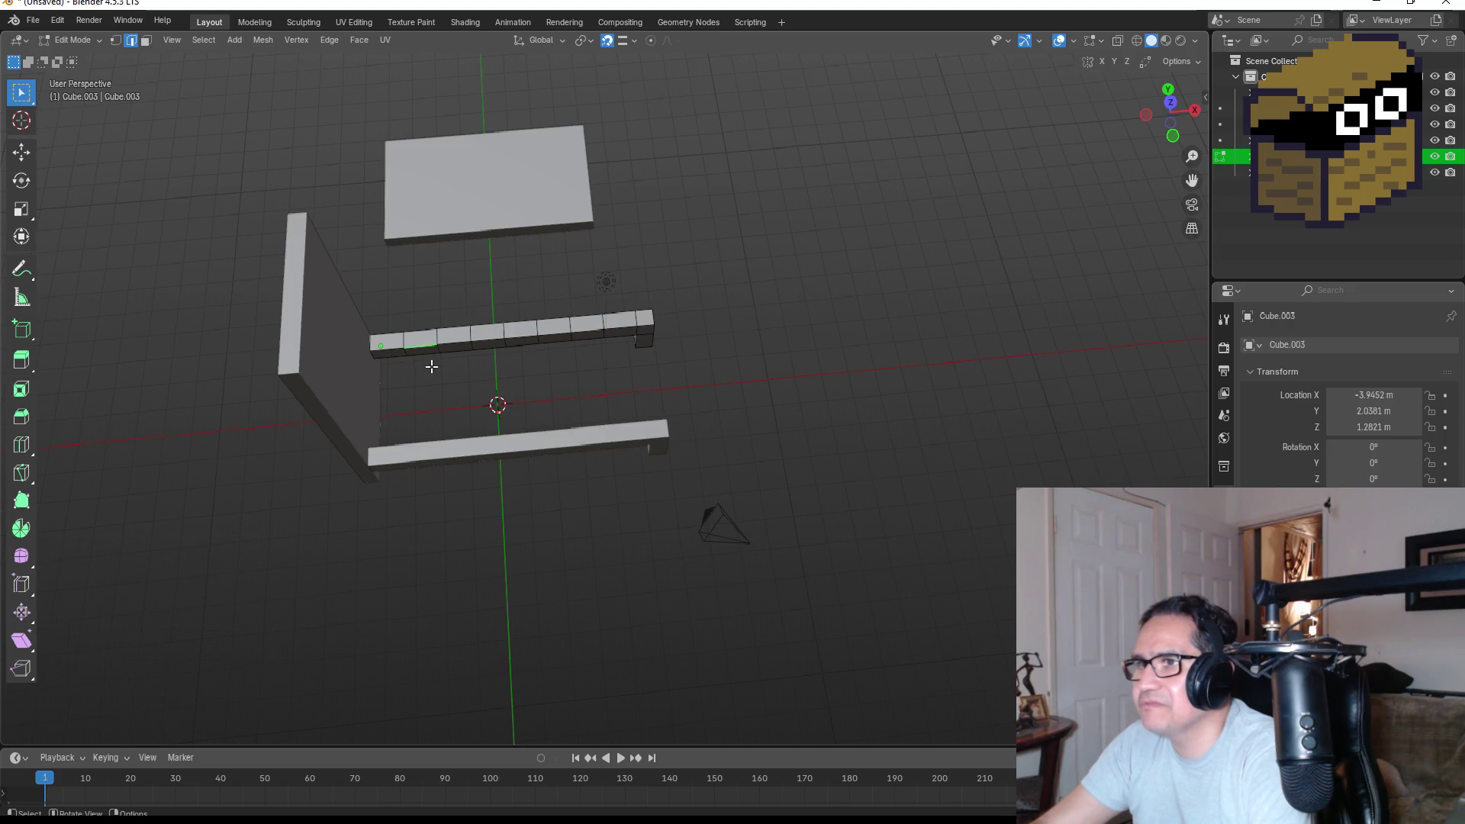
click(146, 40)
mouse_move(530, 275)
mouse_down()
mouse_move(514, 379)
mouse_move(412, 354)
mouse_up()
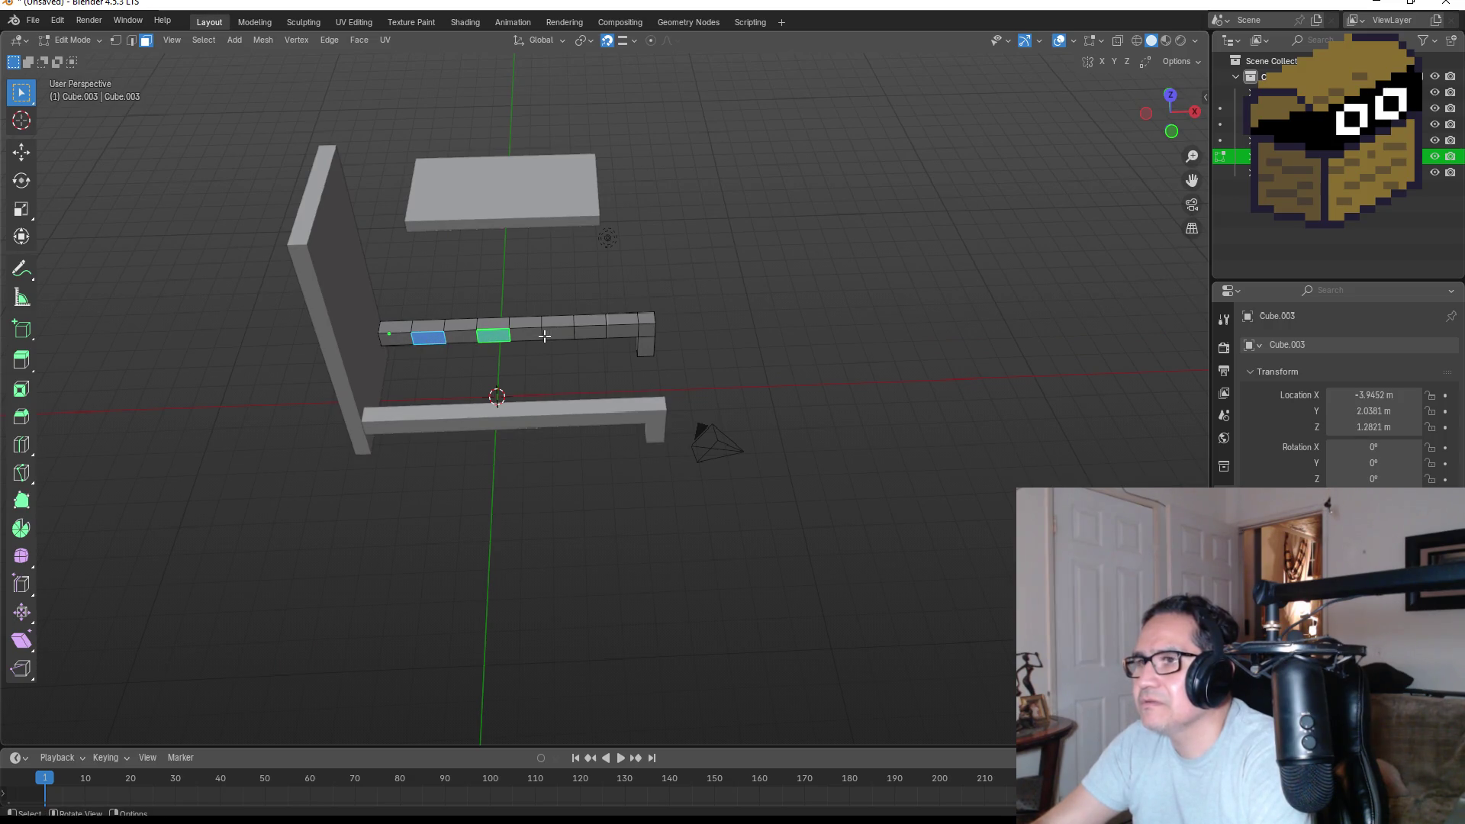
Scale four rail faces, inset them 0.613 m and extrude them 4.0536 m down as slats.
shift+click(625, 334)
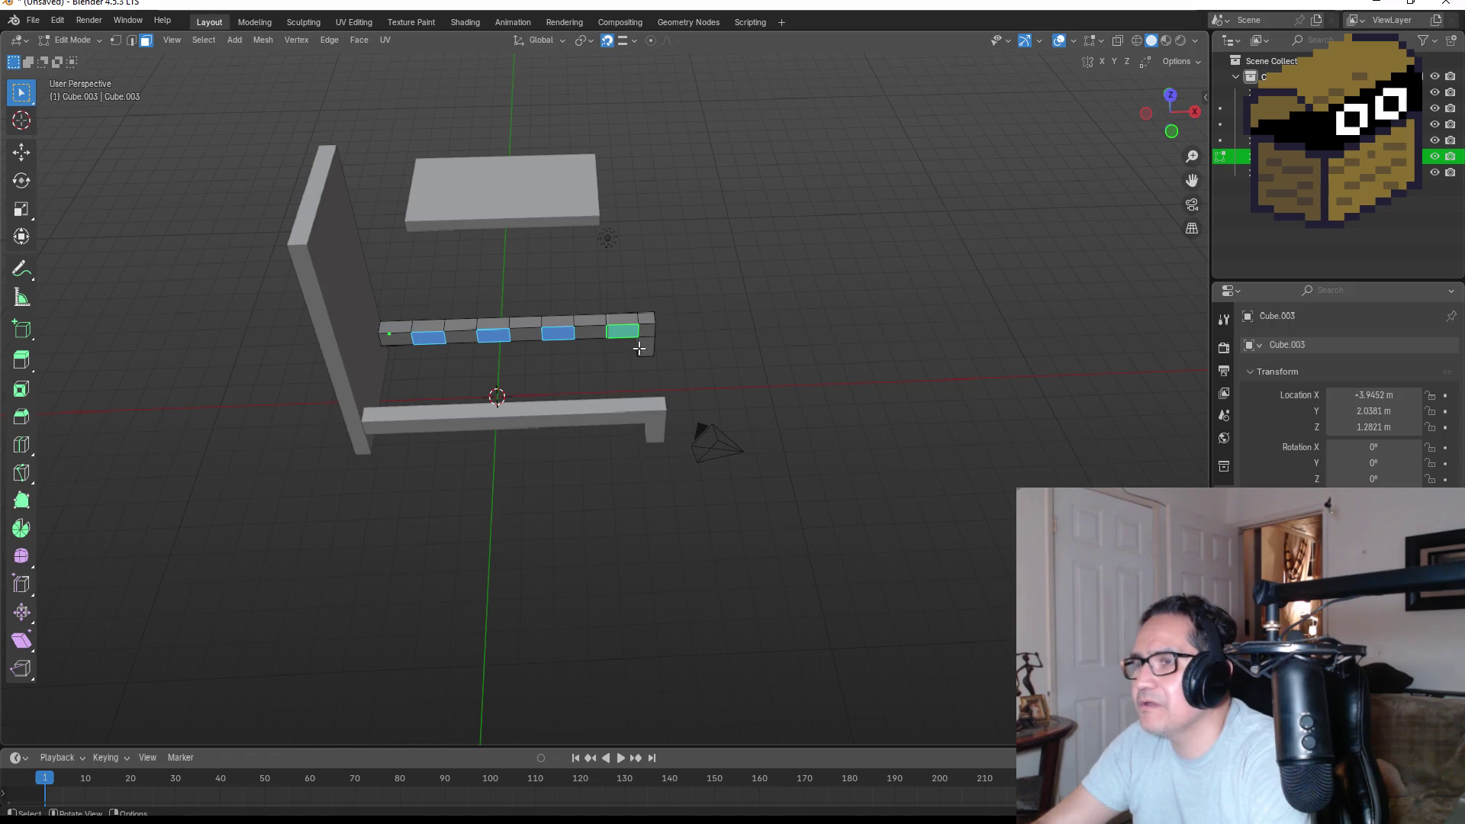
key(s)
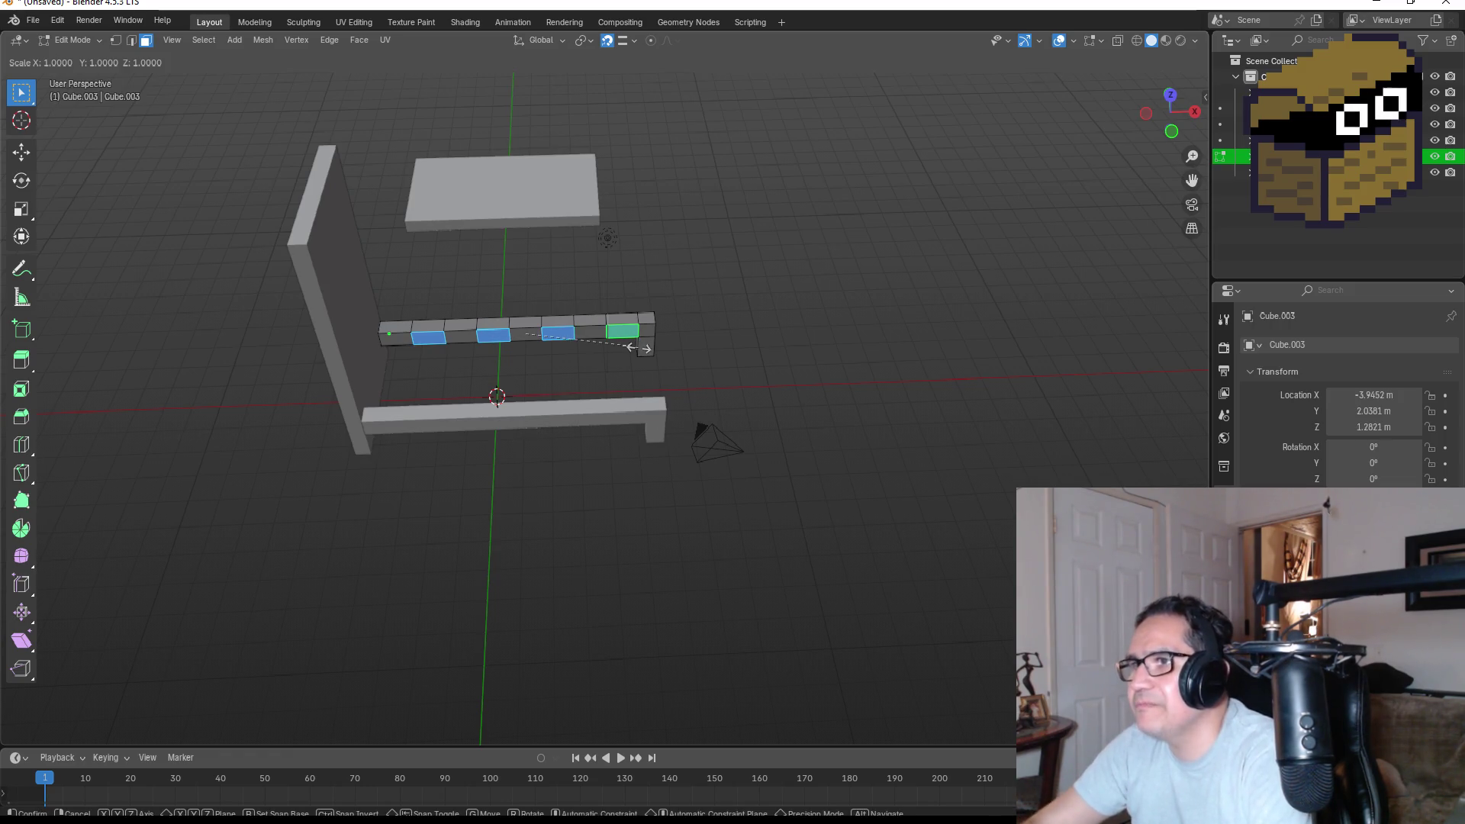
click(626, 342)
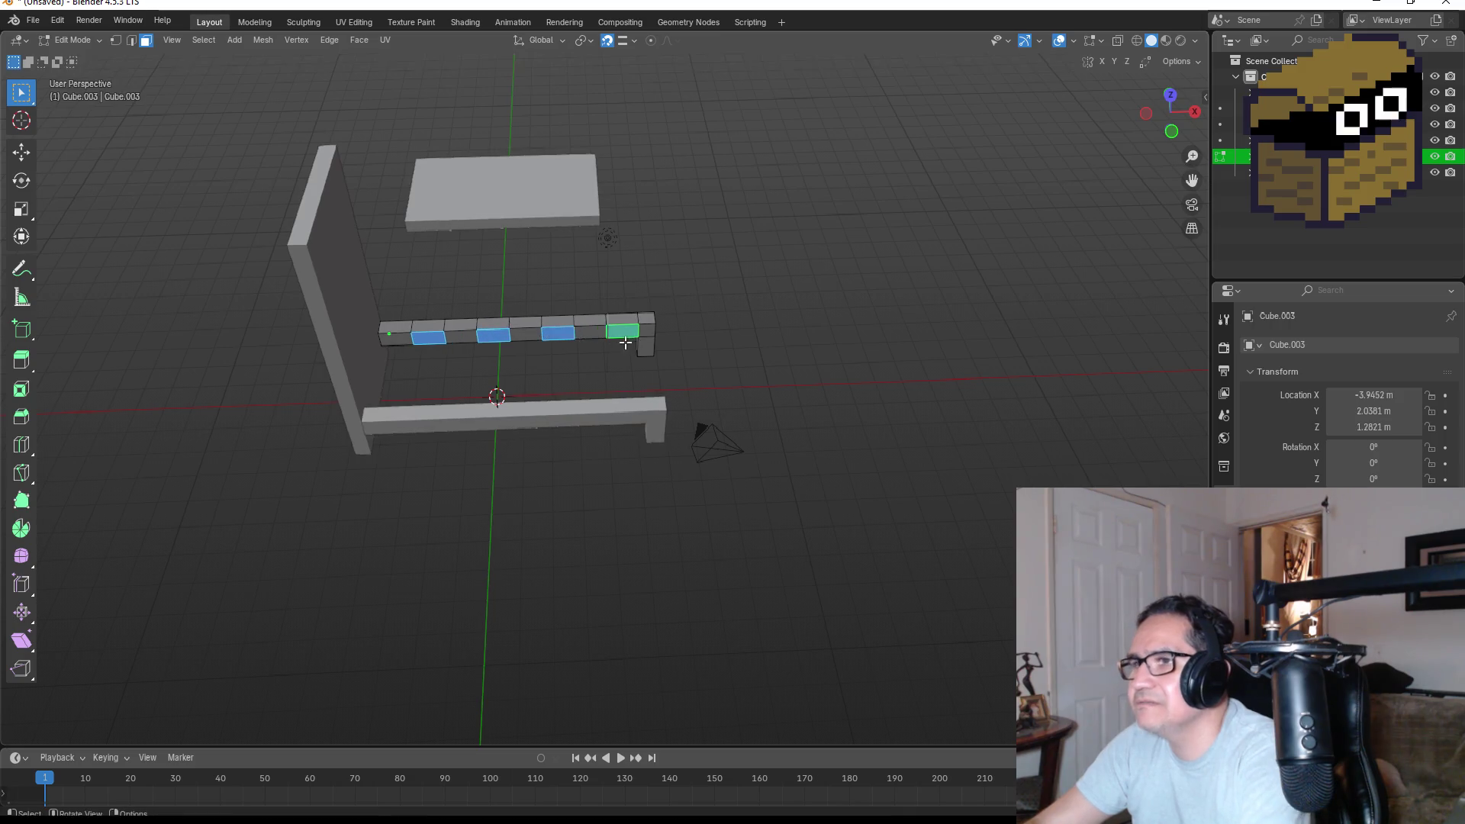
key(i)
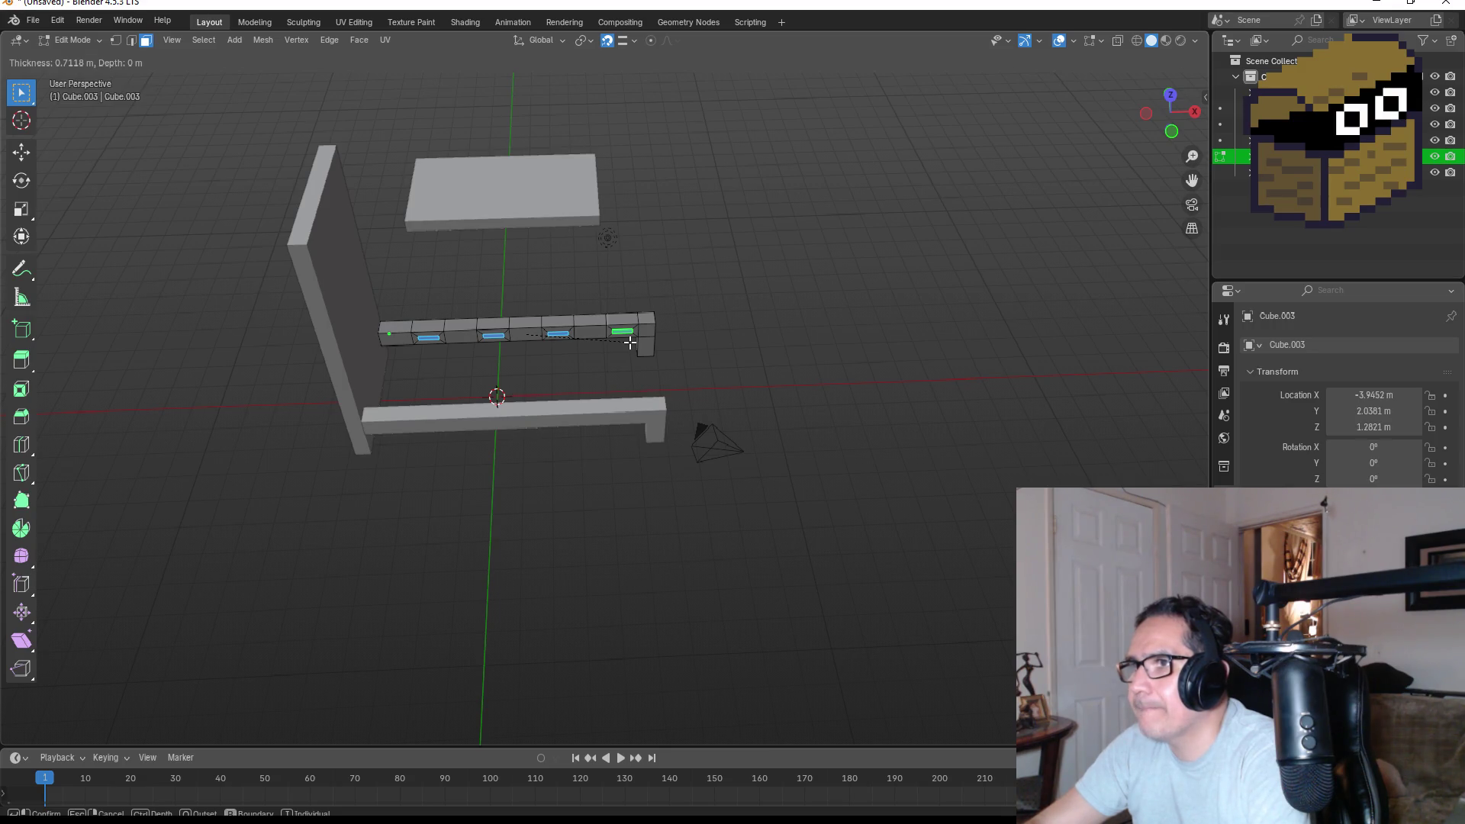
click(634, 344)
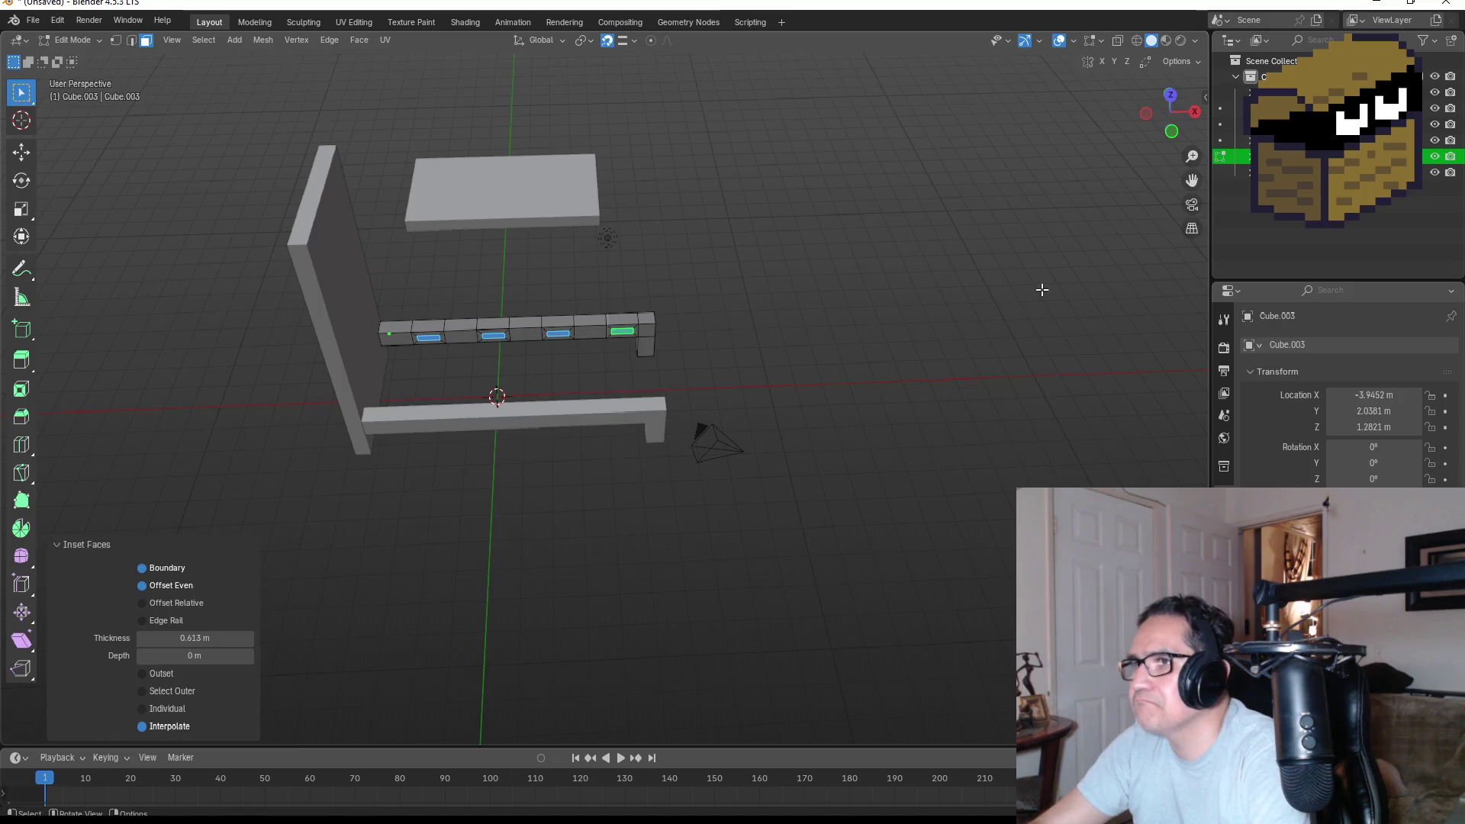
key(e)
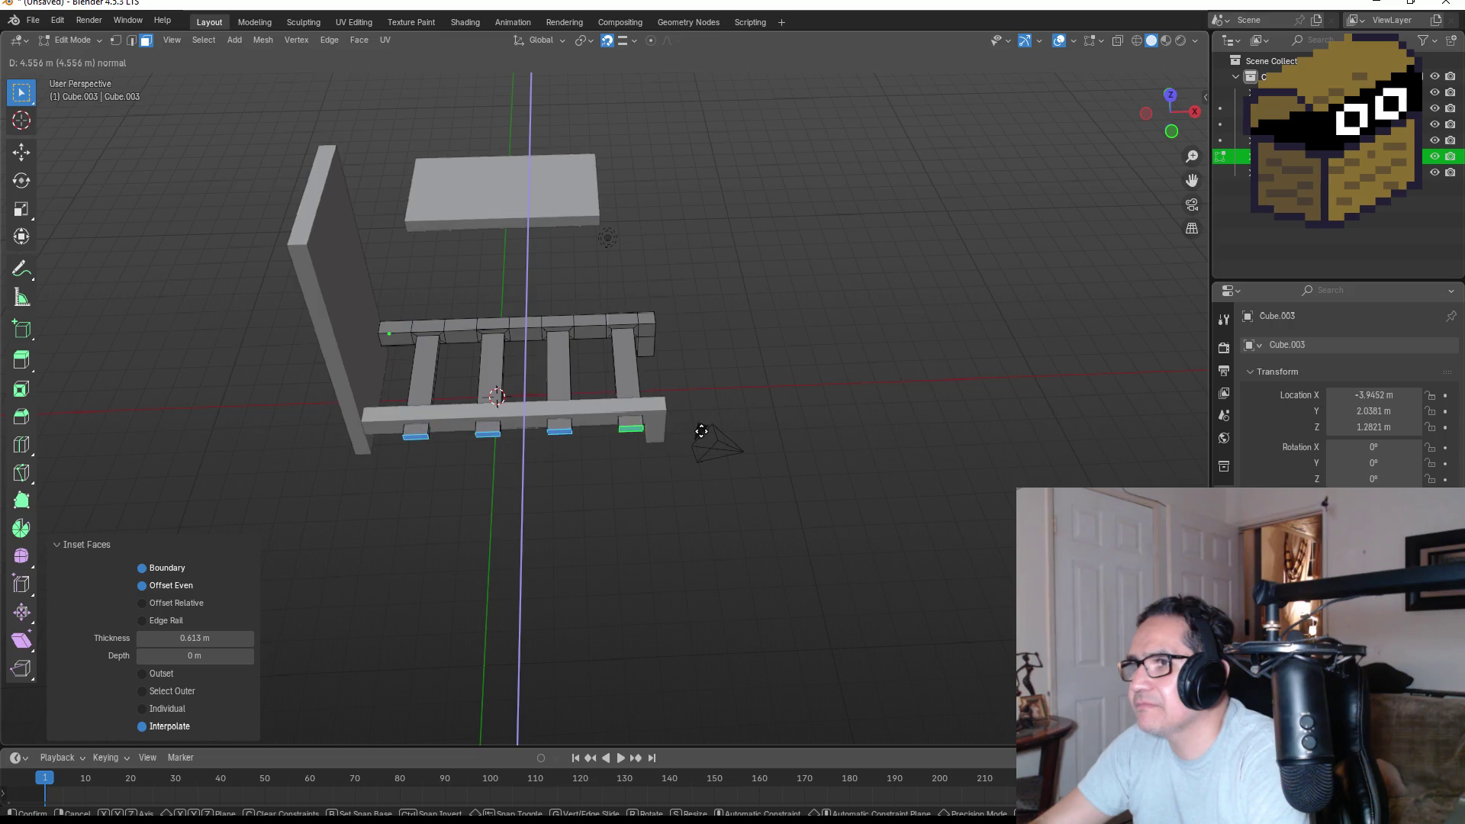
click(699, 419)
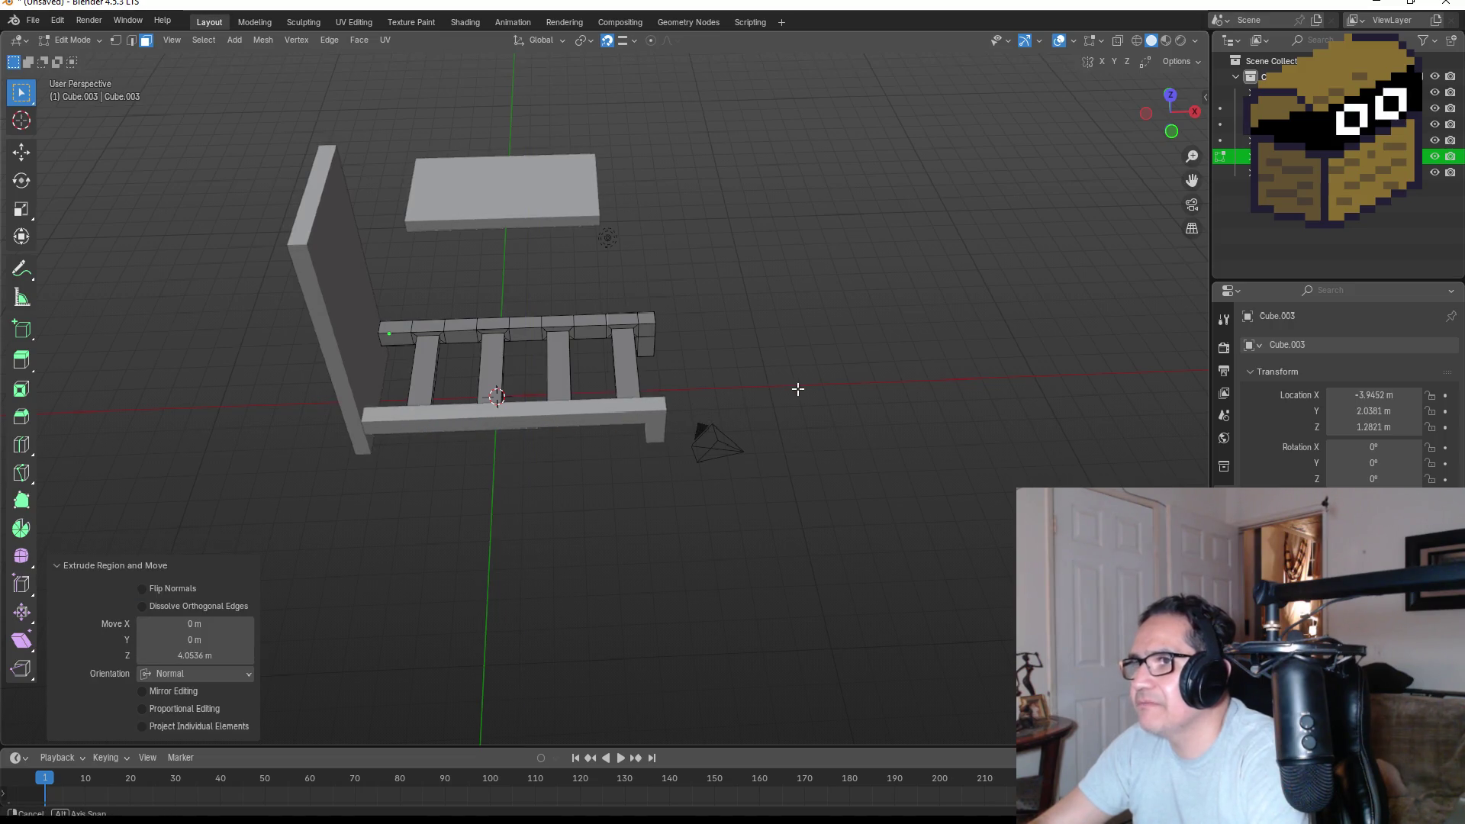
key(Tab)
drag(838, 387, 740, 392)
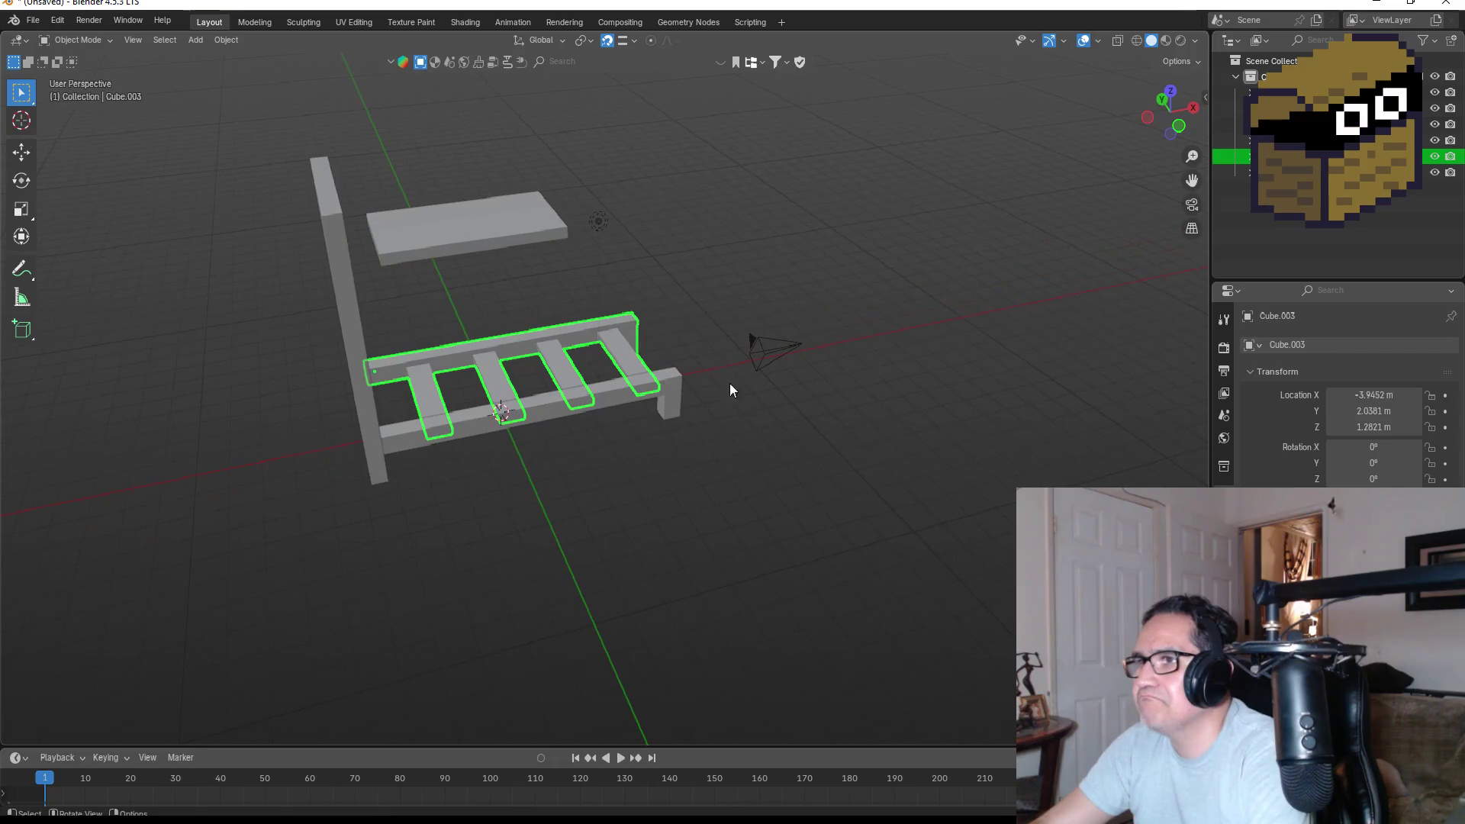
Move the flat top board over the slatted frame.
click(533, 232)
key(KP_1)
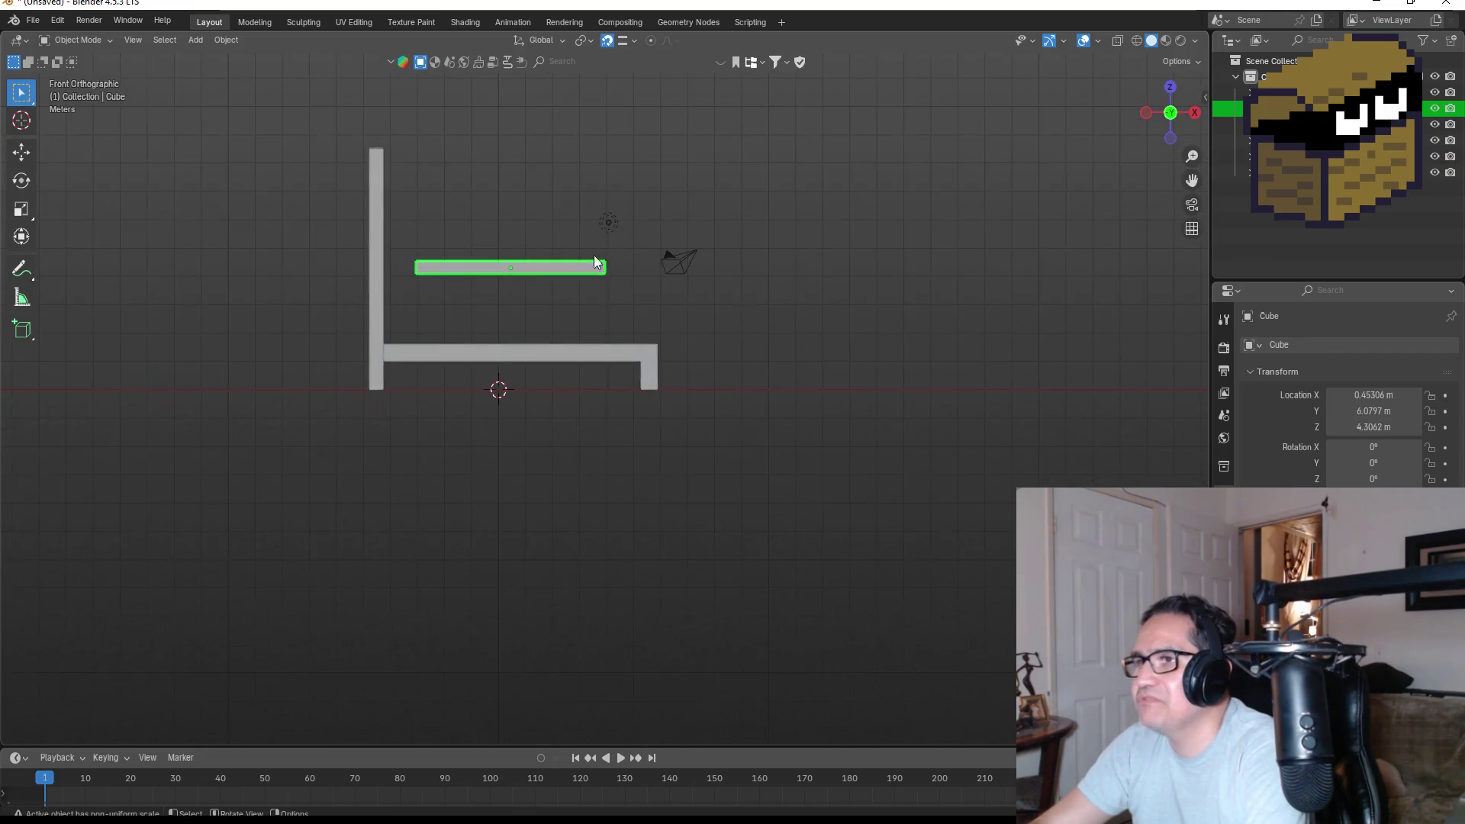
click(1171, 96)
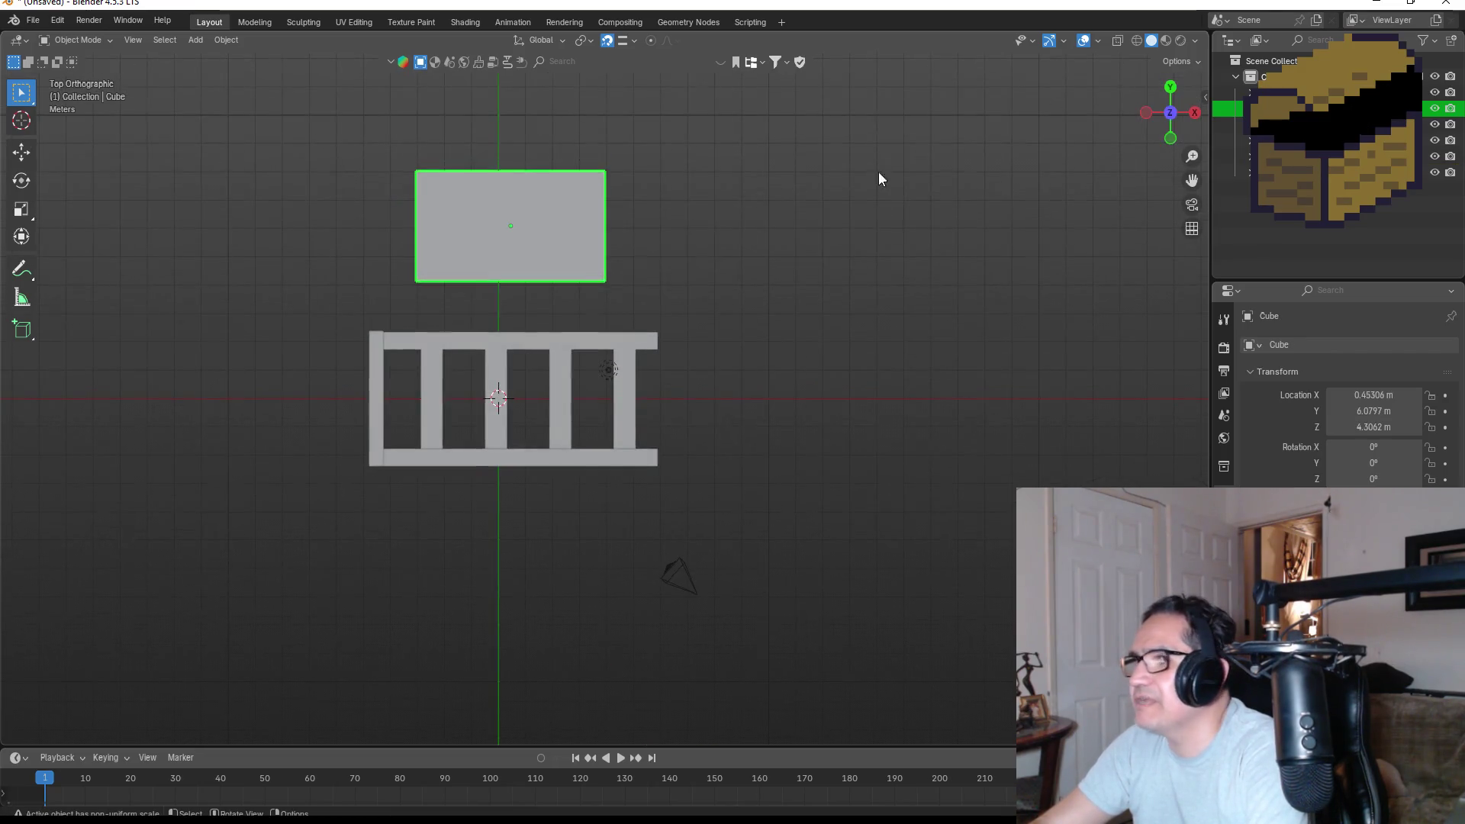
key(g)
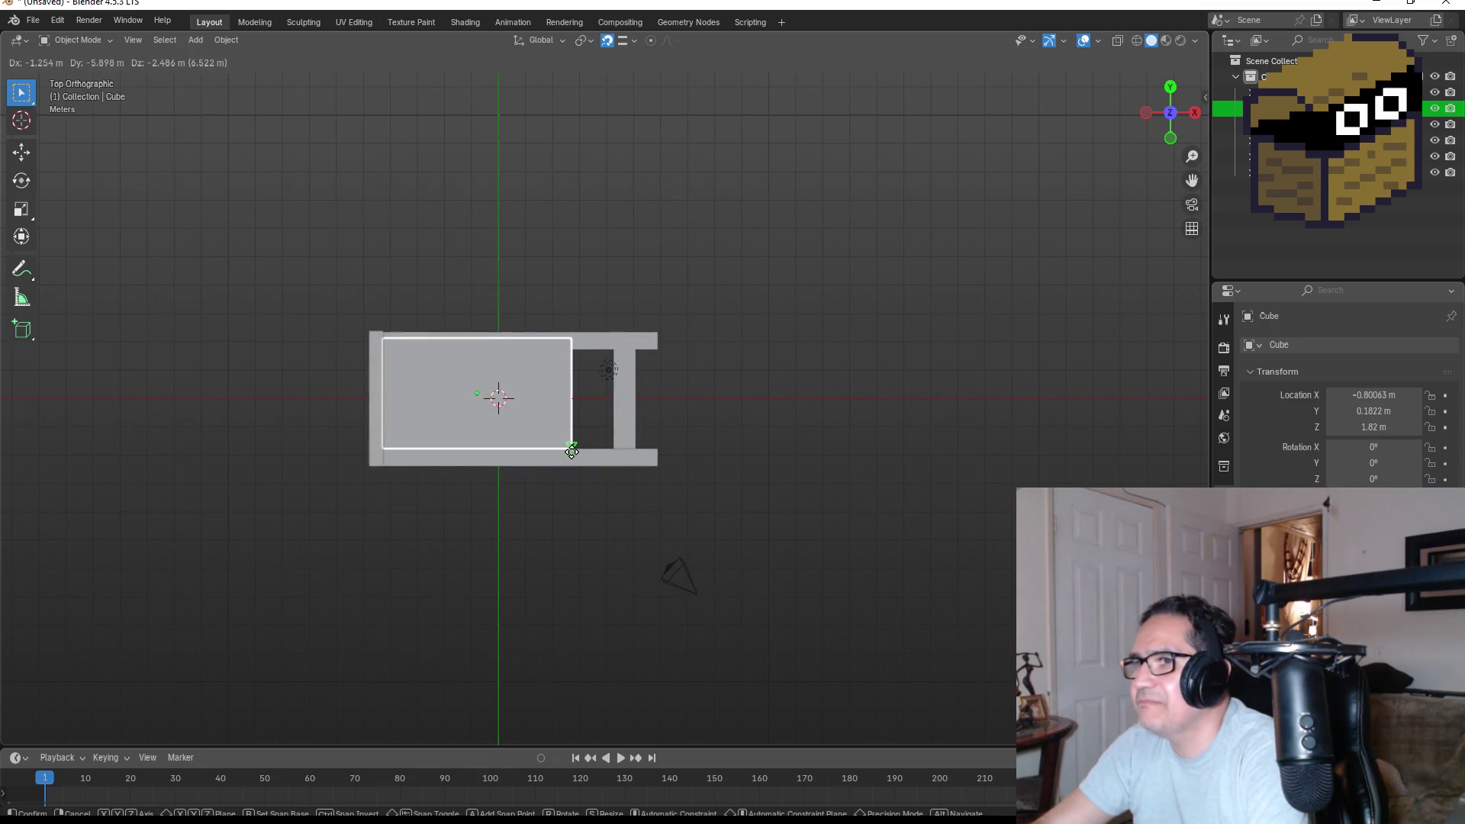
click(570, 452)
key(KP_1)
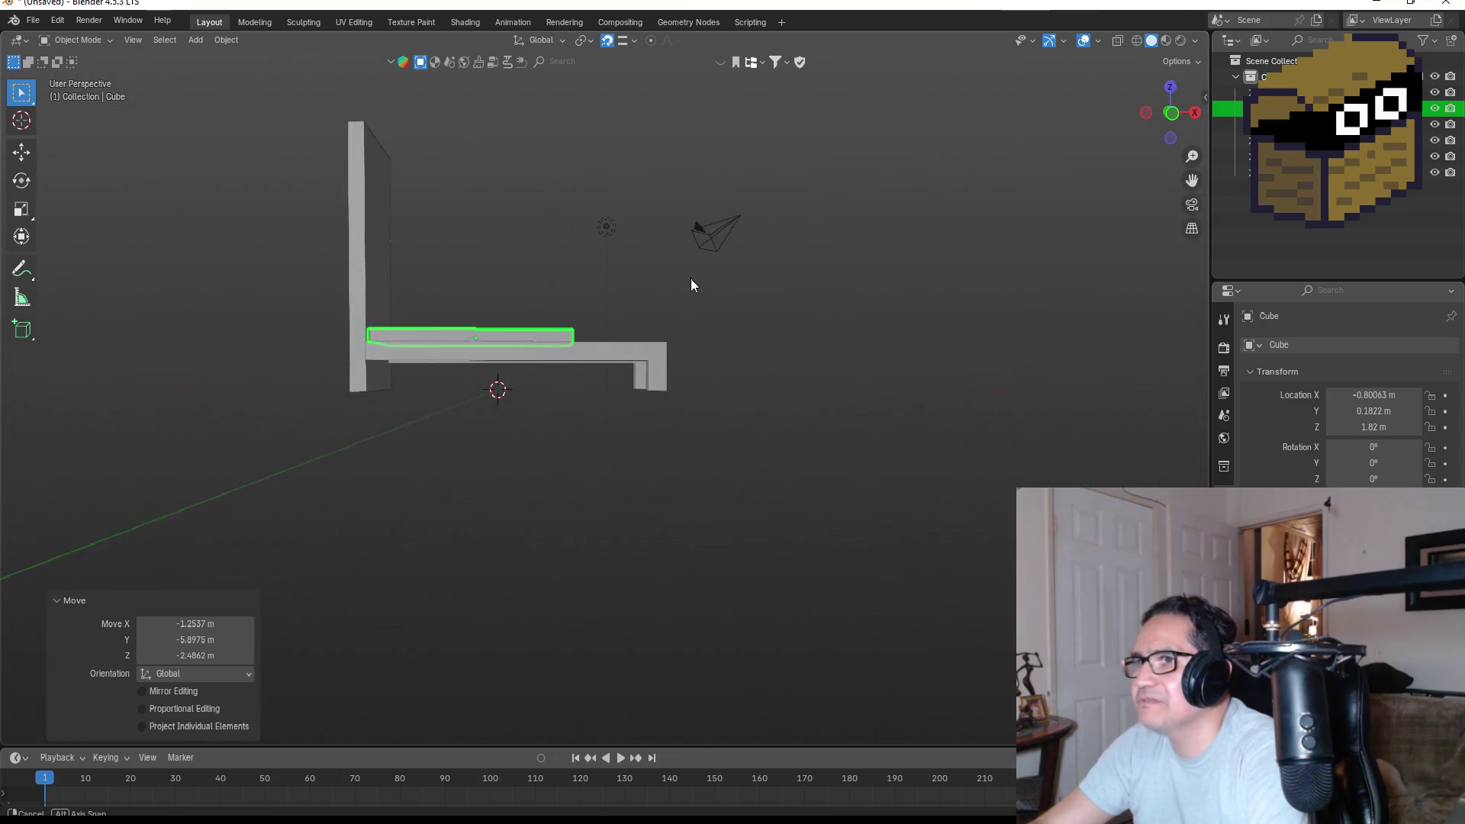
Stretch the board's right end 2.739 m along X to span the whole frame.
key(Tab)
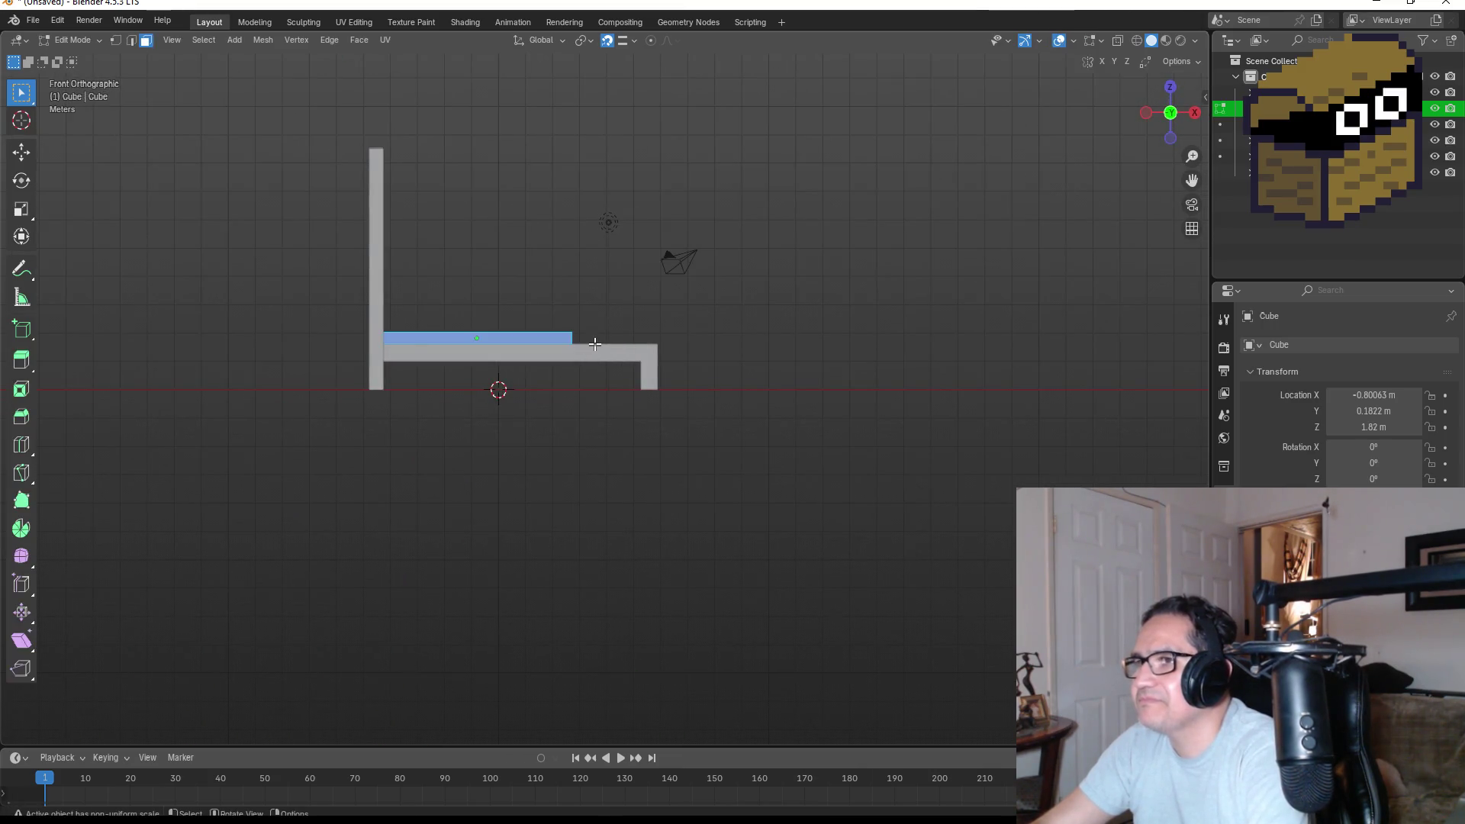
drag(544, 314, 587, 350)
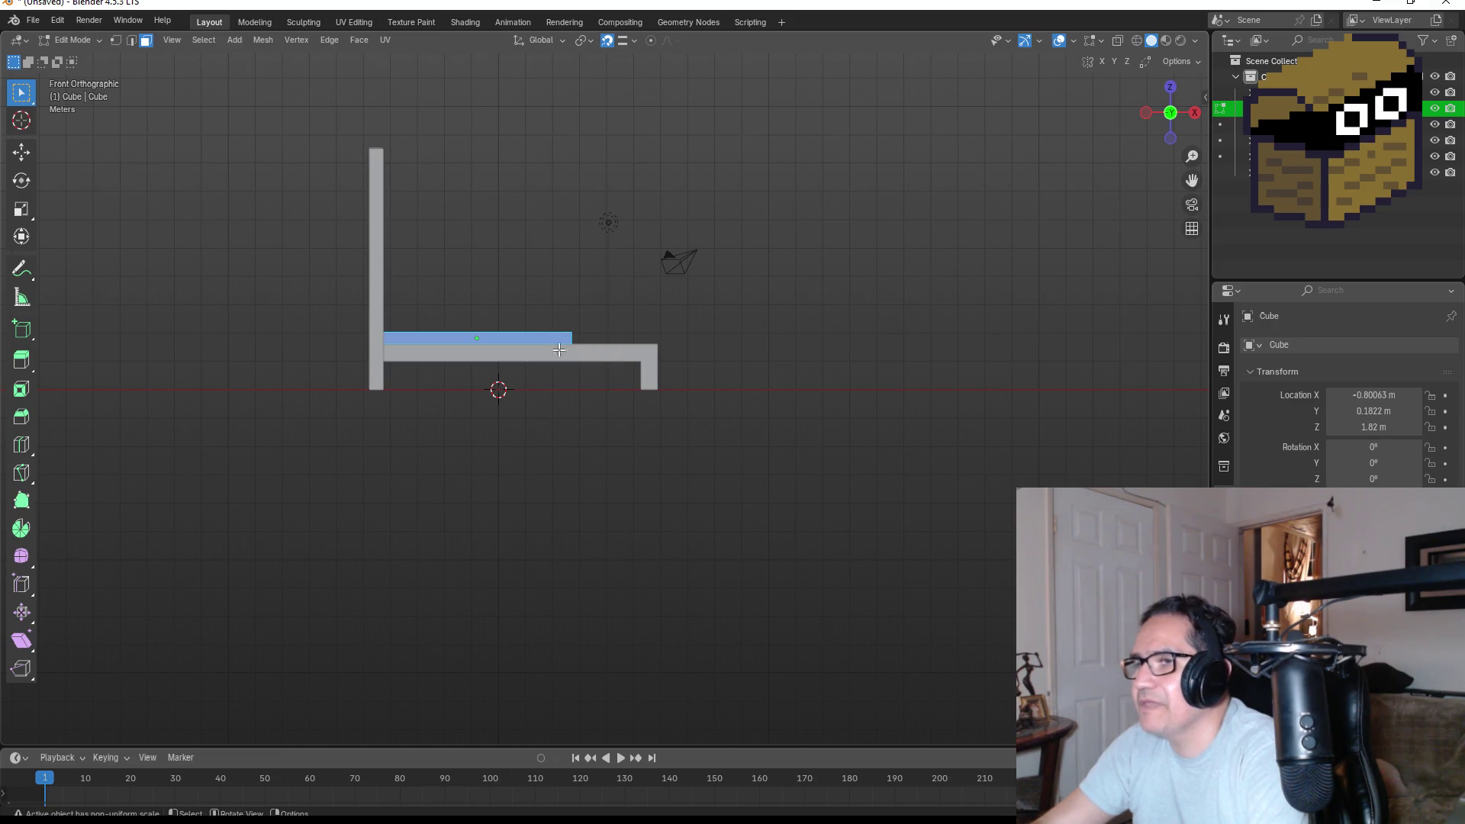
key(shift+z)
drag(541, 307, 614, 365)
key(g)
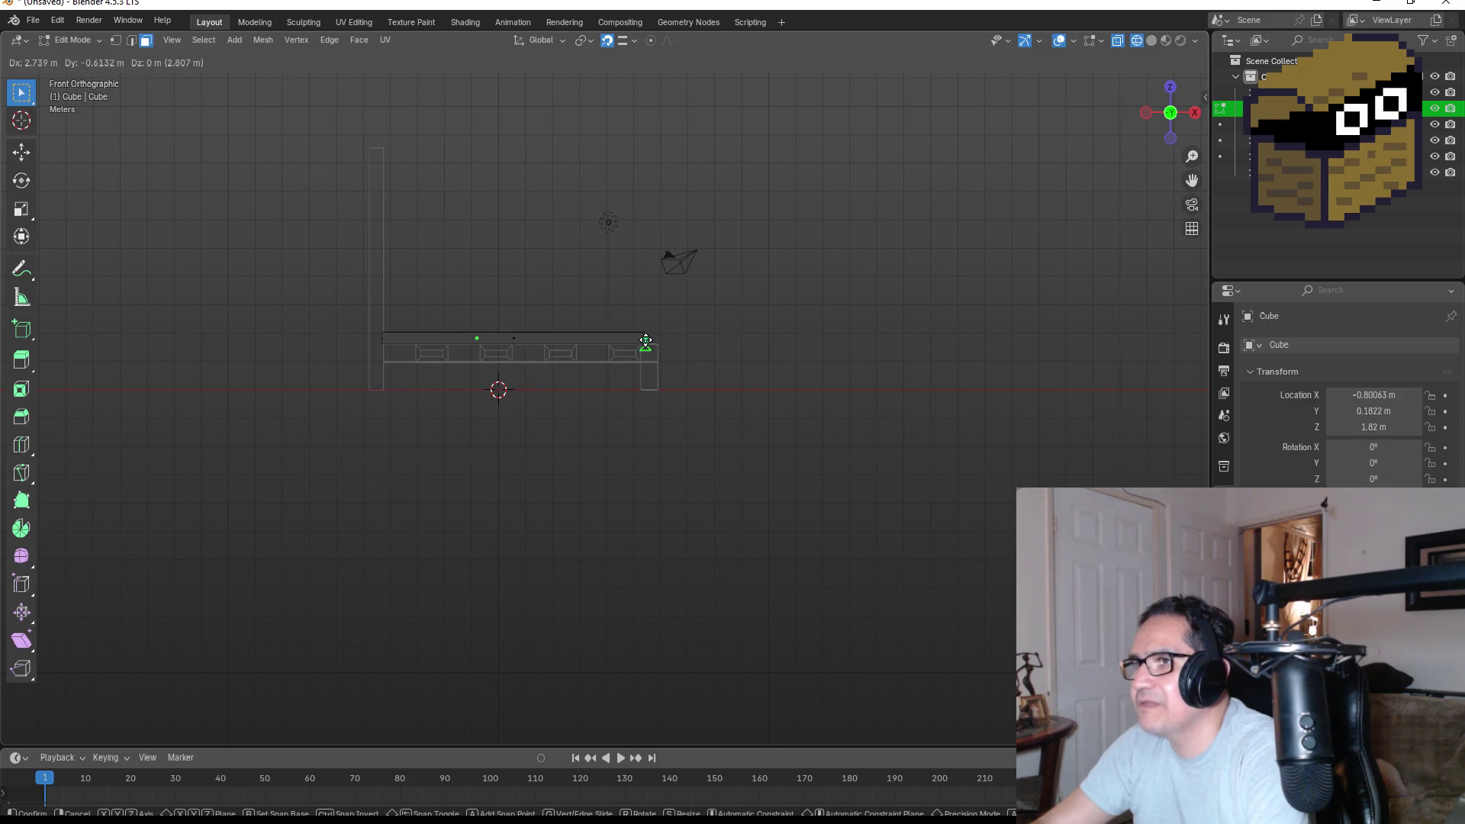
click(646, 341)
key(Tab)
mouse_move(785, 329)
mouse_down()
mouse_move(755, 371)
mouse_move(668, 347)
mouse_up()
key(KP_1)
click(387, 222)
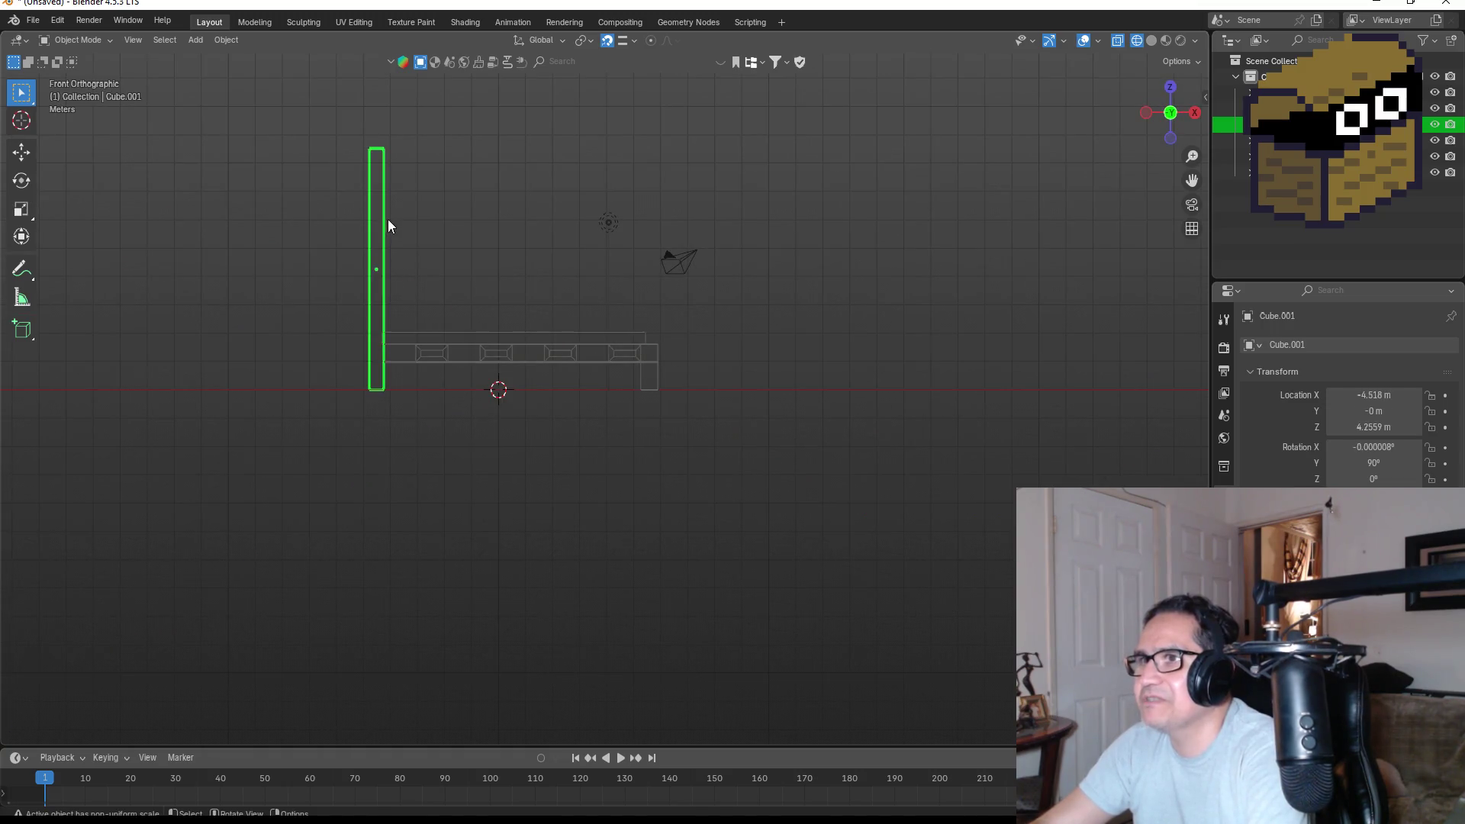
Lower the post's top face along Z so it rises just above the seat.
key(Tab)
mouse_move(312, 138)
mouse_down()
mouse_move(431, 197)
mouse_move(439, 221)
mouse_up()
key(g)
key(z)
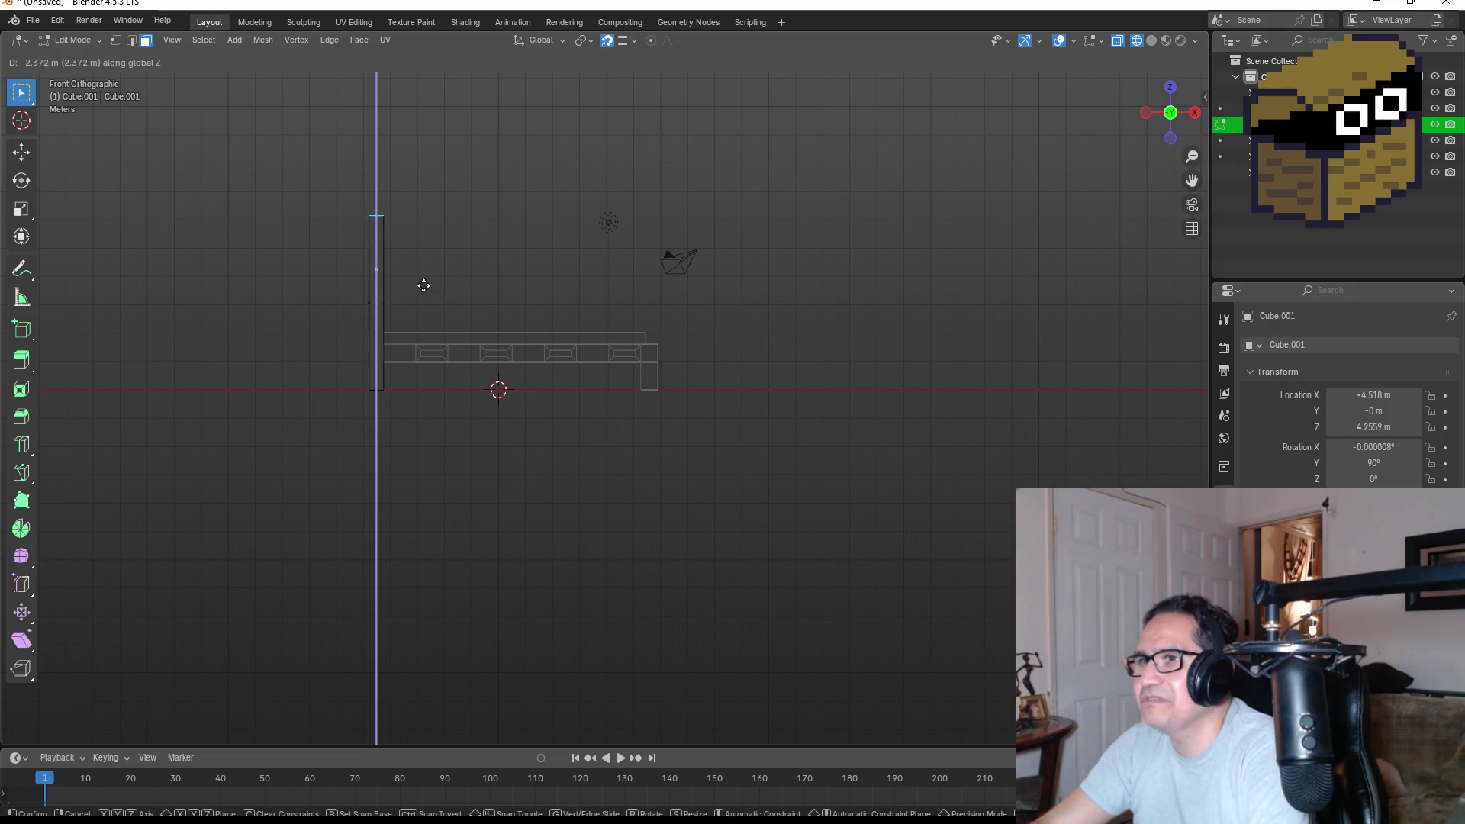
click(425, 301)
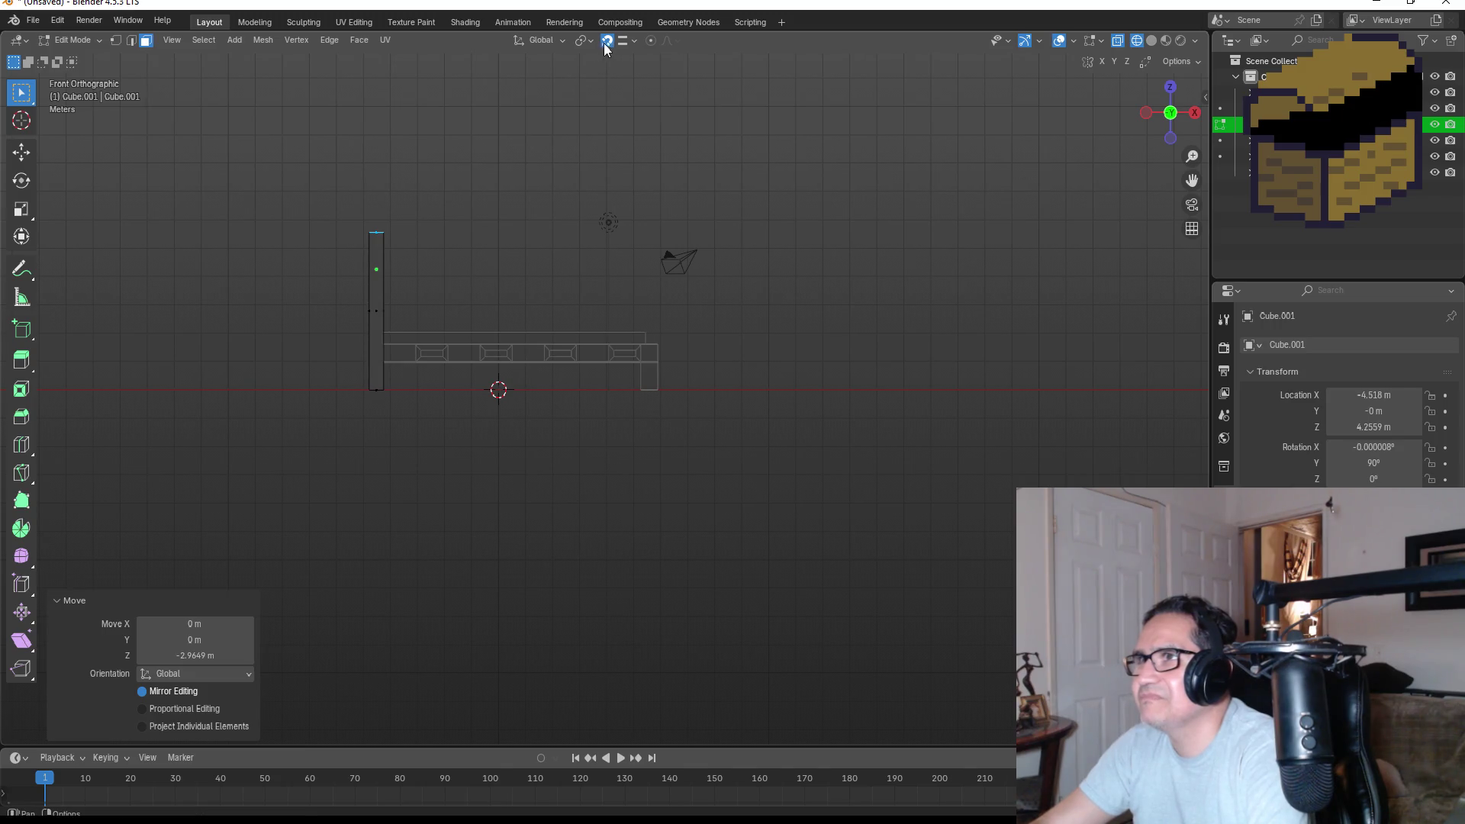
key(g)
key(z)
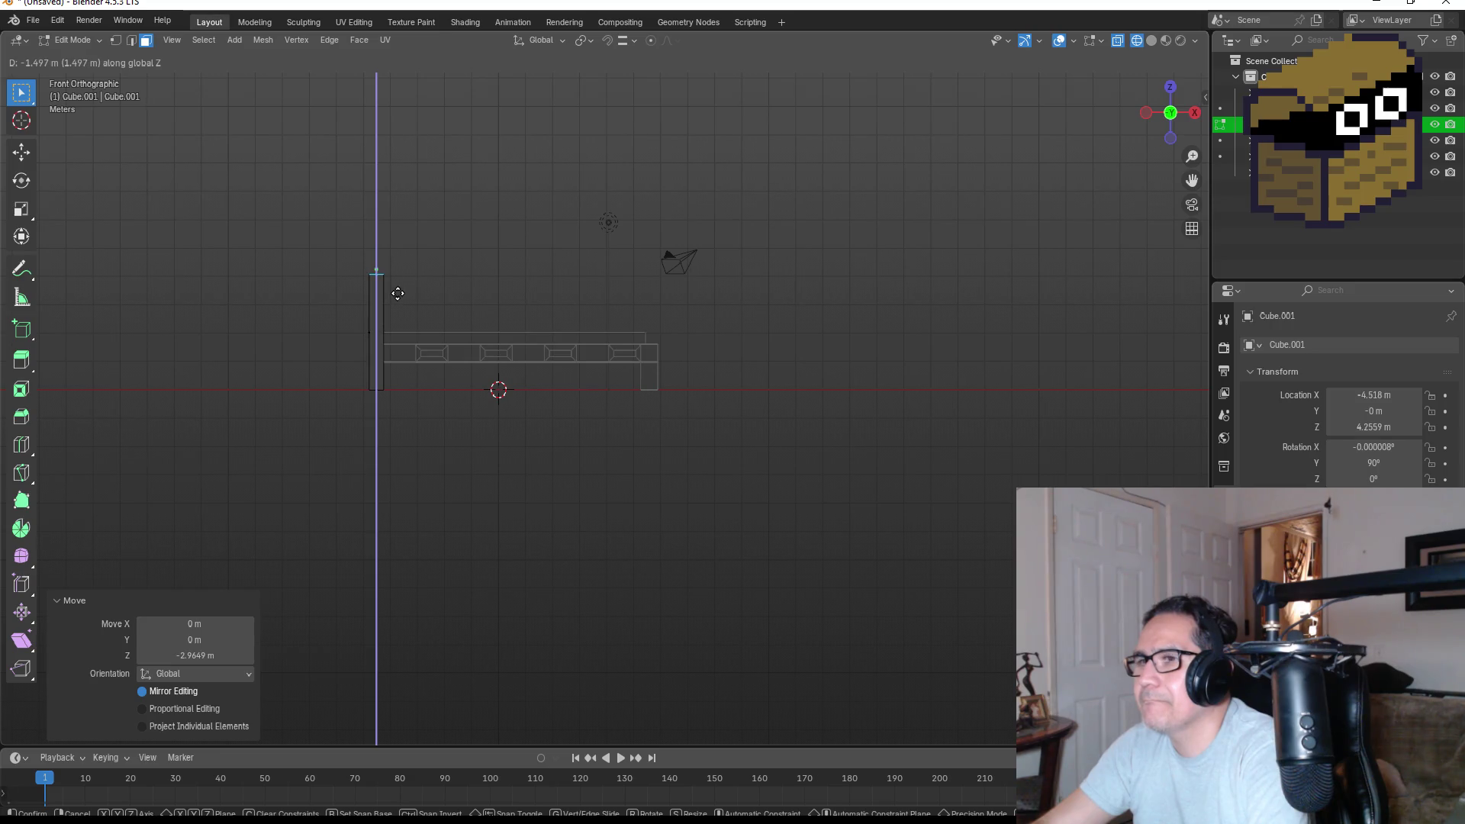
click(397, 293)
Return to Object Mode with solid shading in the front view.
key(Tab)
mouse_move(780, 301)
mouse_down()
mouse_move(651, 349)
mouse_move(729, 356)
mouse_up()
key(z)
click(833, 354)
key(KP_1)
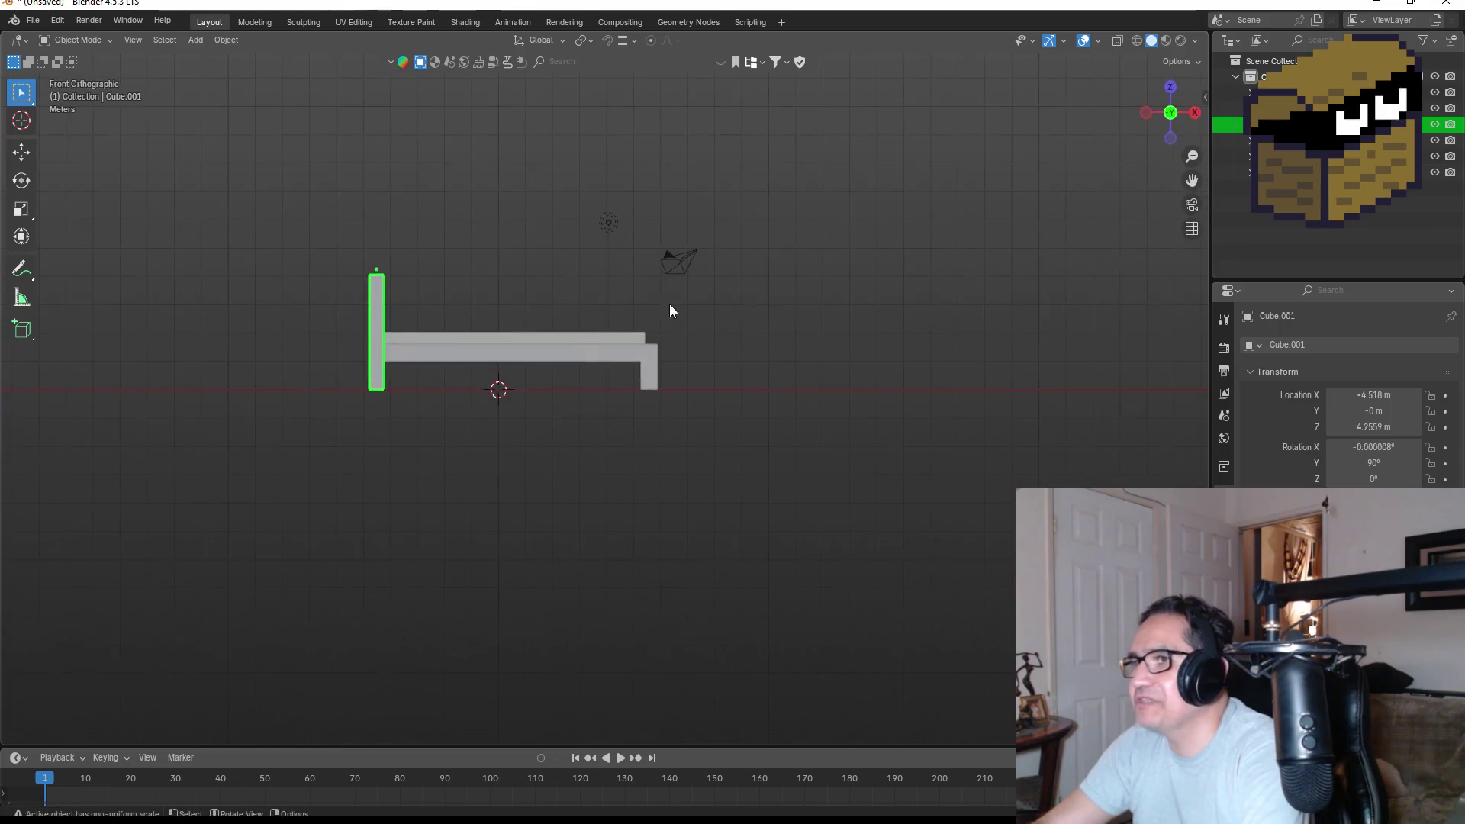
Select the mattress block, rotate it slightly, then delete it.
click(740, 351)
drag(749, 300, 722, 382)
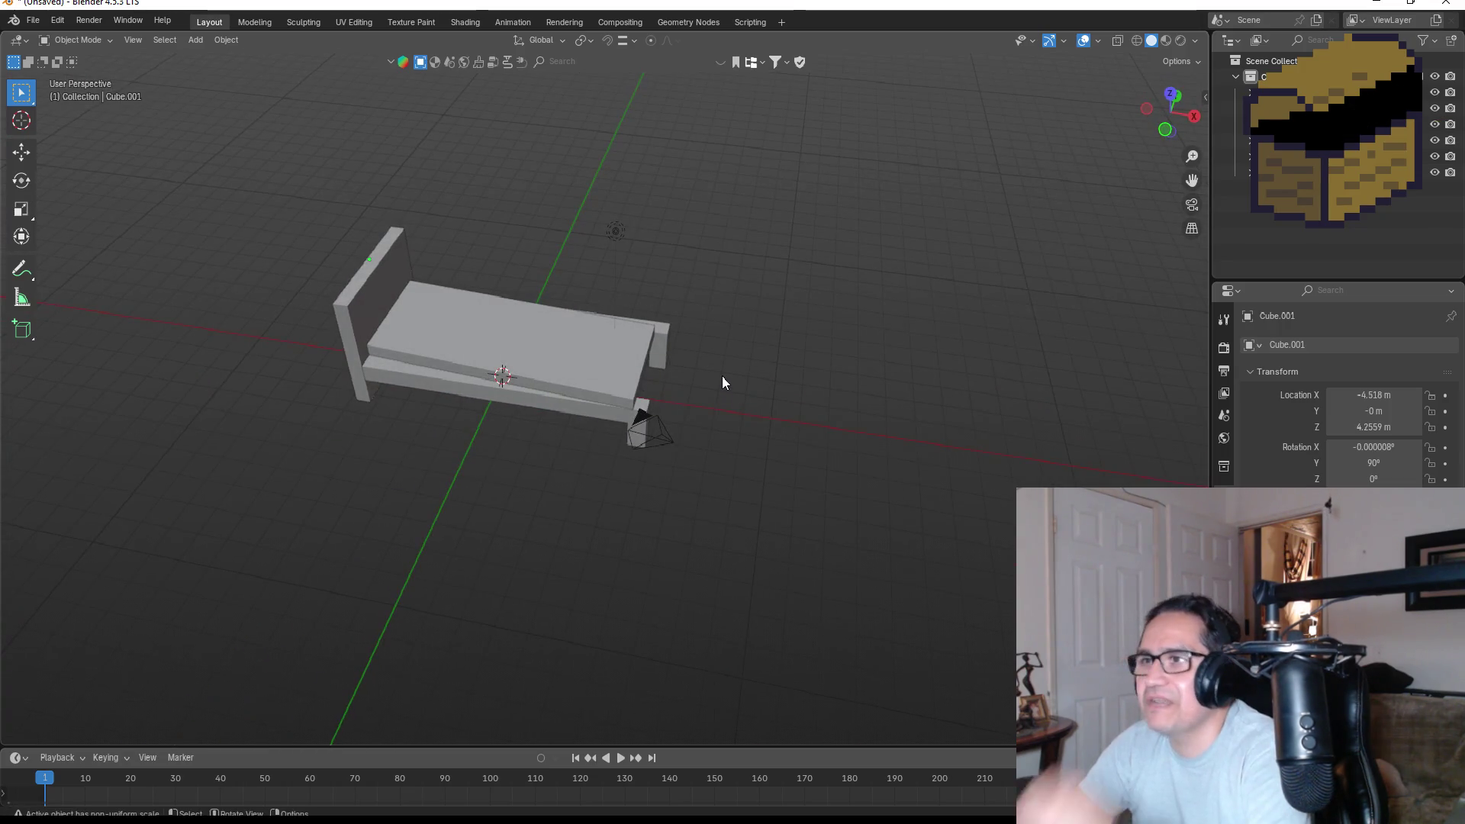
mouse_move(559, 374)
mouse_down()
mouse_move(648, 367)
mouse_move(559, 386)
mouse_up()
click(605, 391)
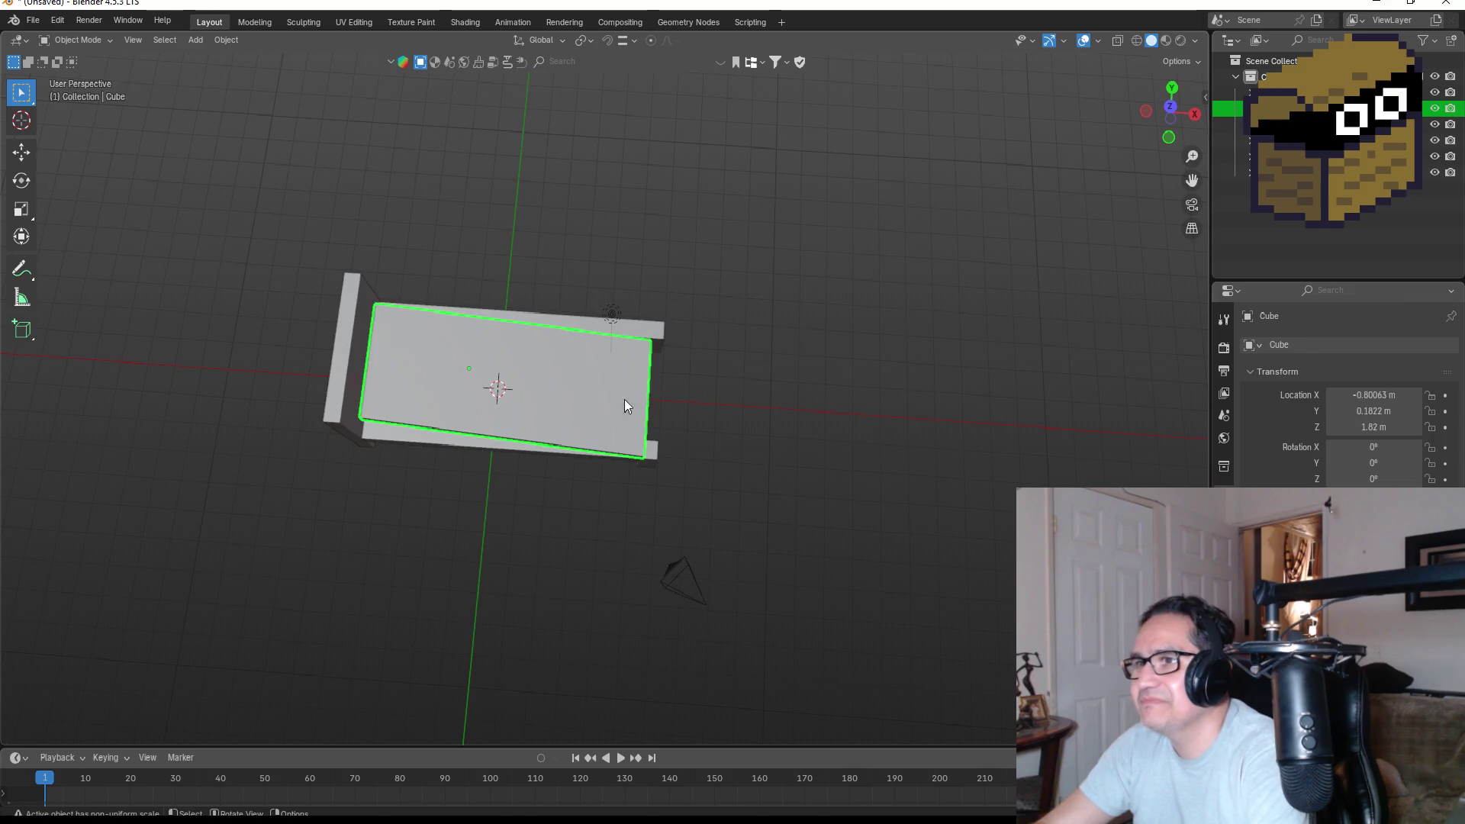
key(r)
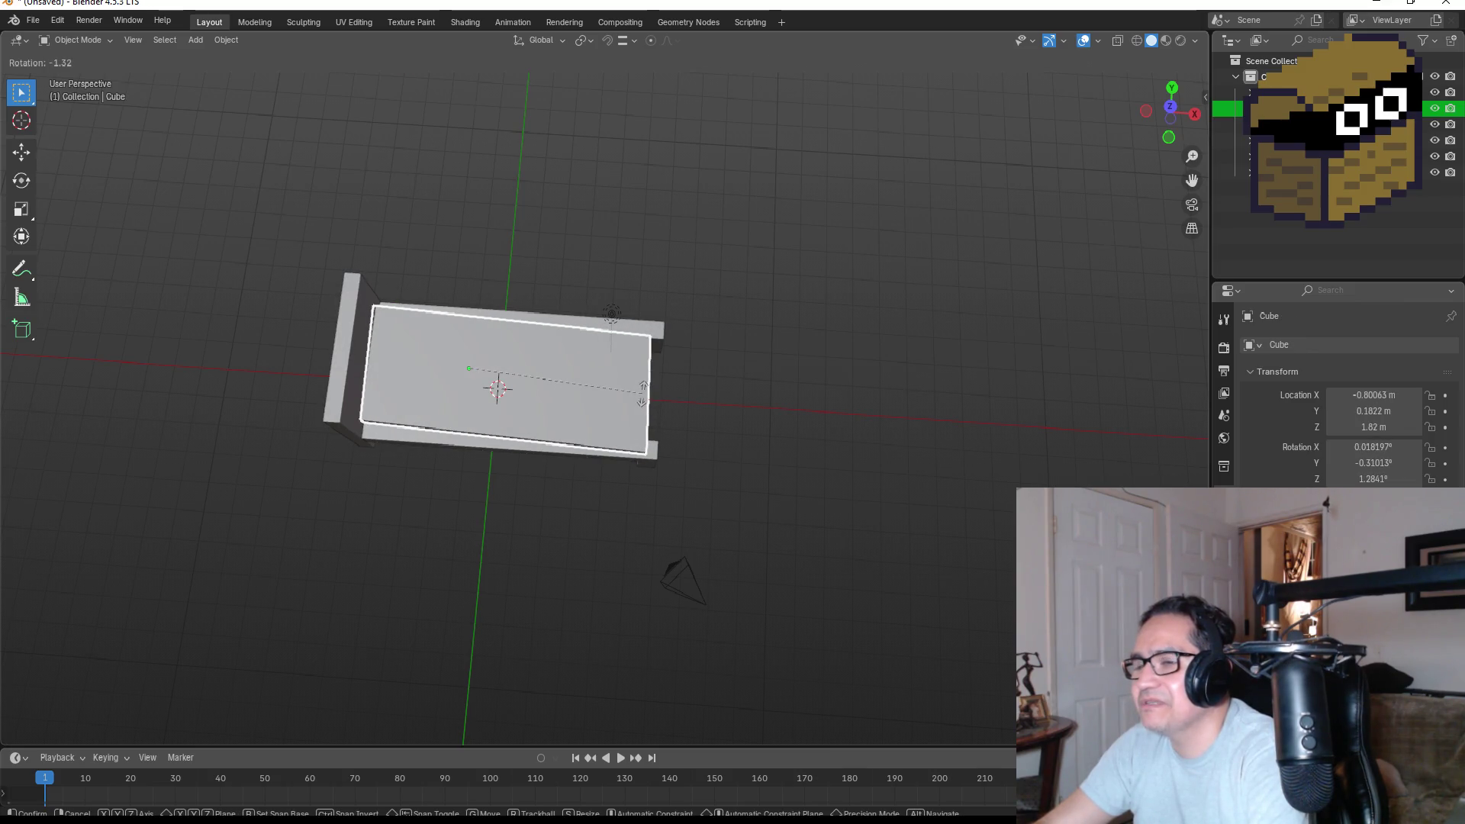
click(687, 412)
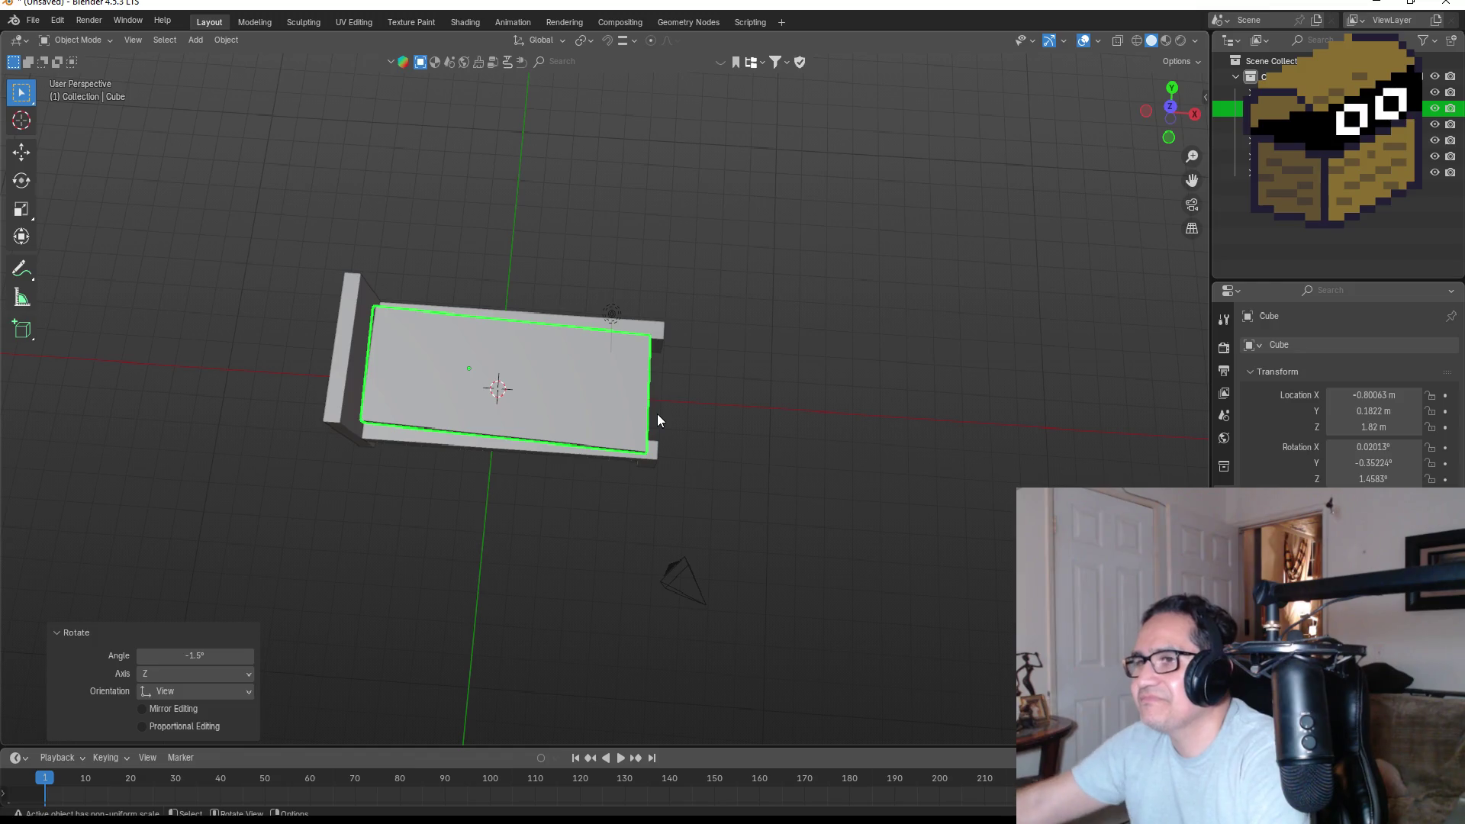
key(Delete)
mouse_move(639, 374)
mouse_down()
mouse_move(685, 319)
mouse_move(647, 262)
mouse_move(409, 380)
mouse_up()
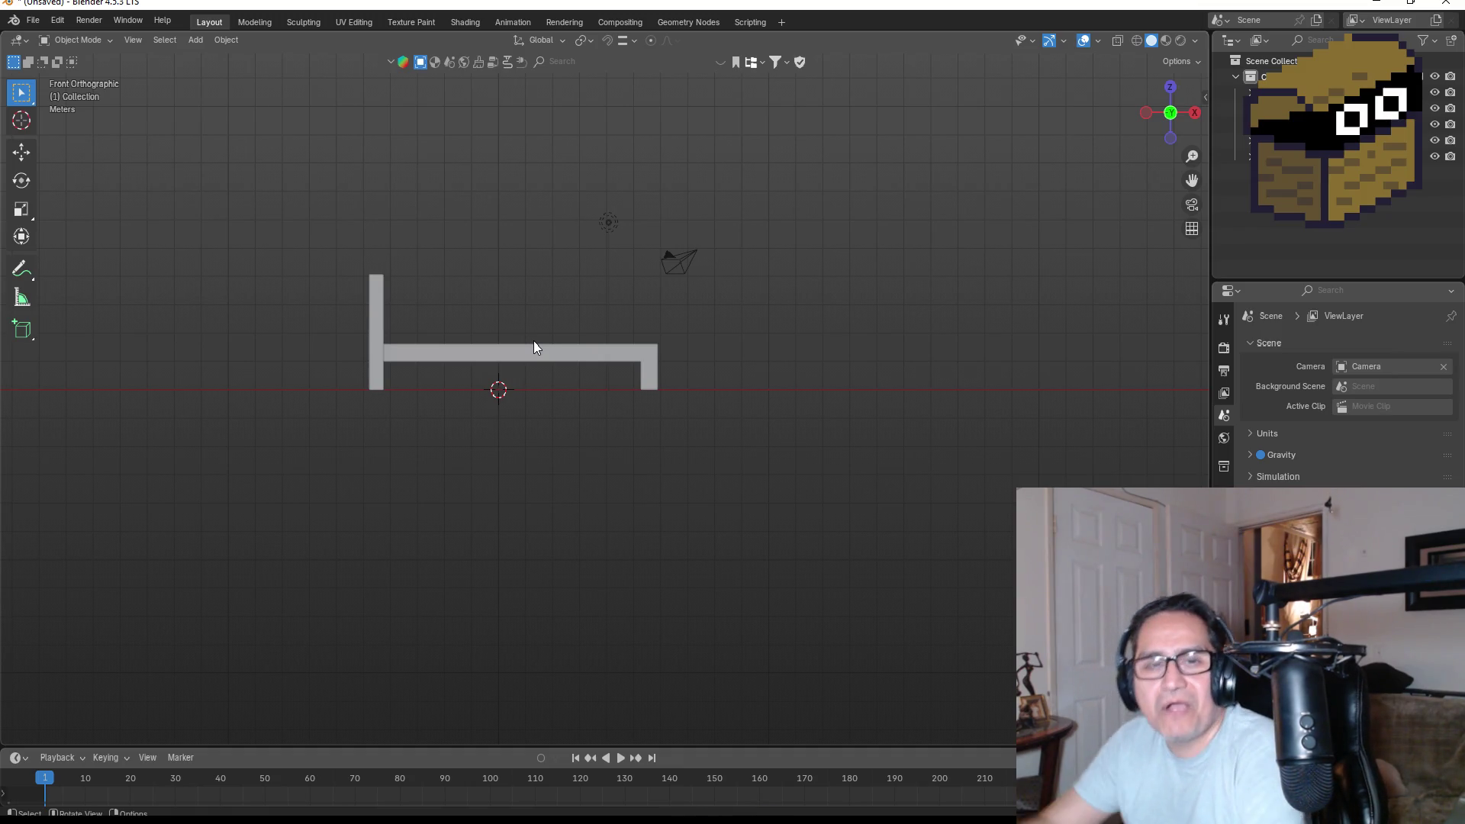
Join the bed frame, vertical post and slat parts with Ctrl+J and enter Edit Mode.
mouse_move(584, 349)
mouse_down()
mouse_move(580, 323)
mouse_move(588, 418)
mouse_move(625, 373)
mouse_move(623, 341)
mouse_move(758, 312)
mouse_move(606, 364)
mouse_move(779, 315)
mouse_move(936, 383)
mouse_move(1063, 383)
mouse_move(1148, 357)
mouse_move(79, 330)
mouse_move(538, 379)
mouse_up()
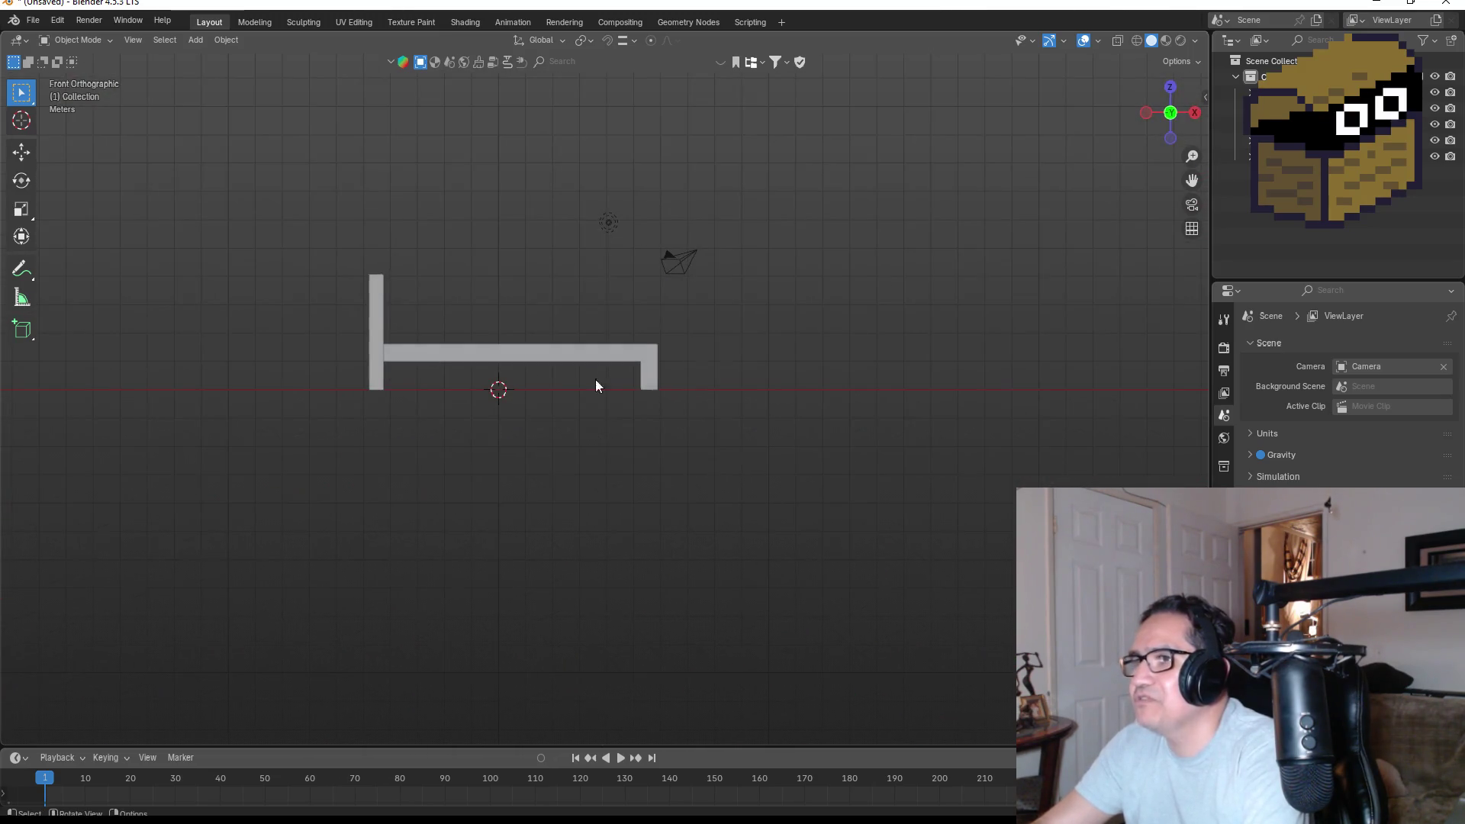
scroll(514, 310, up, 4)
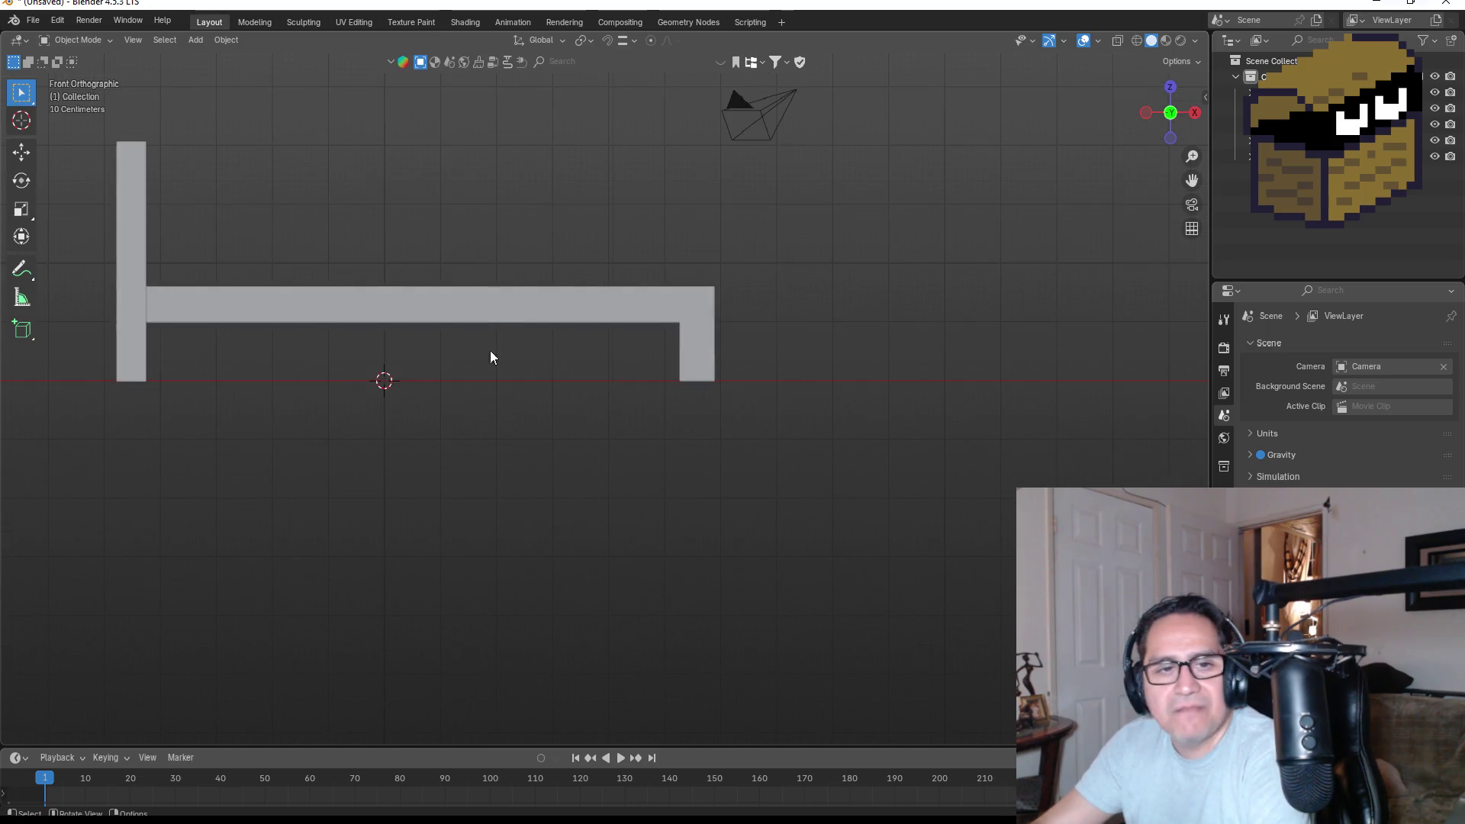
click(578, 316)
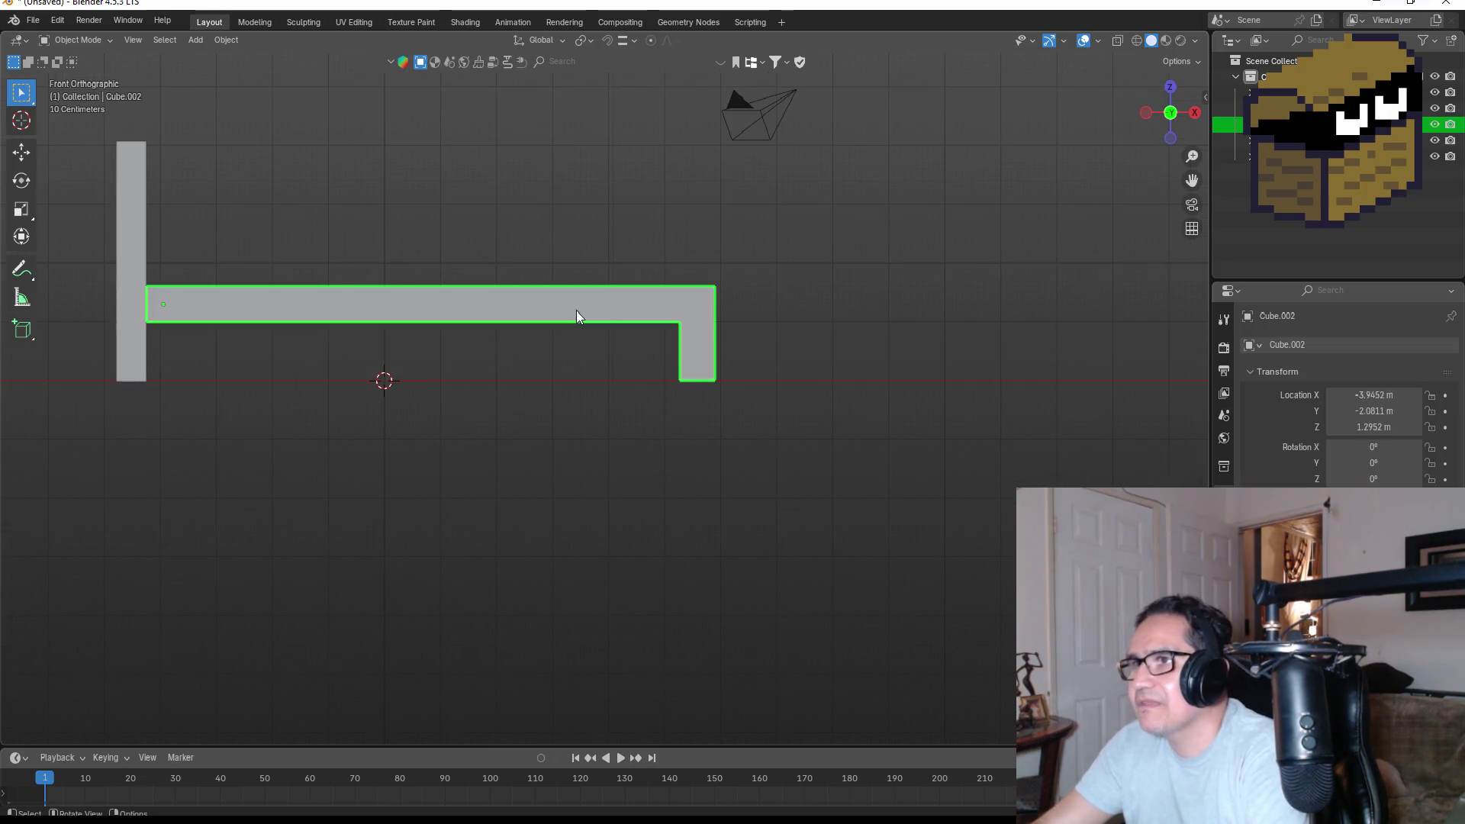
click(1282, 108)
shift+click(1282, 140)
key(ctrl+j)
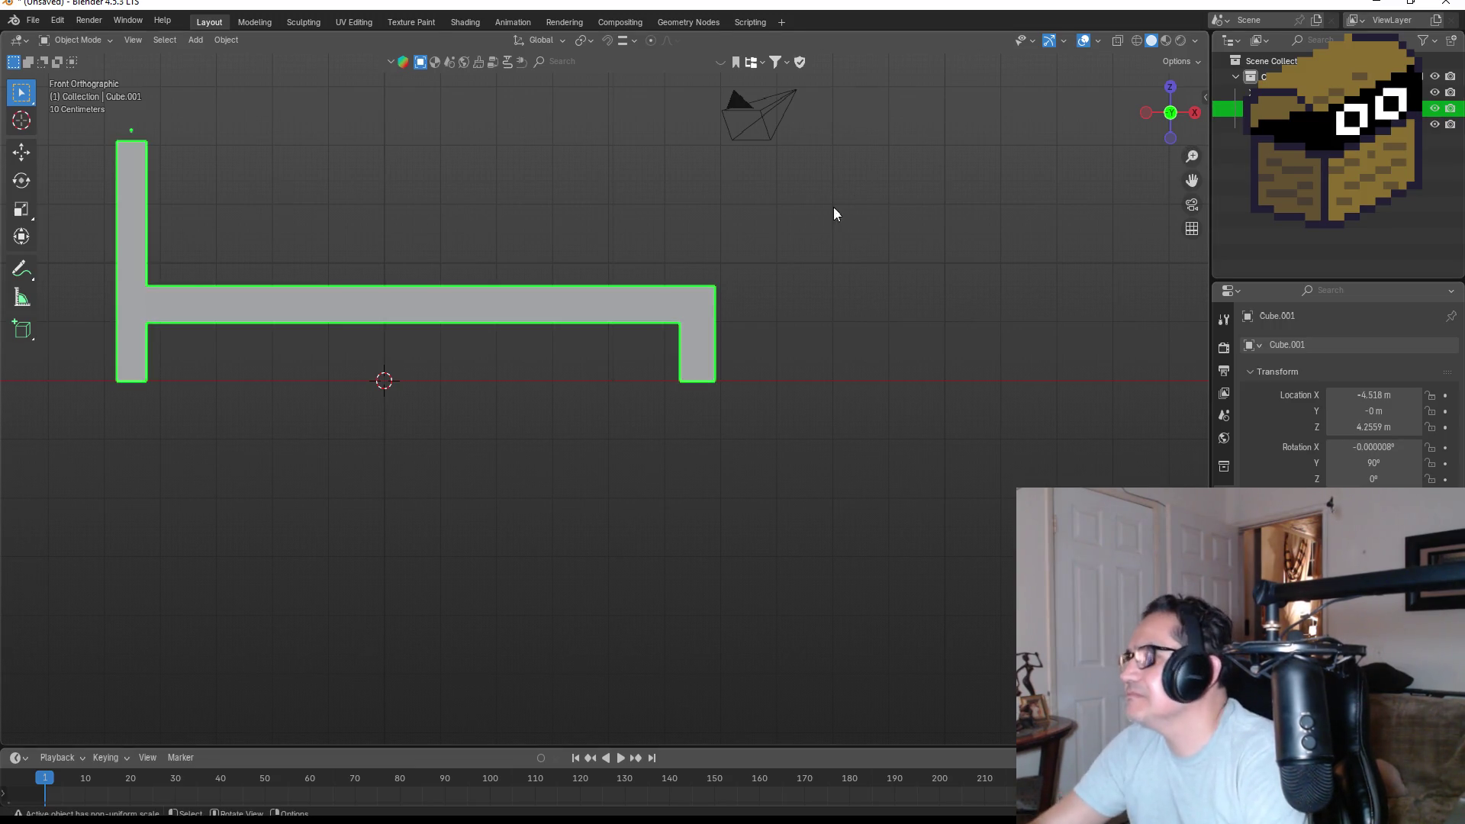
key(Tab)
scroll(686, 298, down, 3)
drag(671, 290, 640, 345)
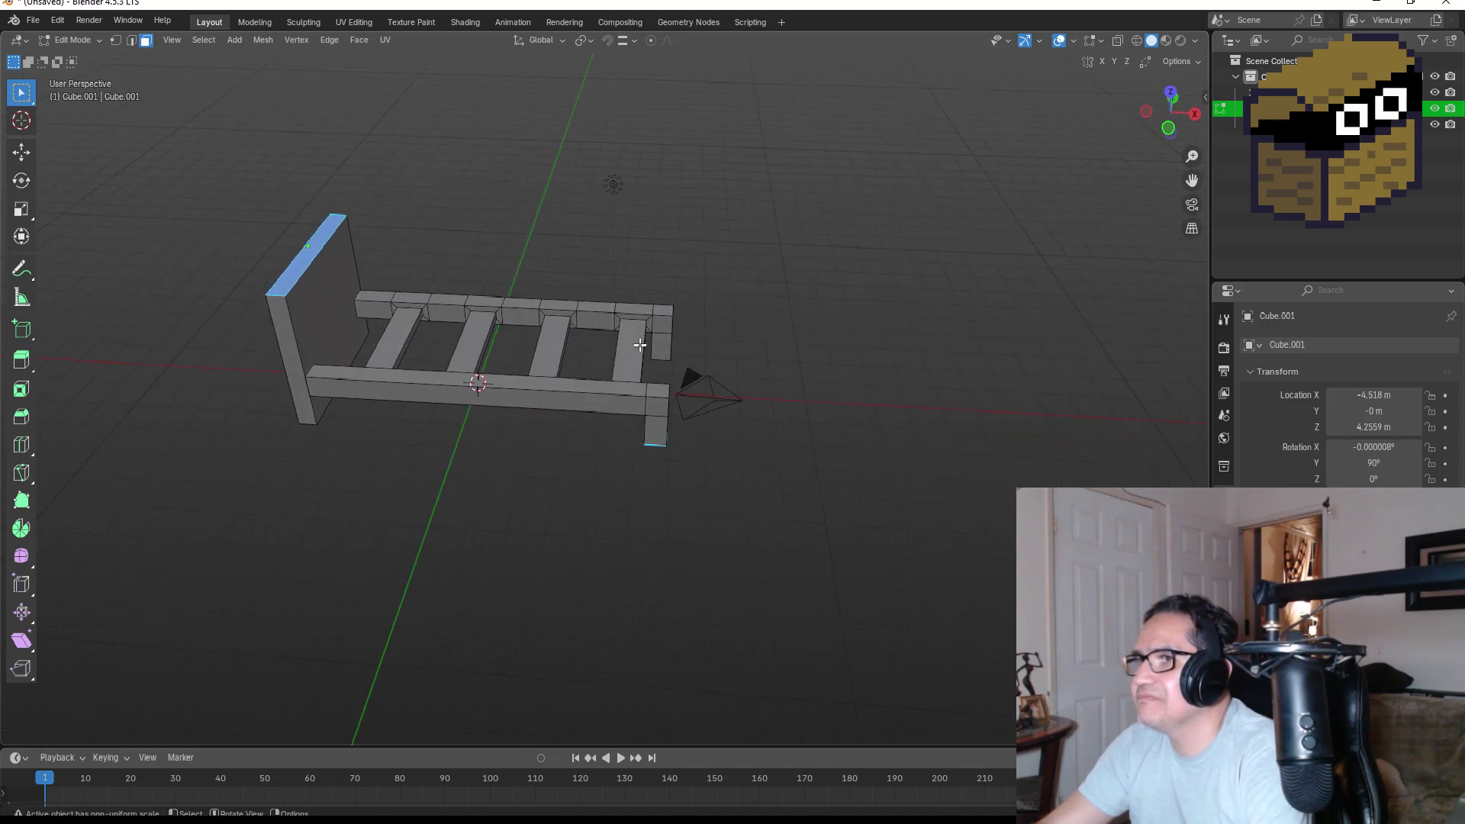
Box-select the slat vertices in vertex mode with wireframe shading, viewed from the front.
click(116, 40)
mouse_move(638, 239)
mouse_down()
mouse_move(661, 236)
mouse_move(613, 302)
mouse_up()
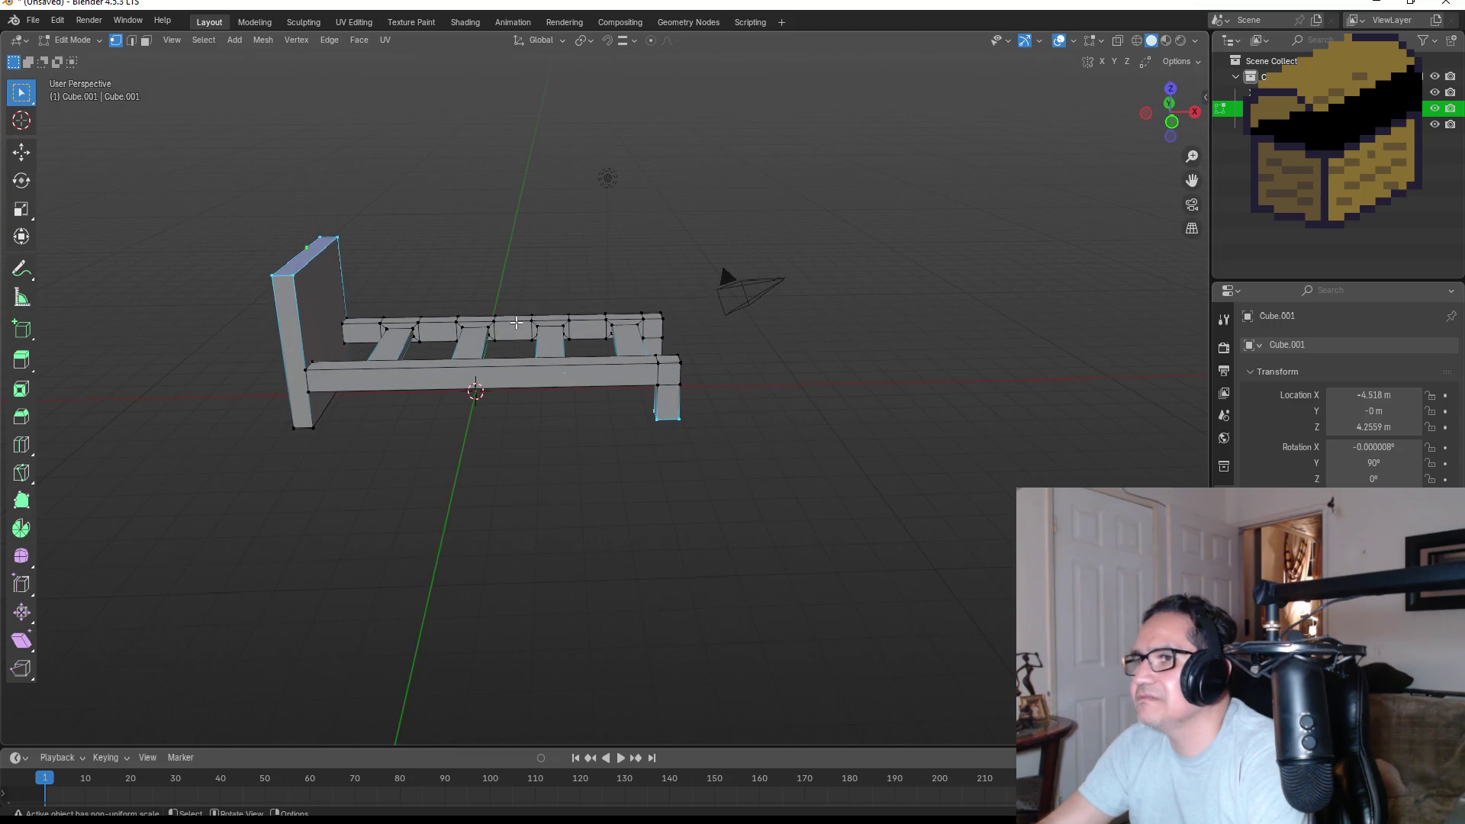
drag(509, 297, 751, 437)
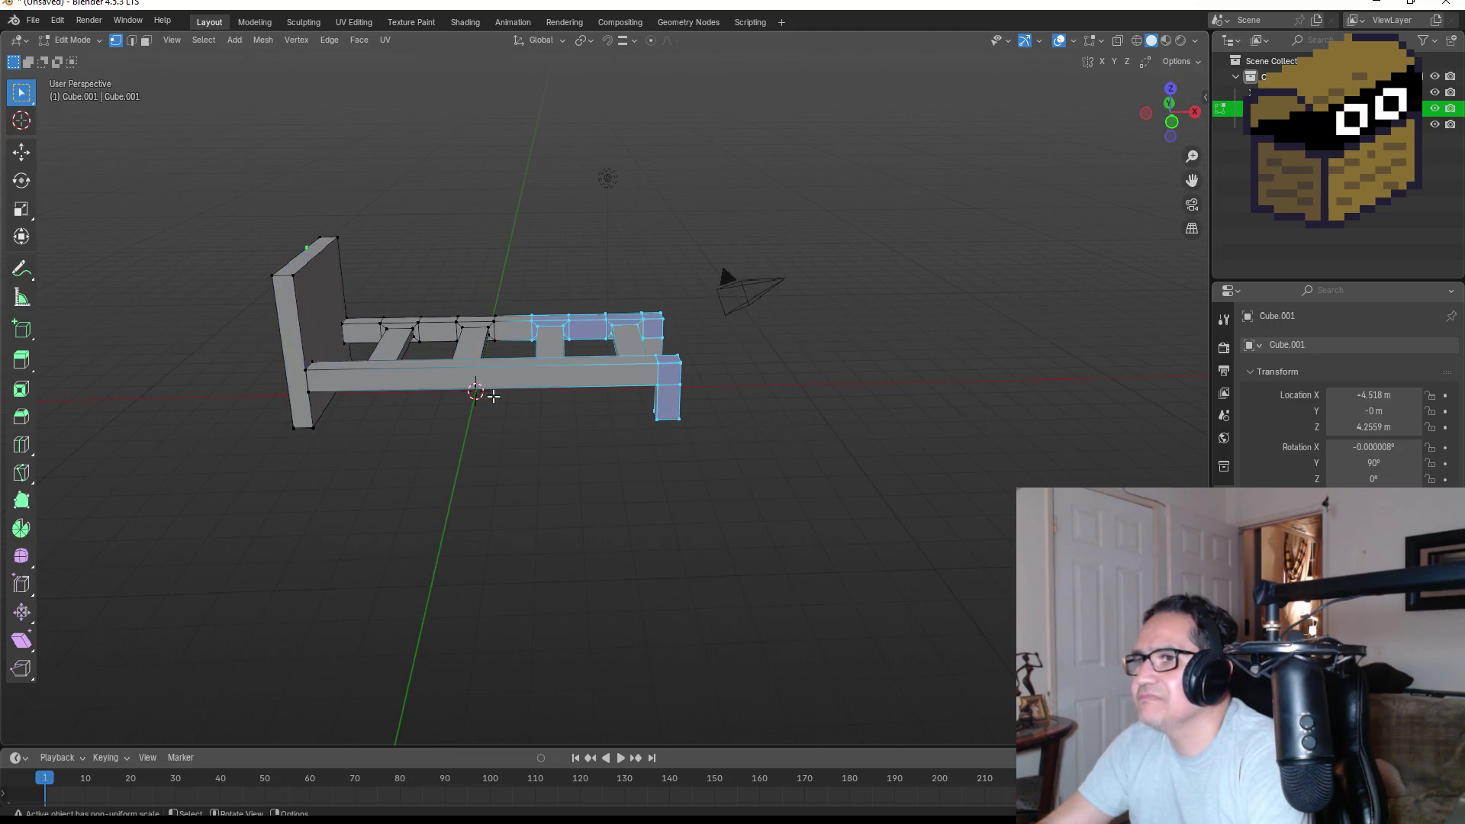
mouse_move(362, 291)
mouse_down()
mouse_move(664, 448)
mouse_move(753, 458)
mouse_move(731, 435)
mouse_up()
key(z)
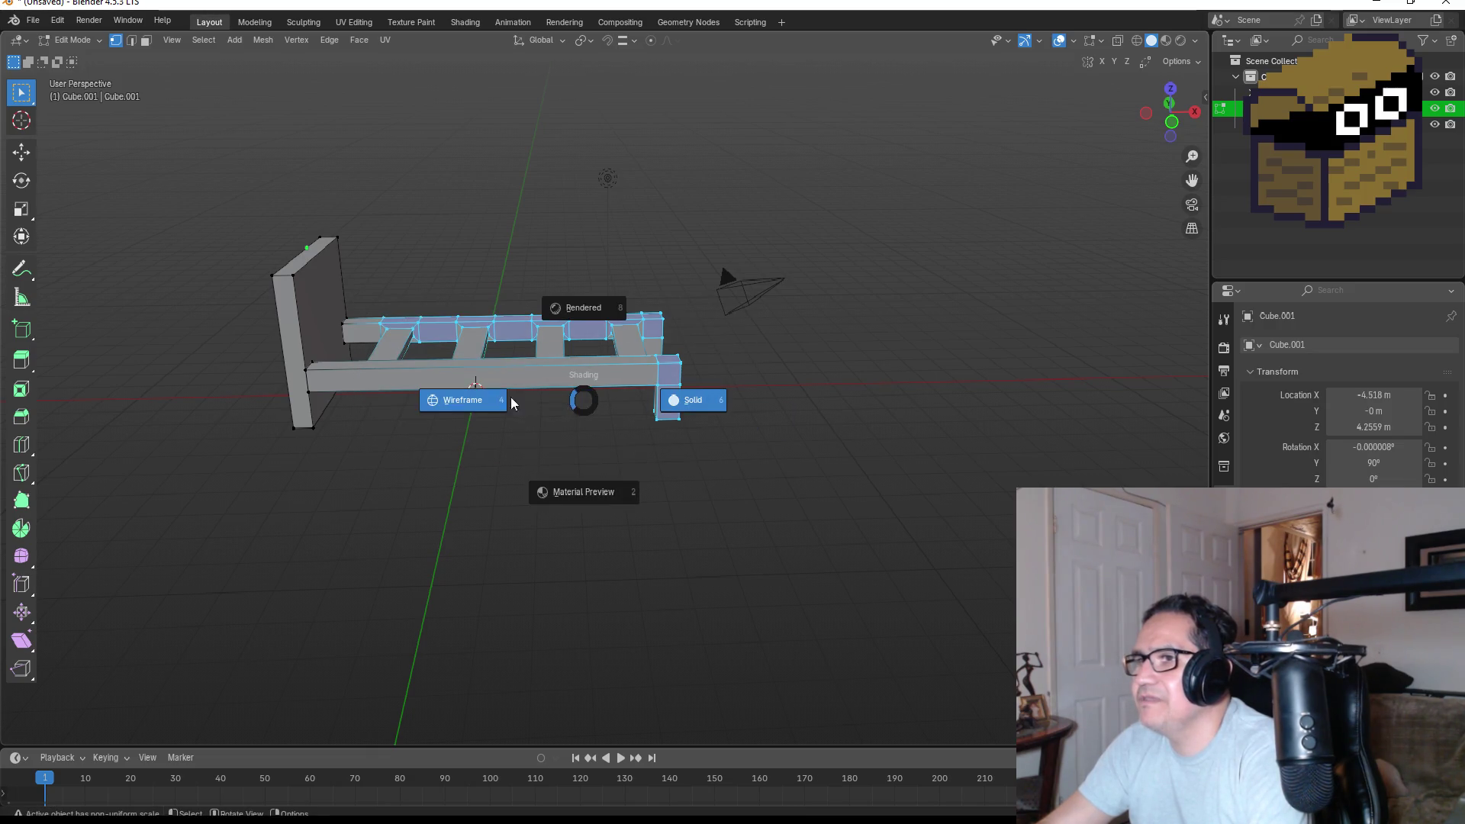
click(465, 397)
mouse_move(361, 289)
mouse_down()
mouse_move(571, 443)
mouse_move(717, 447)
mouse_up()
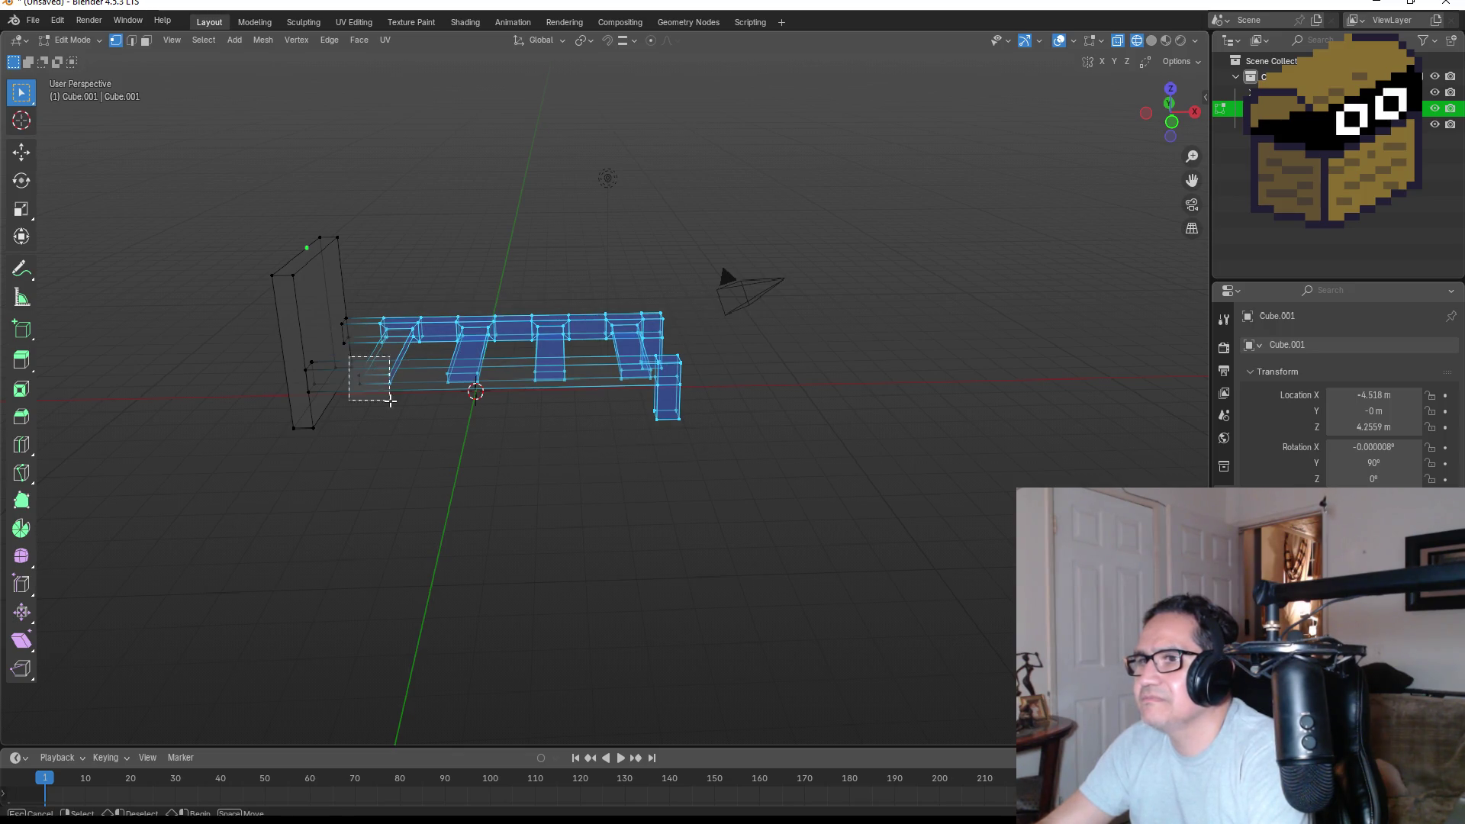
mouse_move(474, 386)
mouse_down()
mouse_move(501, 396)
mouse_move(505, 381)
mouse_up()
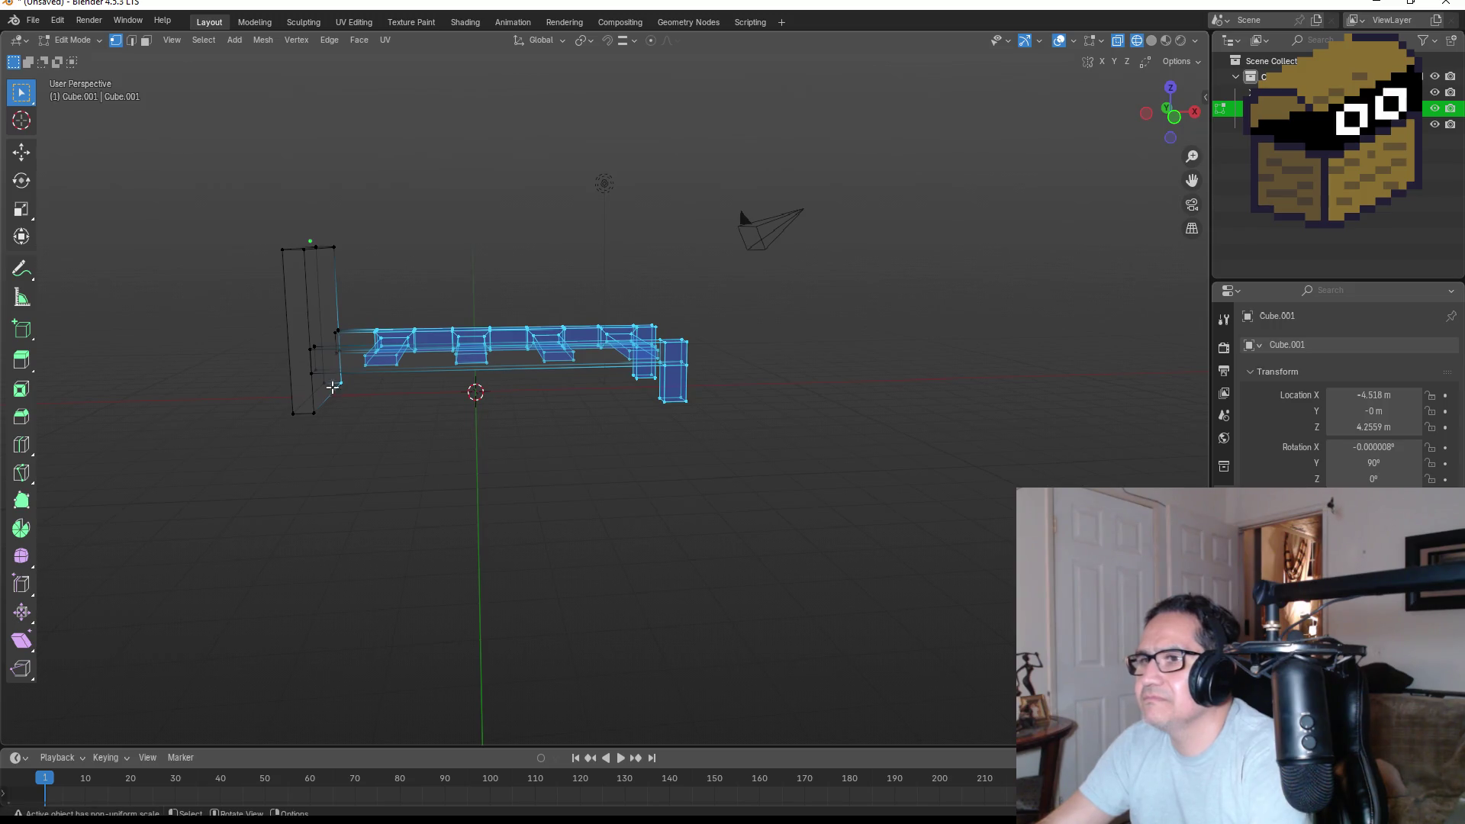
key(KP_1)
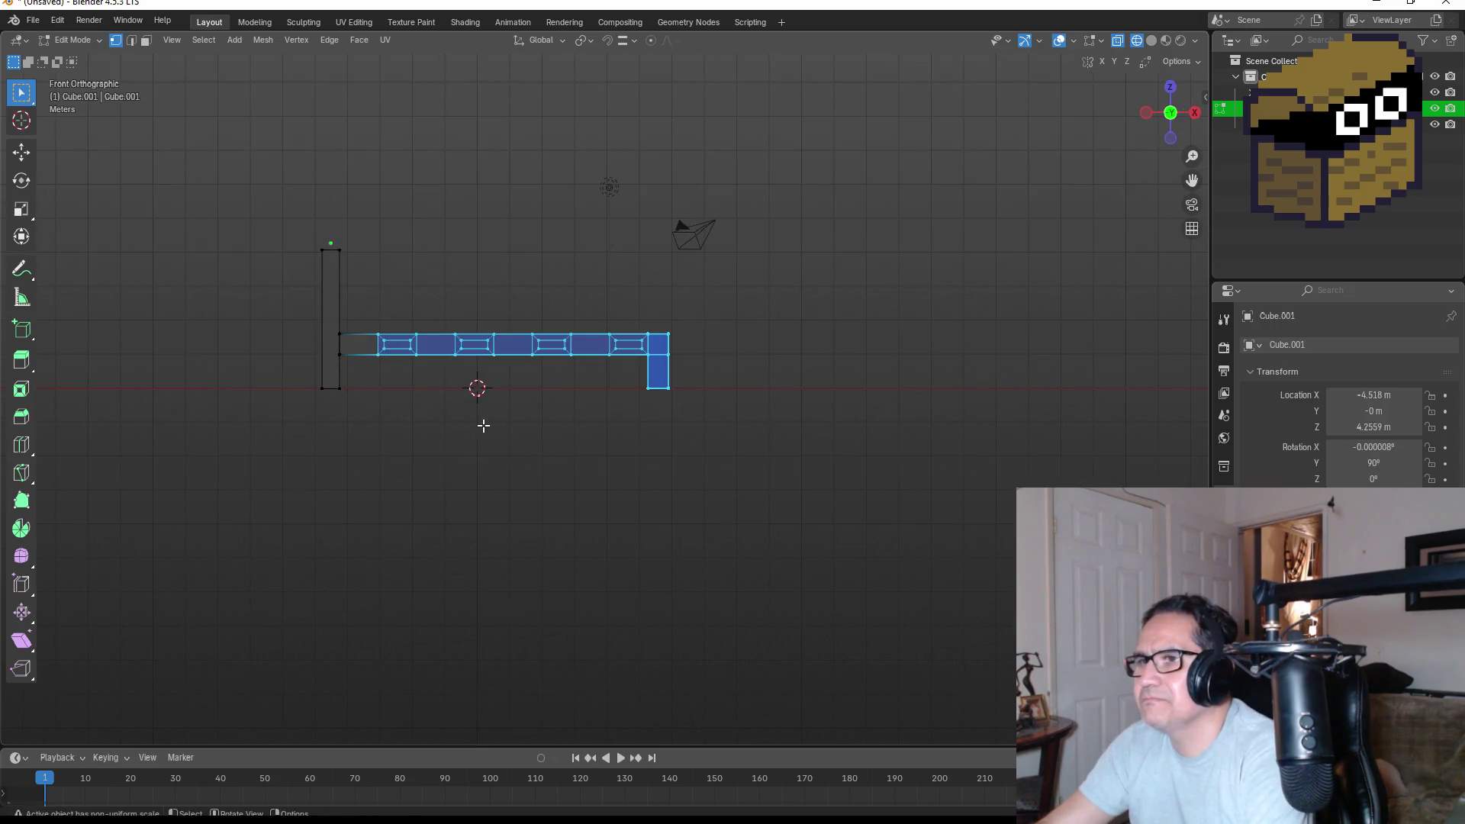
Back in Object Mode, scale the whole bed down to 0.669.
key(g)
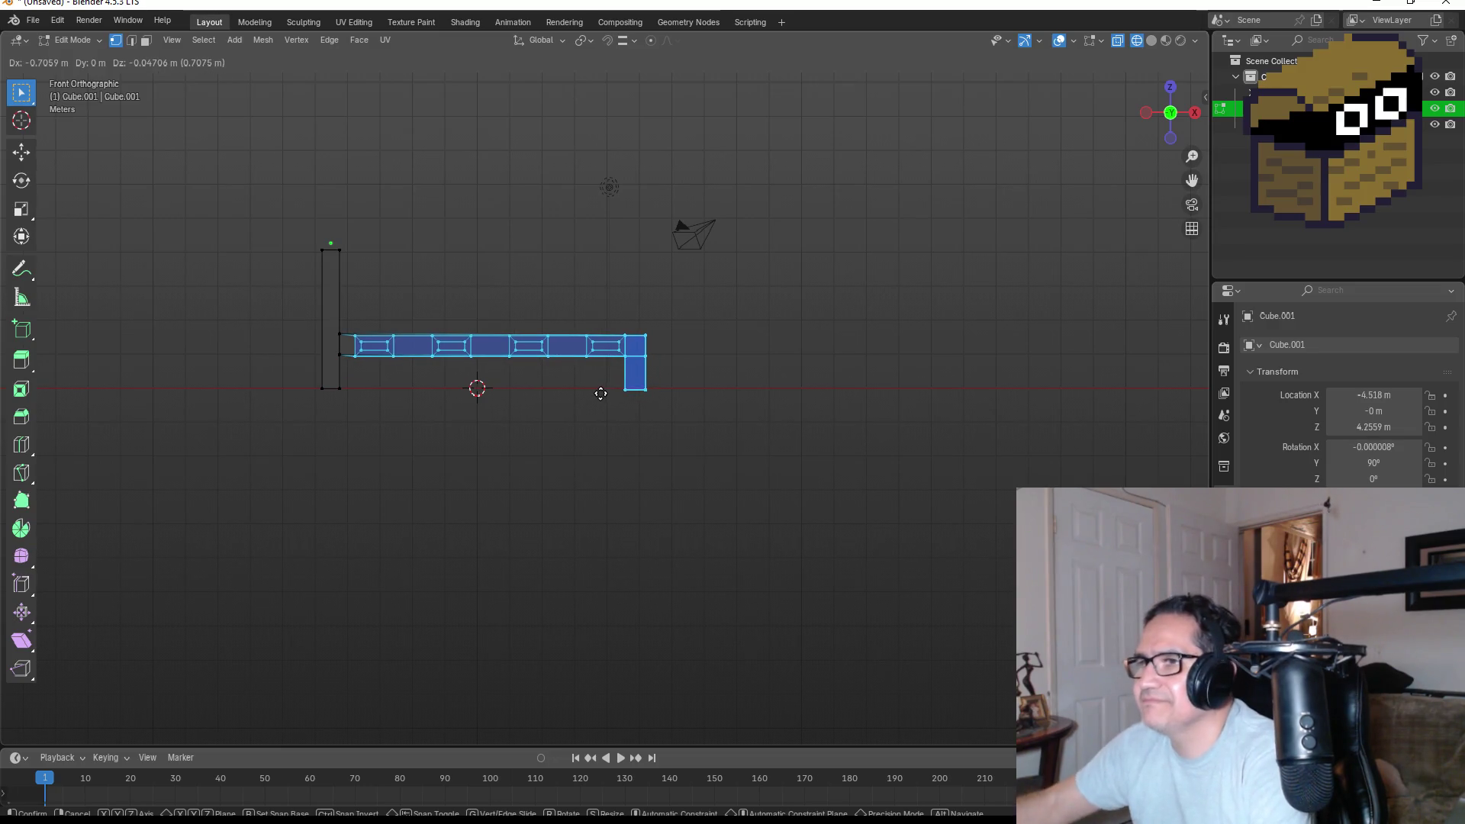
right_click(600, 393)
key(Tab)
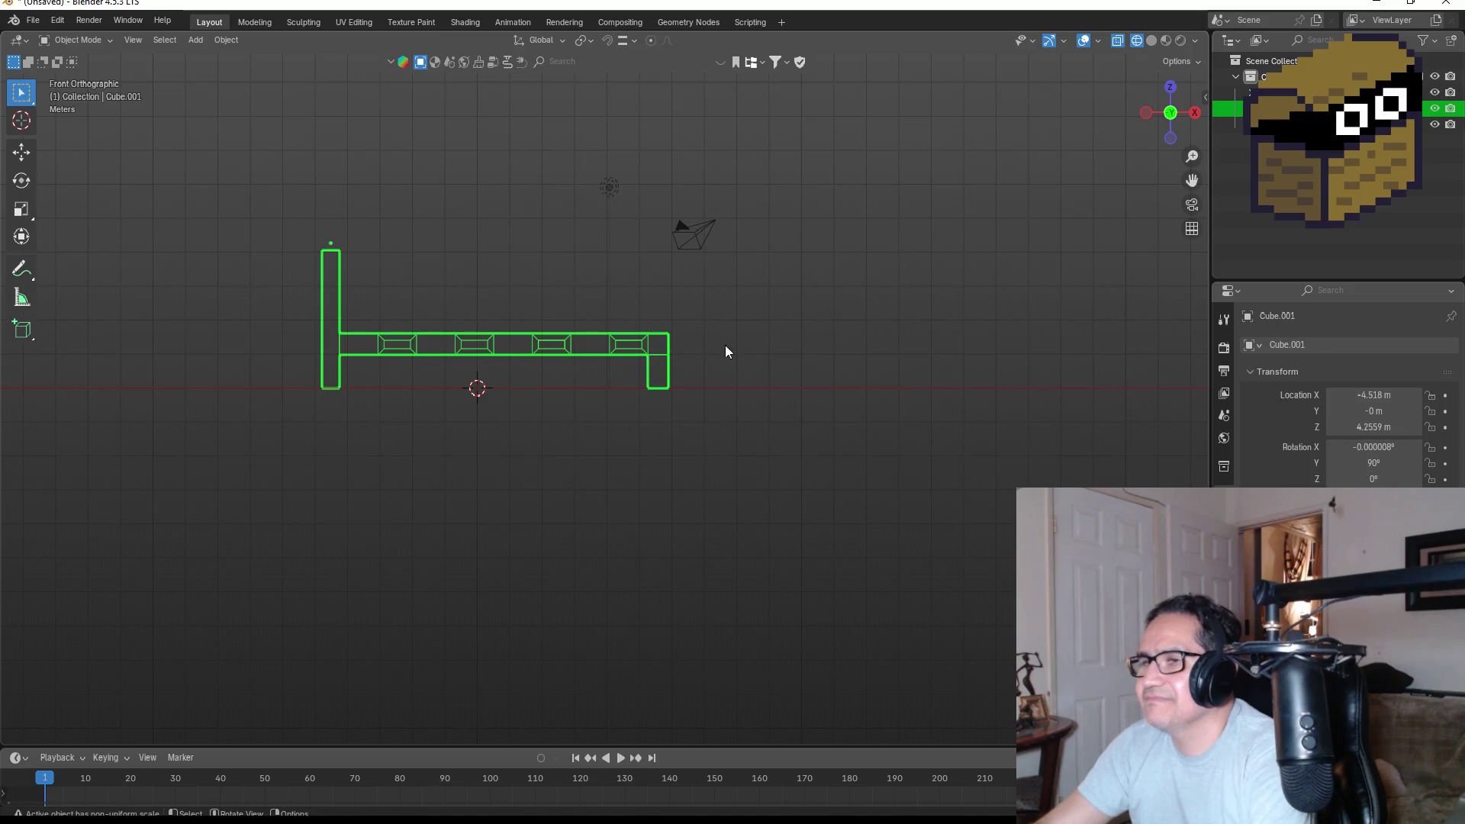
key(s)
click(574, 319)
Lower the bed, then shift it 1.3177 m along X to X −3.2002 m.
key(g)
key(z)
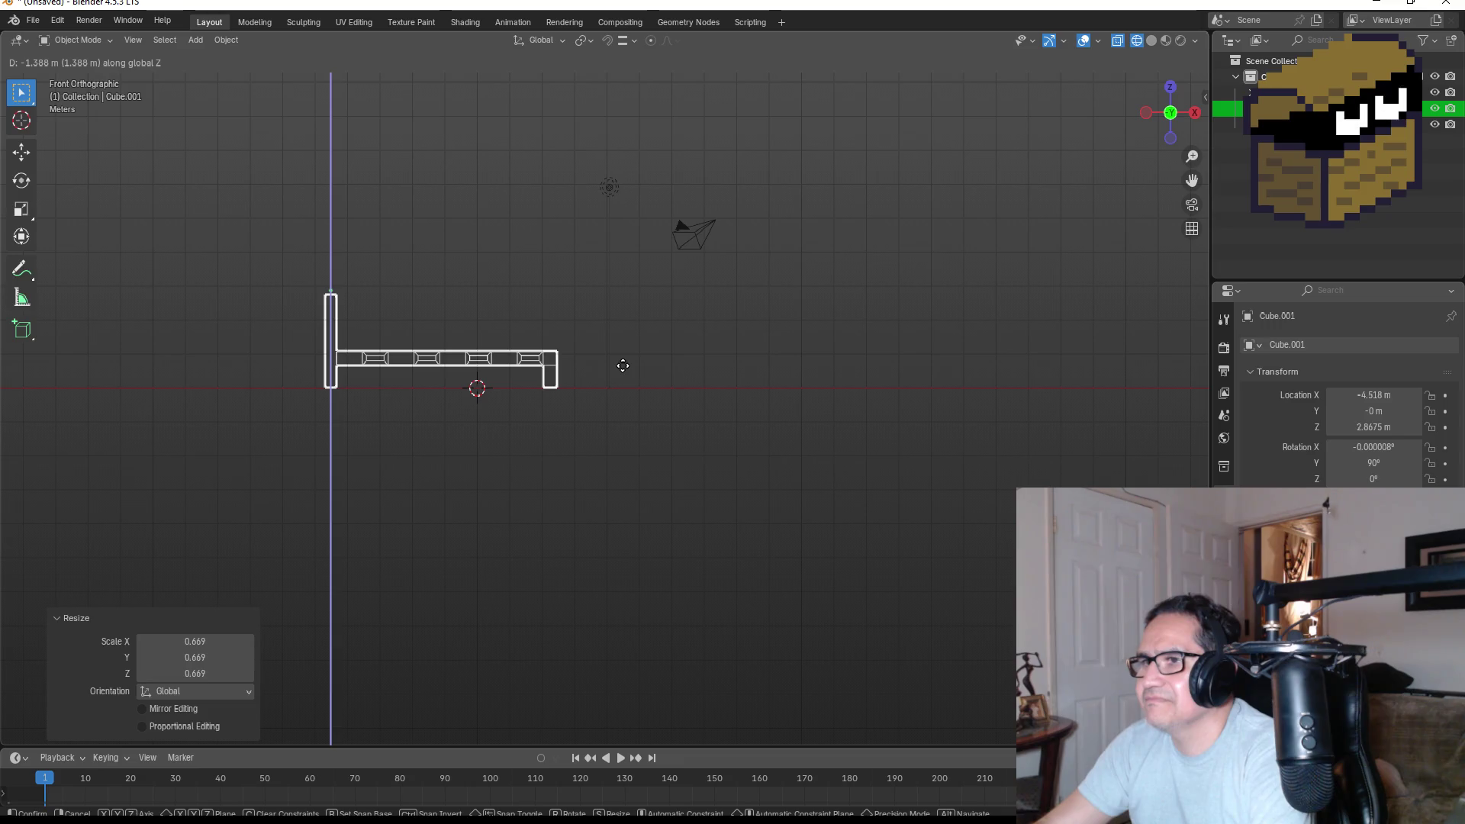
click(610, 366)
key(g)
key(x)
click(641, 368)
mouse_move(670, 307)
mouse_down()
mouse_move(671, 410)
mouse_move(627, 357)
mouse_move(611, 403)
mouse_up()
Restore solid shading on the bed and return to the front view with nothing selected.
key(KP_1)
key(Tab)
key(z)
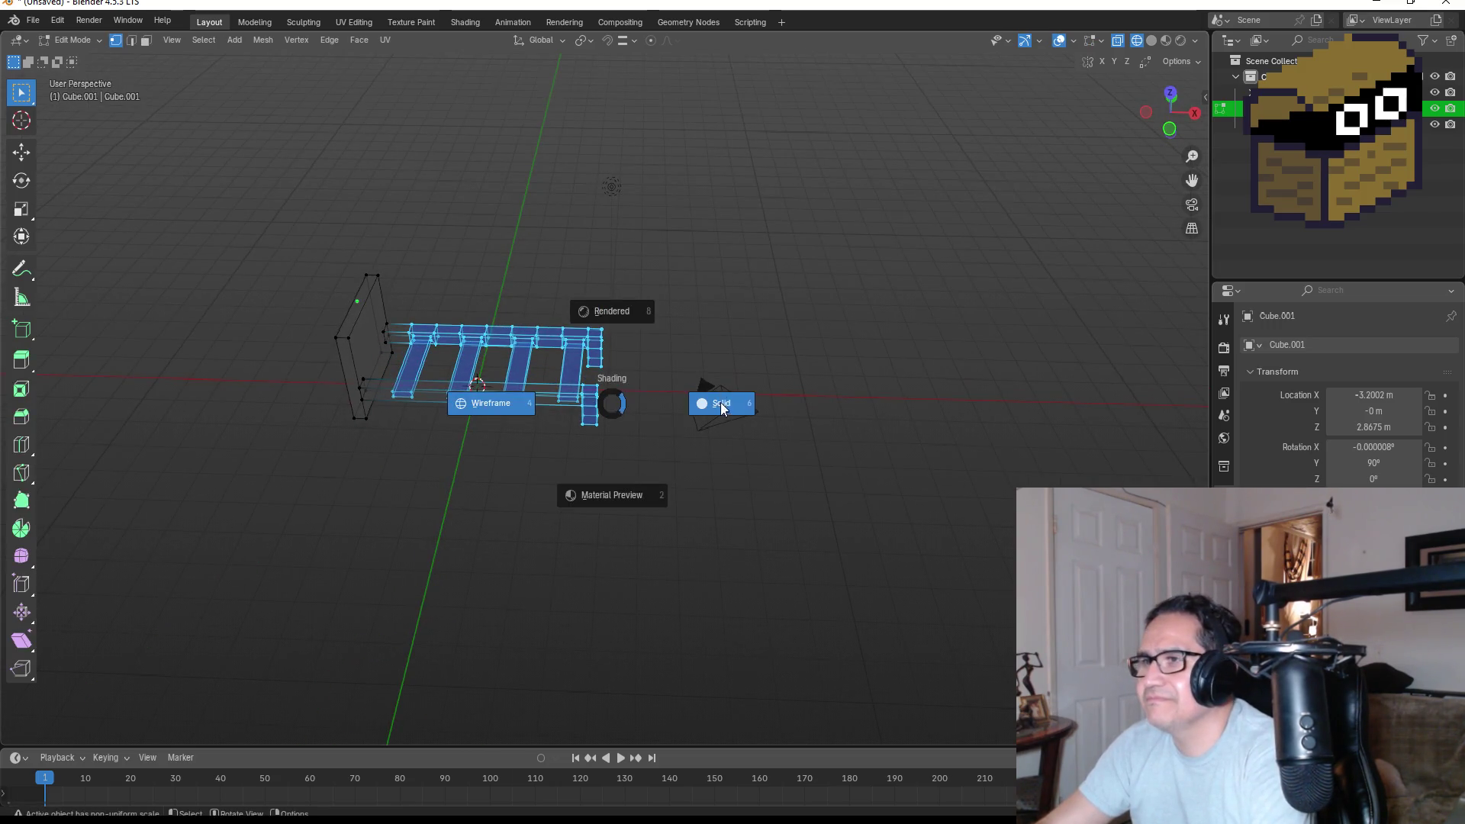
click(722, 410)
mouse_move(707, 323)
mouse_down()
mouse_move(679, 347)
mouse_move(624, 306)
mouse_move(573, 296)
mouse_up()
key(Tab)
click(534, 327)
mouse_move(514, 336)
mouse_down()
mouse_move(521, 272)
mouse_move(535, 288)
mouse_up()
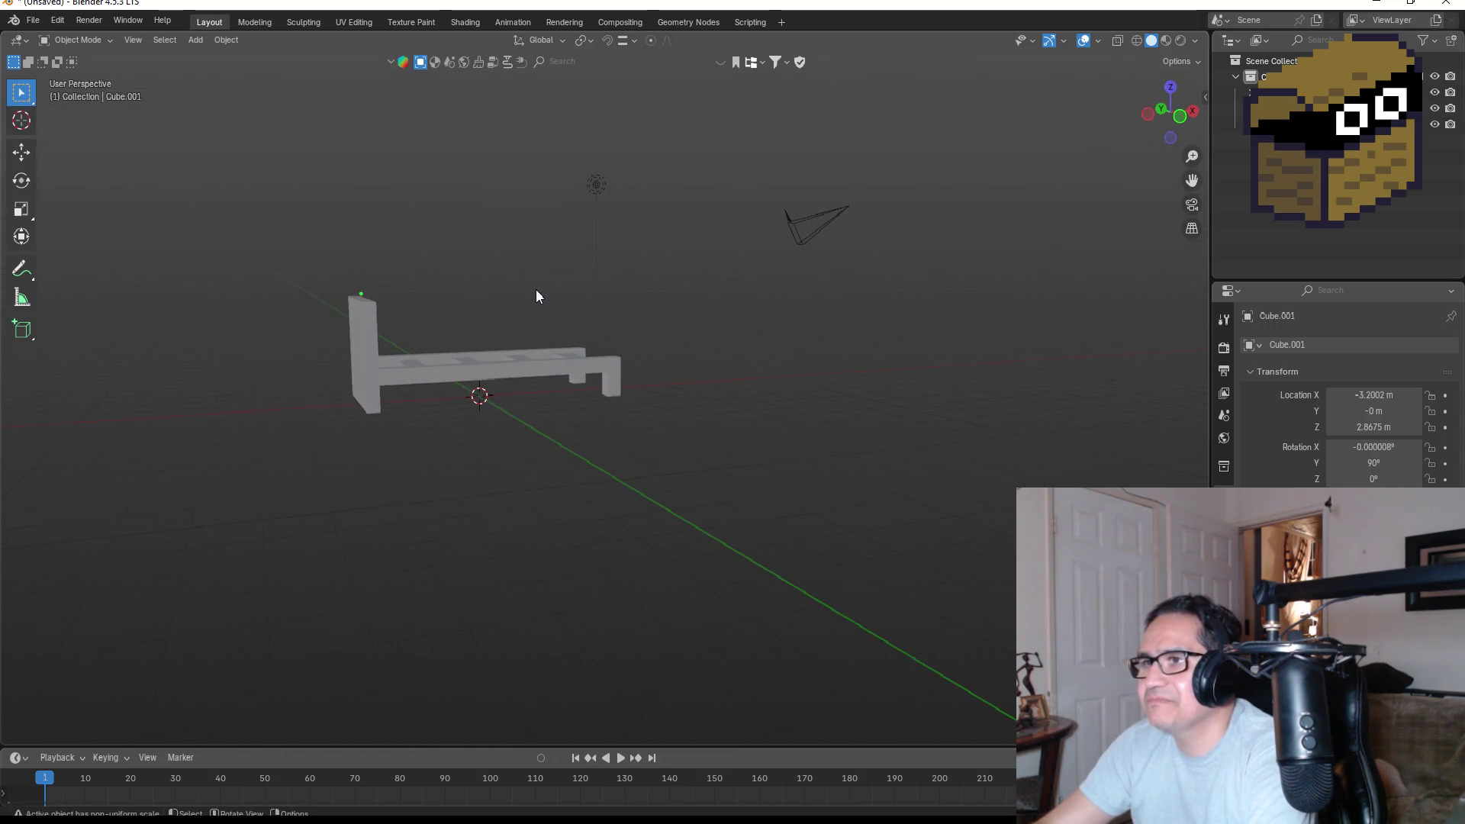
key(KP_1)
Bring up the Add menu to insert a new object.
key(shift+a)
key(Escape)
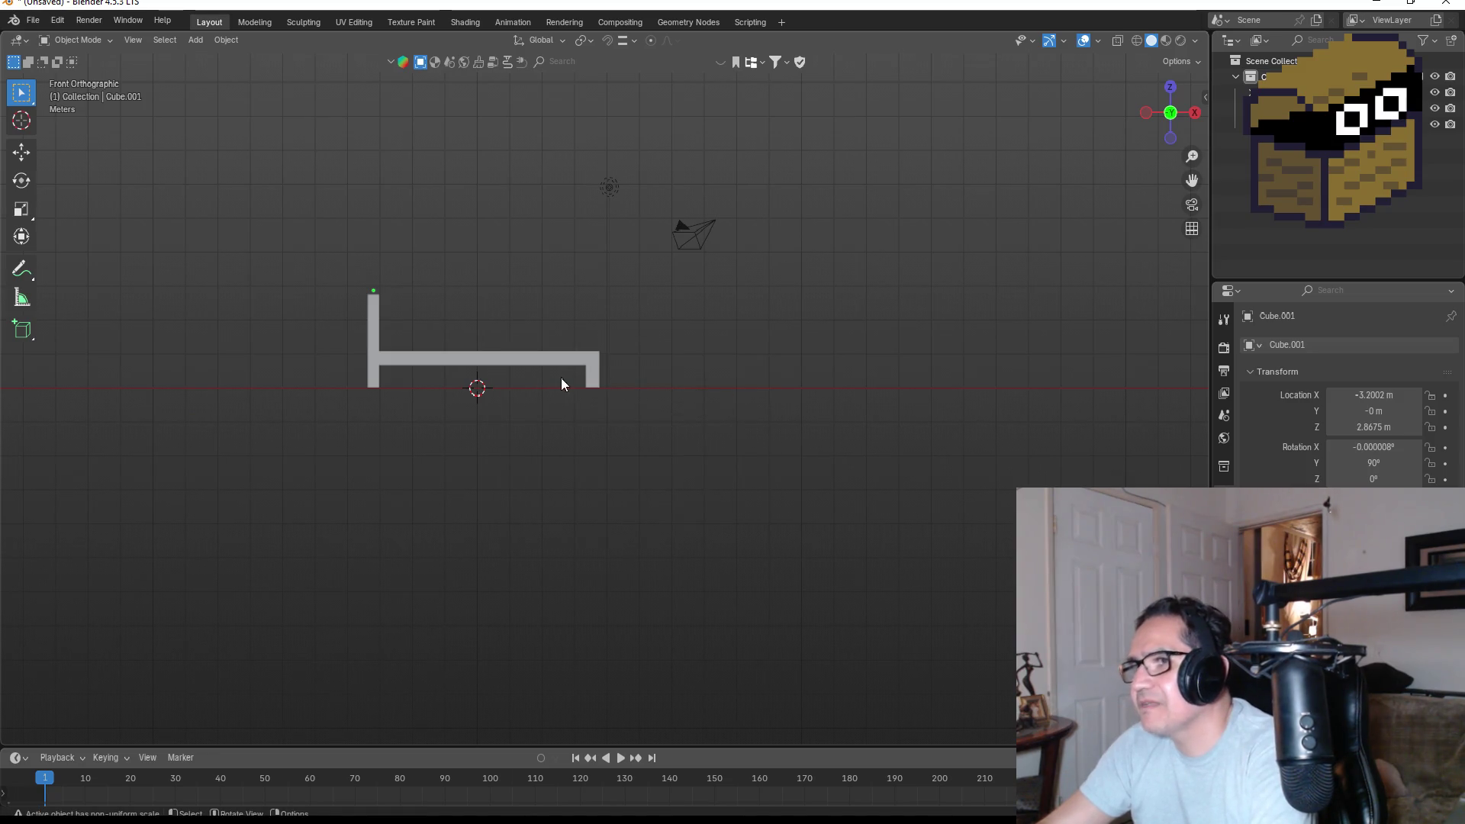
key(shift+a)
mouse_move(574, 401)
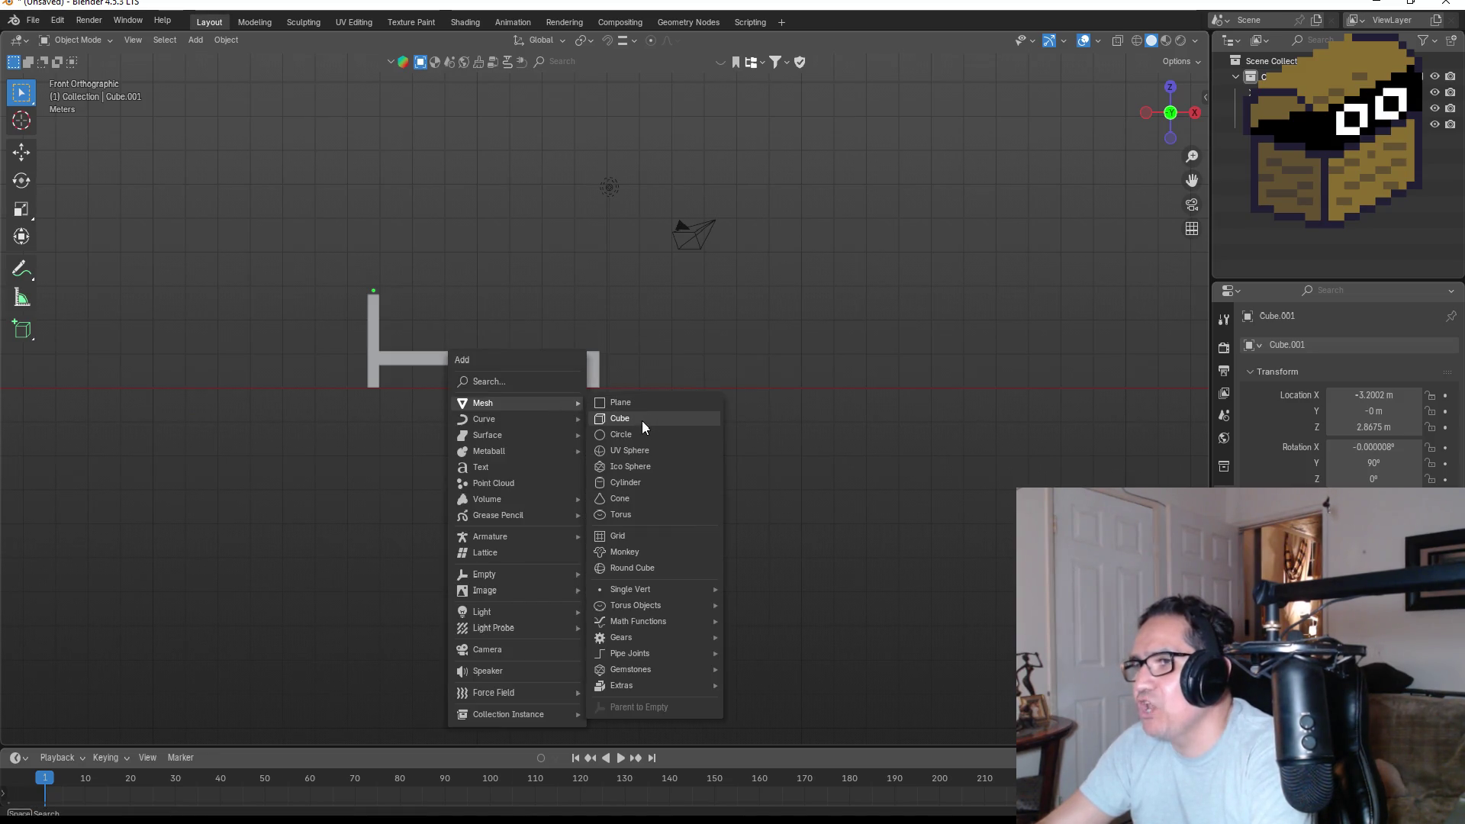
Add a new cube and raise it above the bed frame.
click(629, 417)
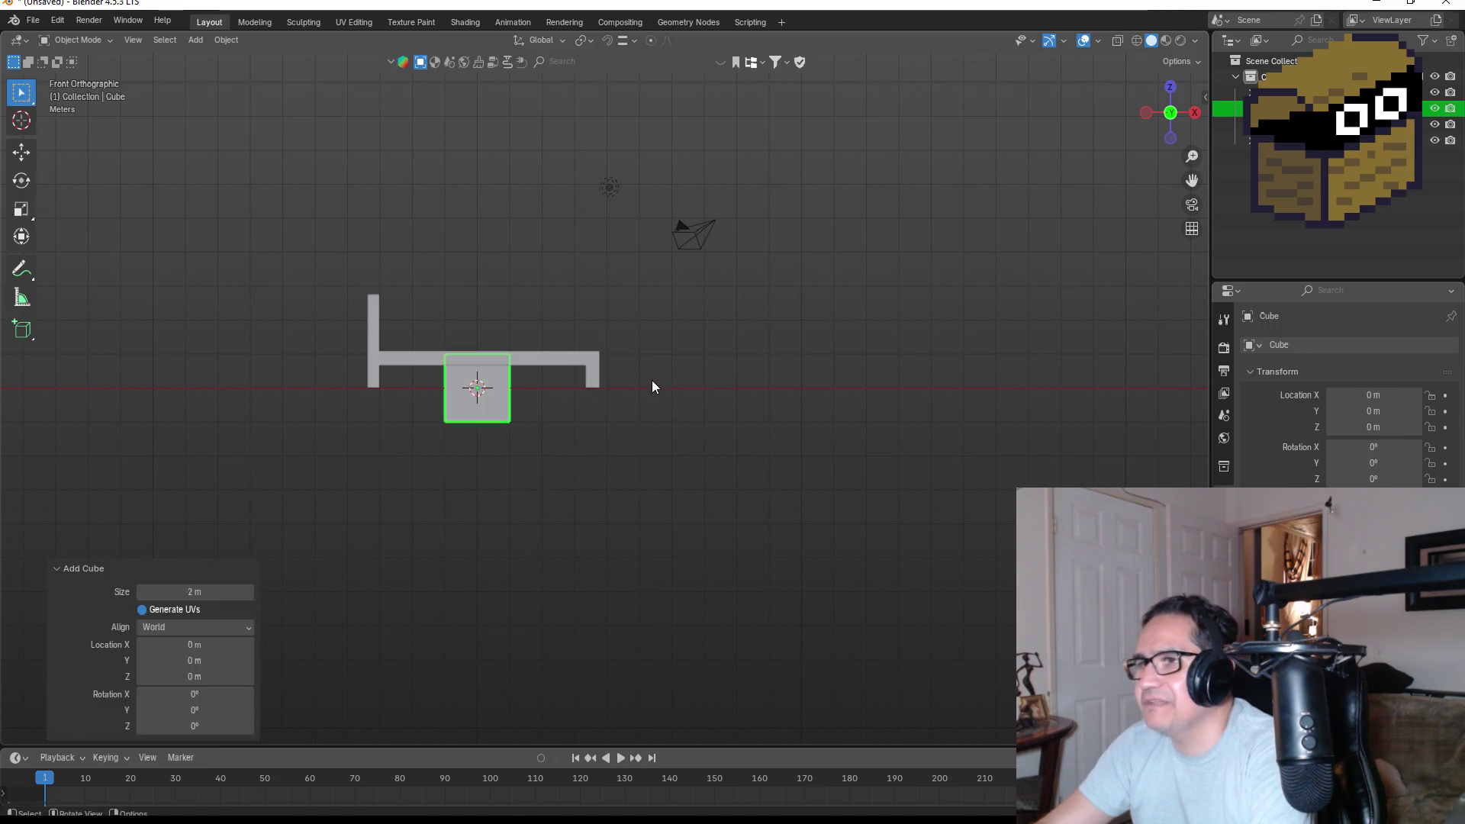
key(g)
key(z)
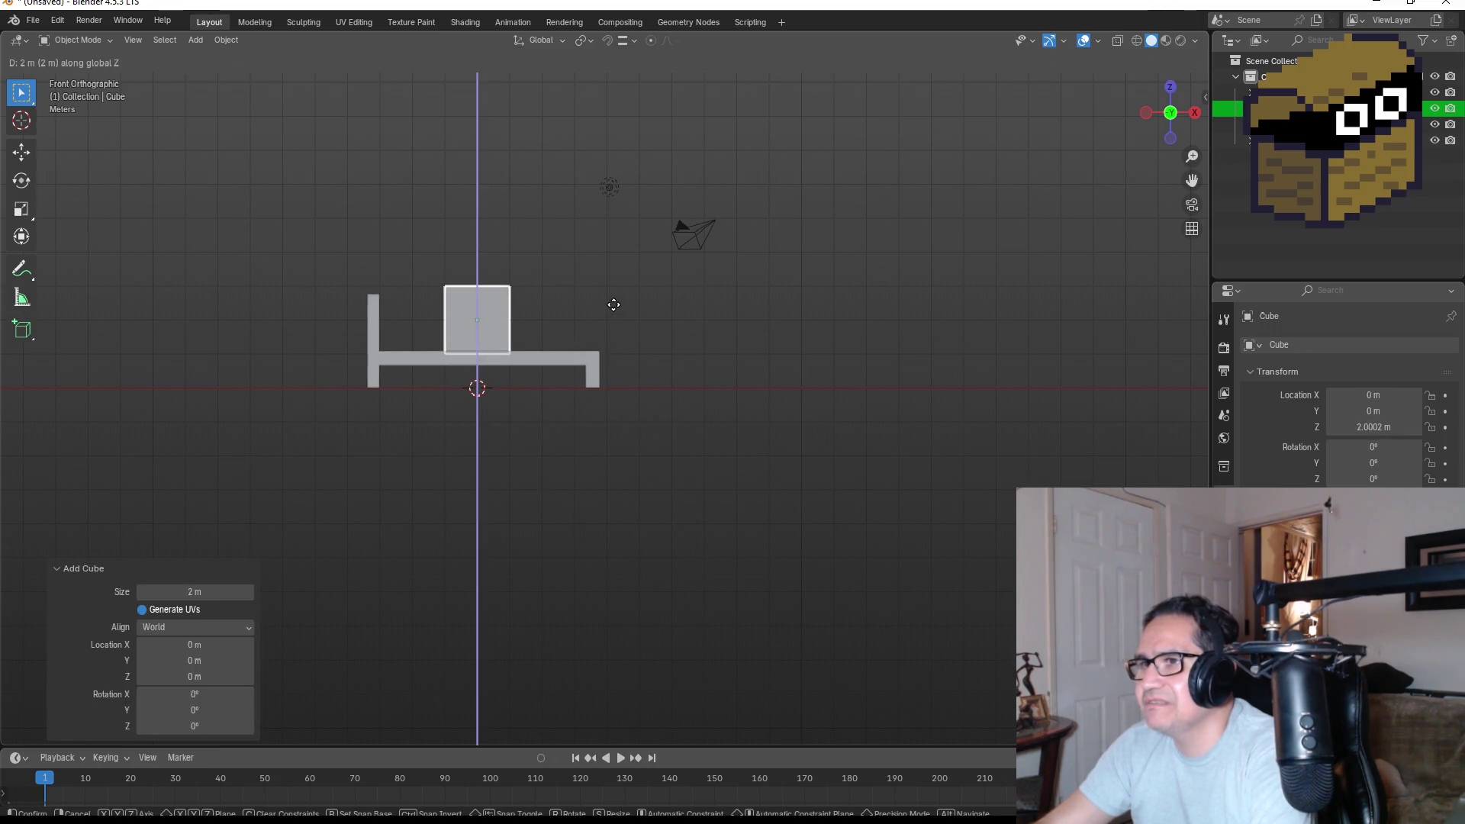
click(615, 304)
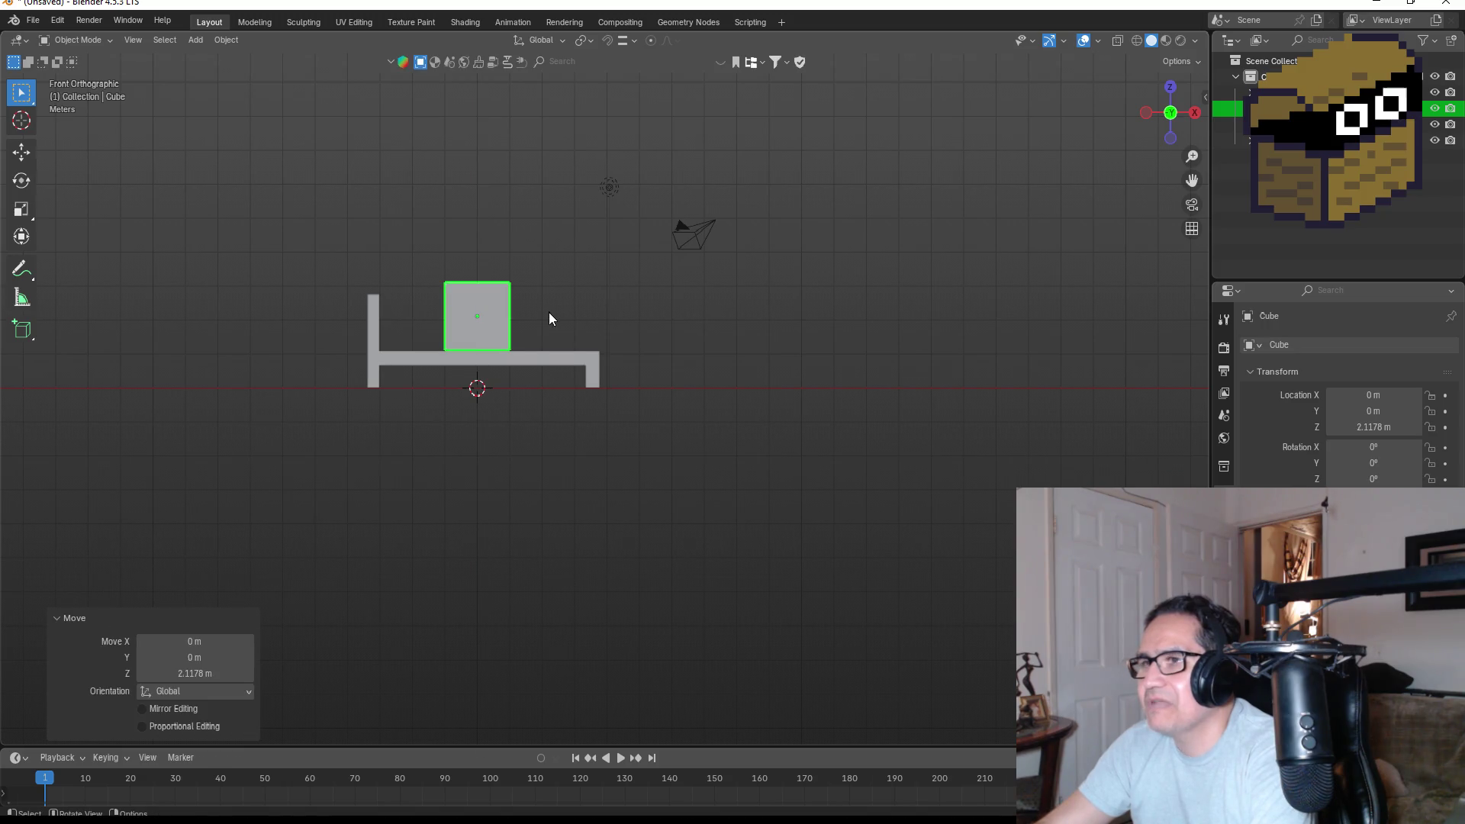
Flatten the cube into a thin slab by lowering its top in wireframe view.
key(Tab)
drag(405, 254, 561, 308)
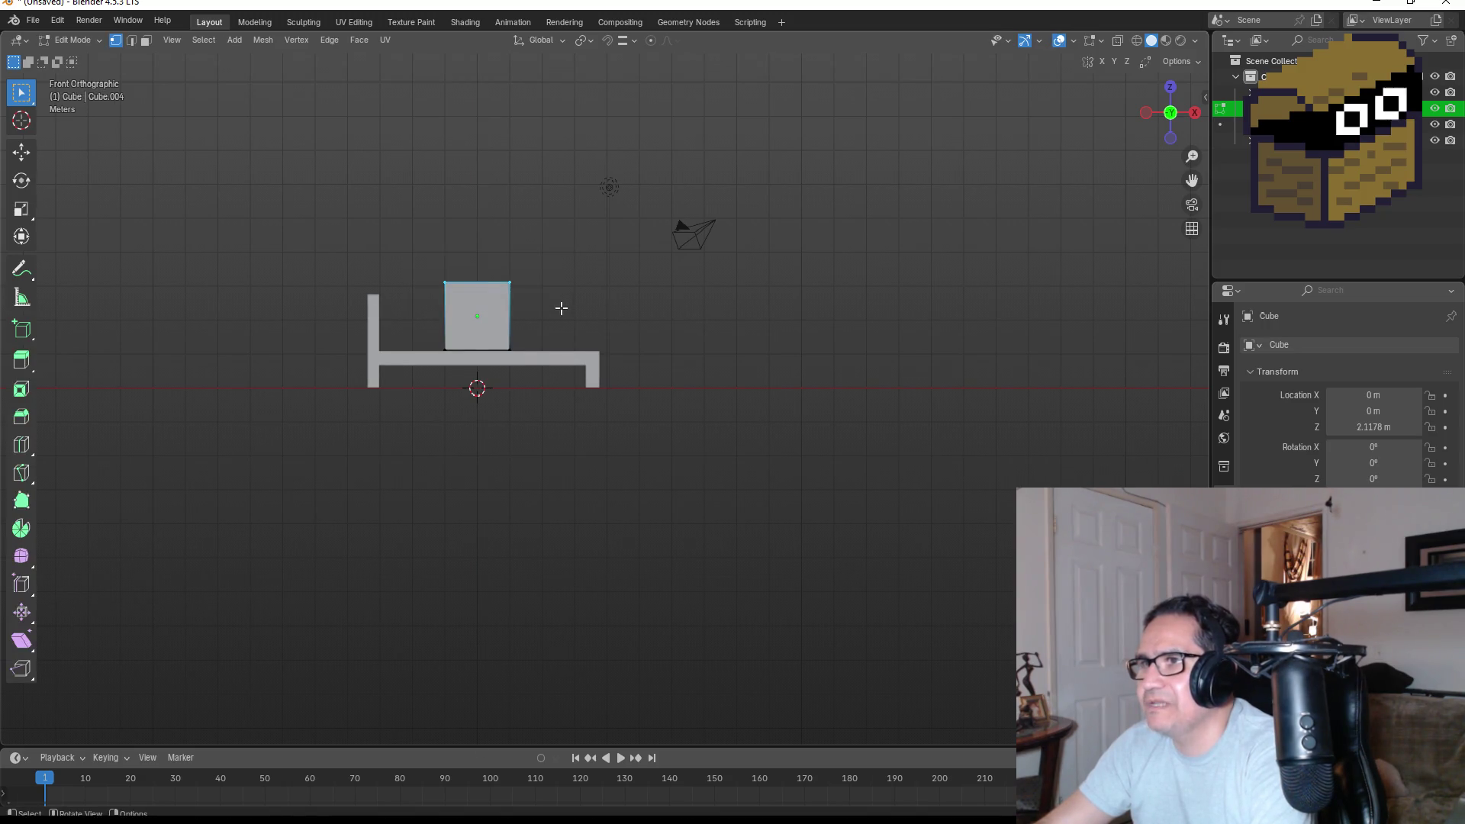
key(z)
click(367, 313)
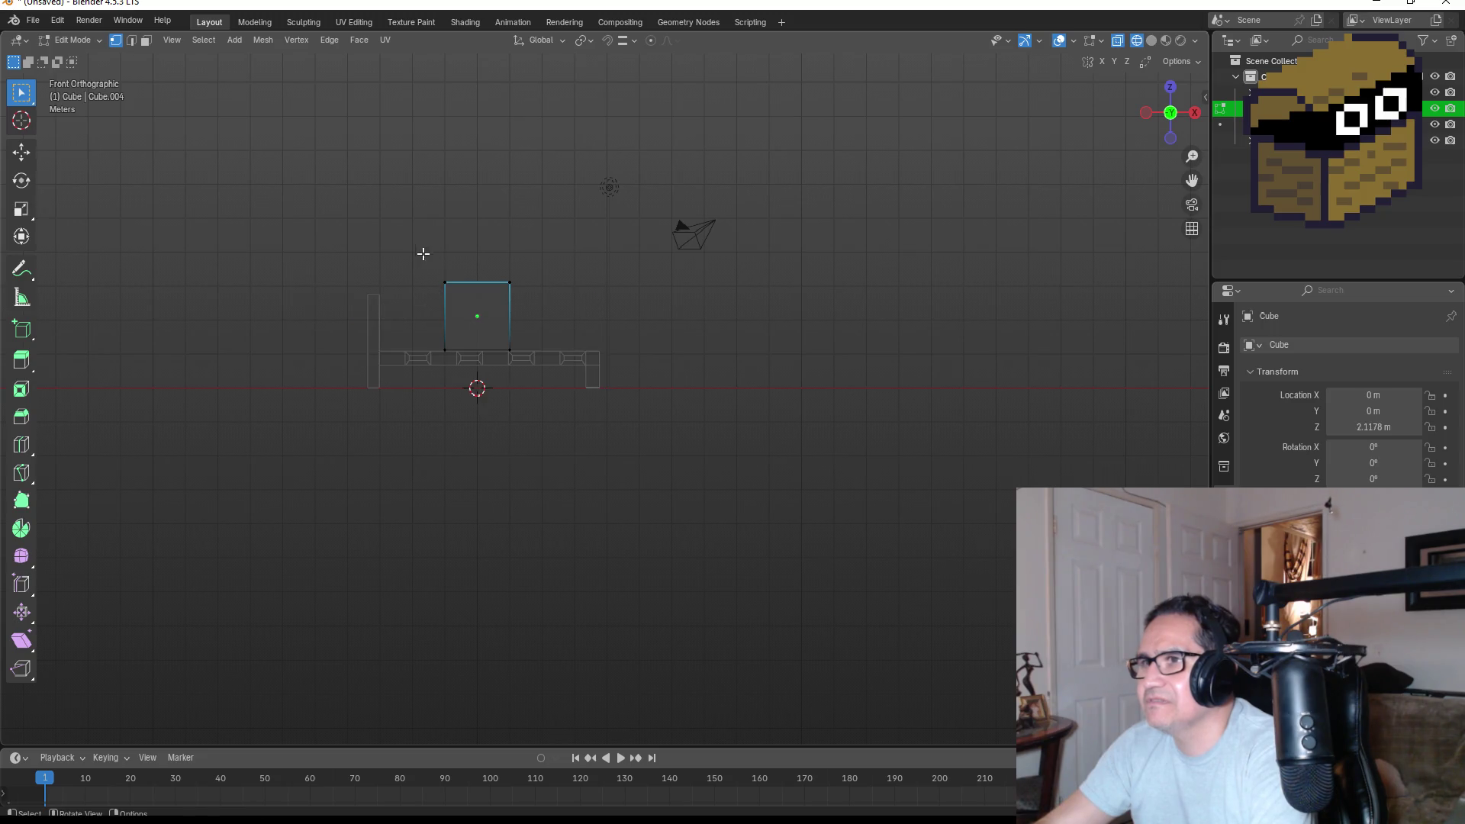
key(g)
key(z)
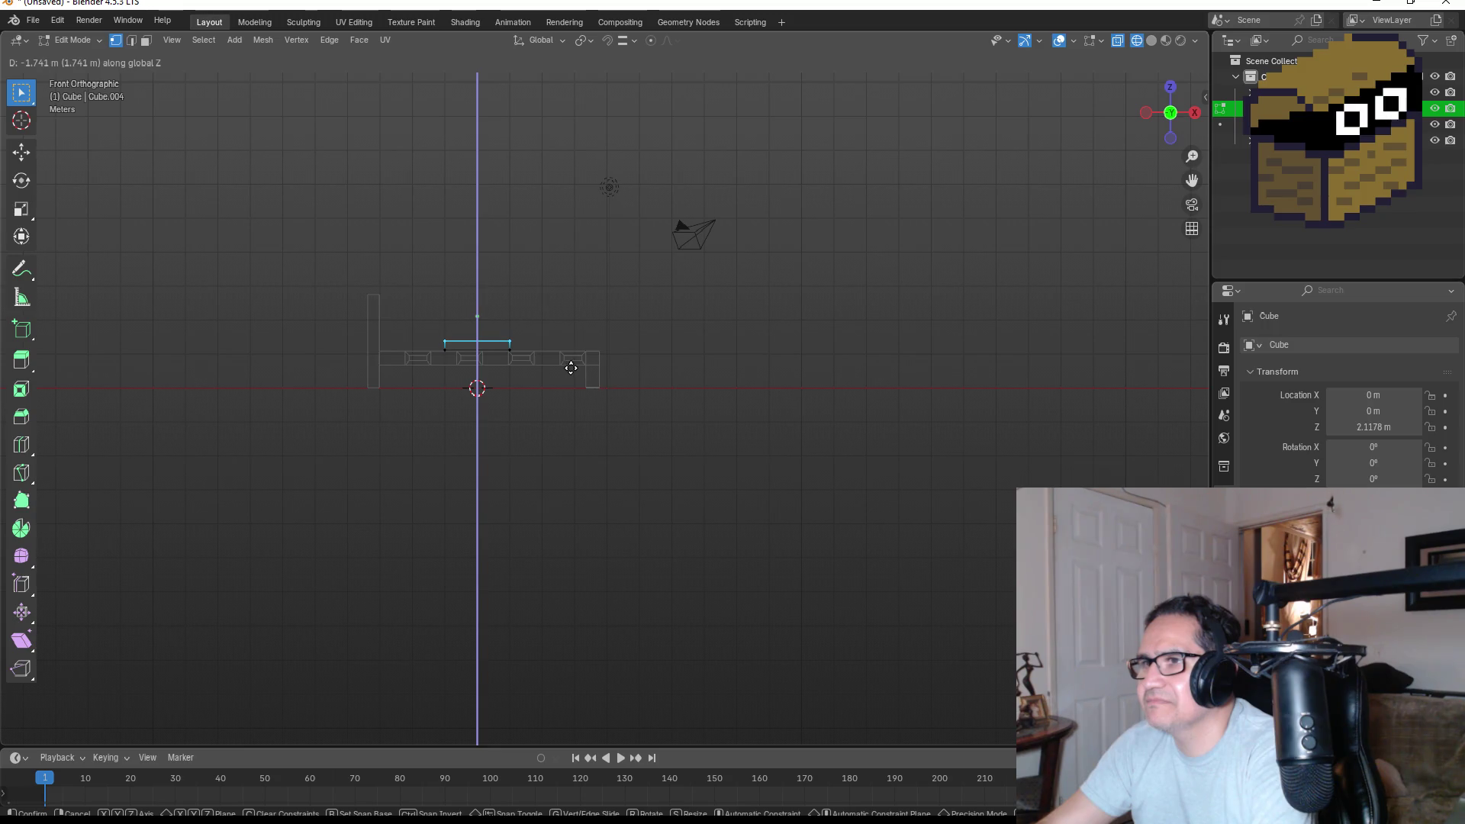
click(571, 369)
scroll(485, 324, up, 4)
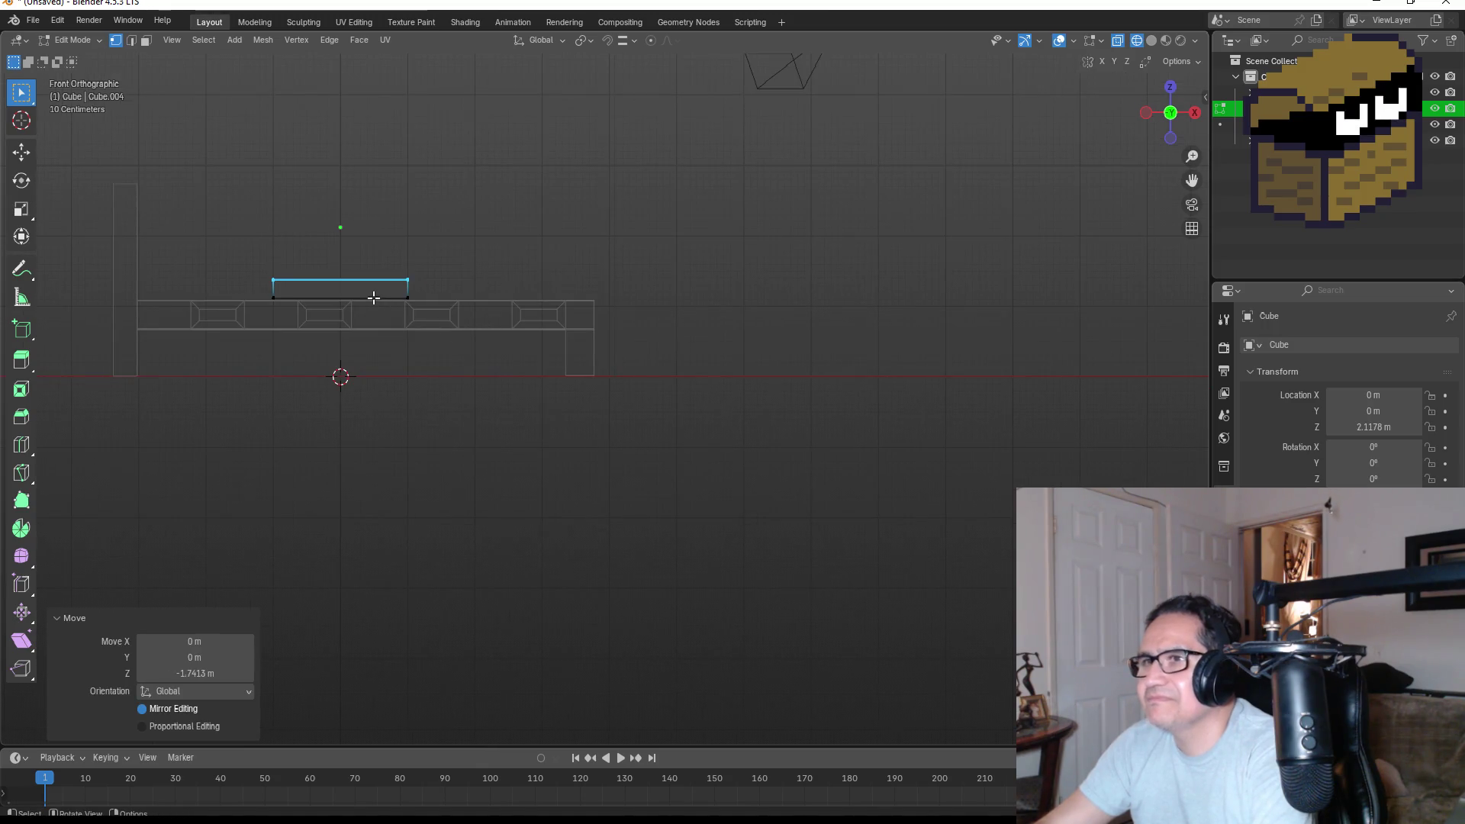
key(Tab)
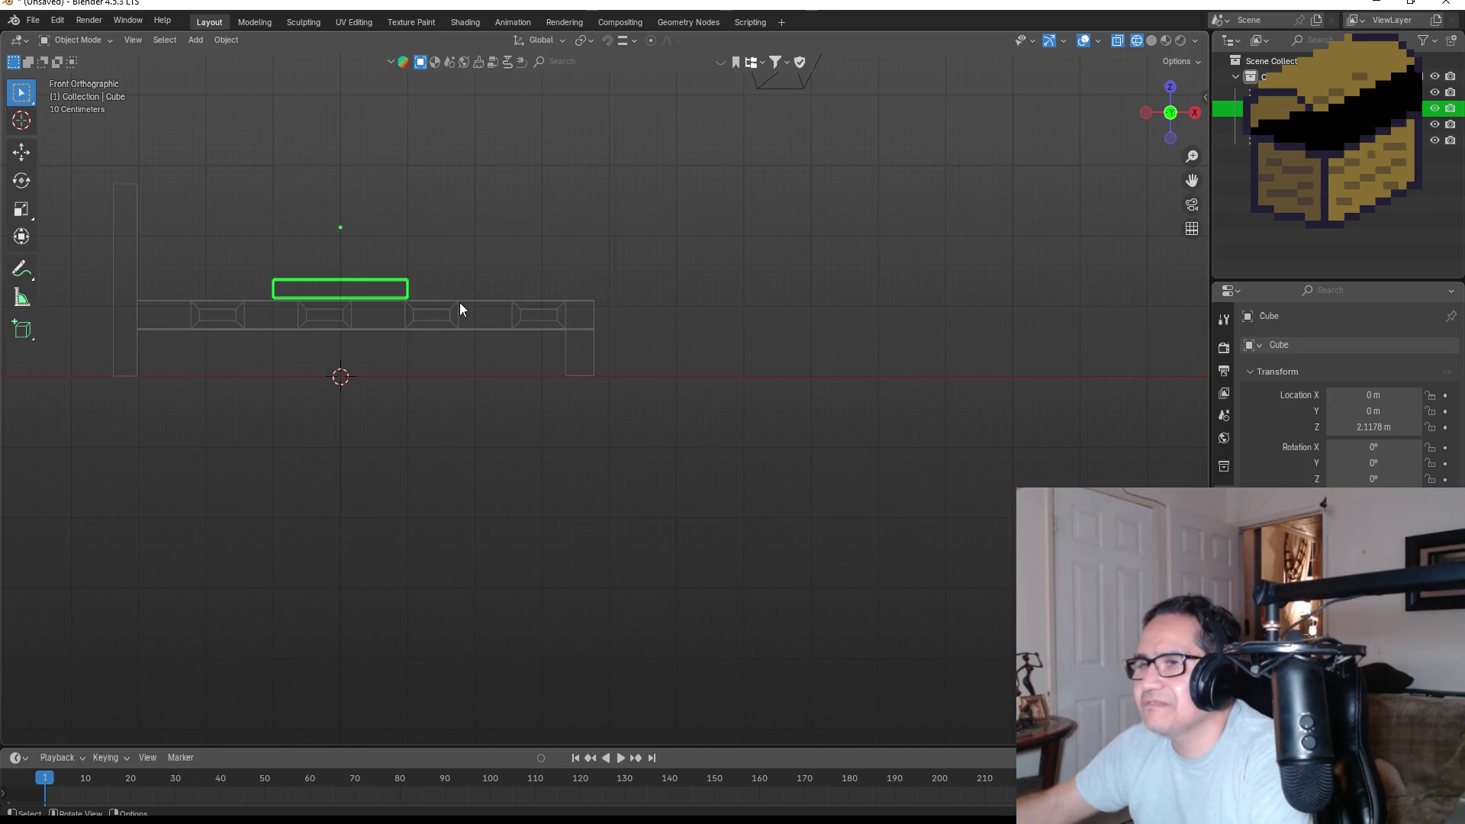
Stretch the slab to 3.198 along X and move it to X 0.238 m.
key(s)
key(z)
key(x)
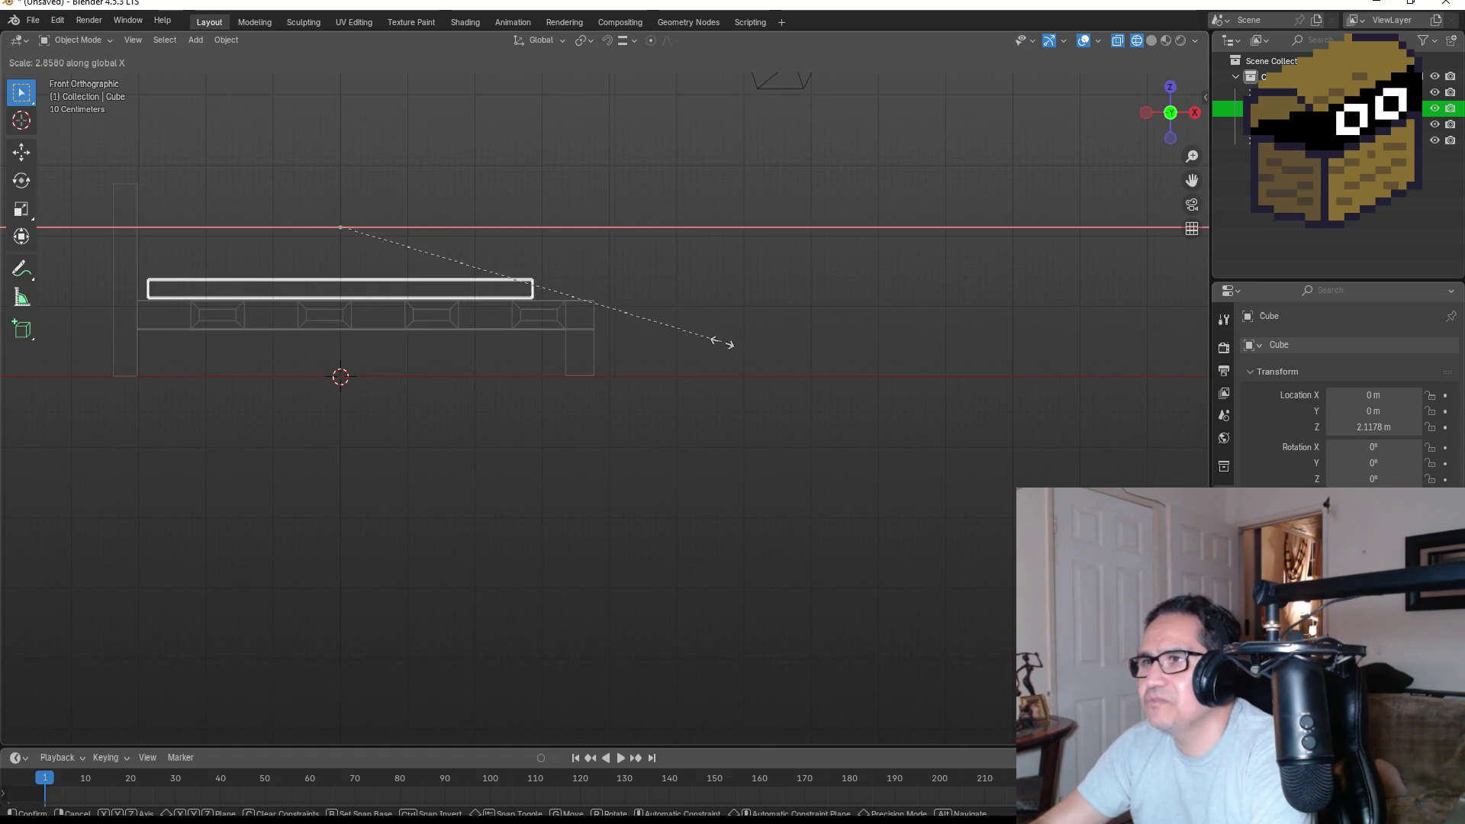
click(771, 350)
key(g)
key(x)
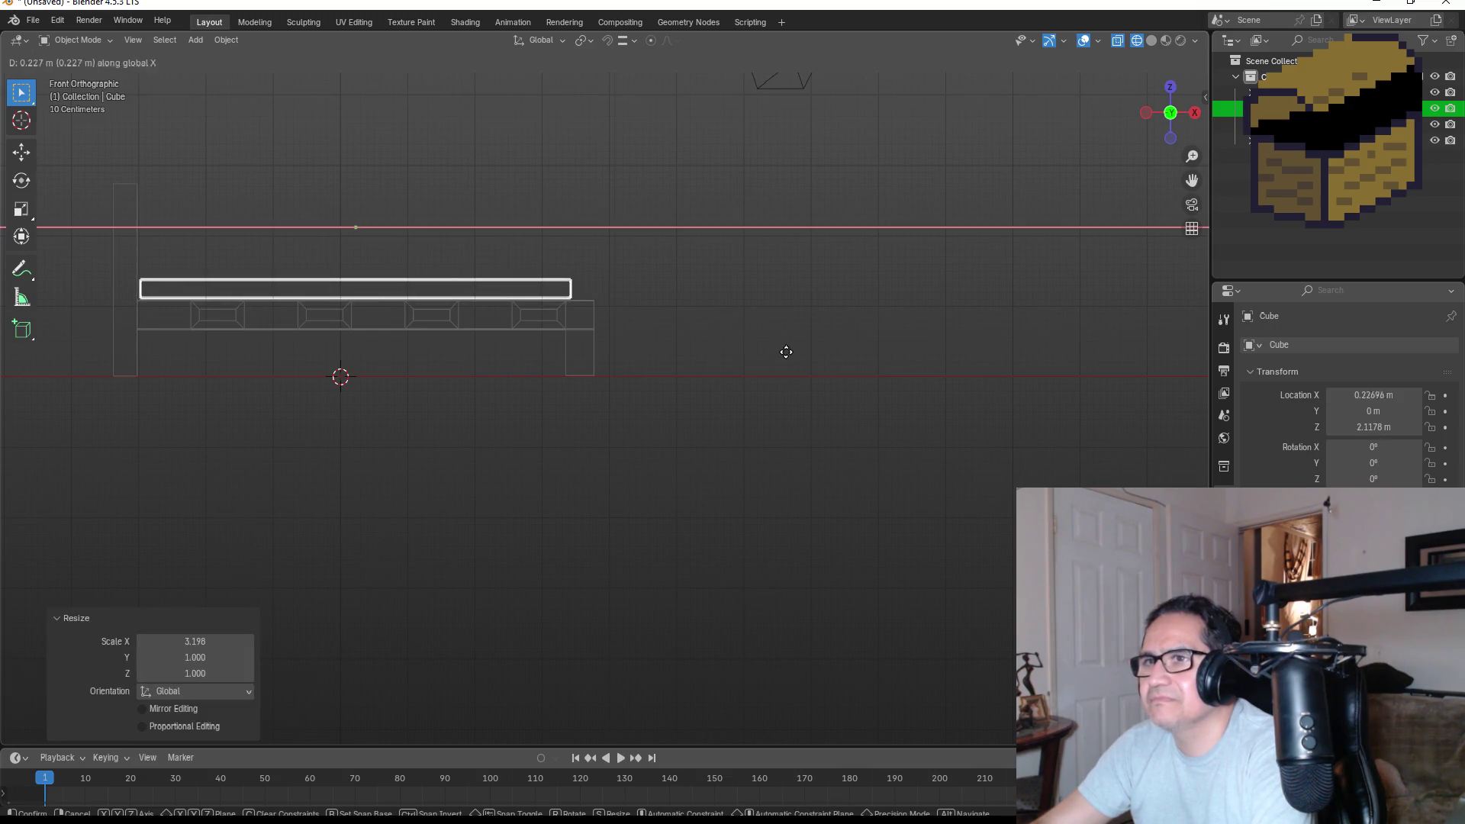
click(786, 352)
mouse_move(786, 351)
mouse_down()
mouse_move(800, 282)
mouse_move(723, 364)
mouse_move(662, 382)
mouse_move(602, 369)
mouse_move(681, 319)
mouse_up()
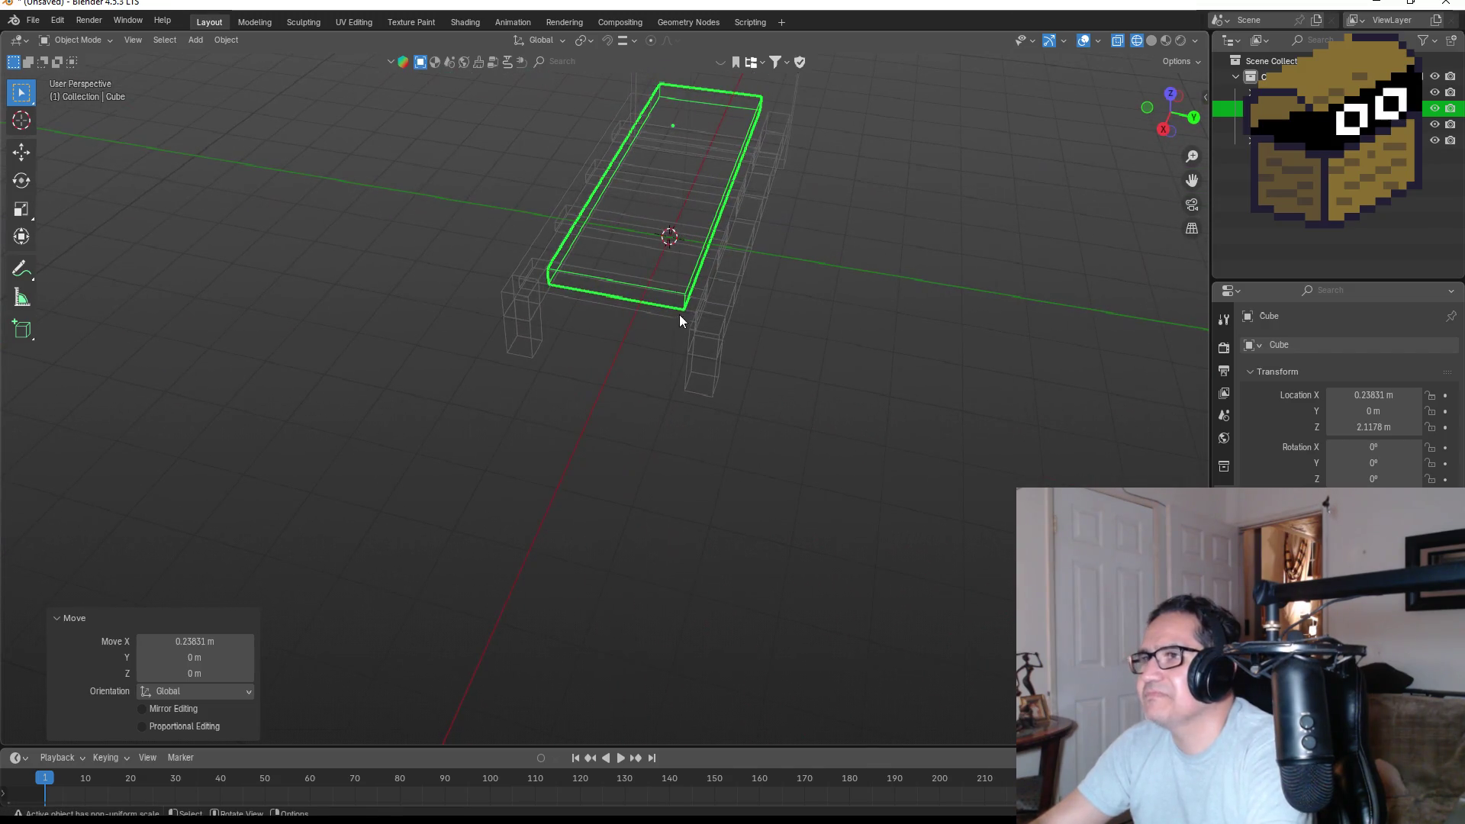
From top view, scale the slab's whole mesh by 1.245 along Y, then return to front view.
click(1172, 91)
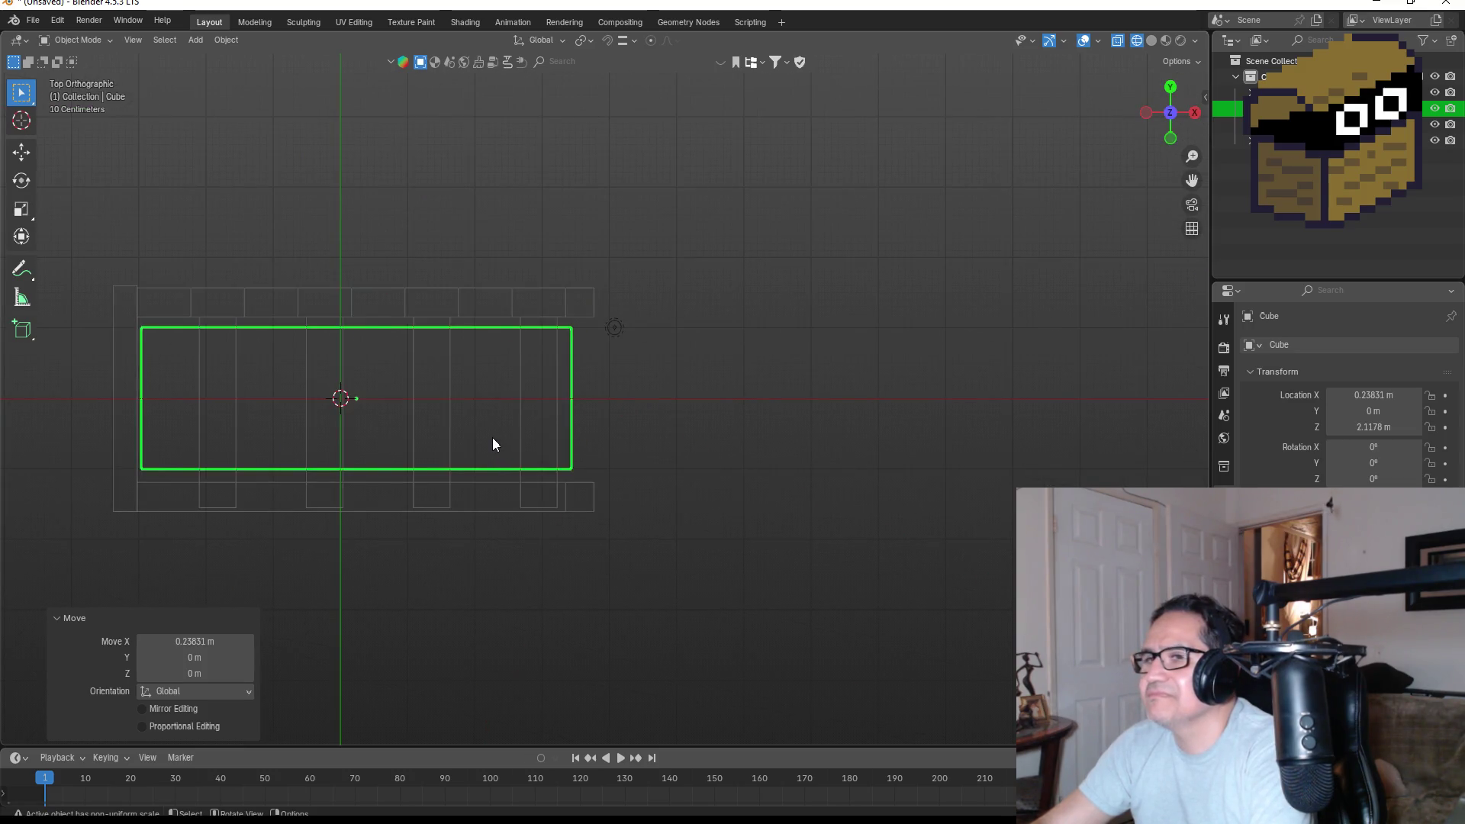
key(Tab)
key(s)
key(y)
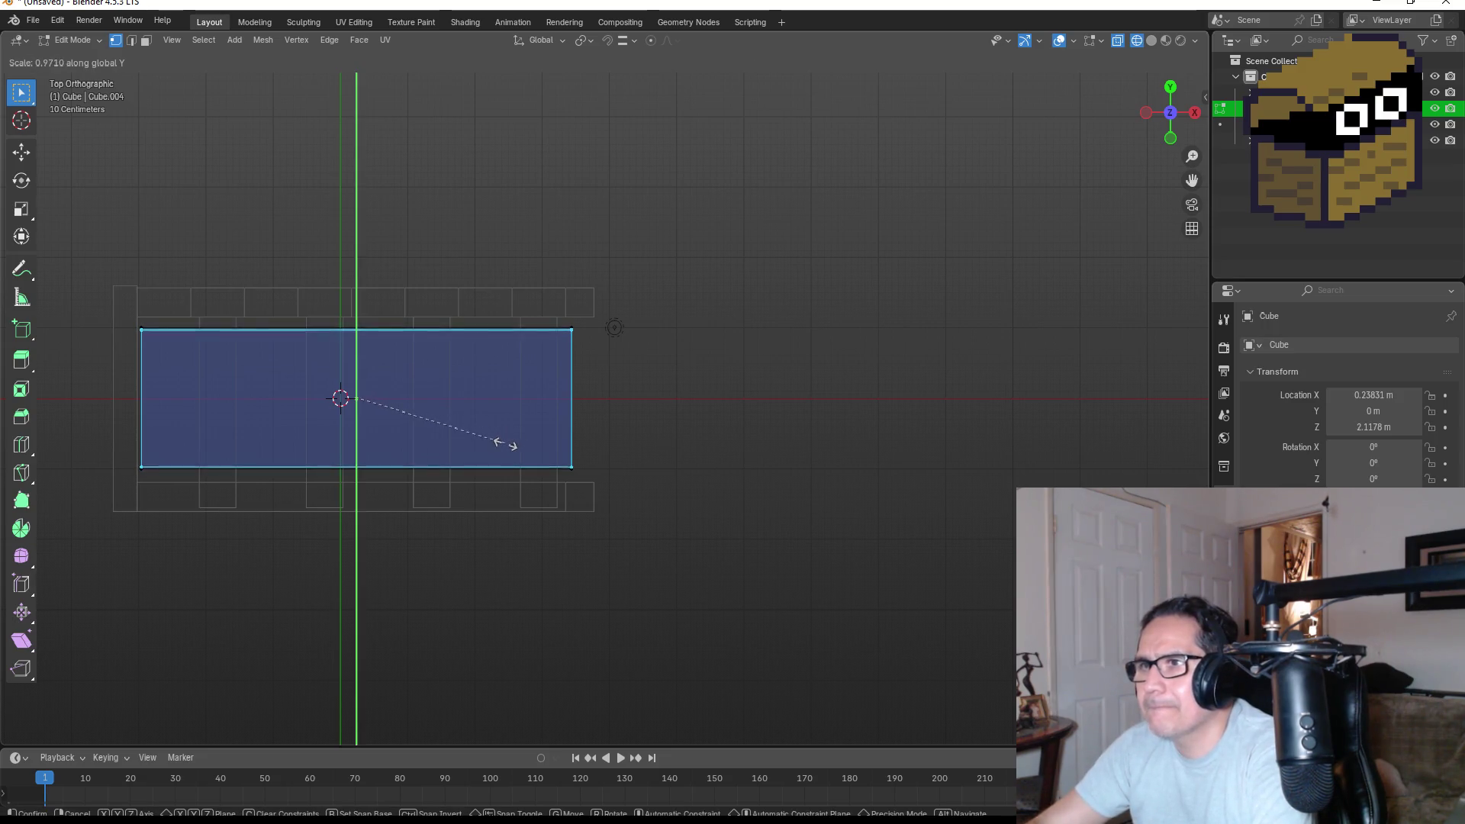
click(490, 485)
drag(75, 295, 648, 508)
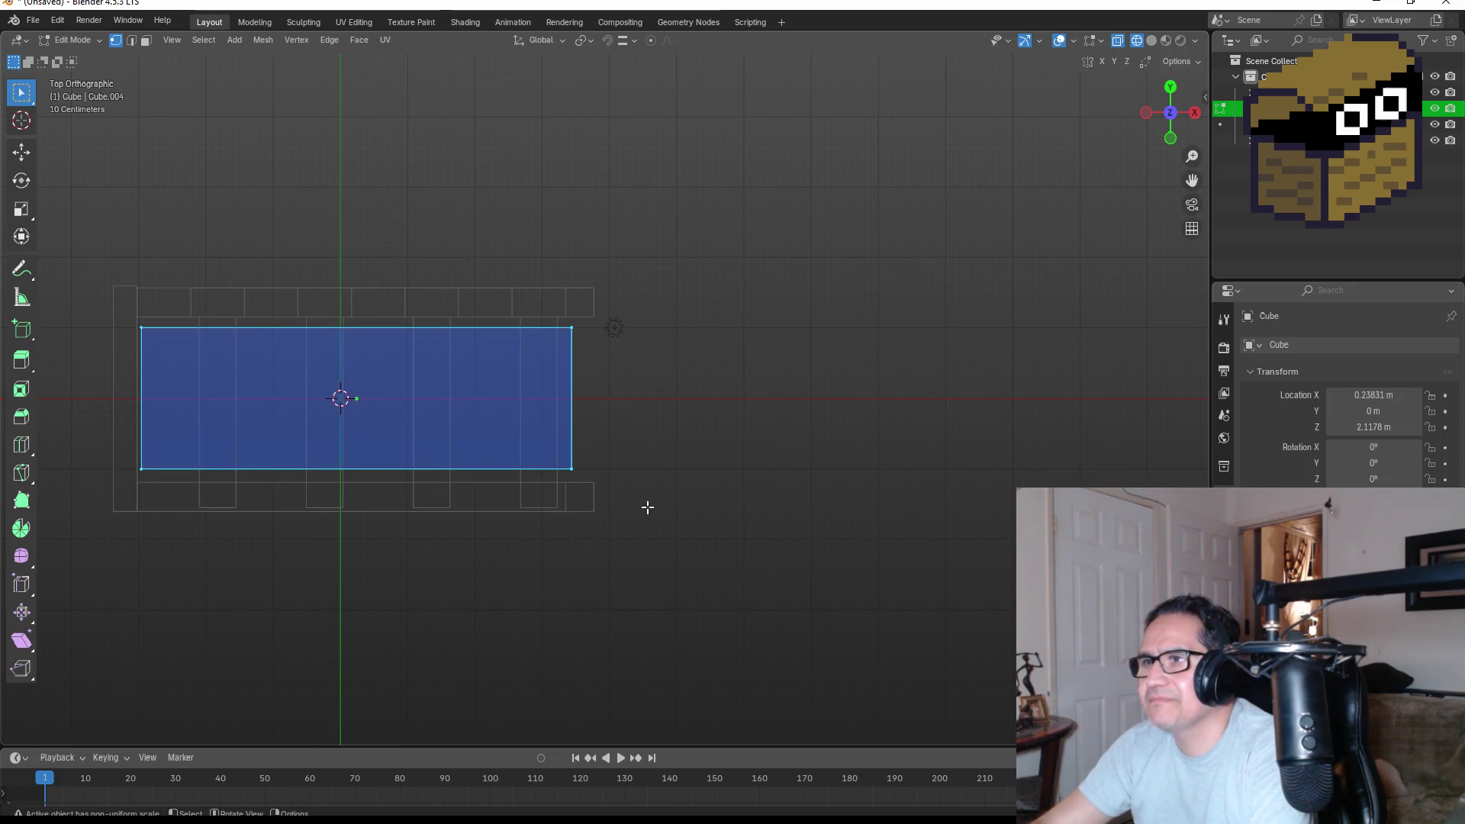
key(s)
key(y)
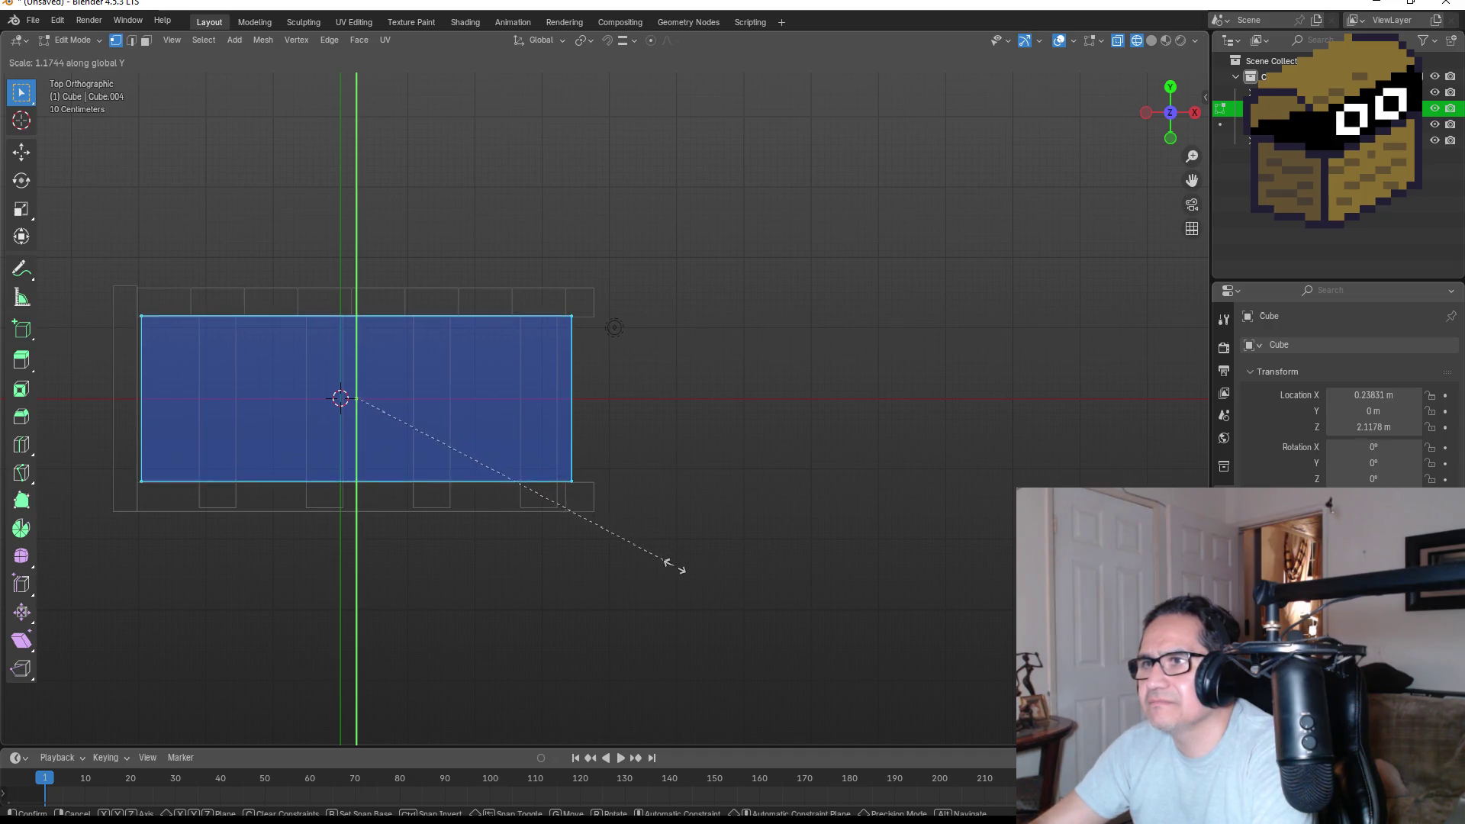
click(683, 588)
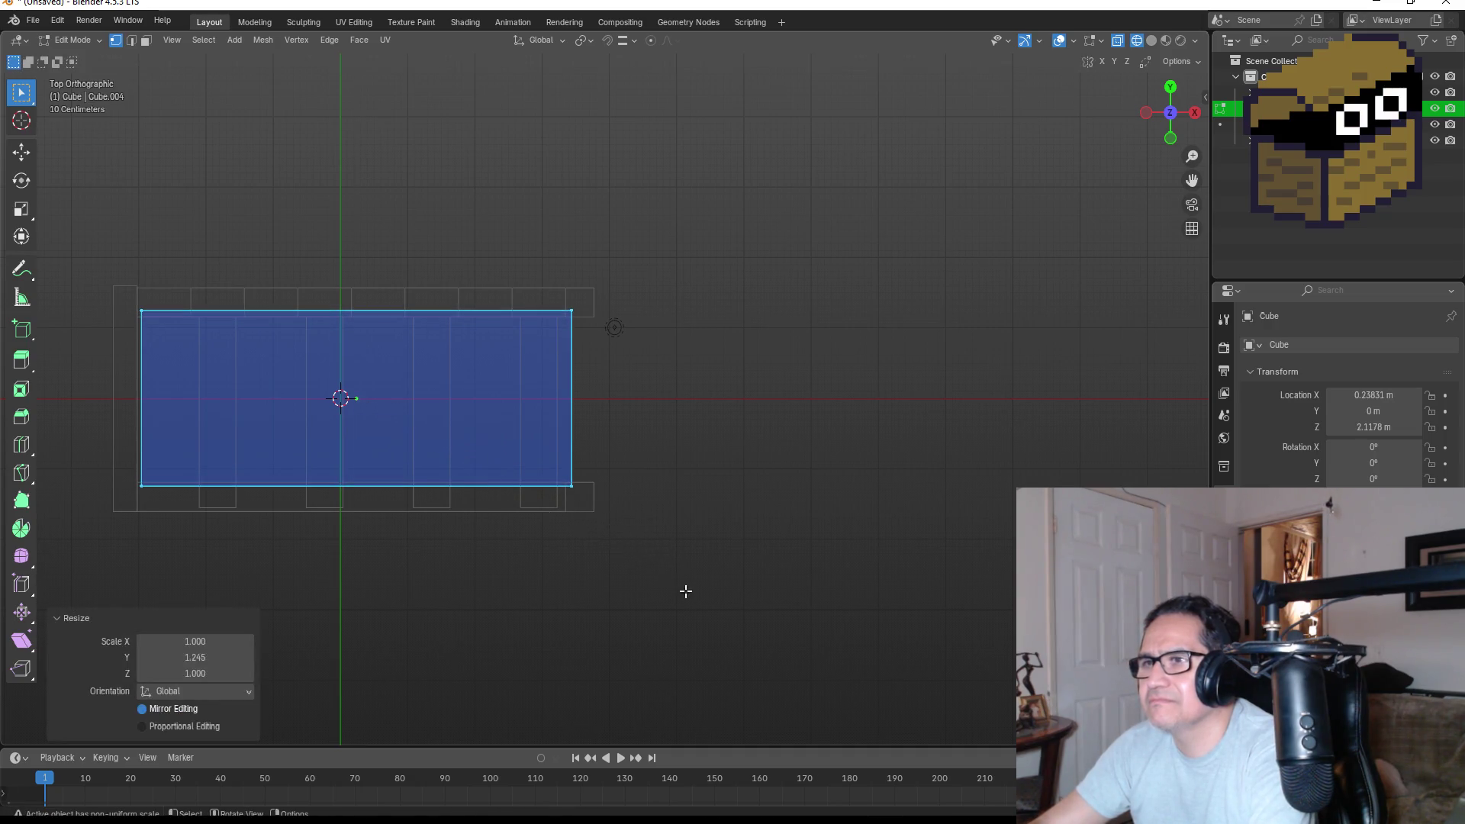
key(KP_1)
key(Tab)
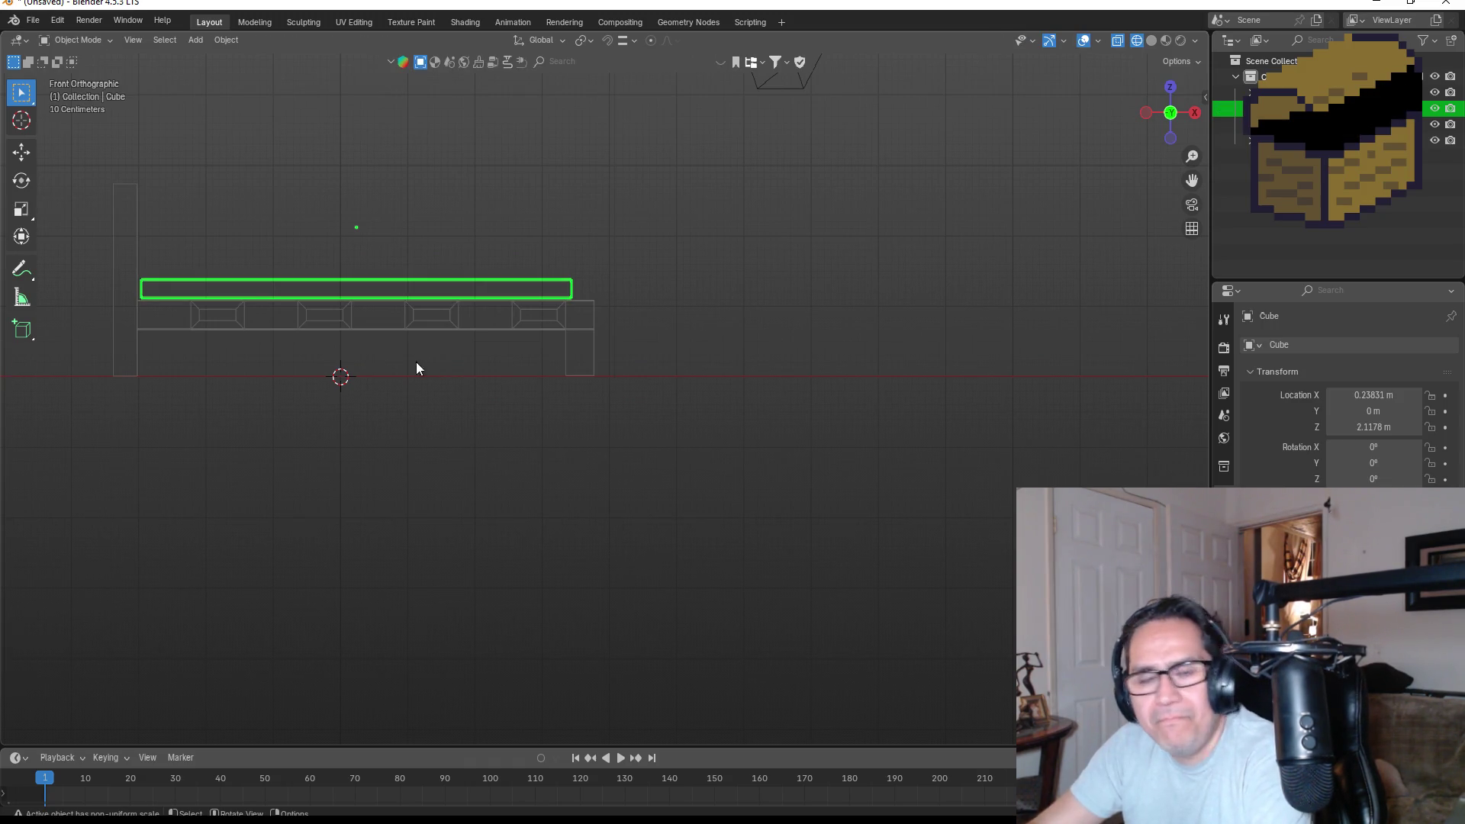
Show the bed in solid shading and check the slab from the front.
key(Tab)
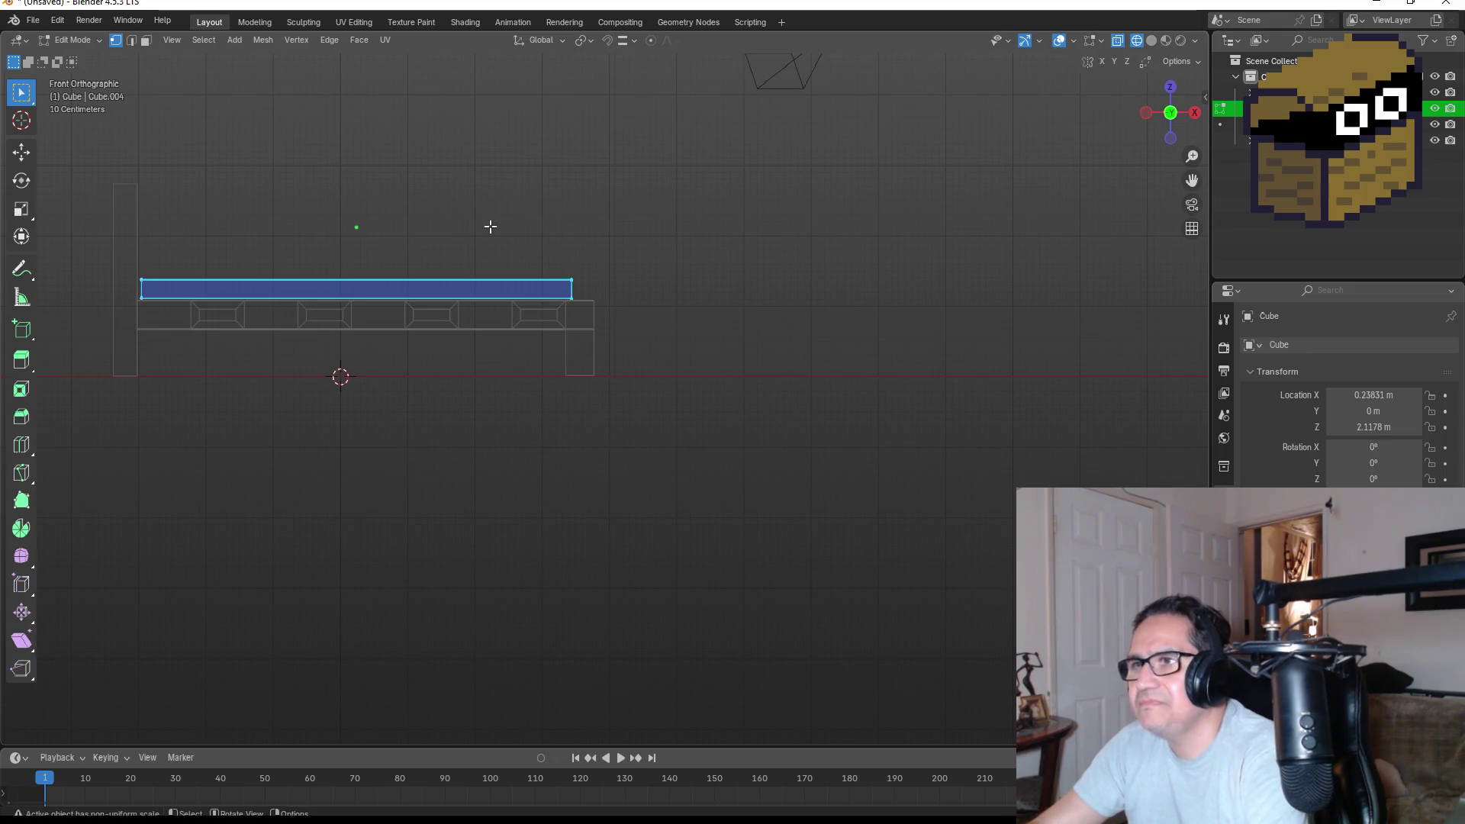
drag(489, 223, 509, 305)
key(z)
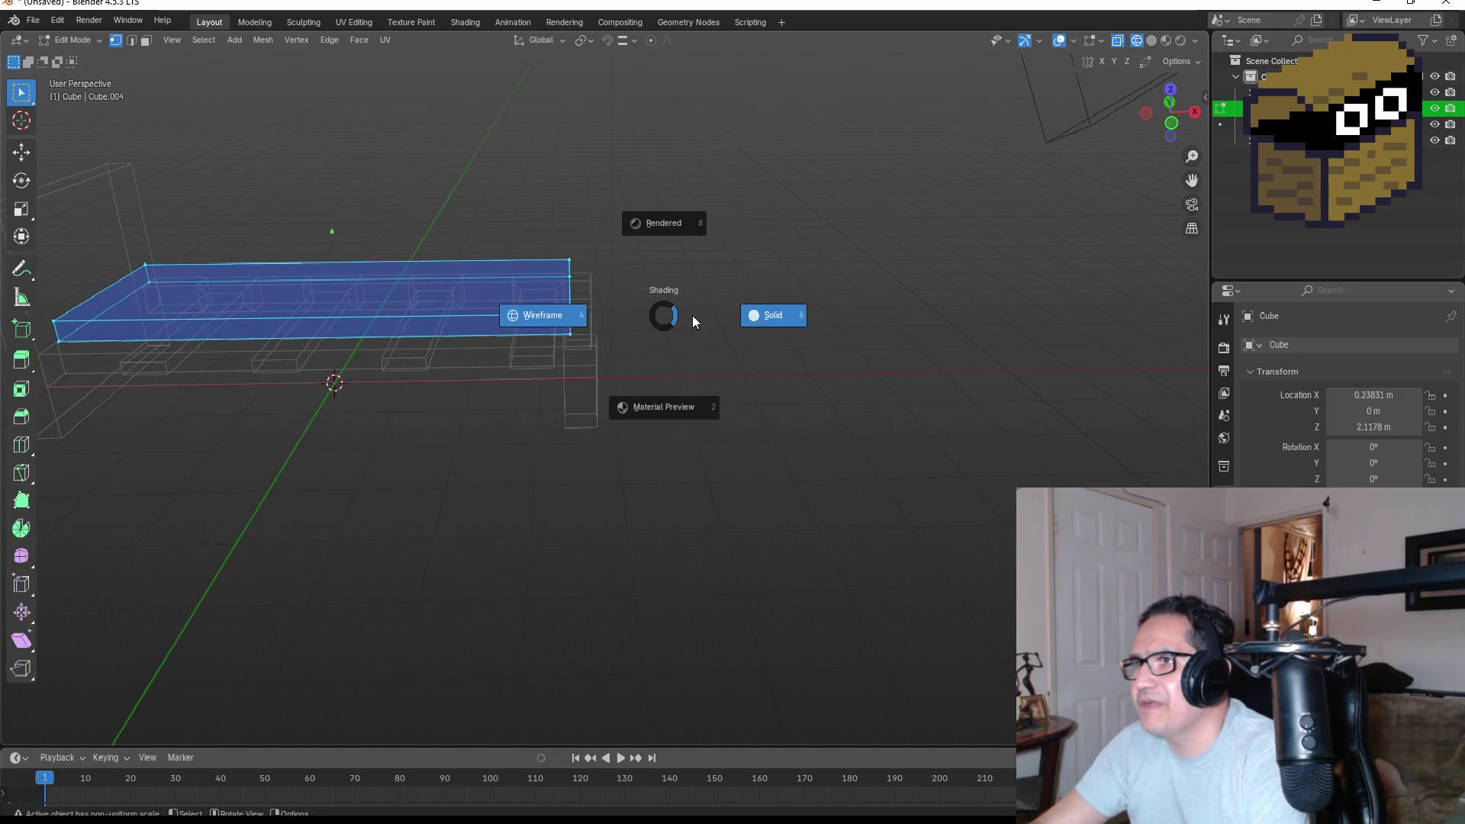
click(778, 315)
mouse_move(786, 317)
mouse_down()
mouse_move(615, 332)
mouse_move(663, 255)
mouse_move(623, 359)
mouse_move(505, 265)
mouse_move(671, 290)
mouse_move(527, 322)
mouse_up()
click(726, 337)
key(KP_1)
key(Tab)
Inspect the bed in perspective, then quit Blender without saving.
scroll(276, 362, down, 2)
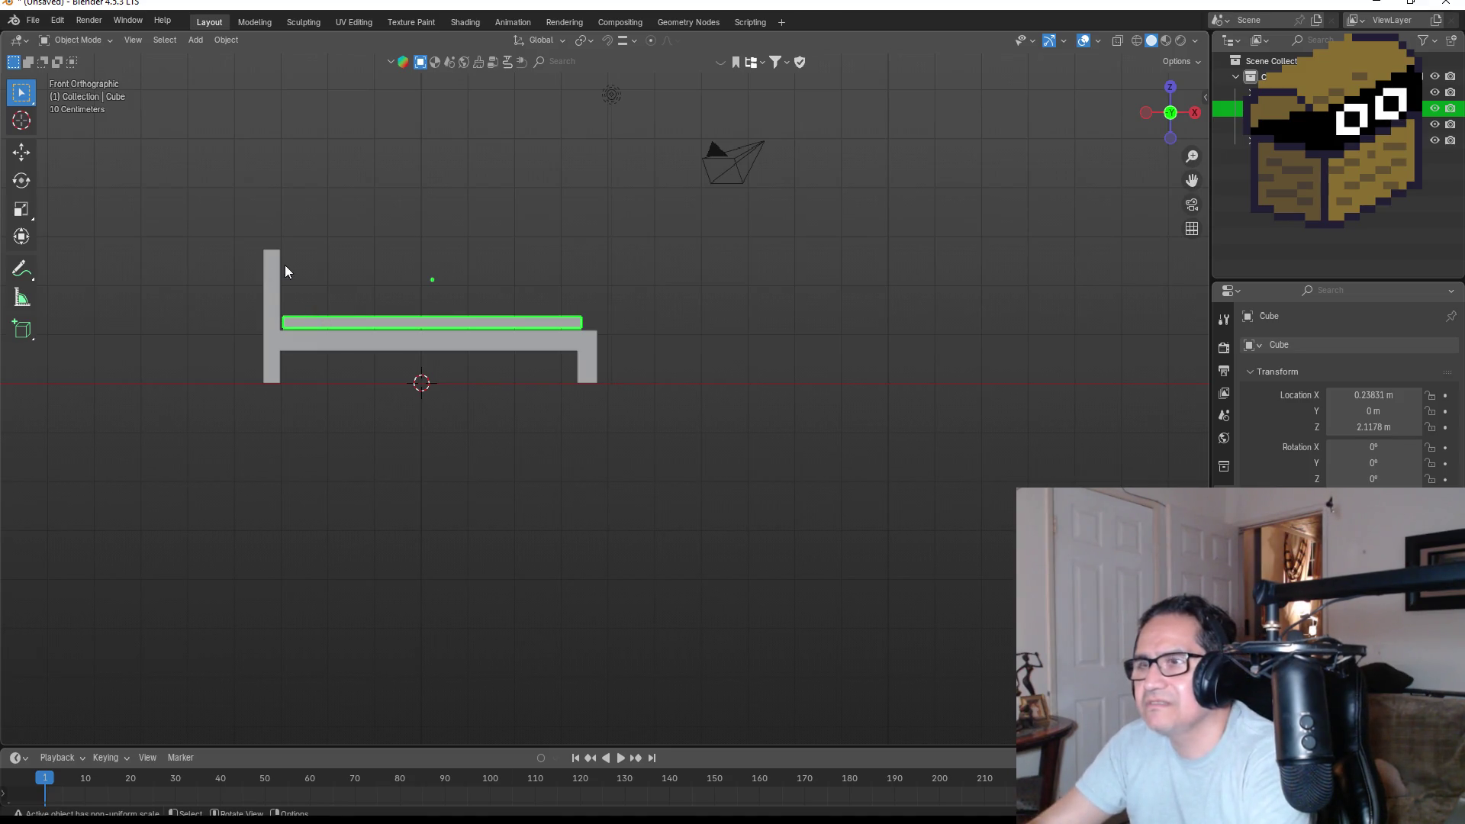
mouse_move(346, 242)
mouse_down()
mouse_move(665, 399)
mouse_move(648, 405)
mouse_move(576, 357)
mouse_move(642, 371)
mouse_move(691, 418)
mouse_move(602, 509)
mouse_up()
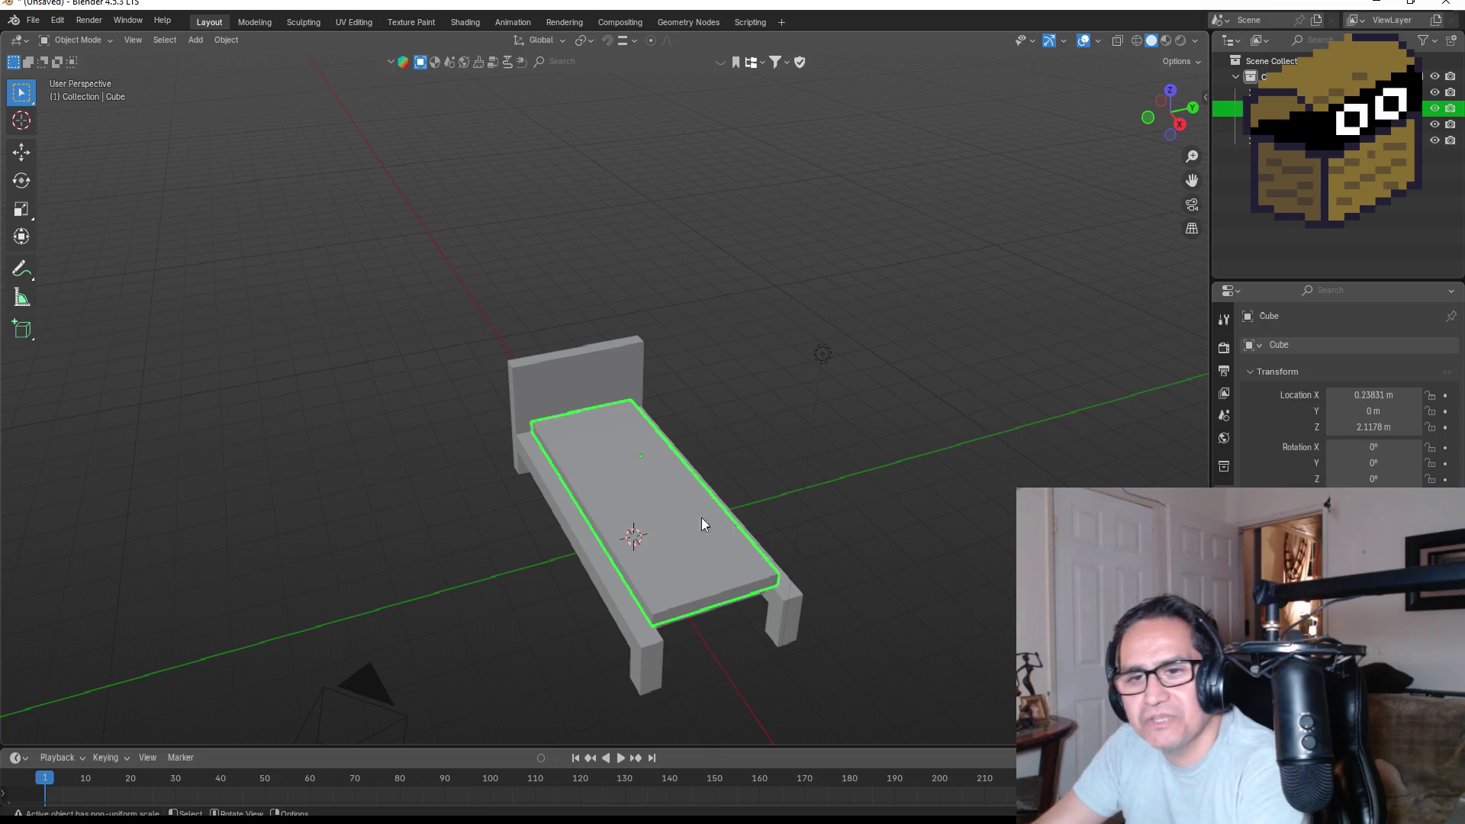
click(1442, 4)
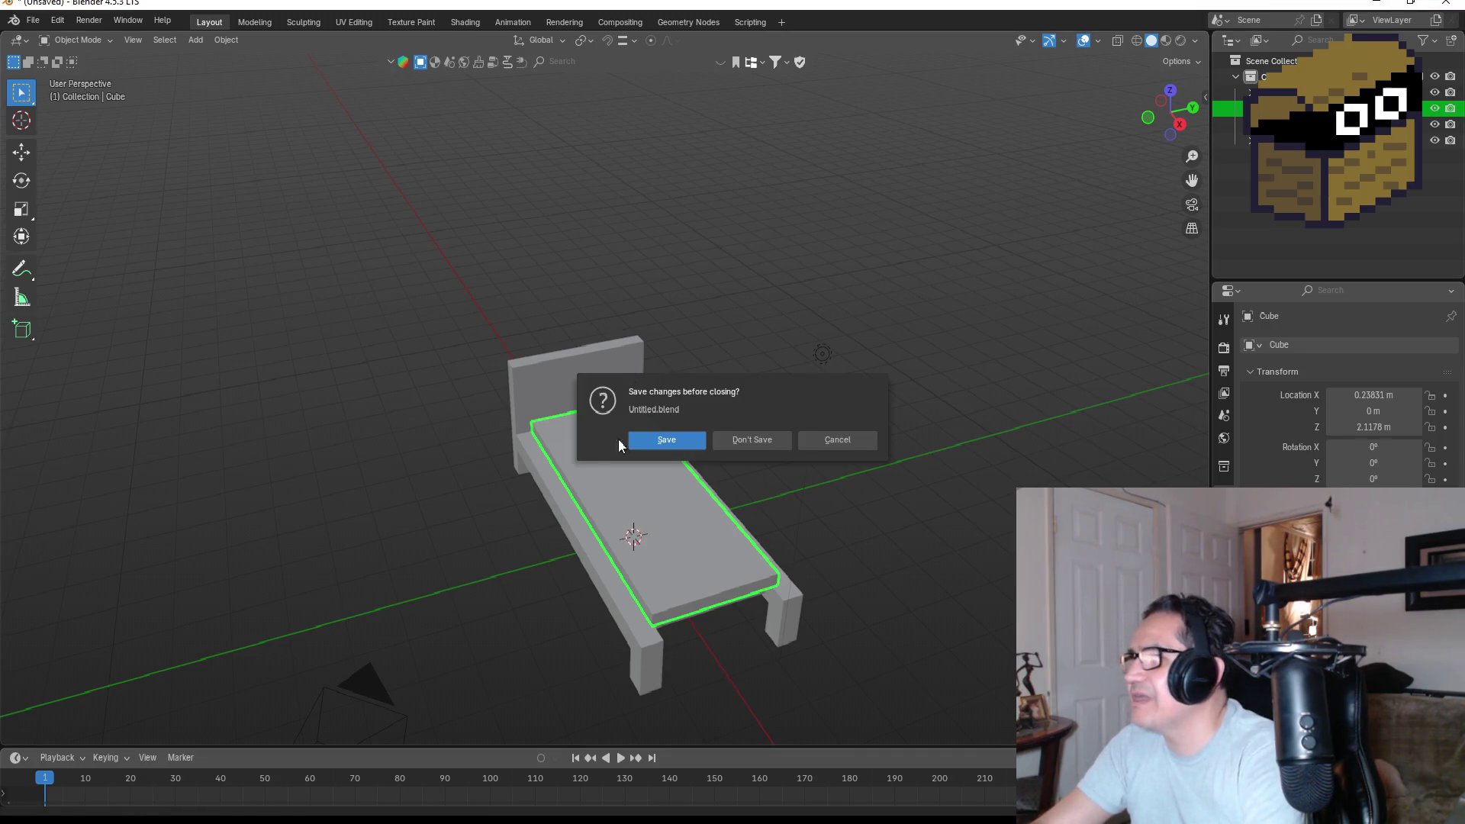
click(730, 440)
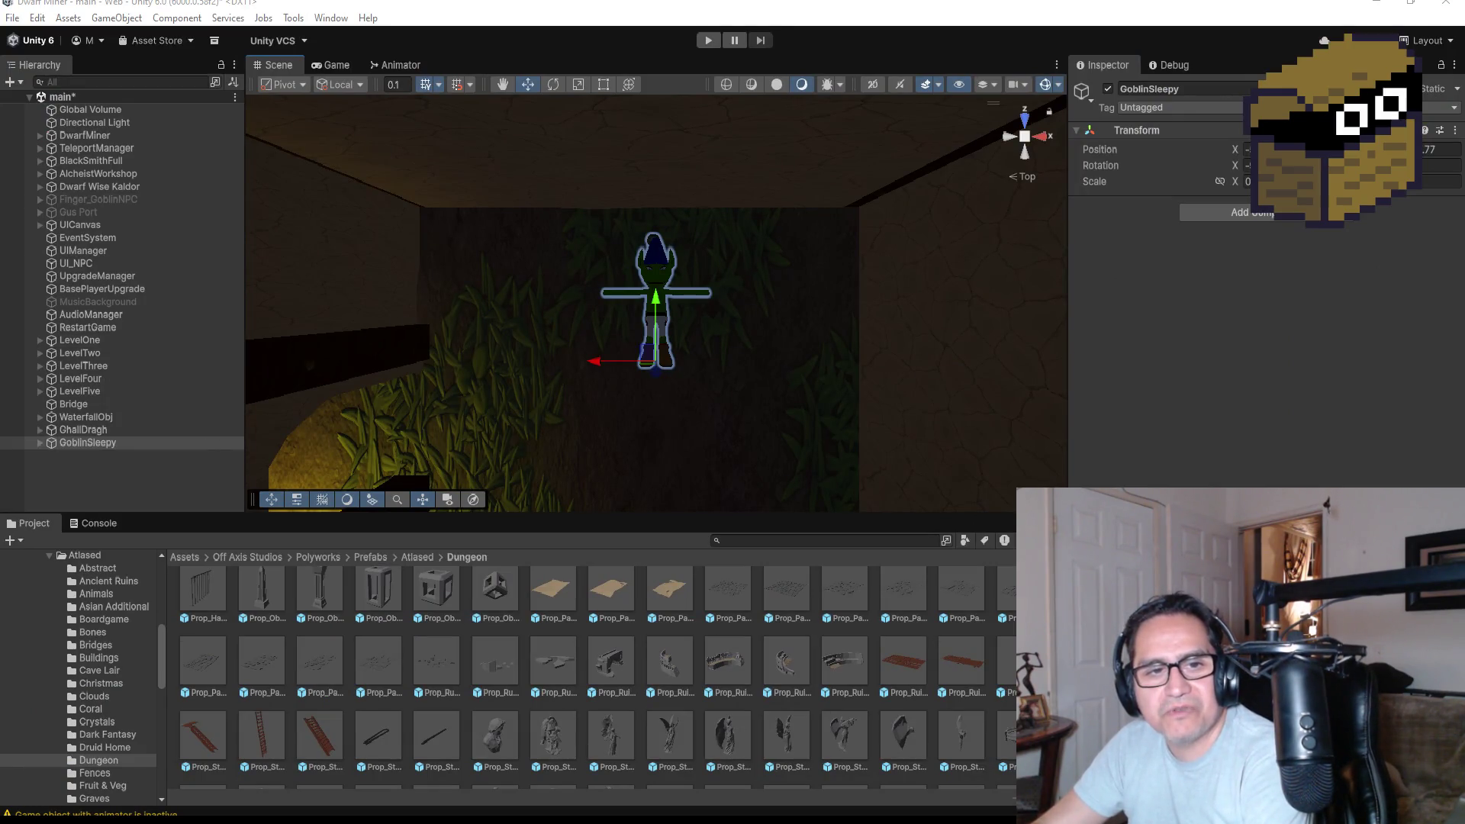
Zoom out over the dungeon in the Scene view and start Play mode.
drag(521, 295, 546, 276)
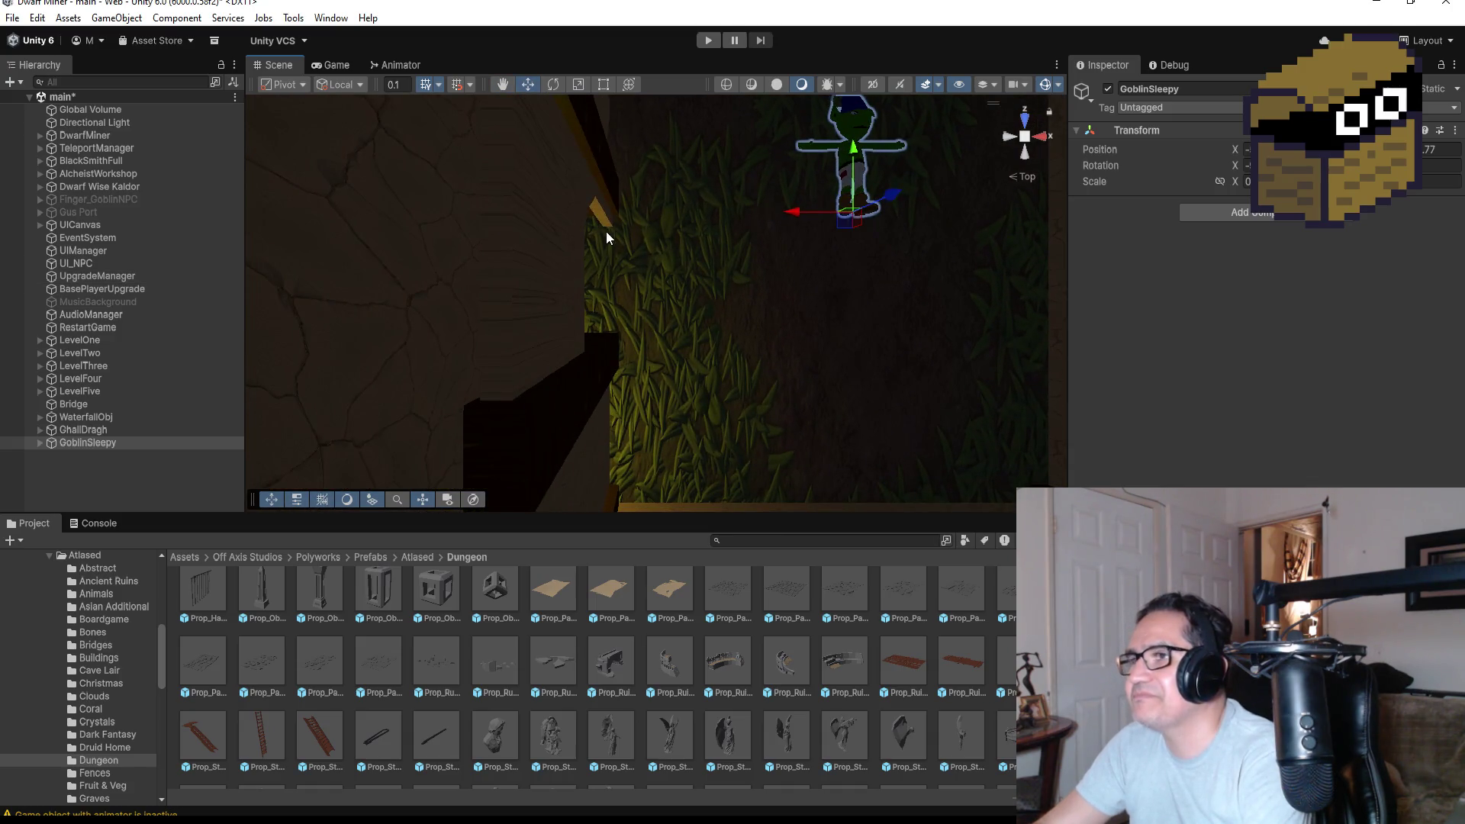
scroll(545, 290, down, 5)
scroll(515, 318, down, 8)
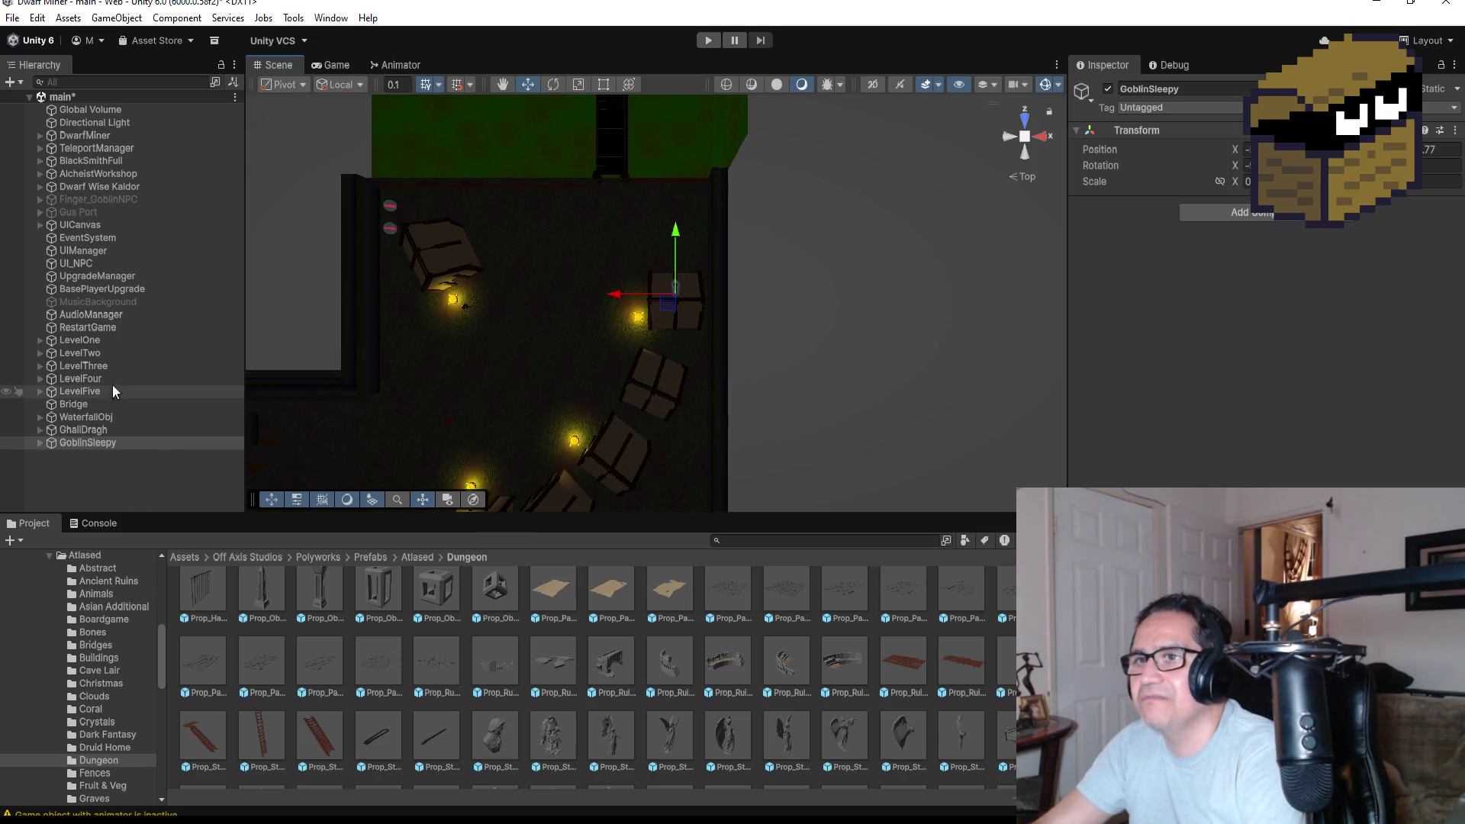
scroll(699, 212, down, 5)
click(706, 40)
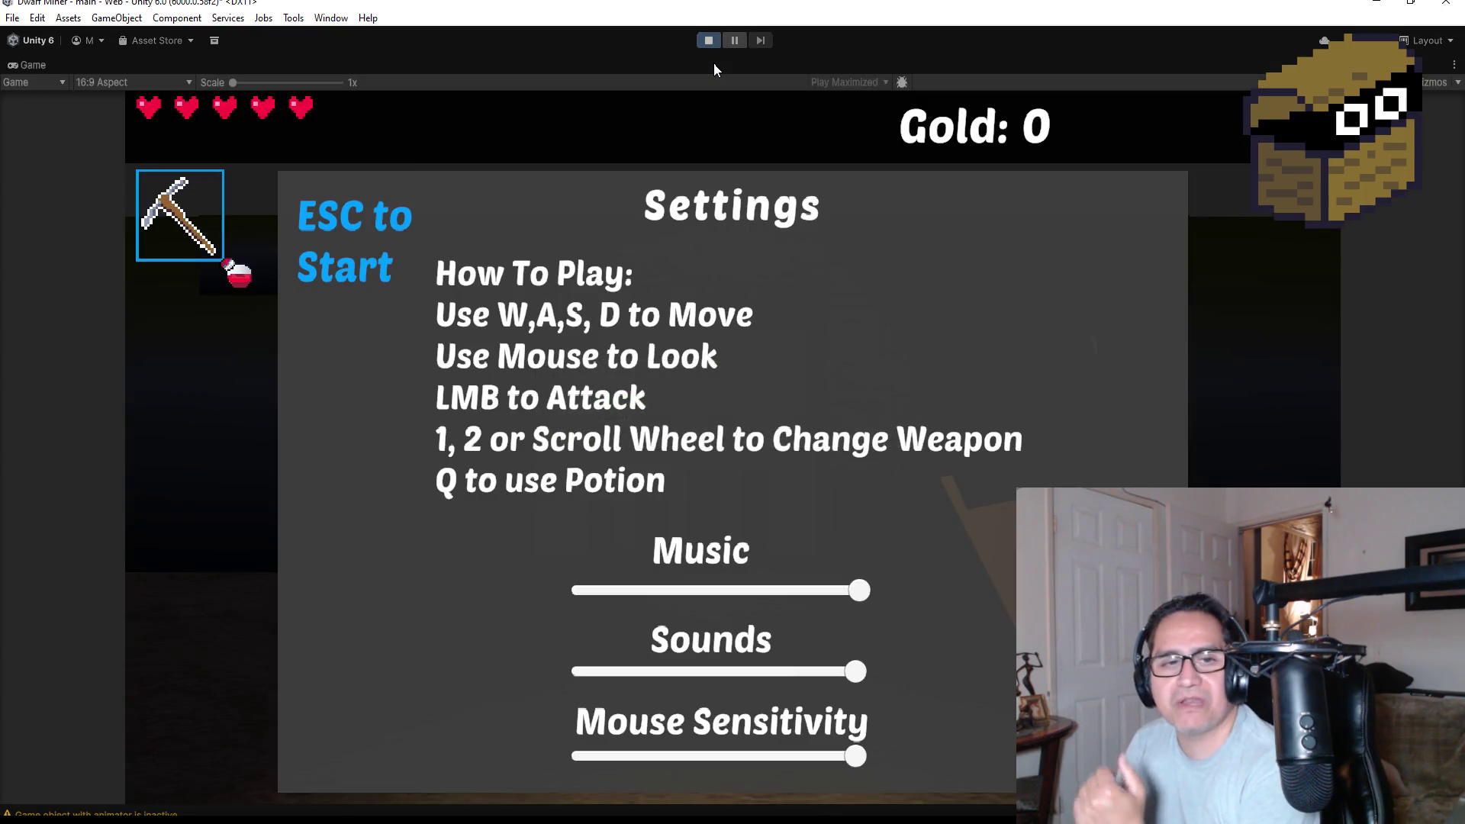
Dismiss the Settings screen and smash two crates near the village for gold.
key(Escape)
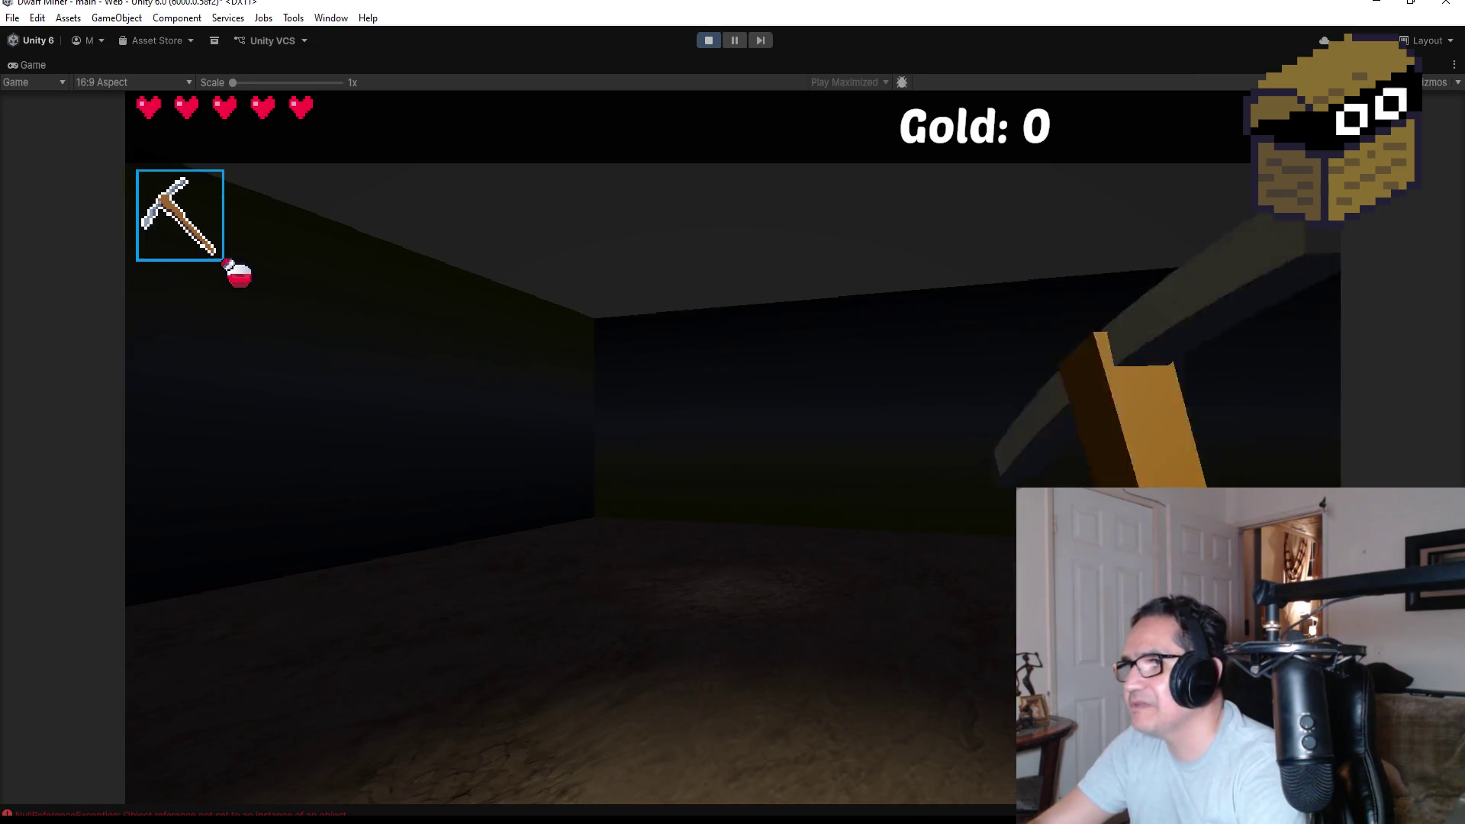
scroll(732, 412, down, 1)
key(w)
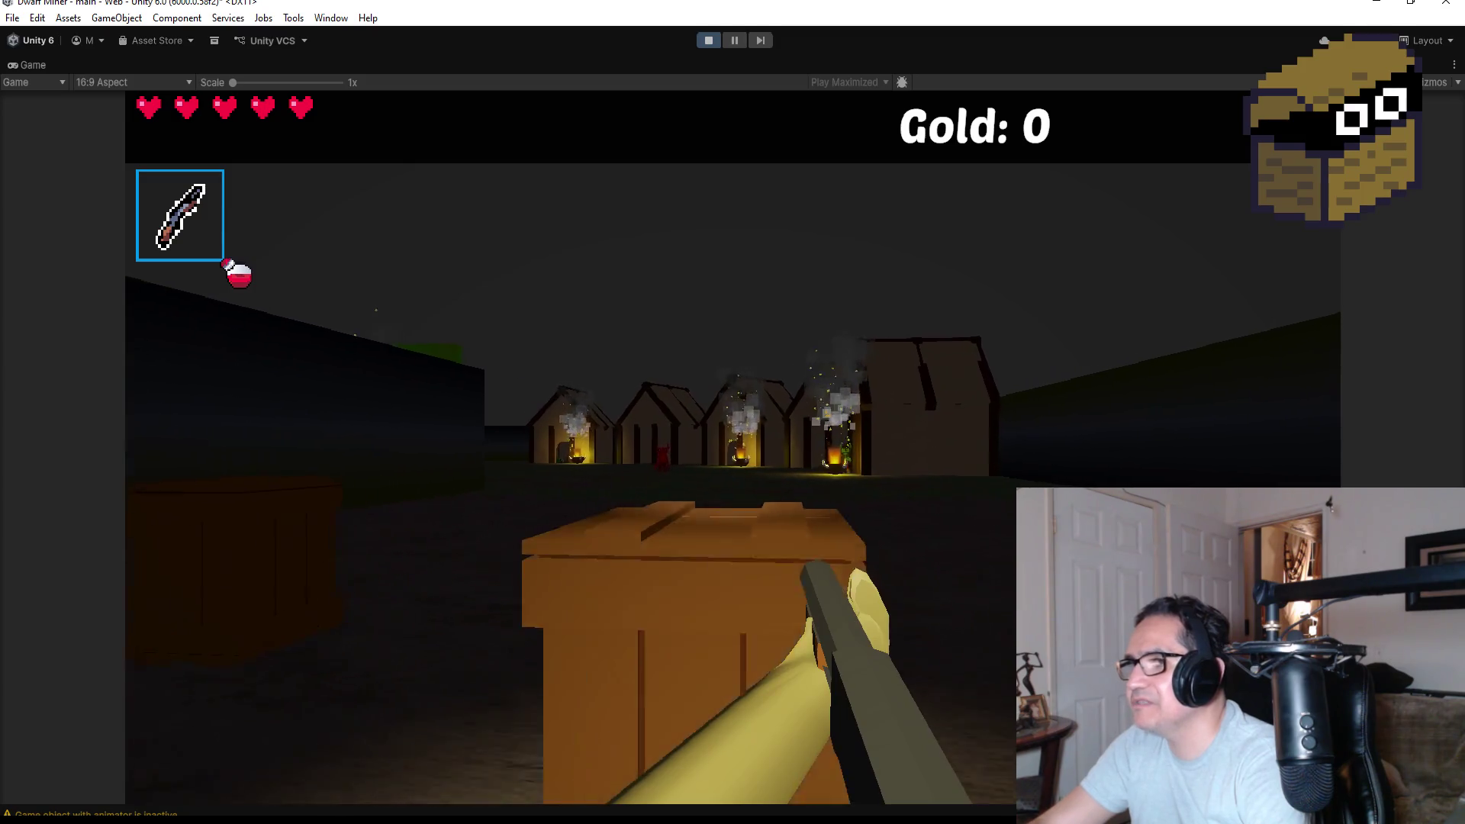
click(732, 412)
click(733, 412)
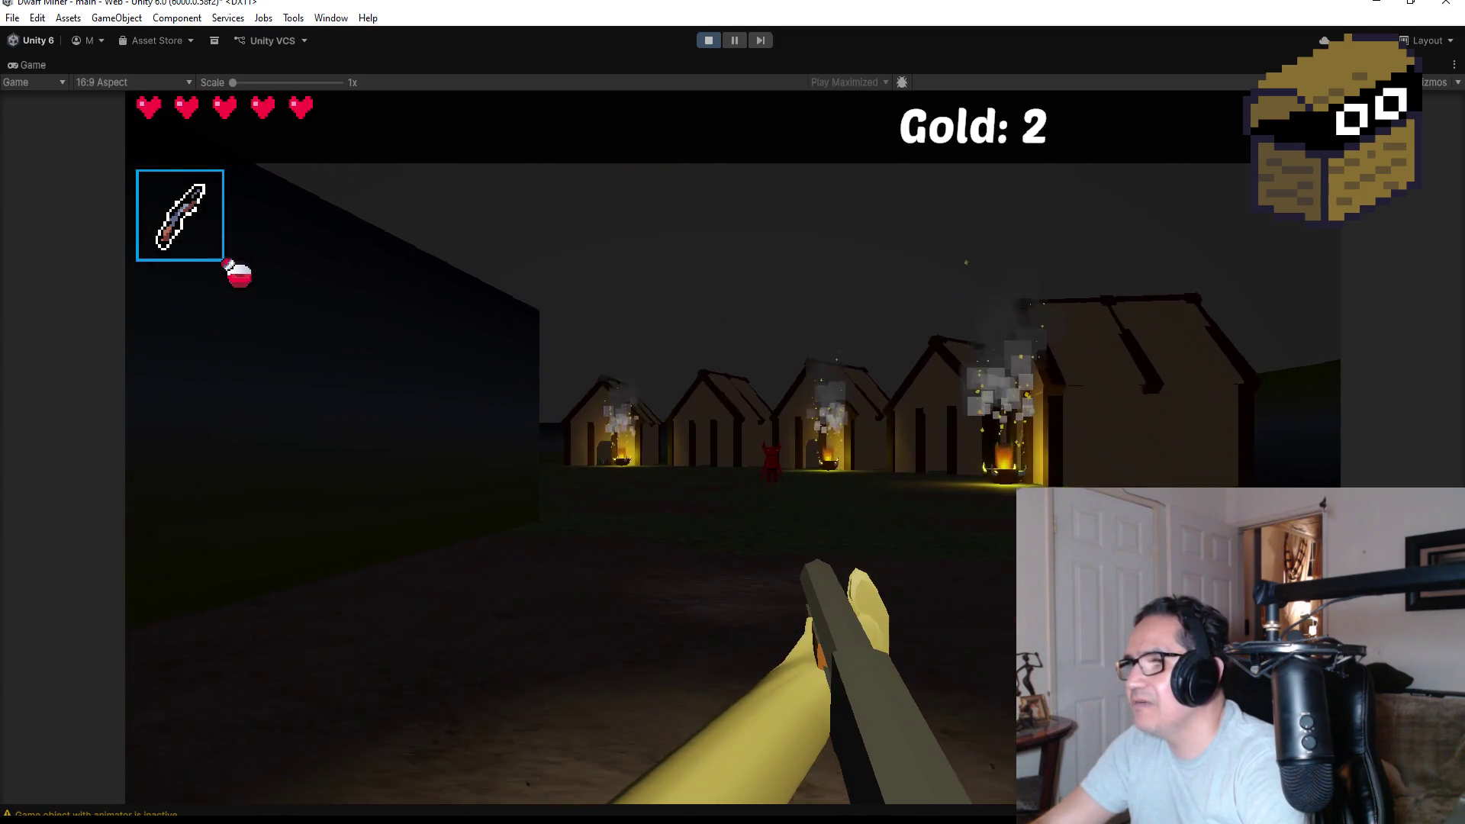
Advance on the red demon and kill it with fireballs.
key(w)
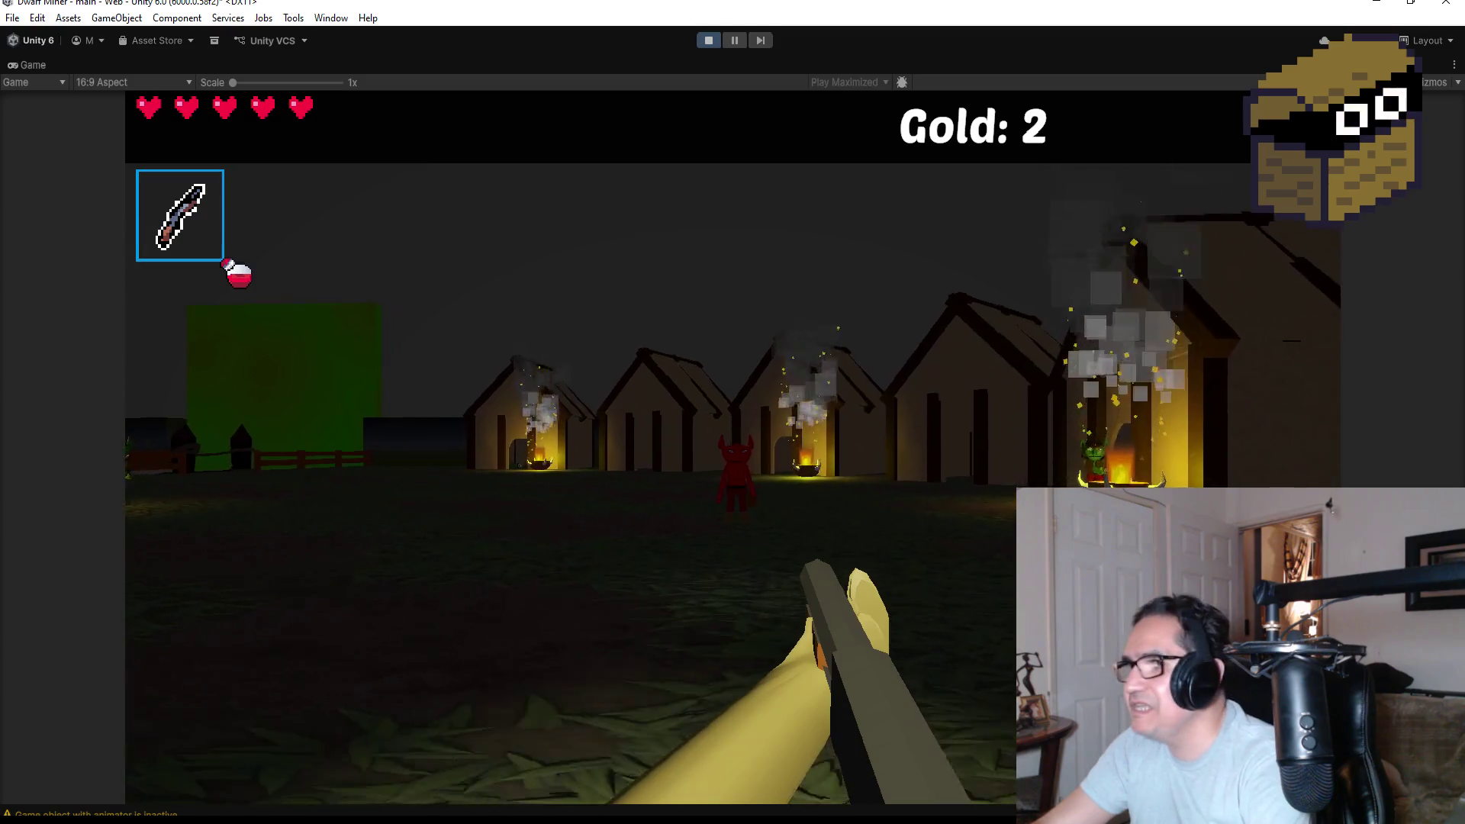
key(w)
click(733, 412)
click(732, 412)
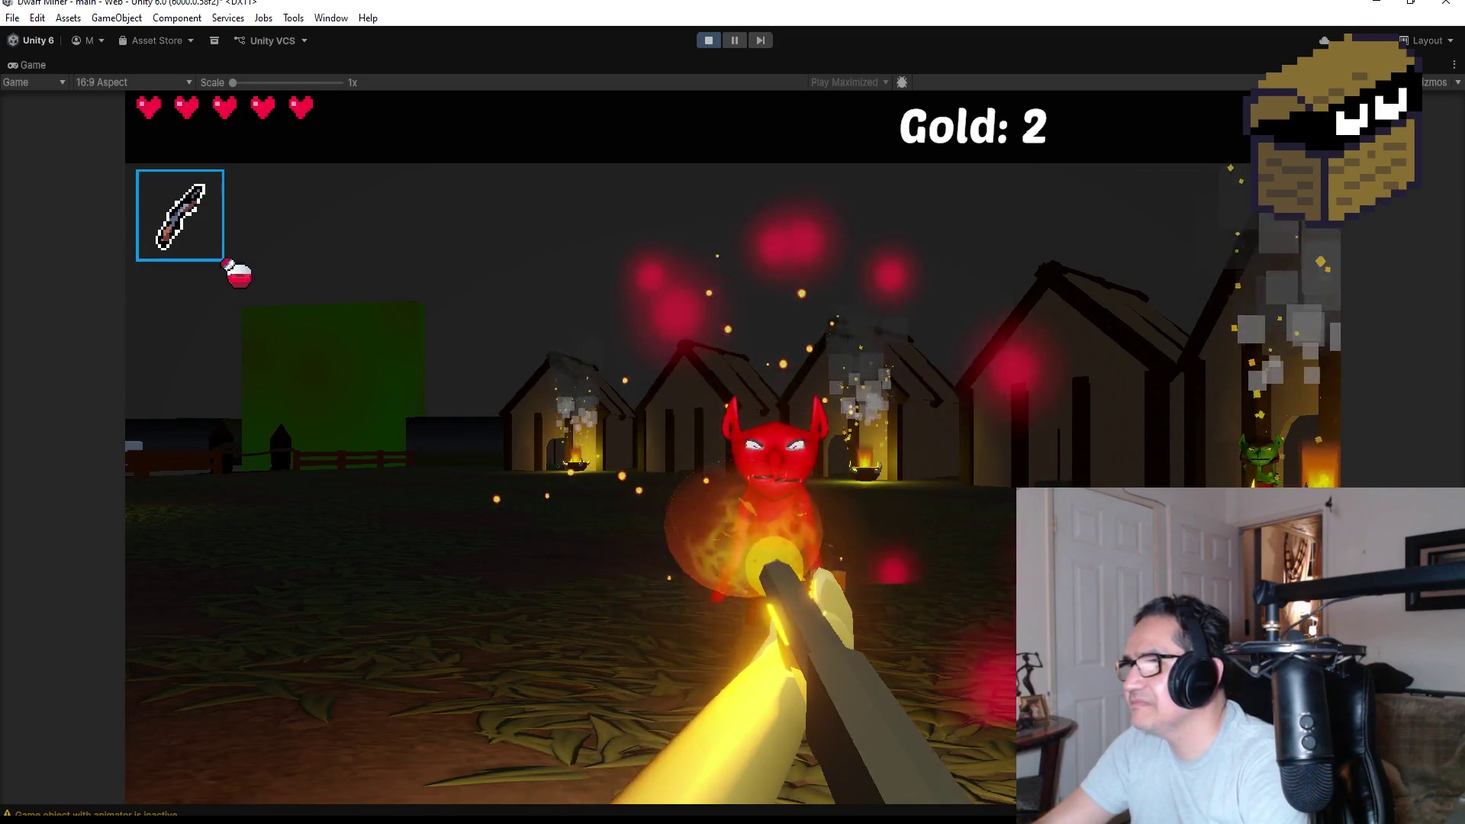
click(732, 413)
click(733, 412)
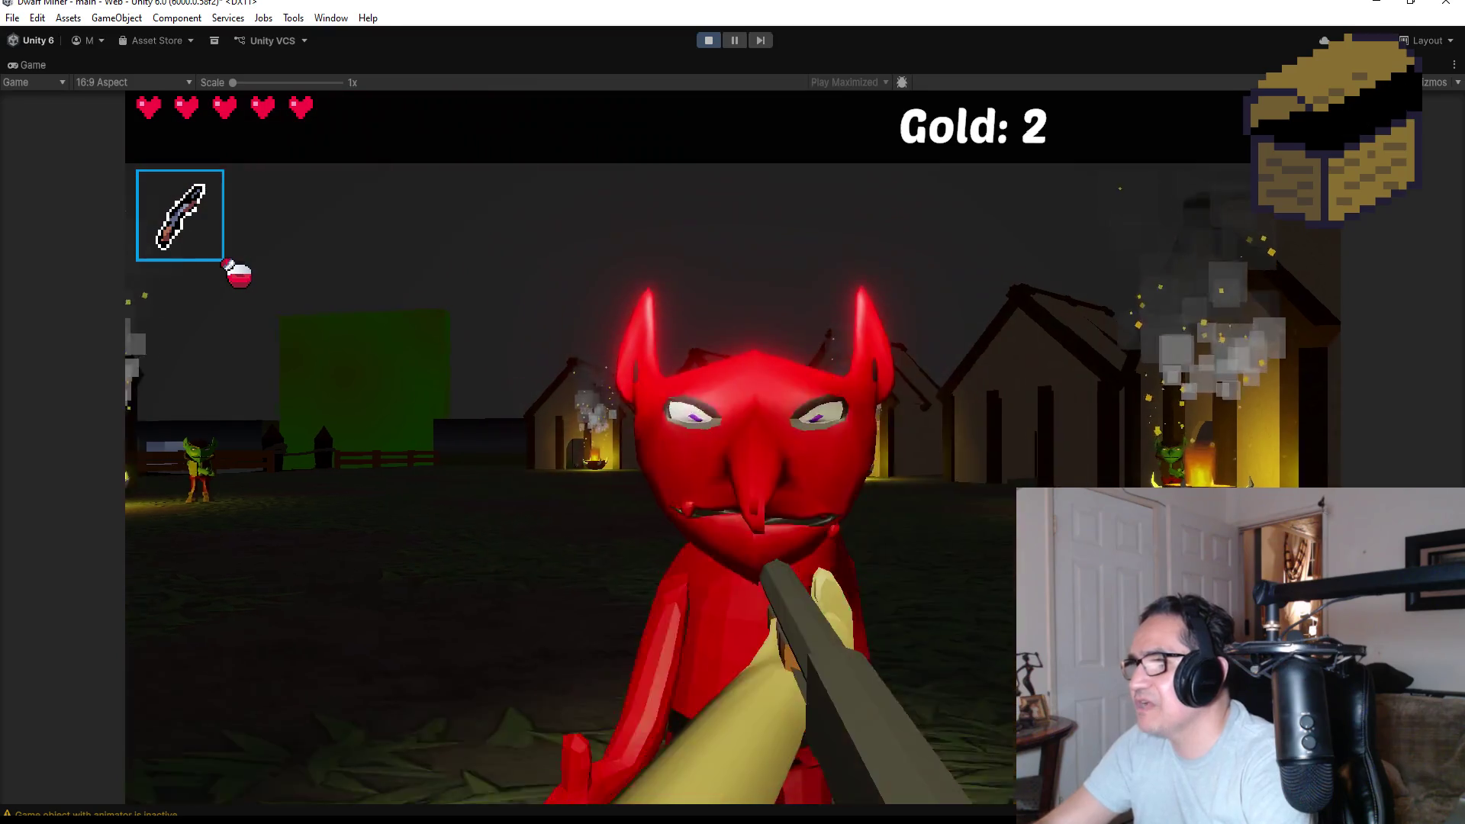
click(733, 412)
Kill the goblin by the burning house and collect its heart pickup.
key(w)
click(733, 412)
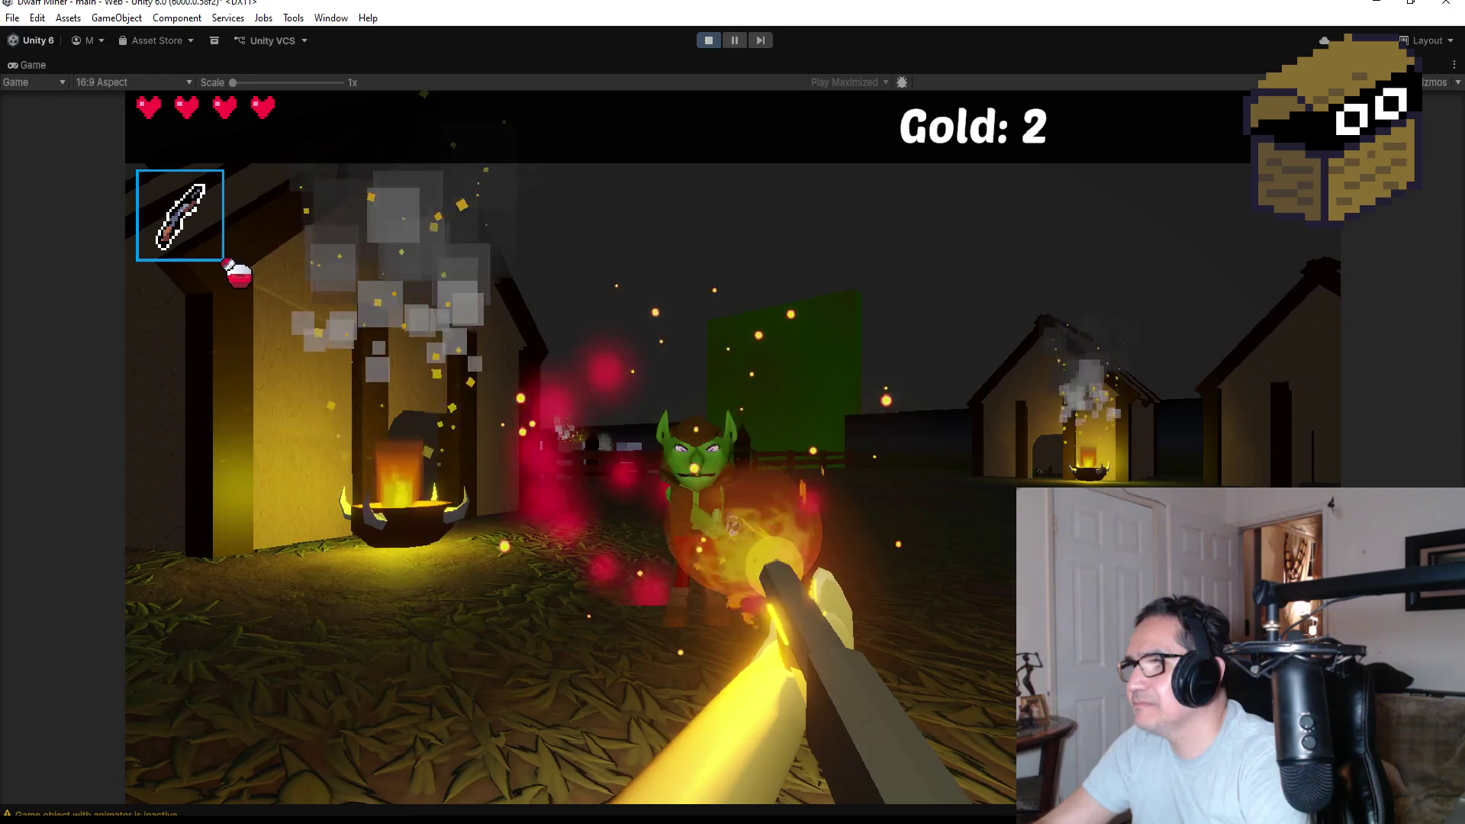
click(733, 413)
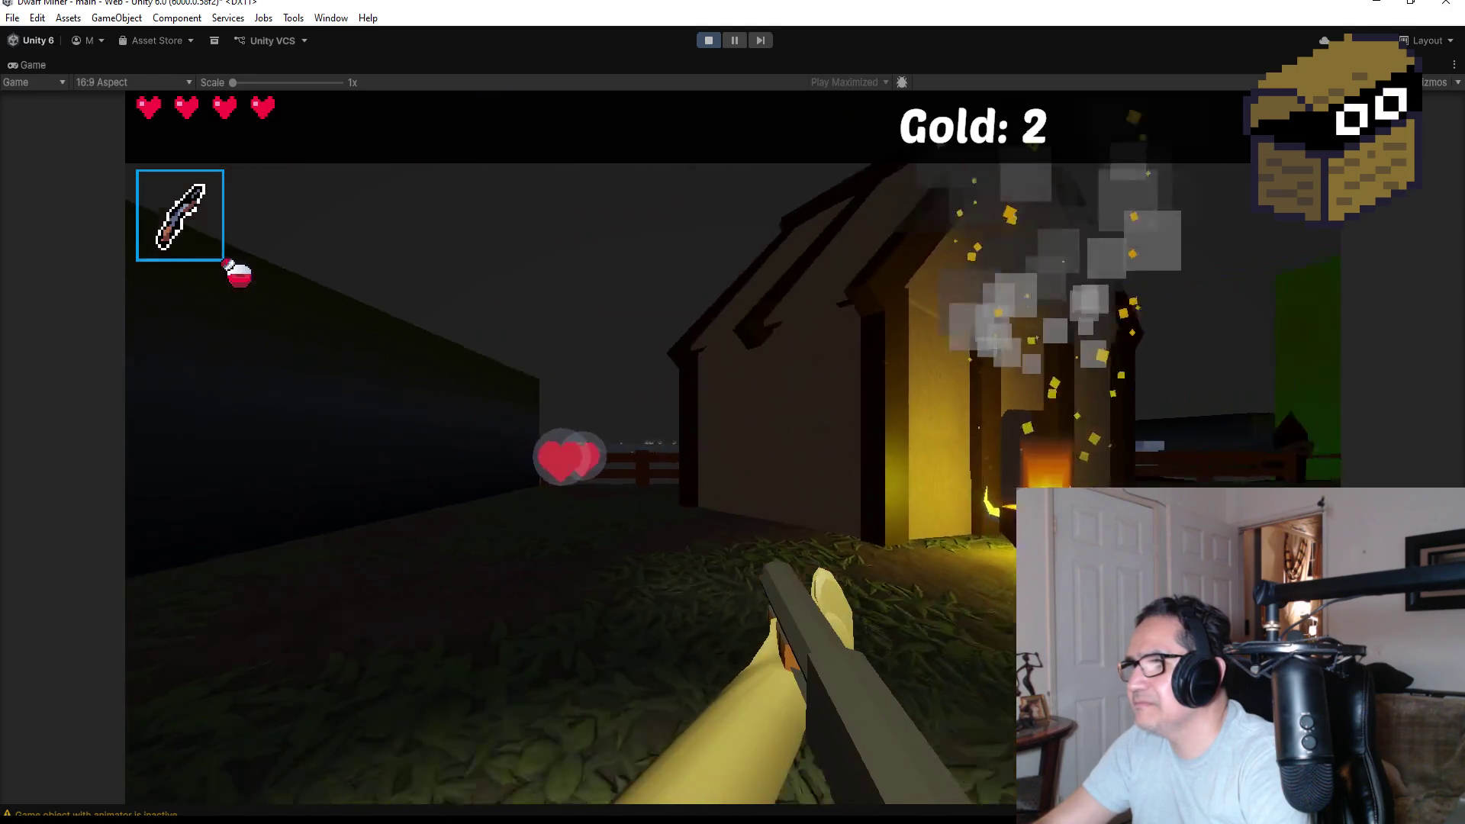
key(w)
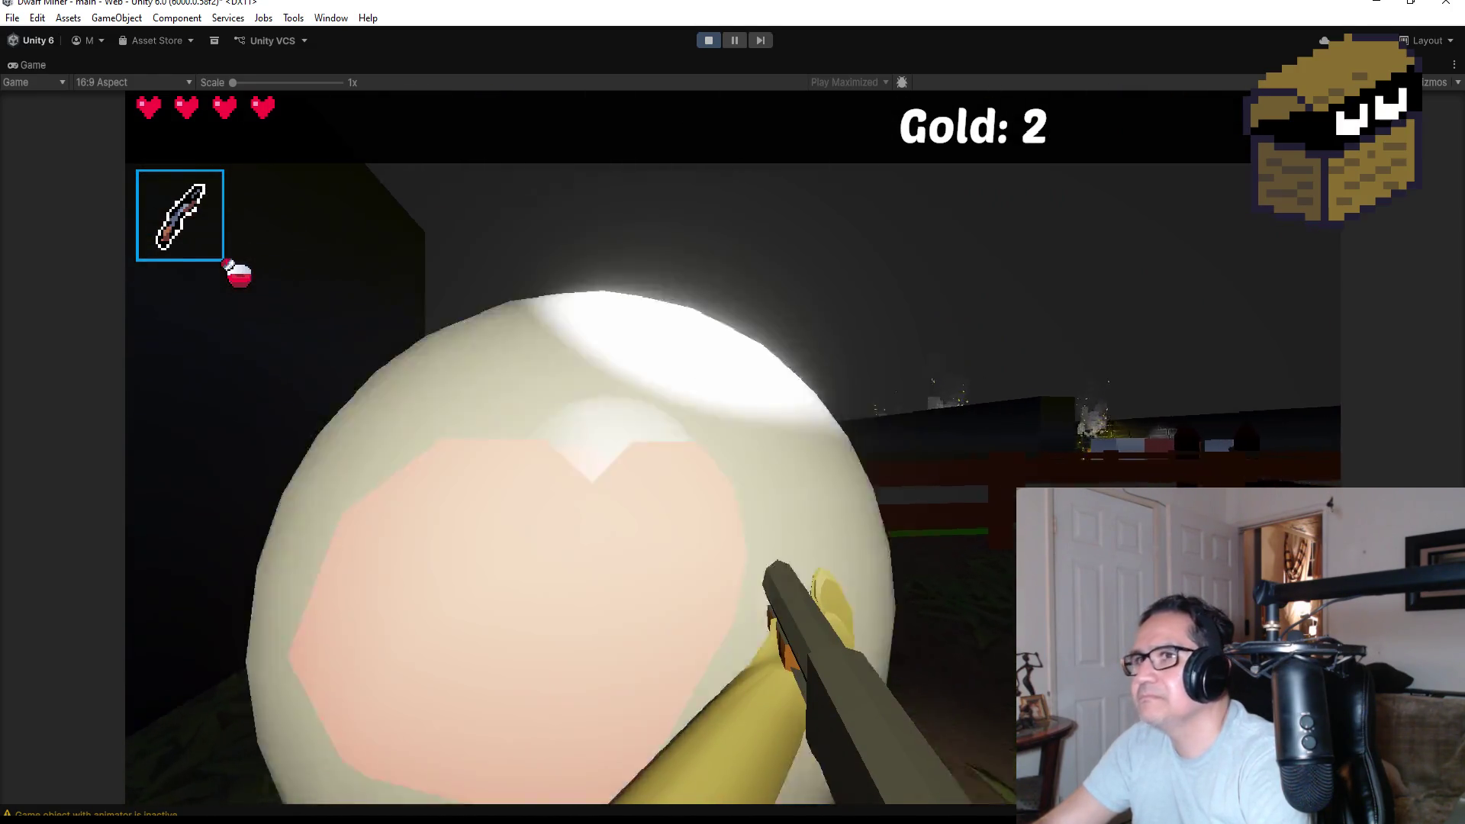
key(w)
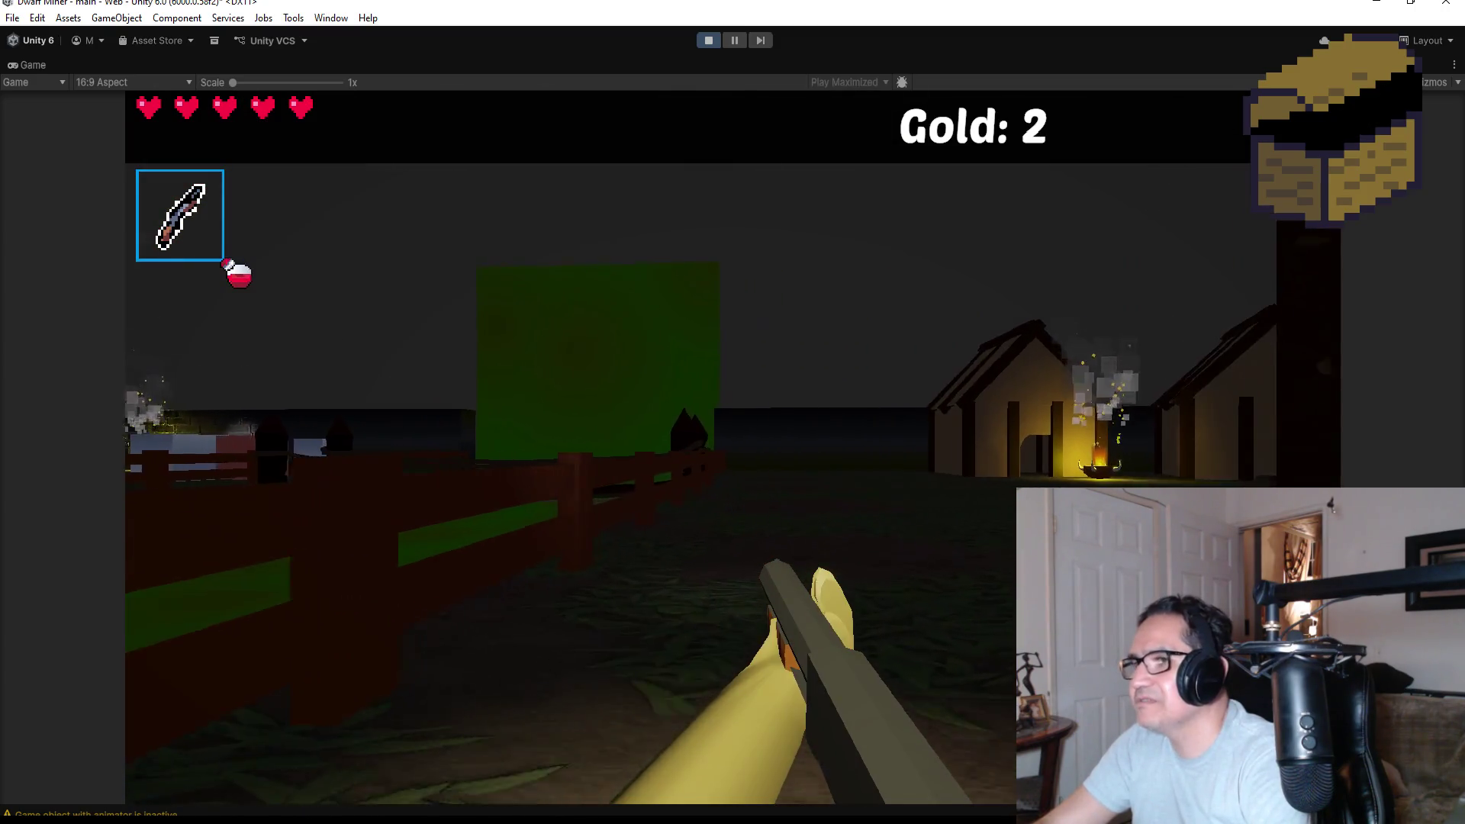
Head past the green wall and fireball the goblin by the brick wall and corridor.
key(w)
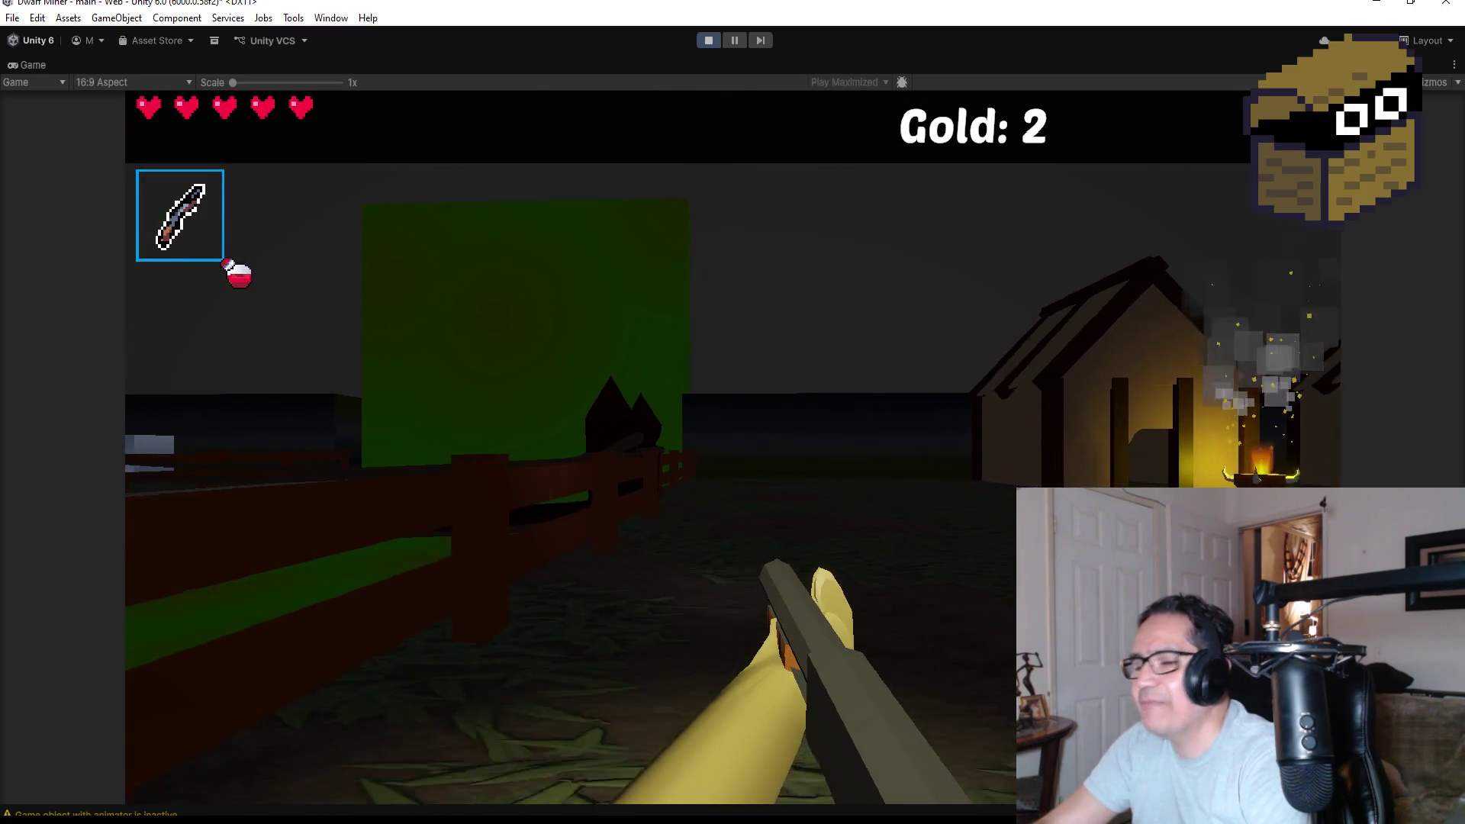
key(w)
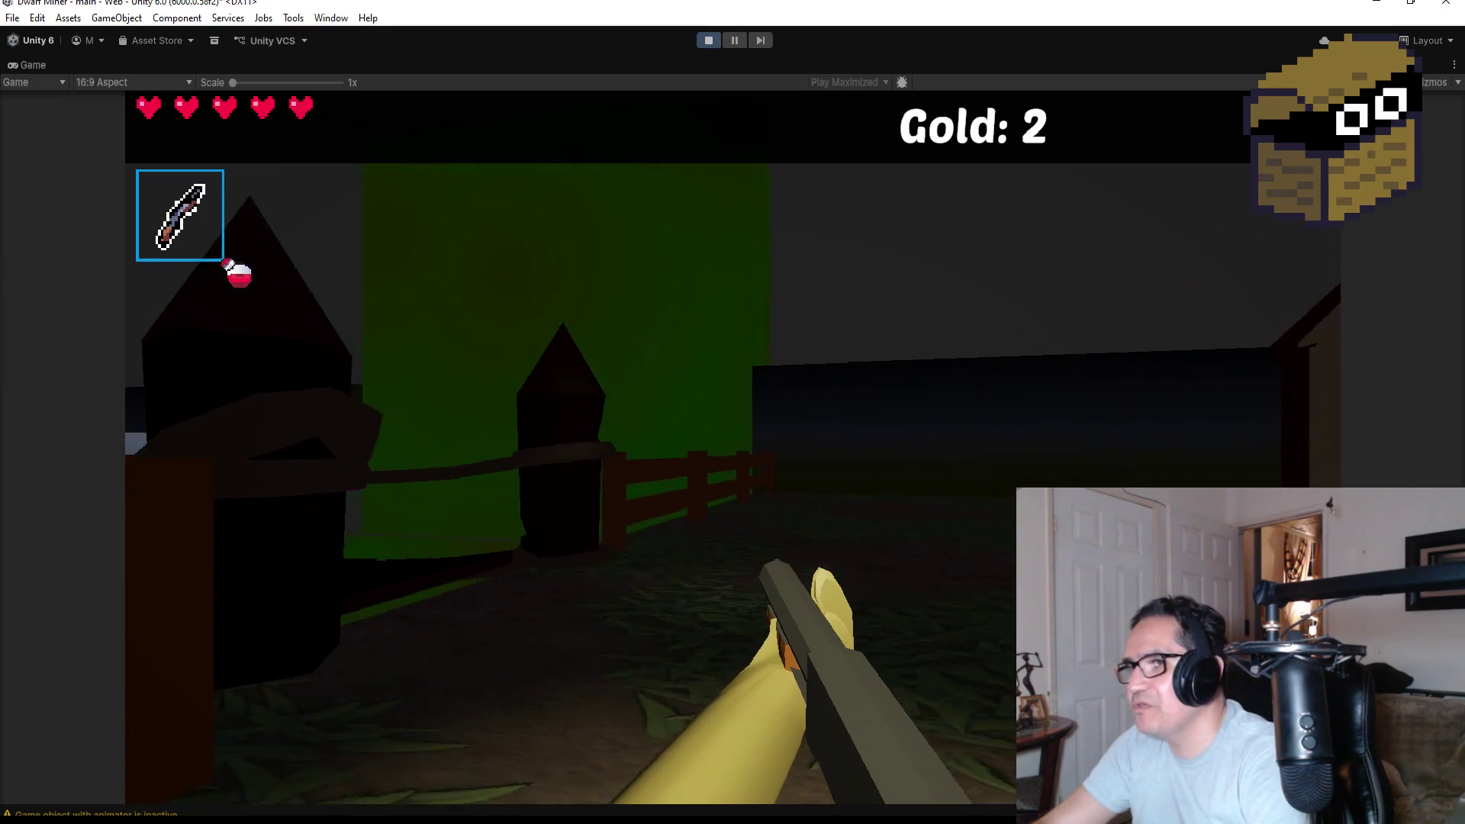
key(w)
key(w)
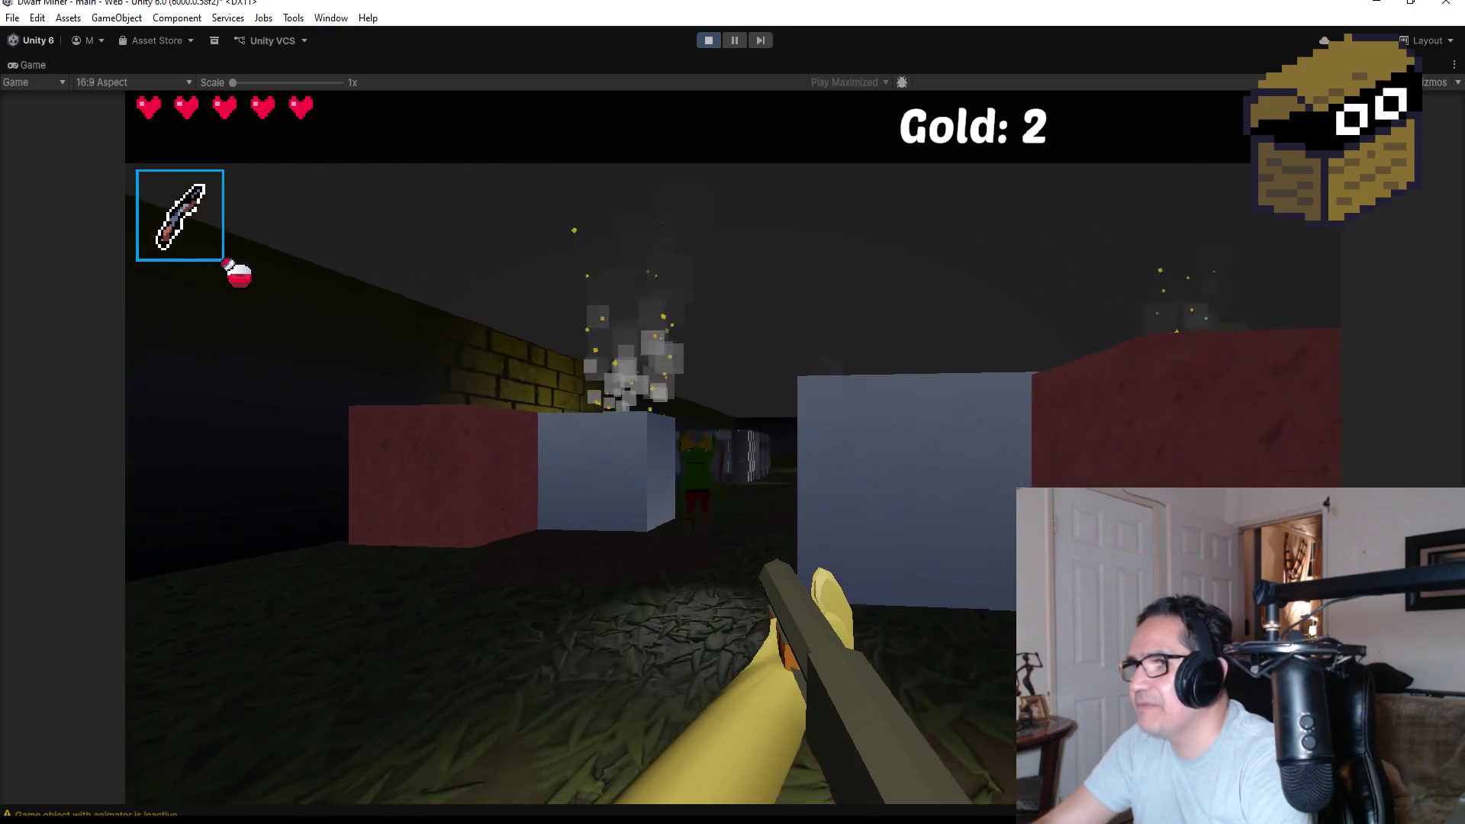
click(733, 448)
click(733, 448)
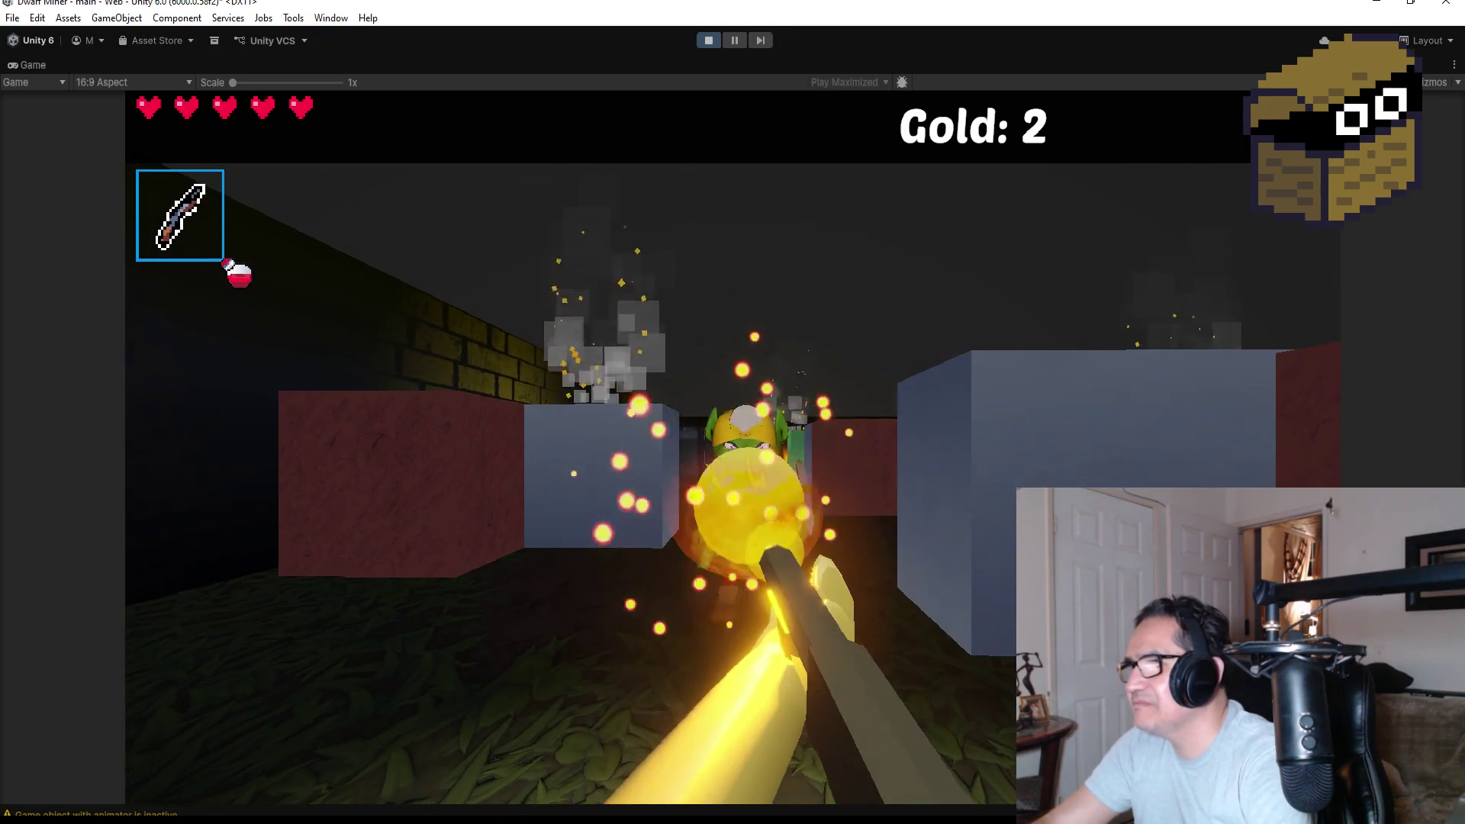
click(732, 448)
key(w)
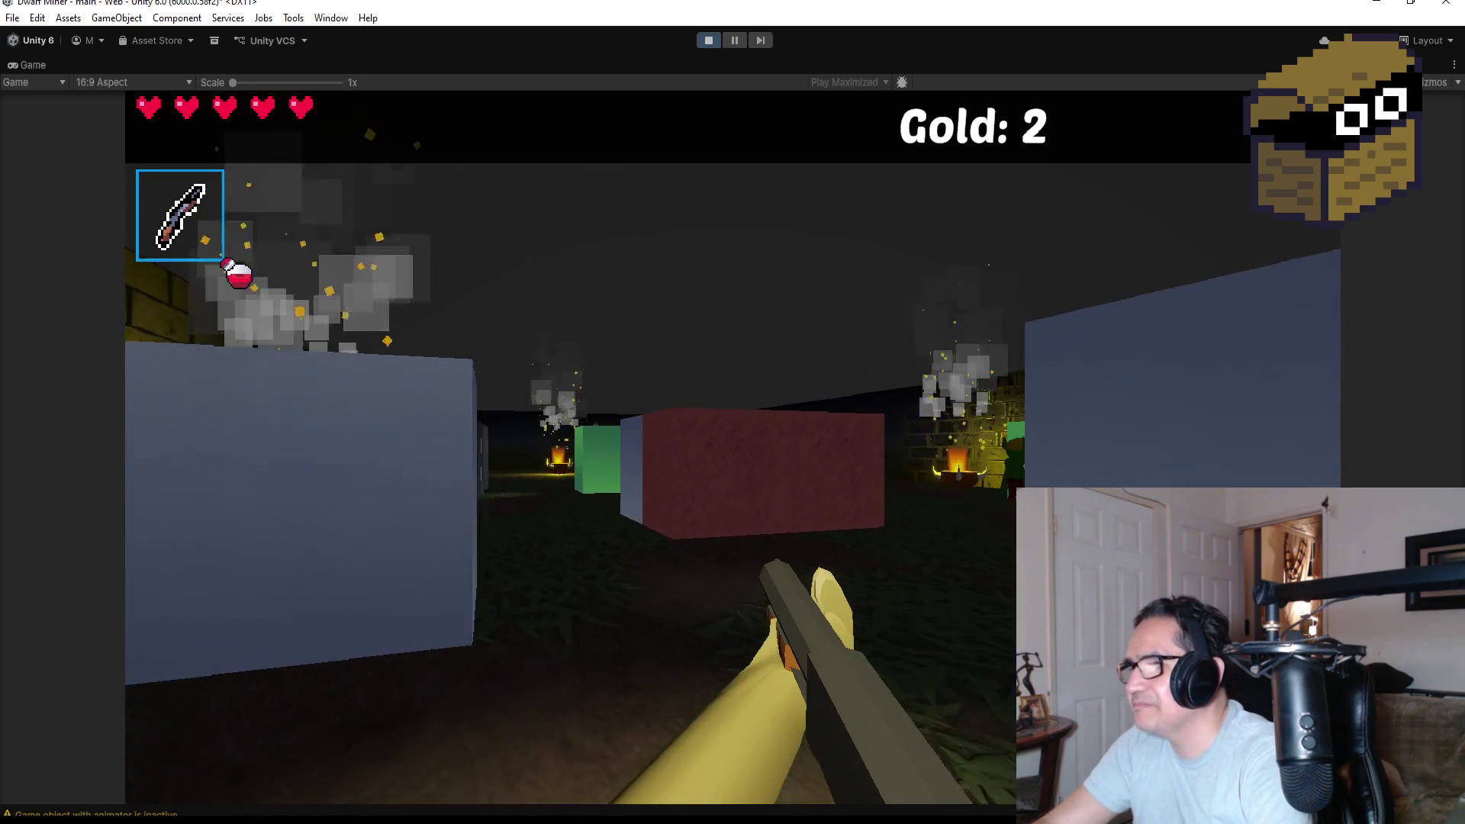
click(732, 448)
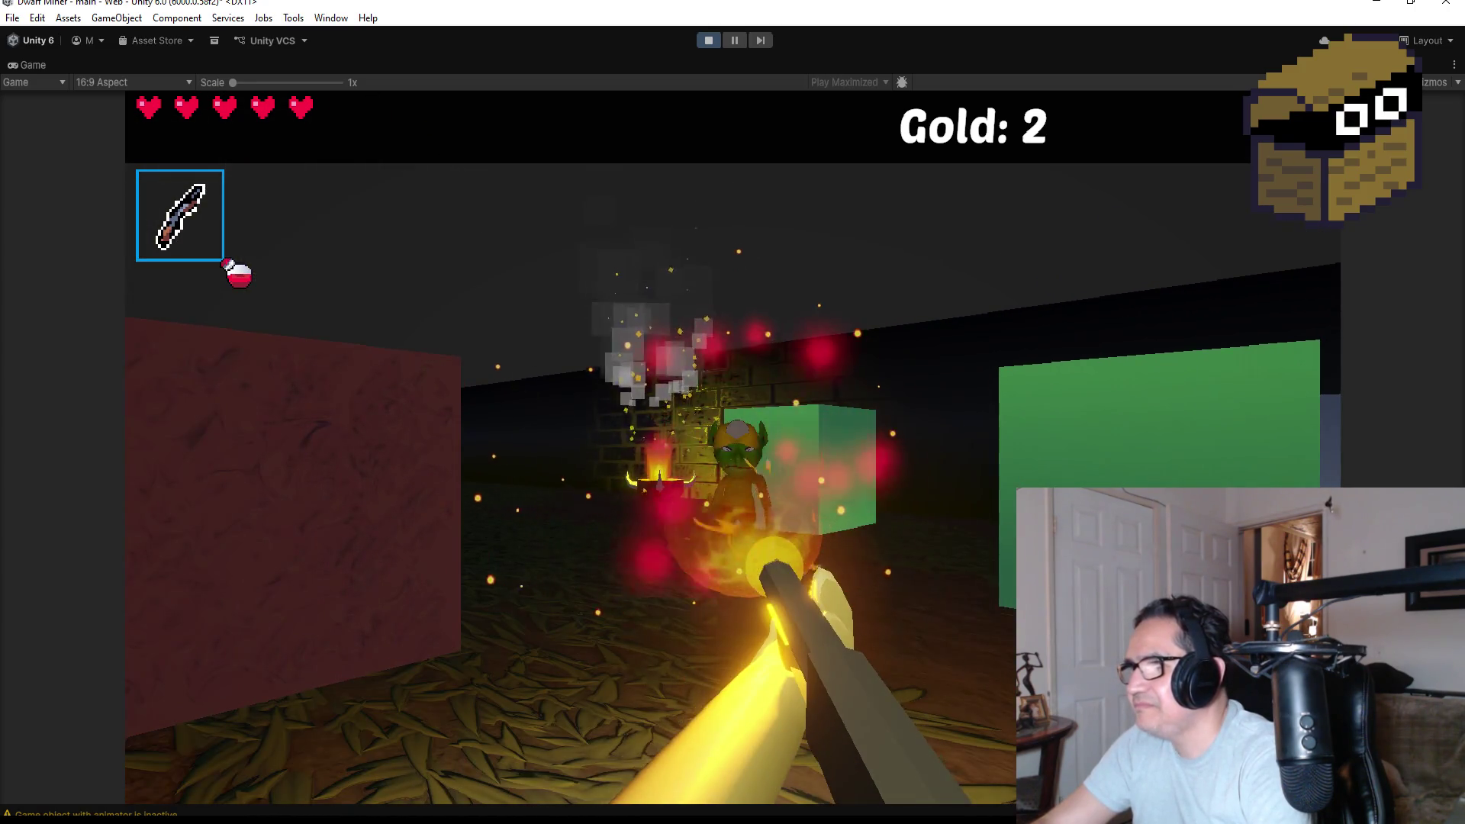
click(732, 448)
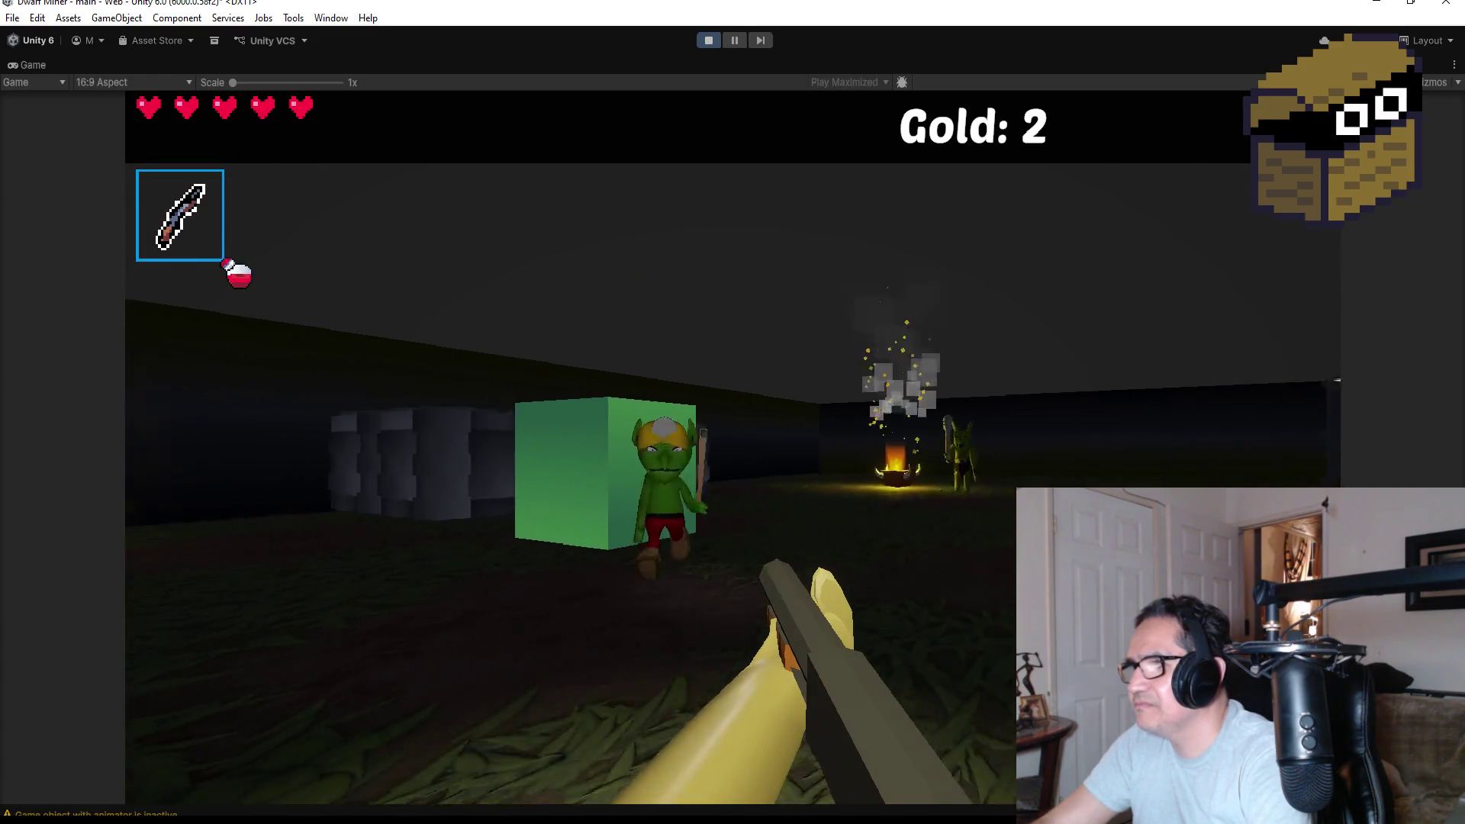
click(732, 448)
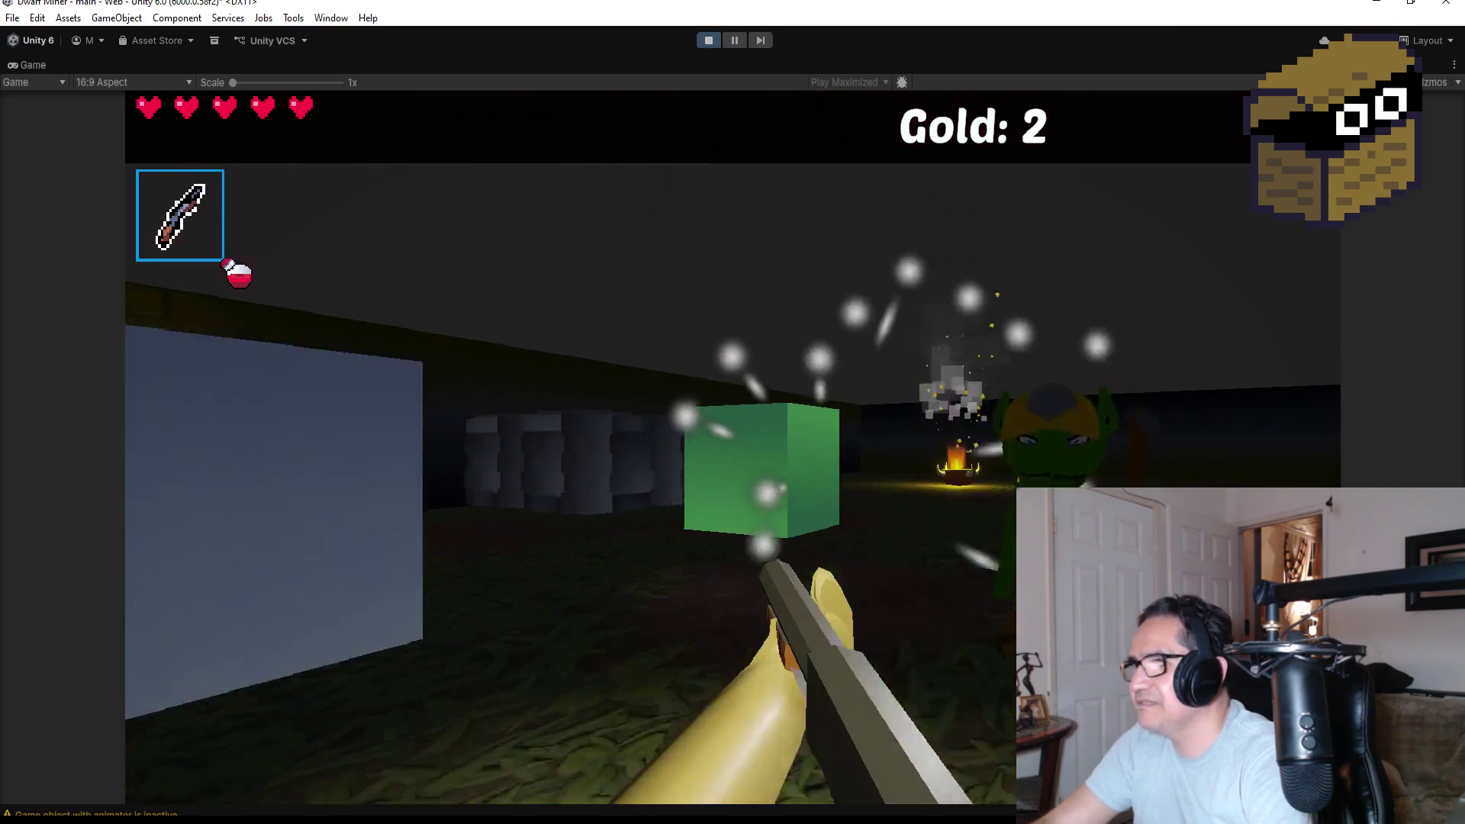
click(732, 448)
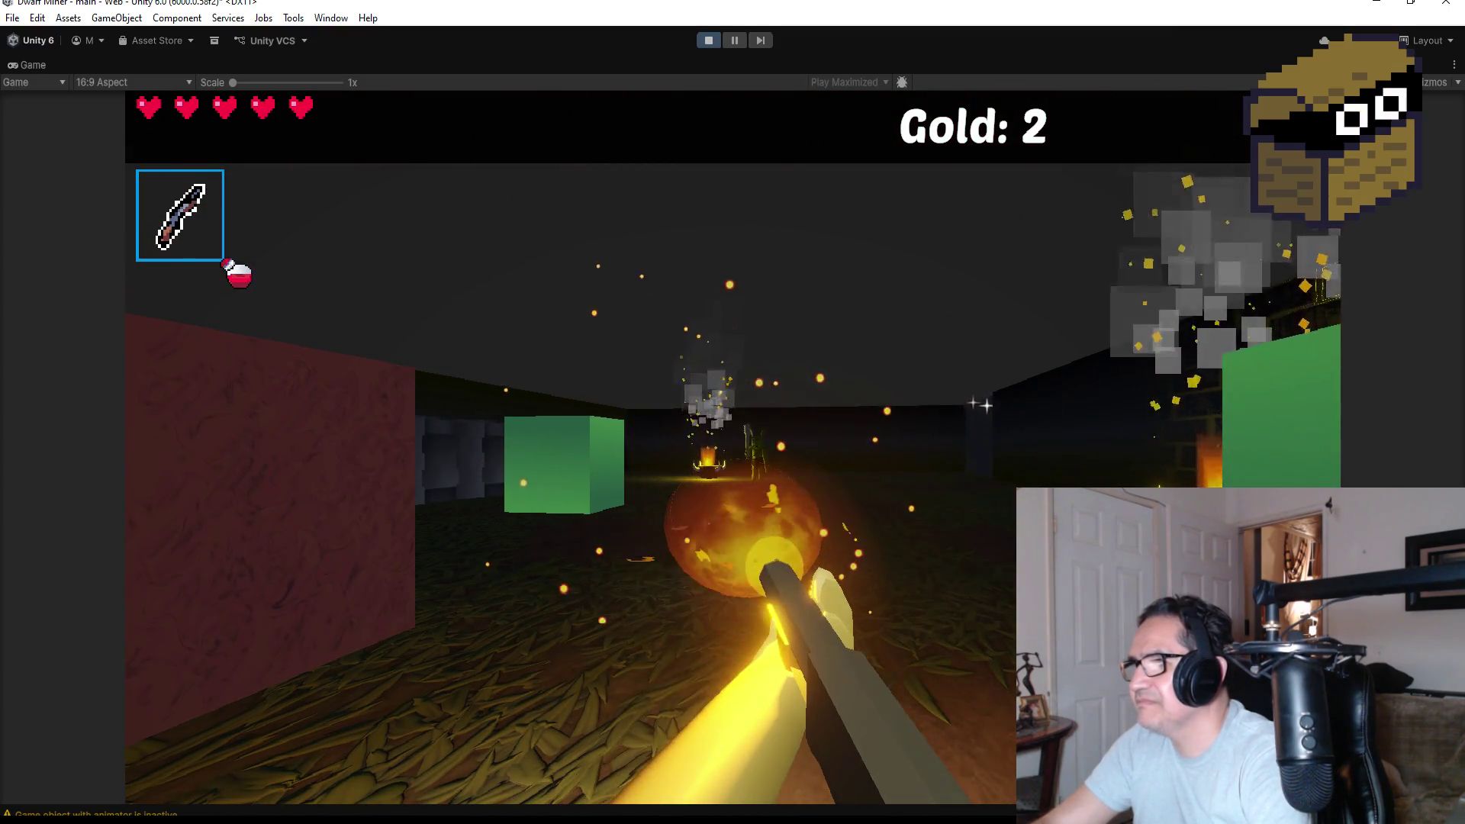
Dodge the goblin near the brazier, then shoot it until it drops a key.
key(w)
key(w)
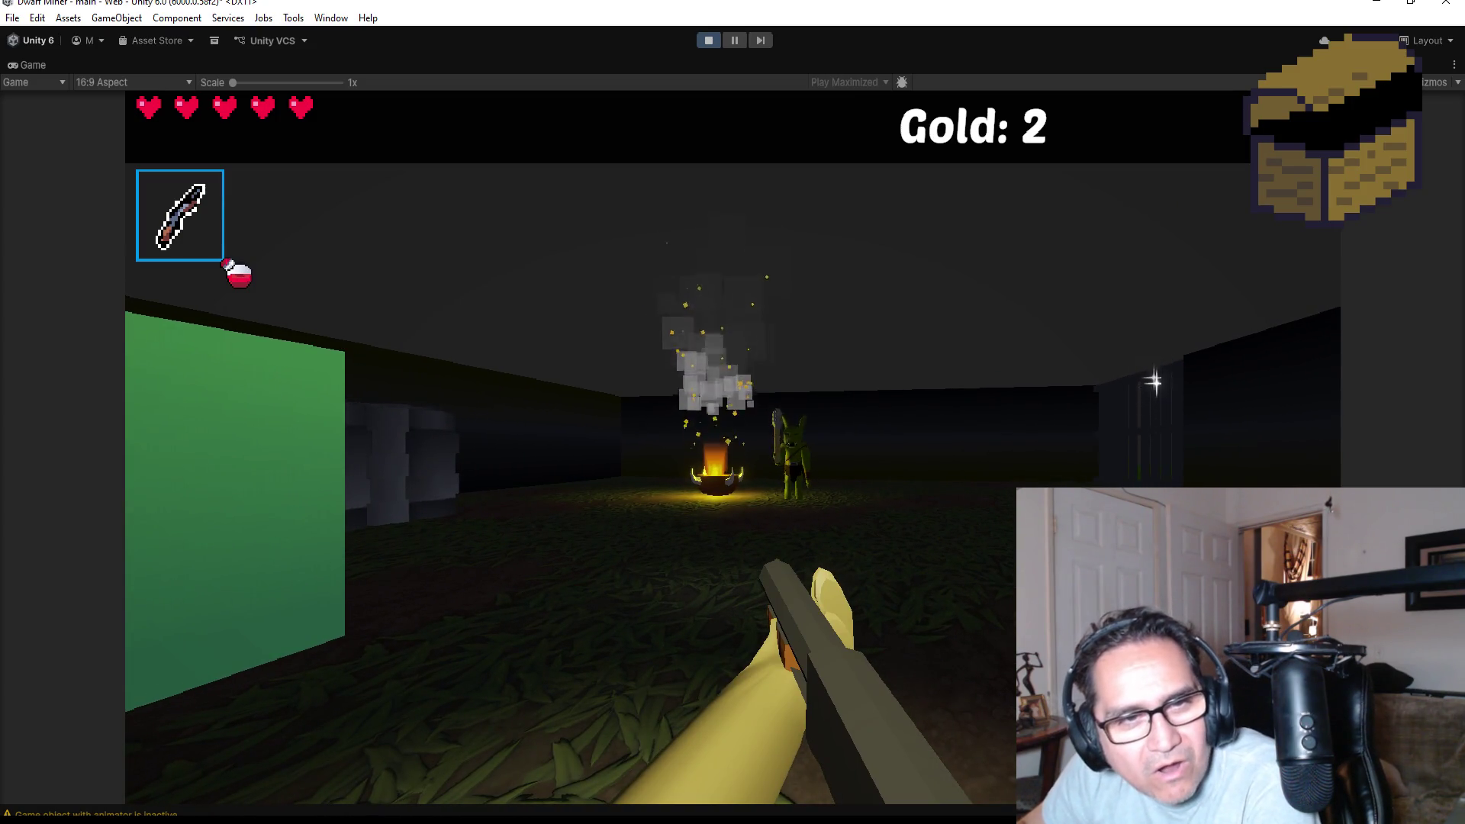
key(d)
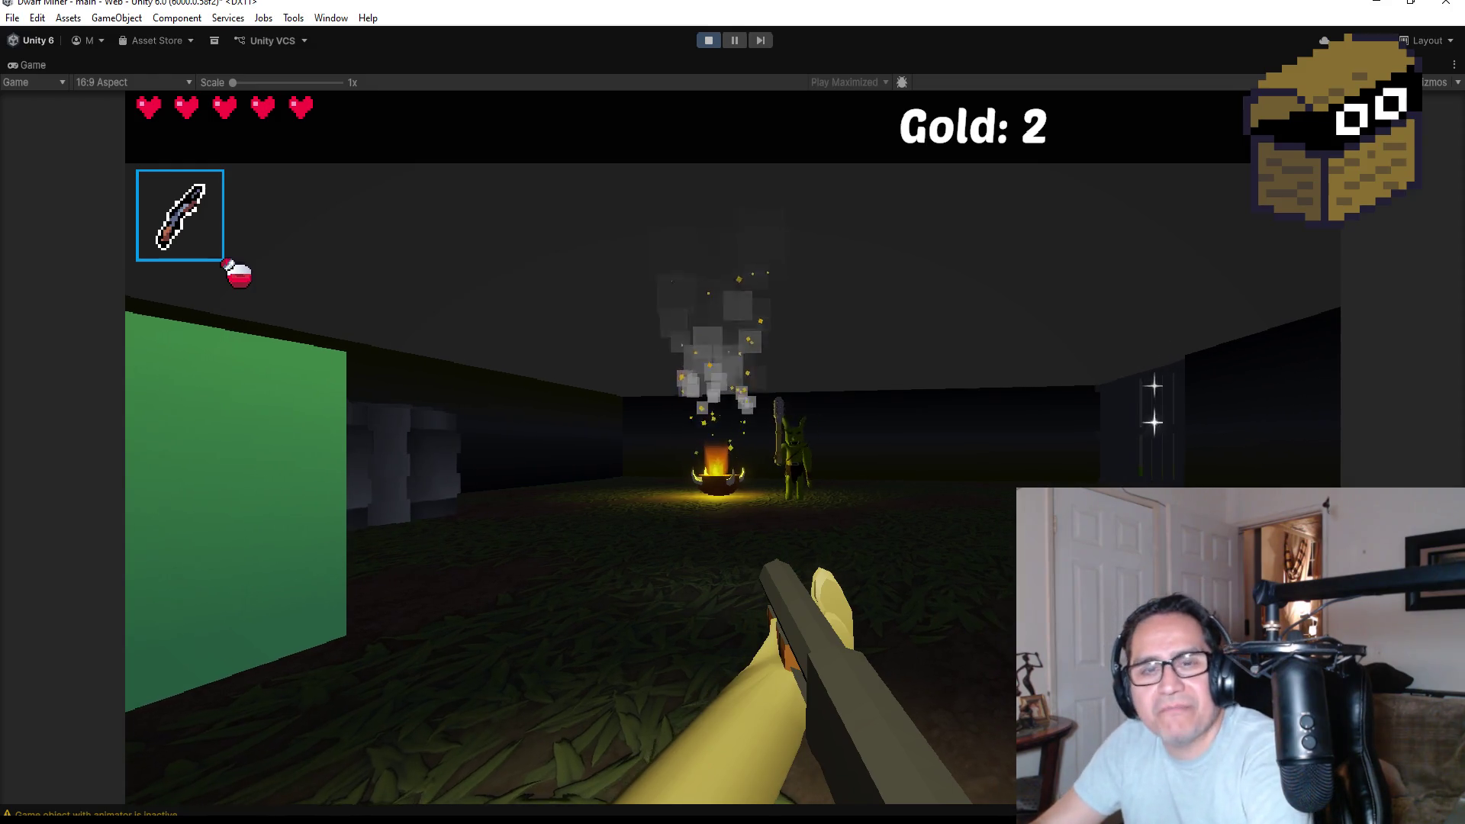
key(w)
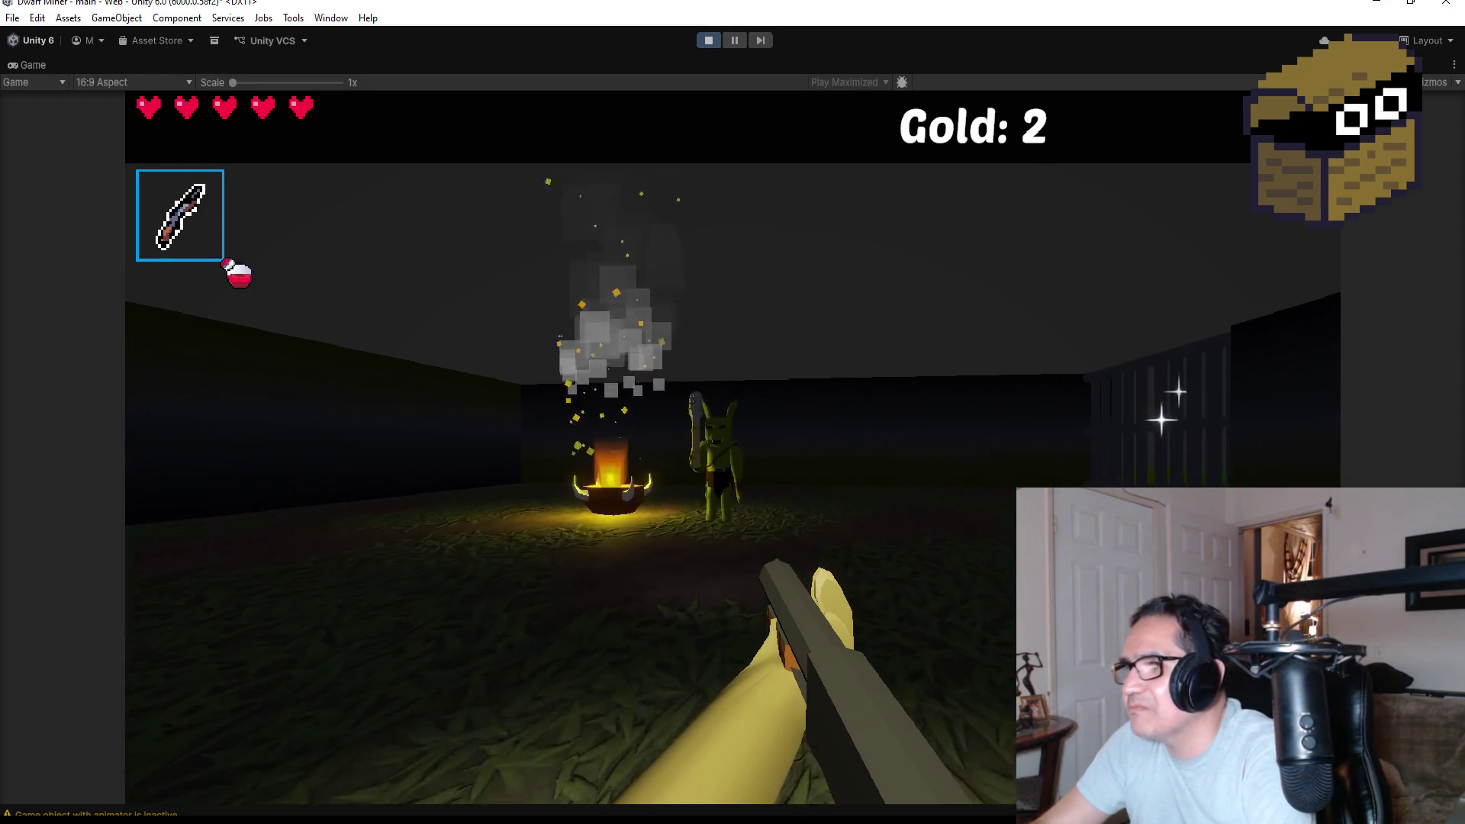
key(s)
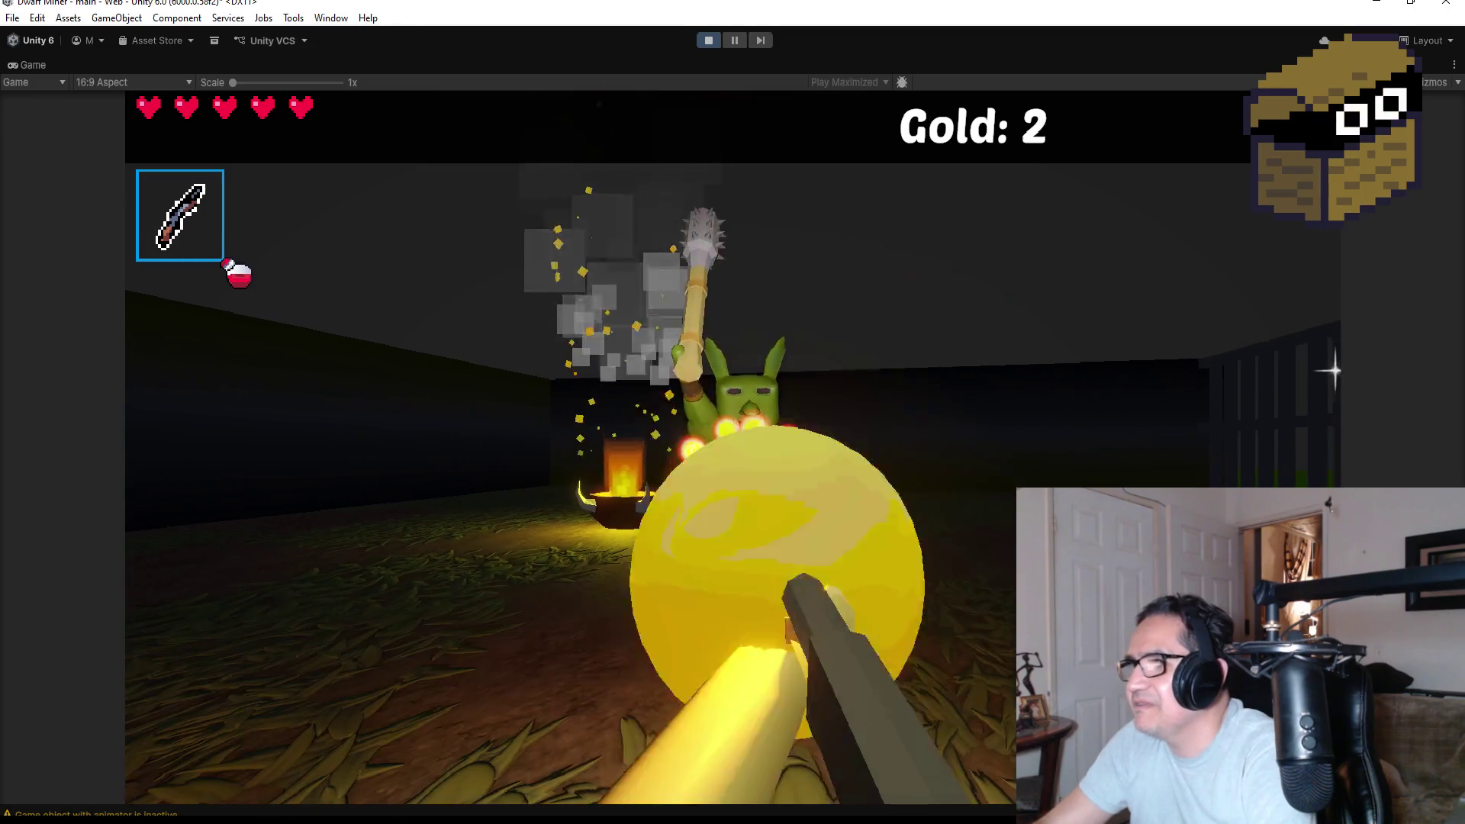
key(s)
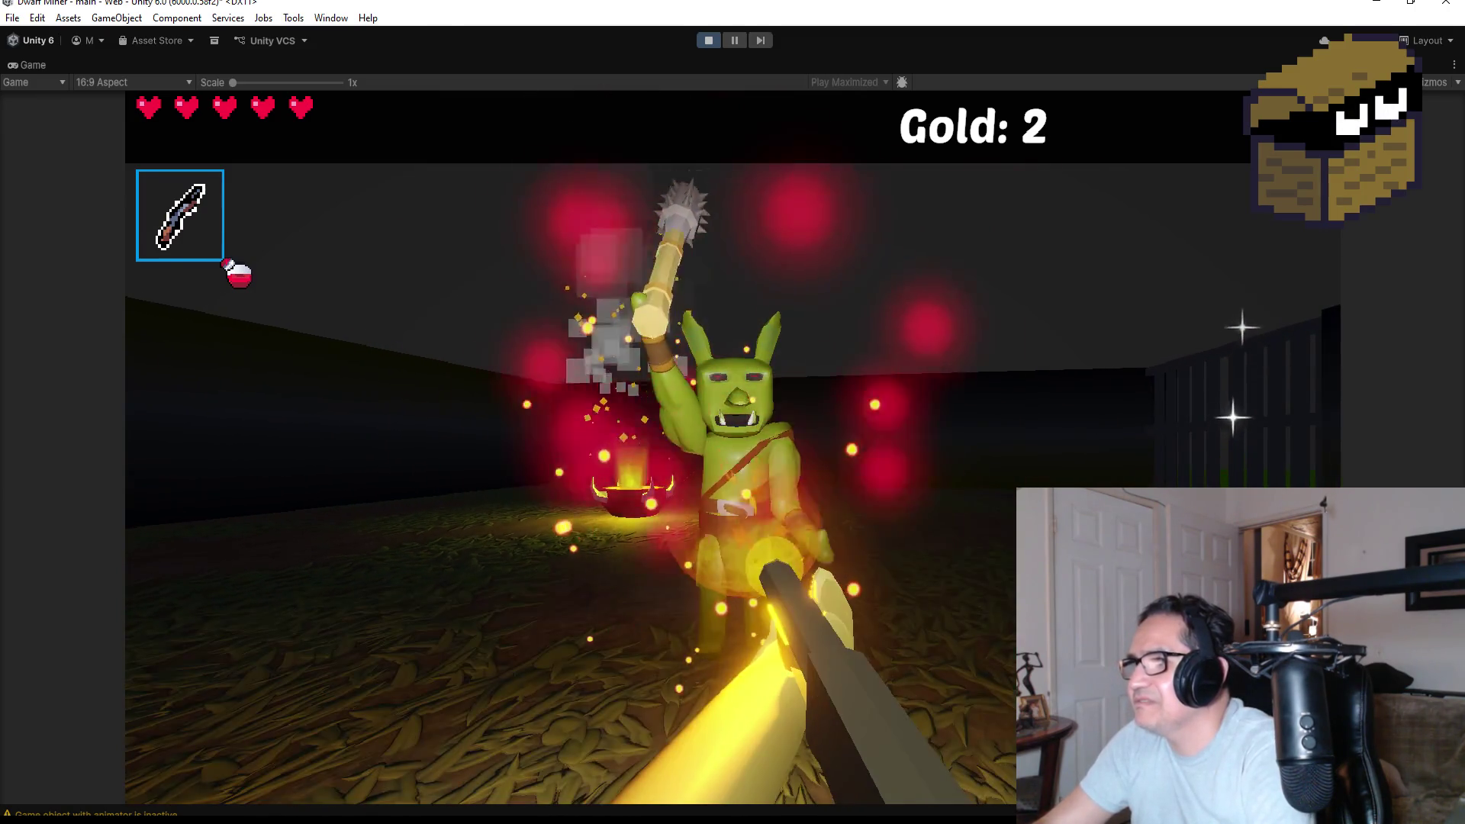
key(w)
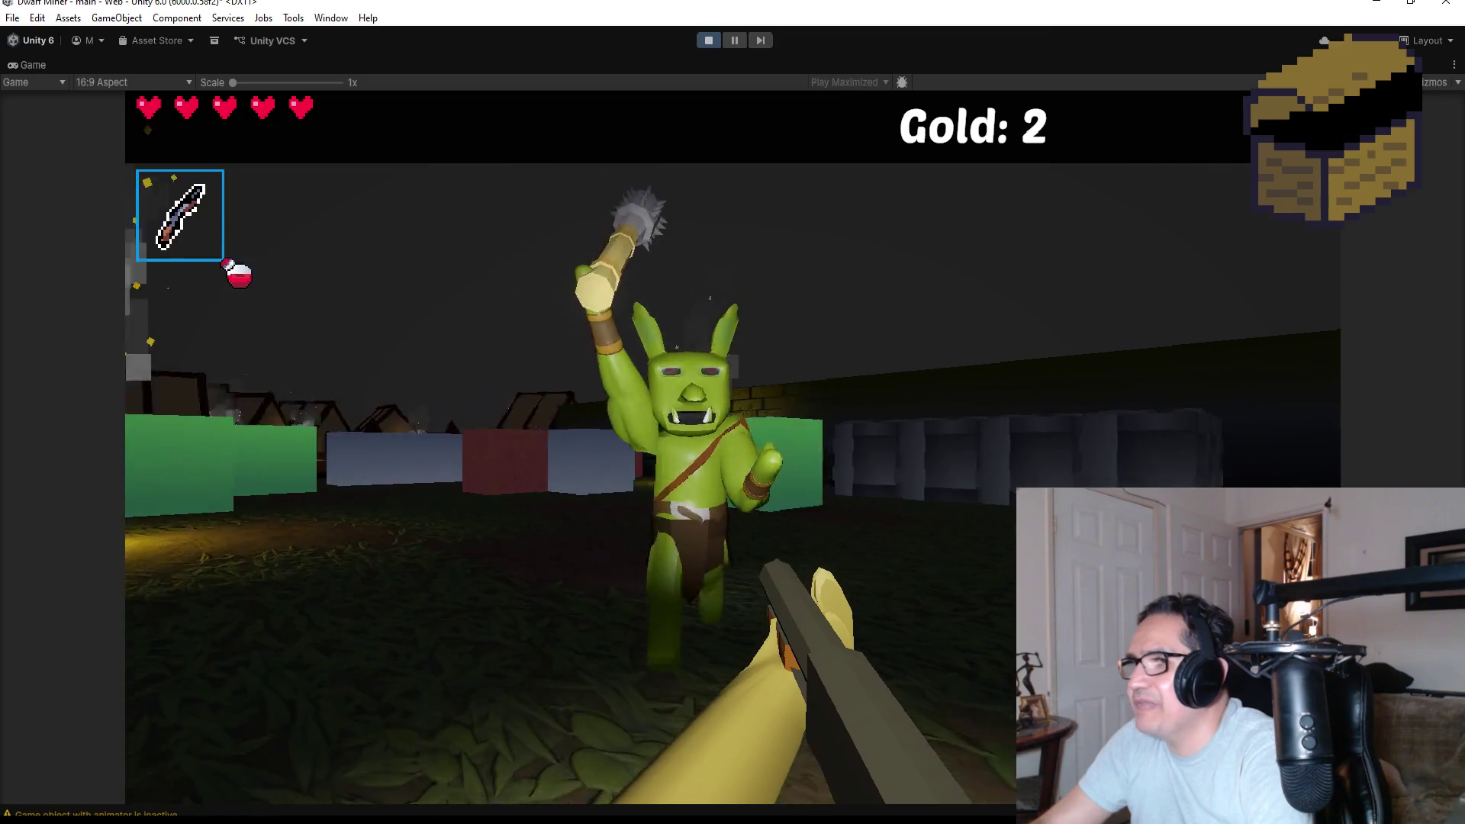
key(s)
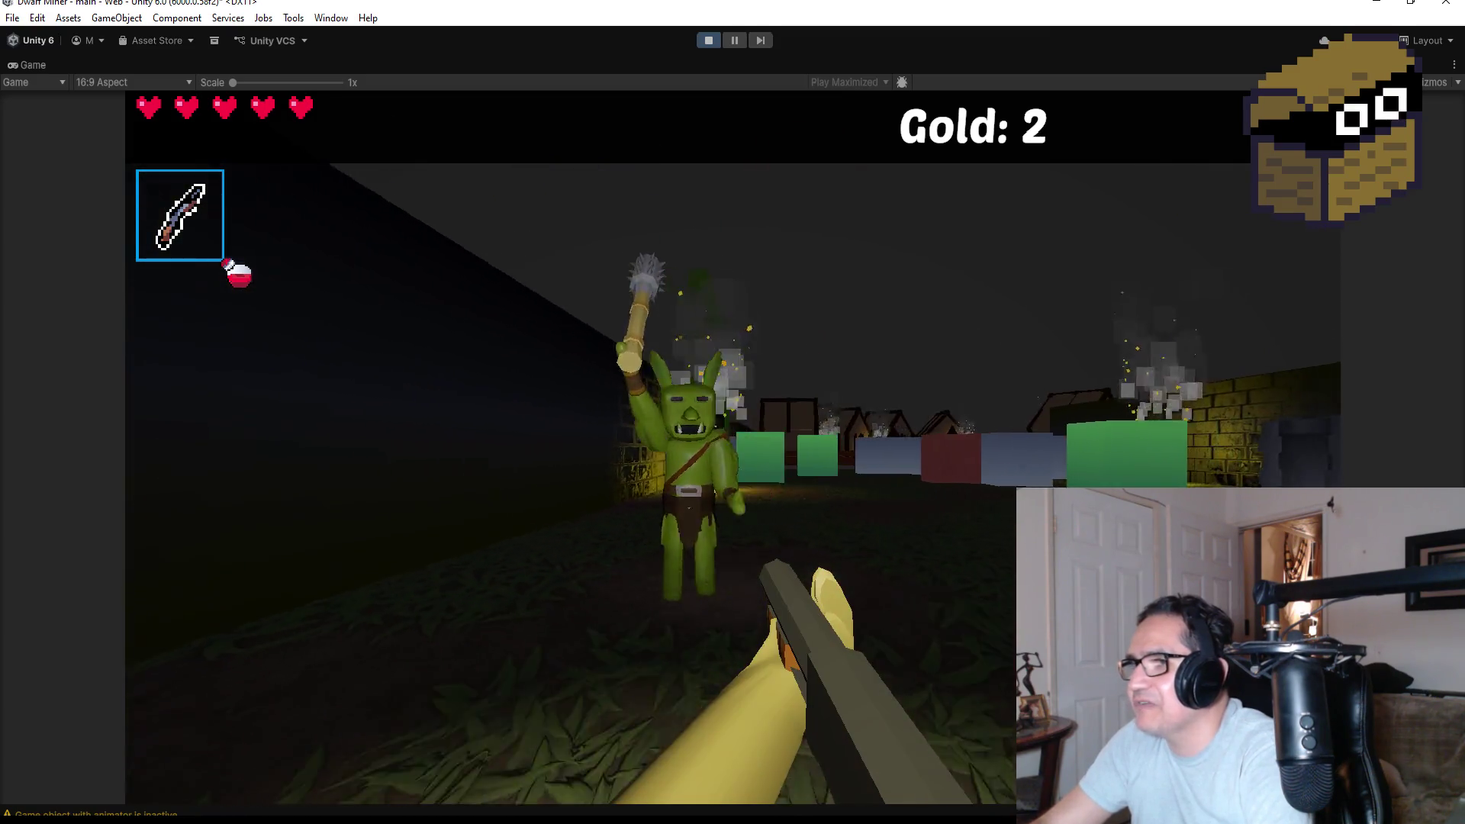
click(733, 412)
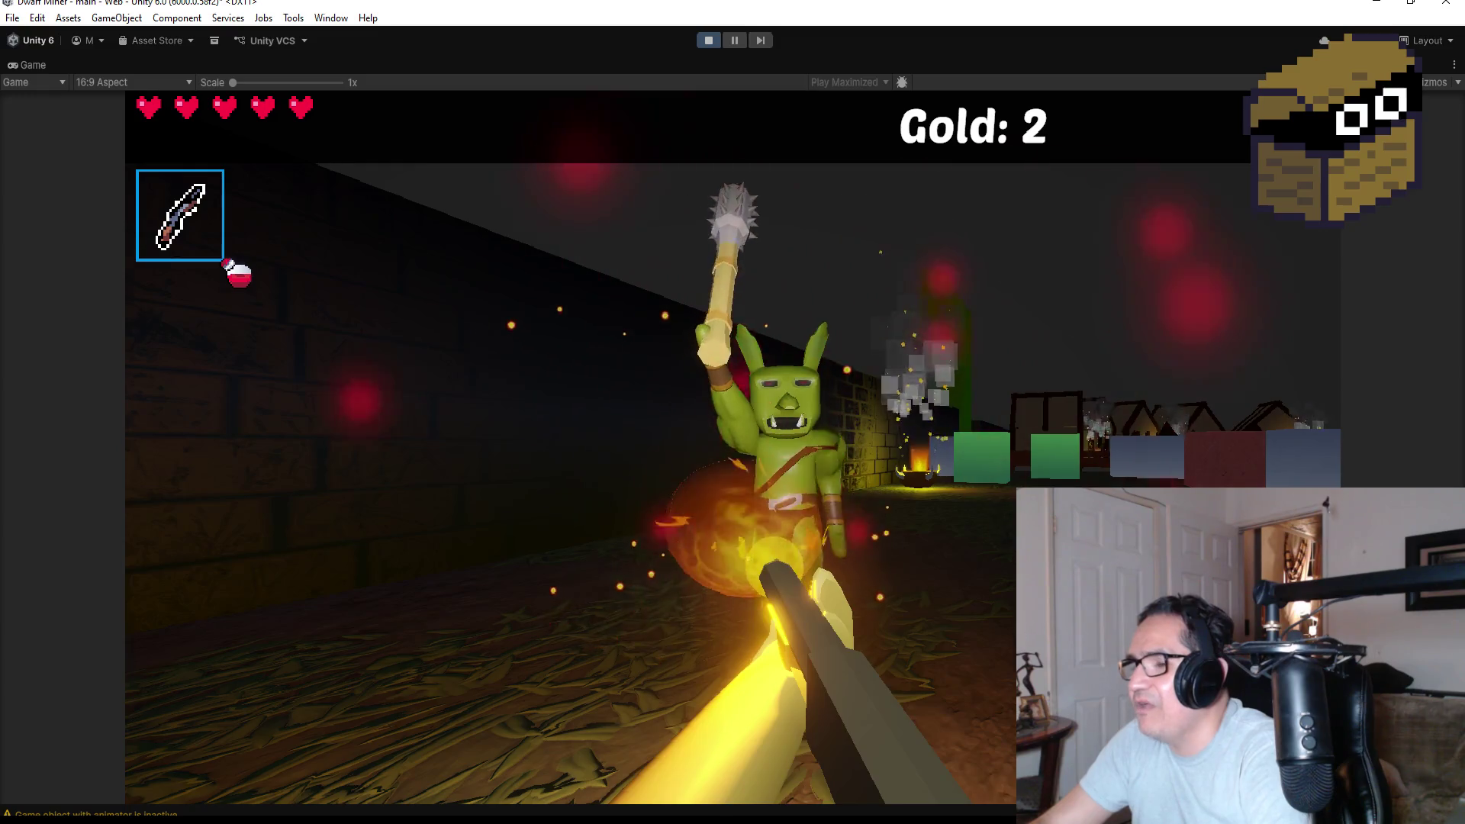
click(733, 412)
click(732, 412)
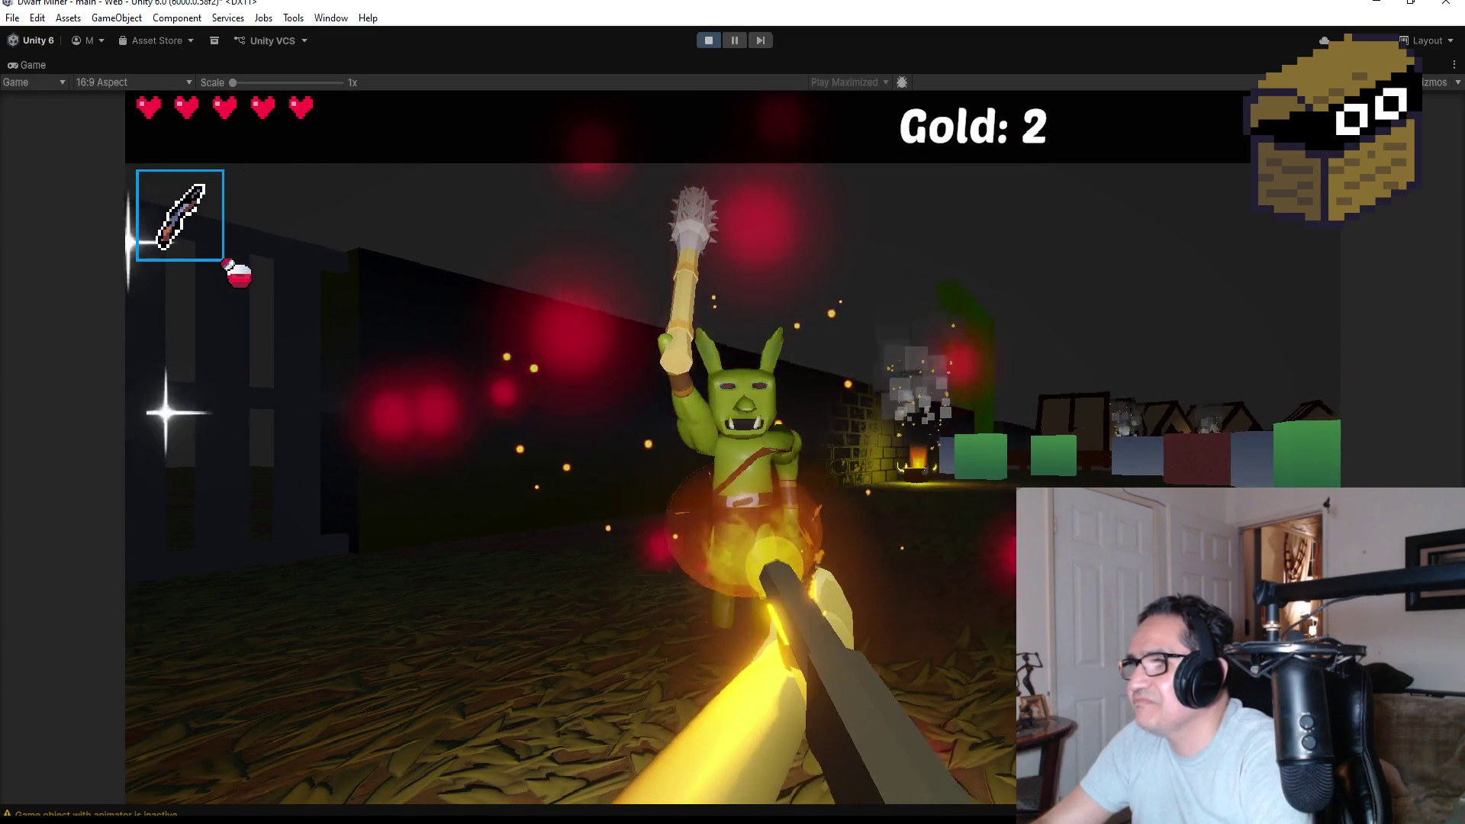
click(733, 412)
click(733, 412)
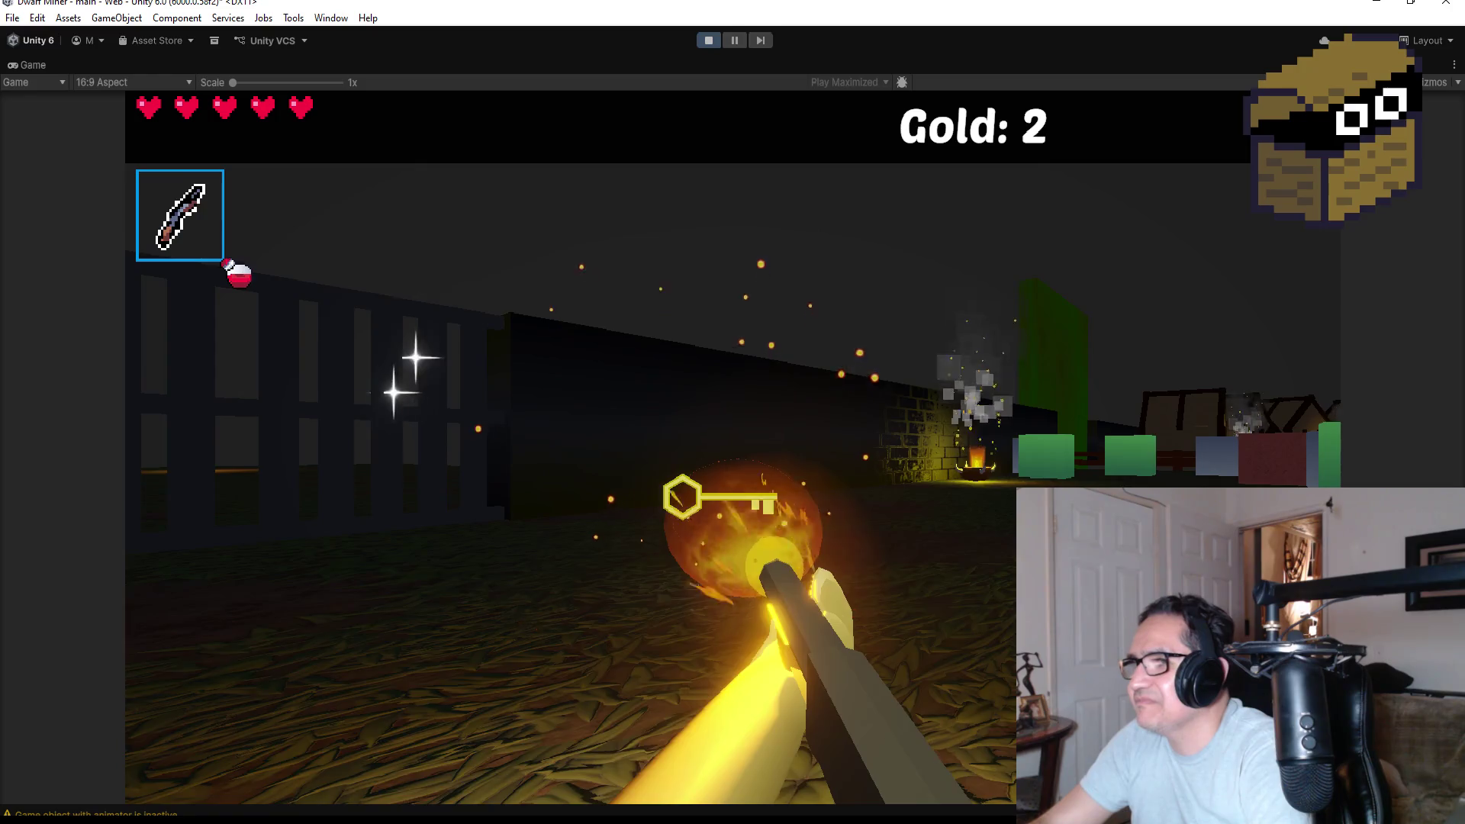
Walk over the dropped key to pick it up, then stop the play test.
key(w)
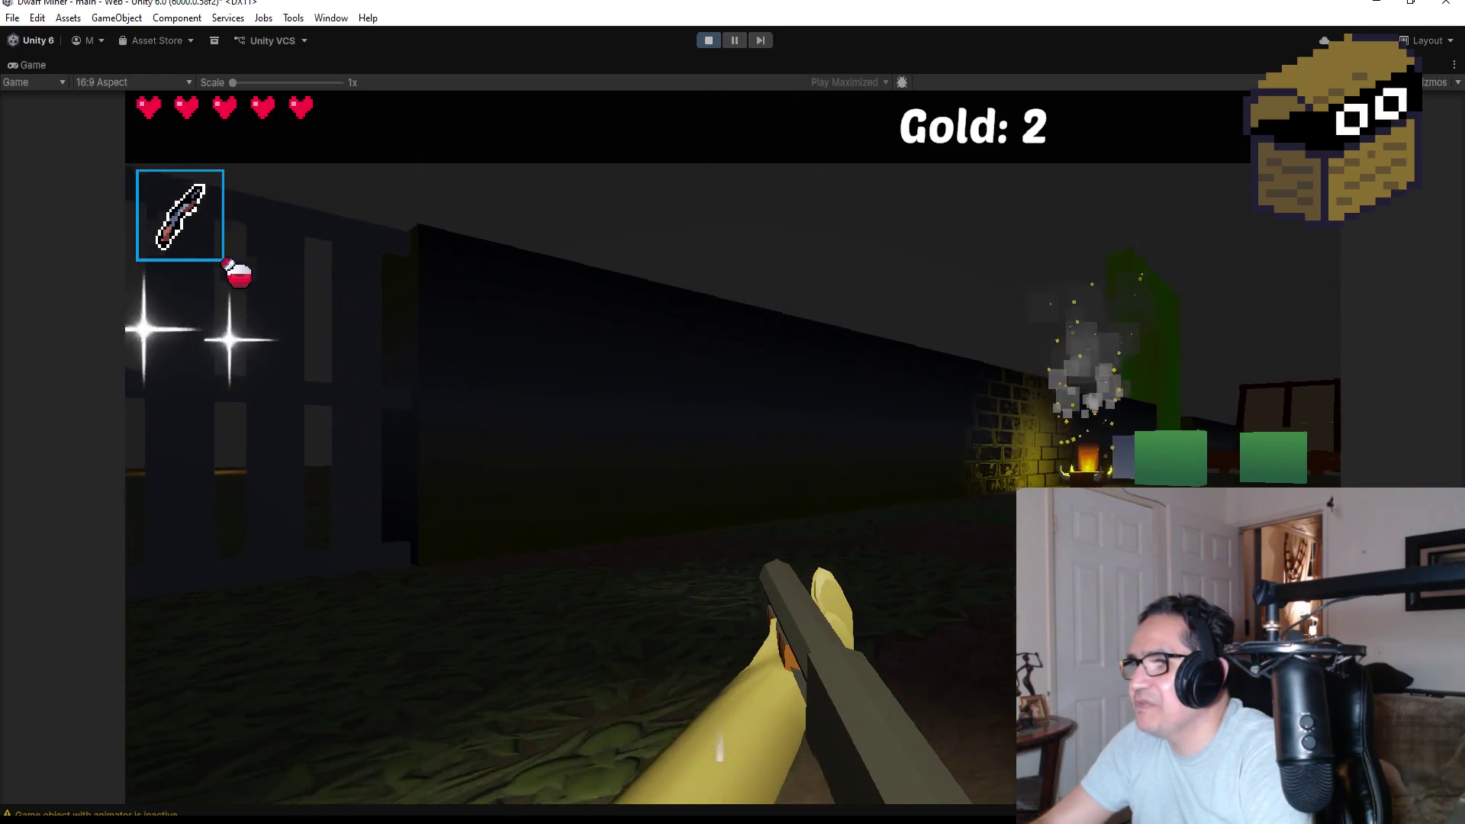
key(w)
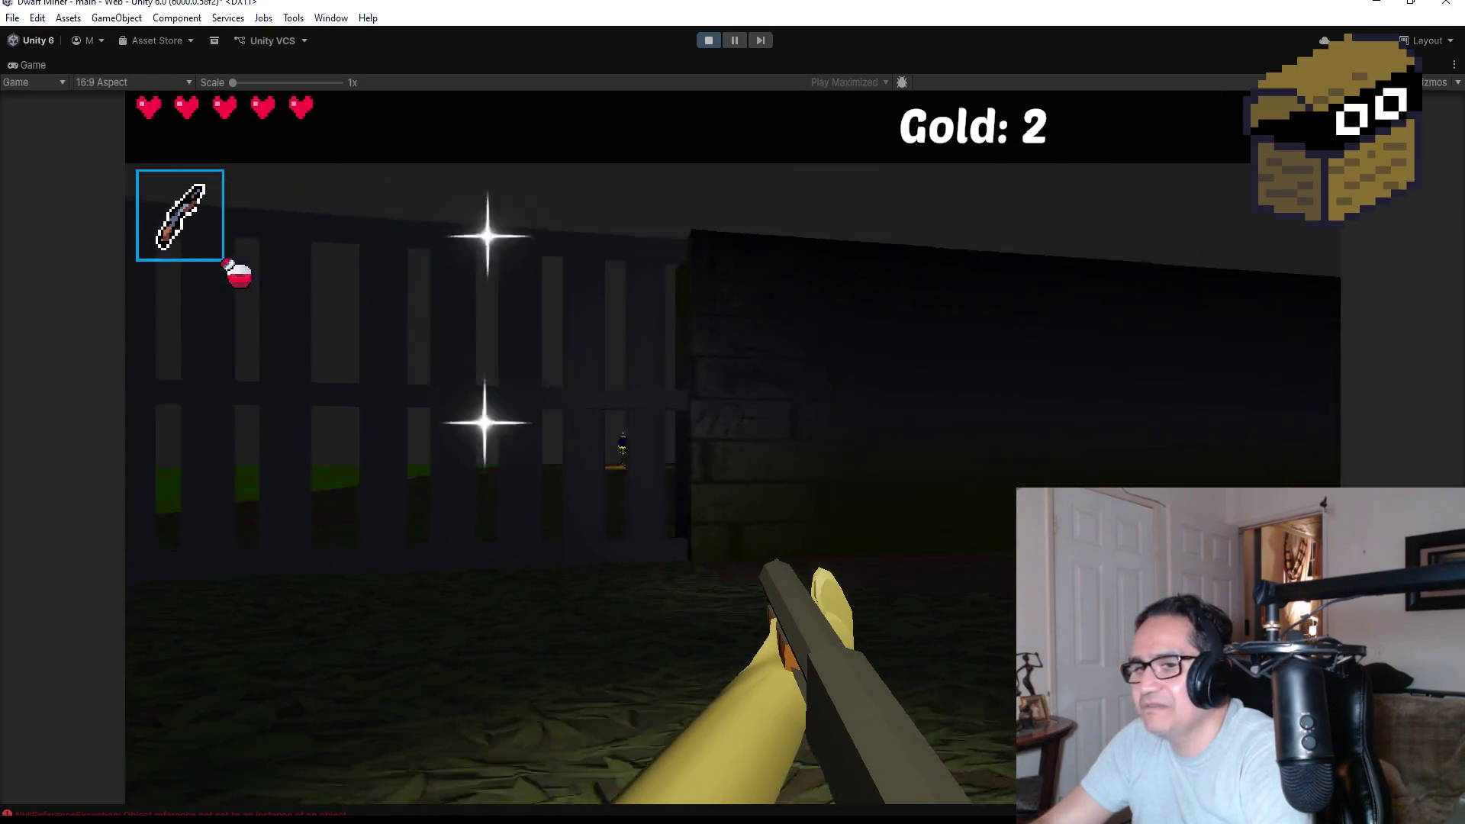
key(w)
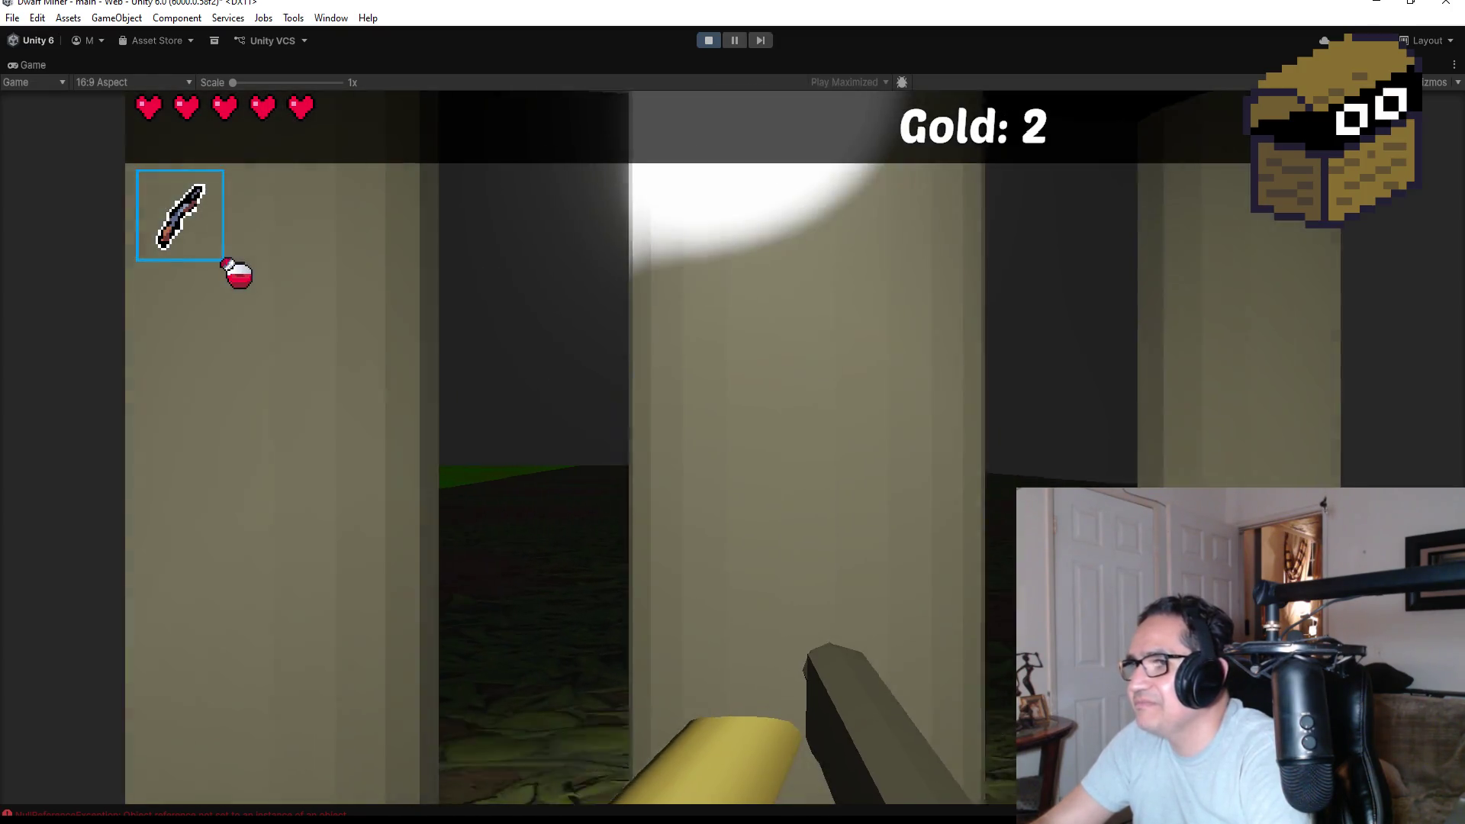
mouse_move(732, 412)
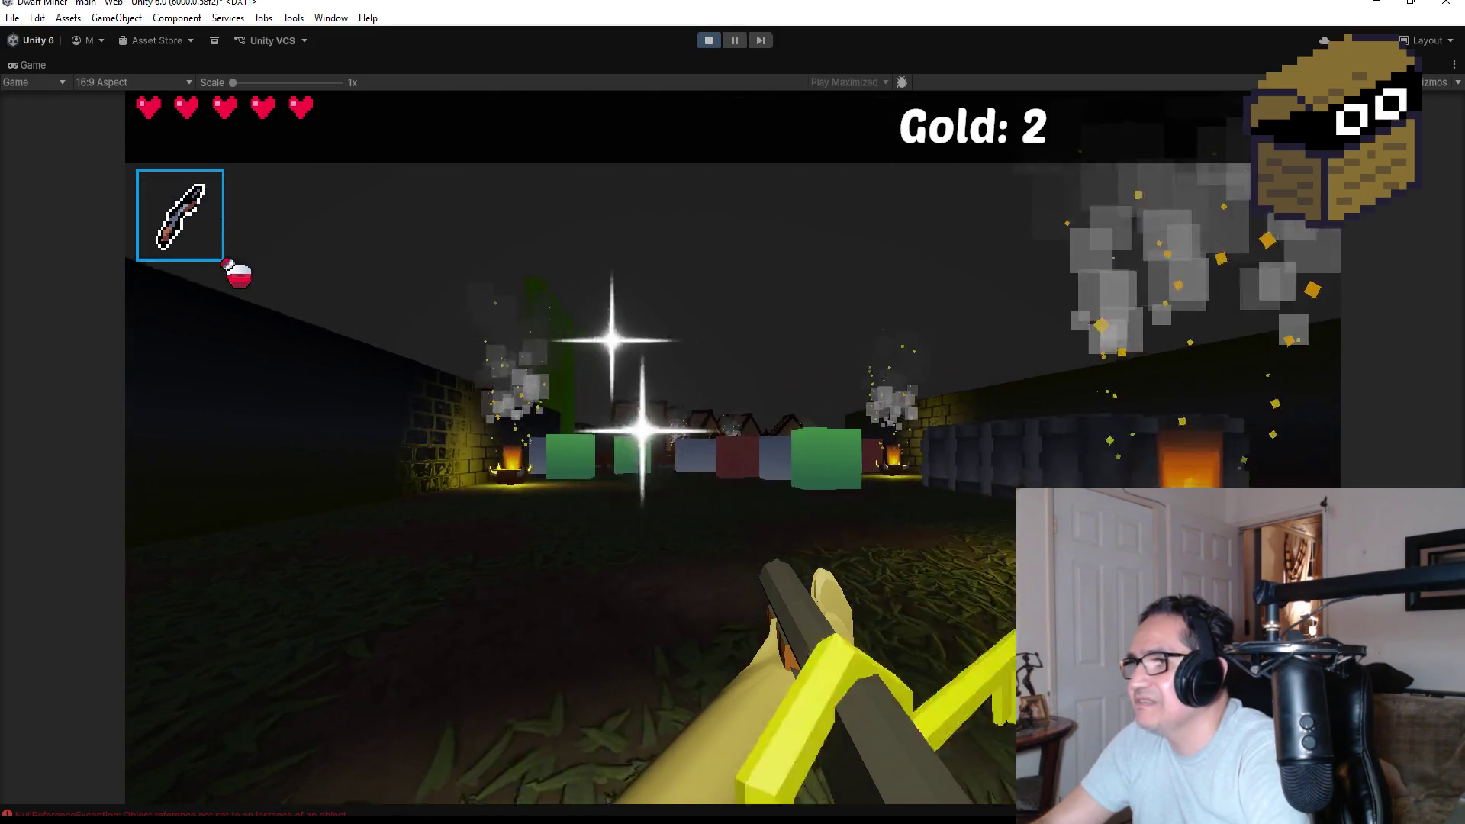
key(Escape)
click(705, 43)
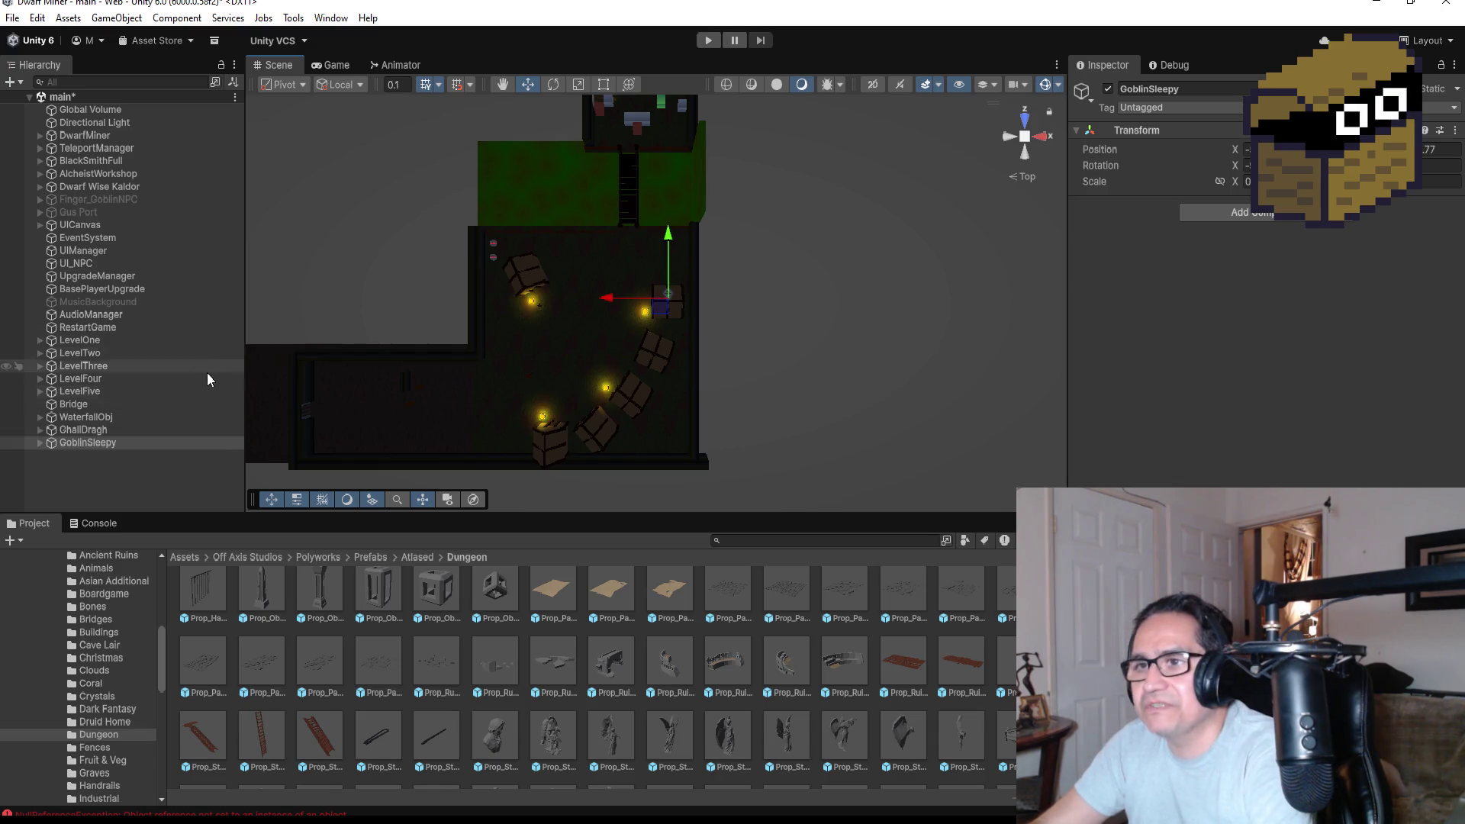
Show the root Assets folder and frame GoblinSleepy in the Scene view.
scroll(457, 654, up, 3)
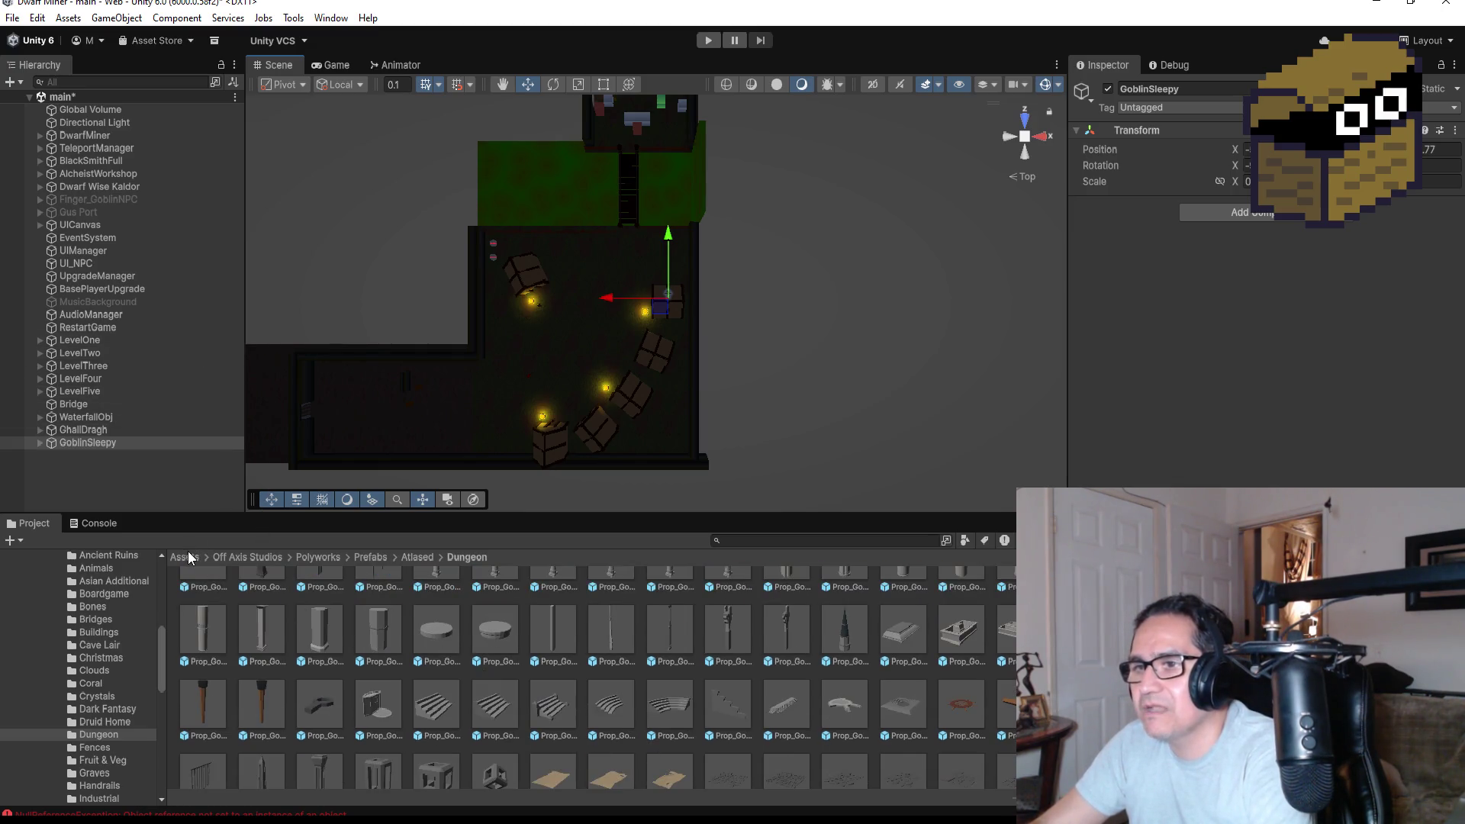
click(187, 558)
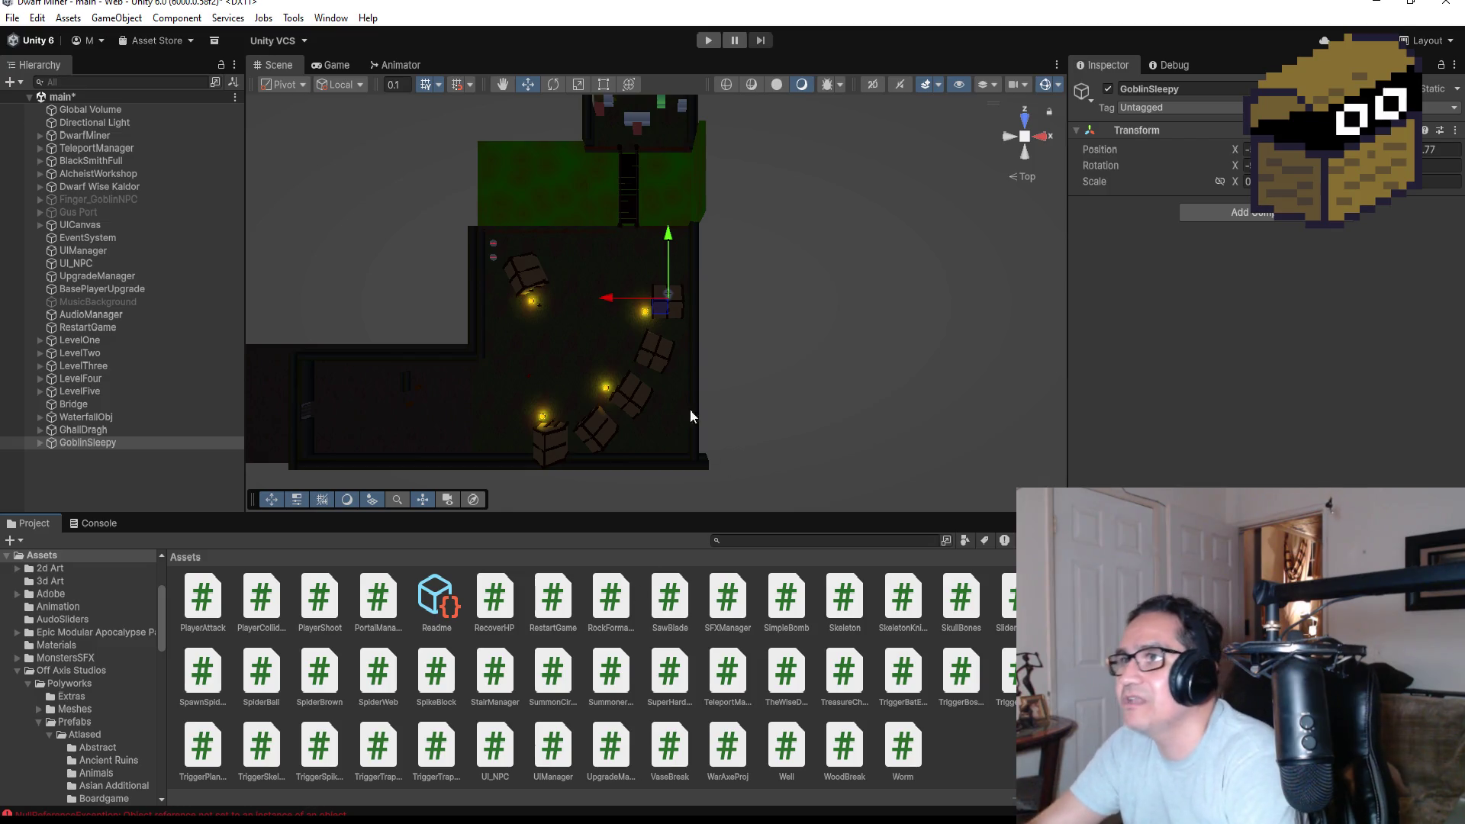
scroll(689, 428, down, 2)
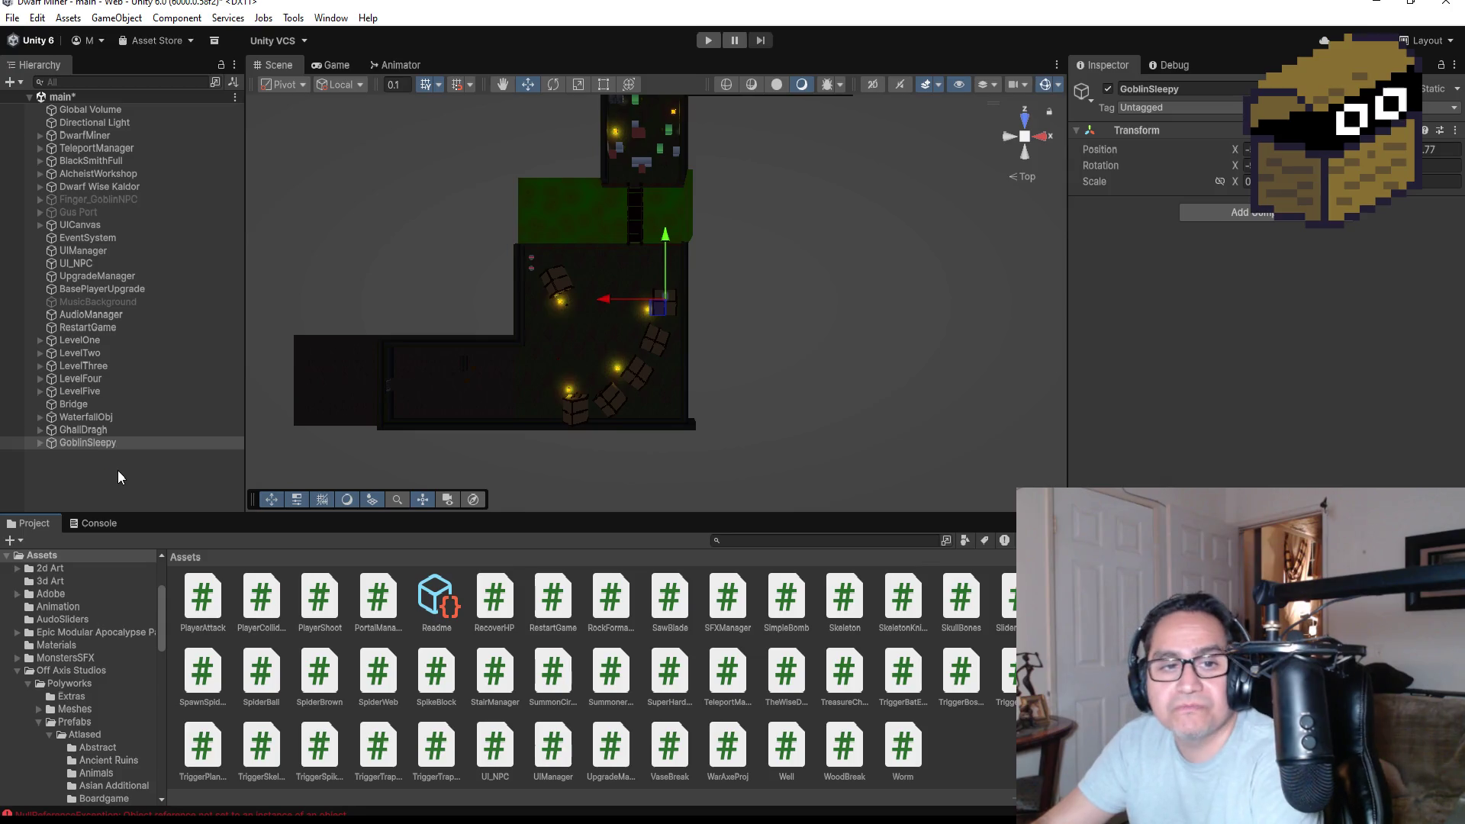
double_click(114, 442)
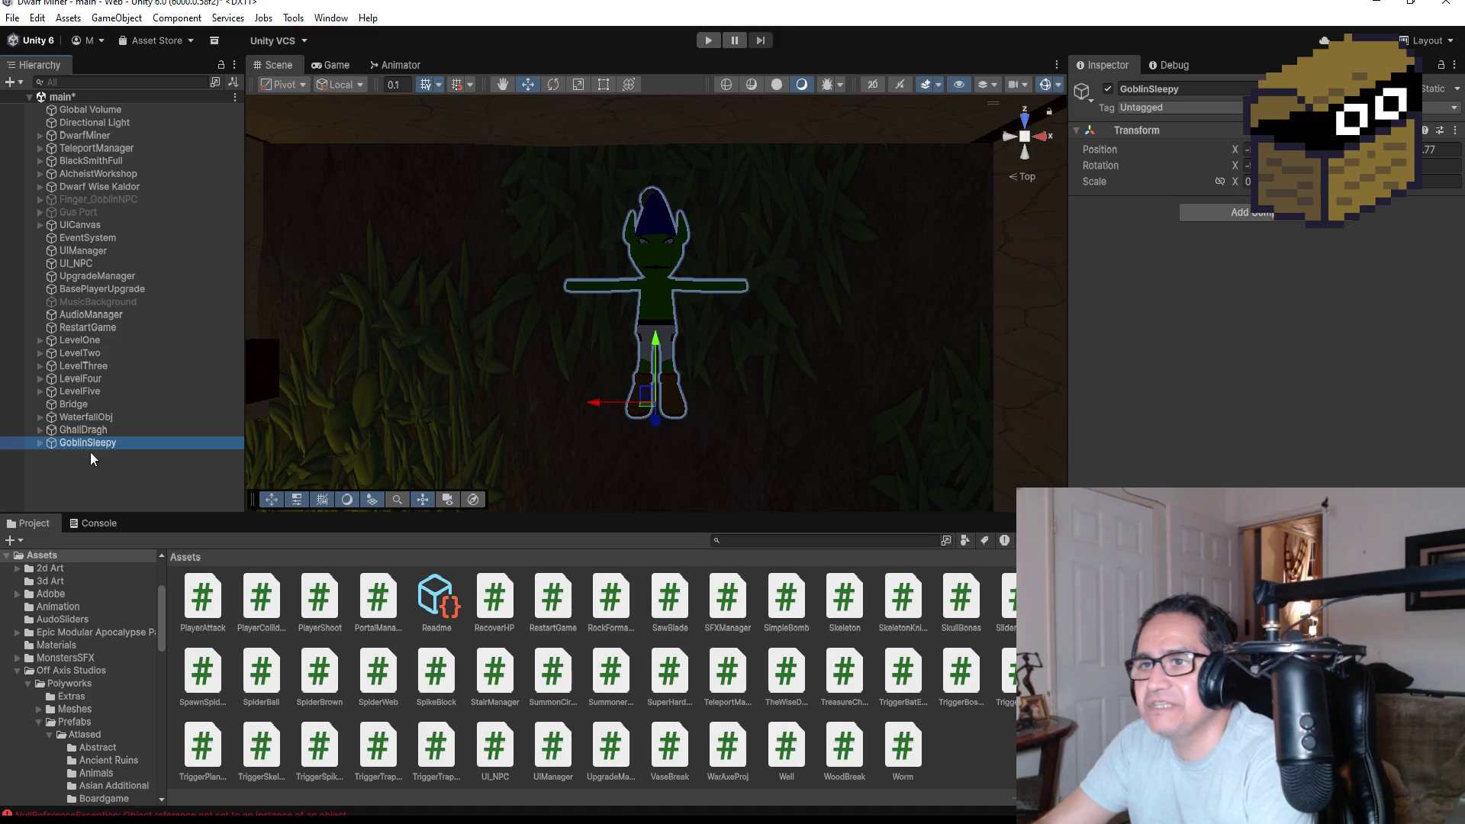
Frame GhallDragh, the DwarfMiner and GoblinSleepy in the Scene view to inspect them.
double_click(93, 431)
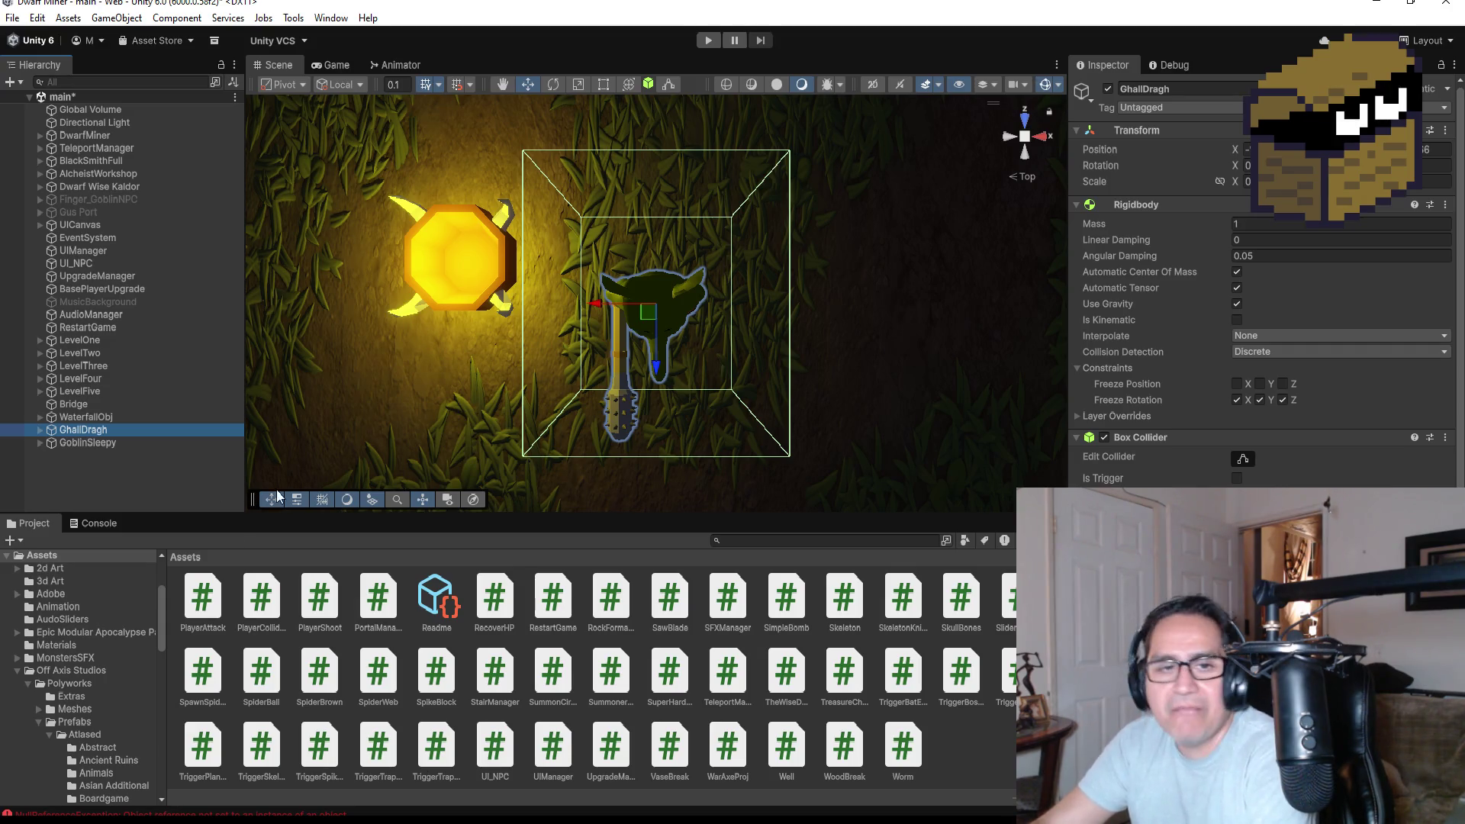
click(112, 133)
key(f)
mouse_move(289, 330)
mouse_down()
mouse_move(671, 423)
mouse_move(754, 95)
mouse_move(610, 152)
mouse_move(472, 87)
mouse_move(577, 112)
mouse_up()
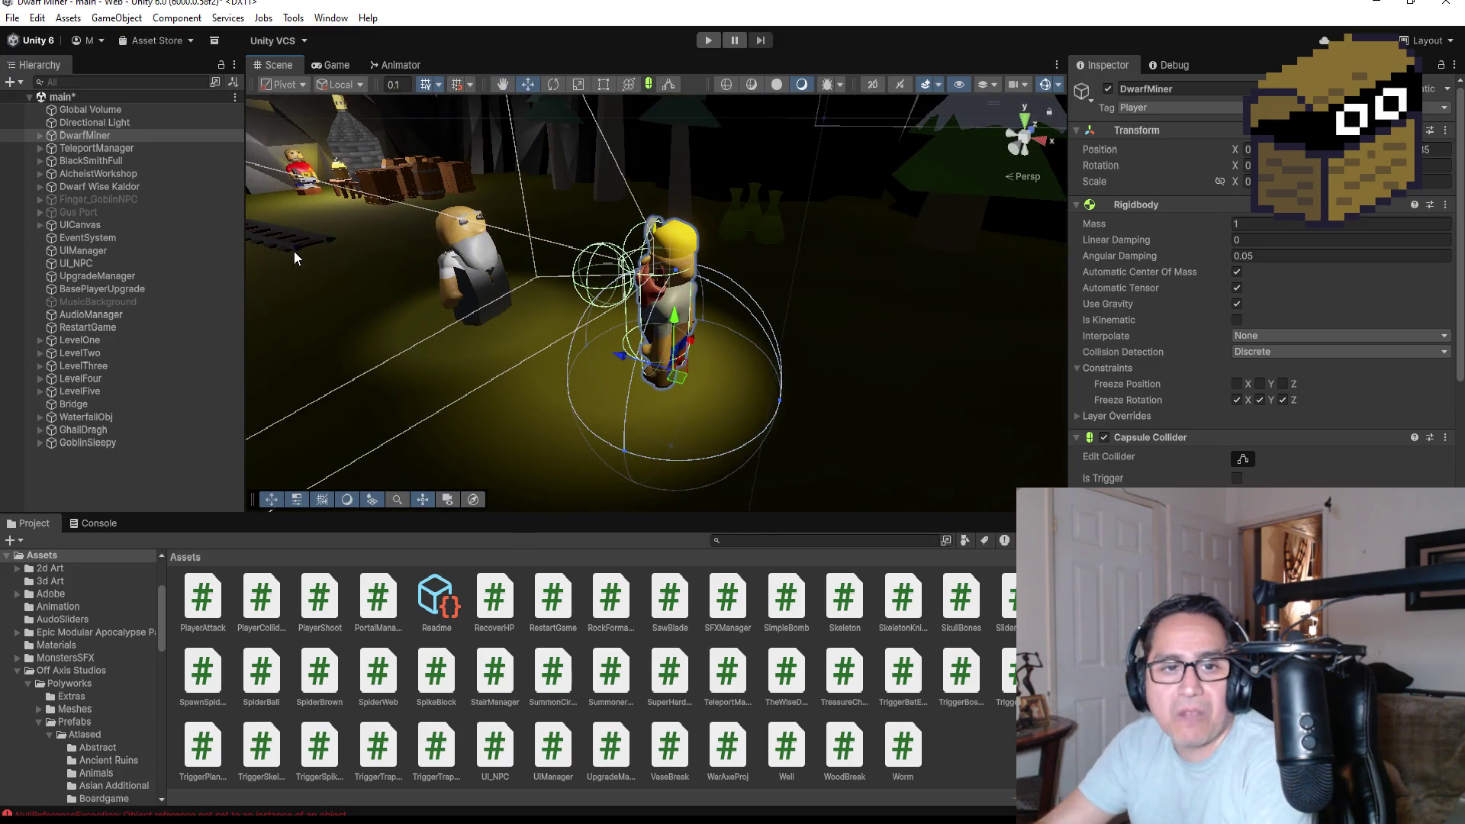
click(103, 447)
key(f)
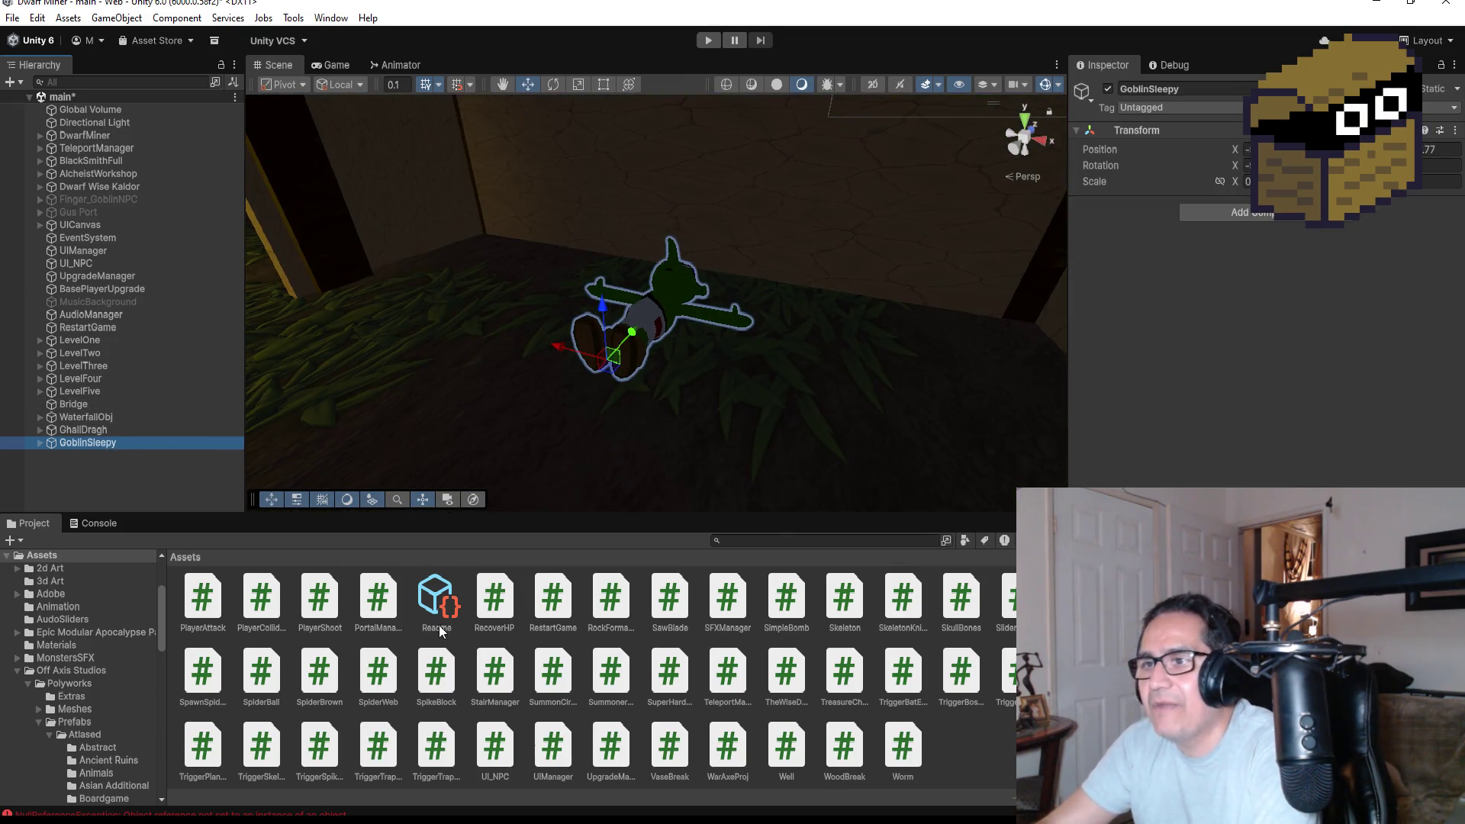
scroll(503, 682, up, 10)
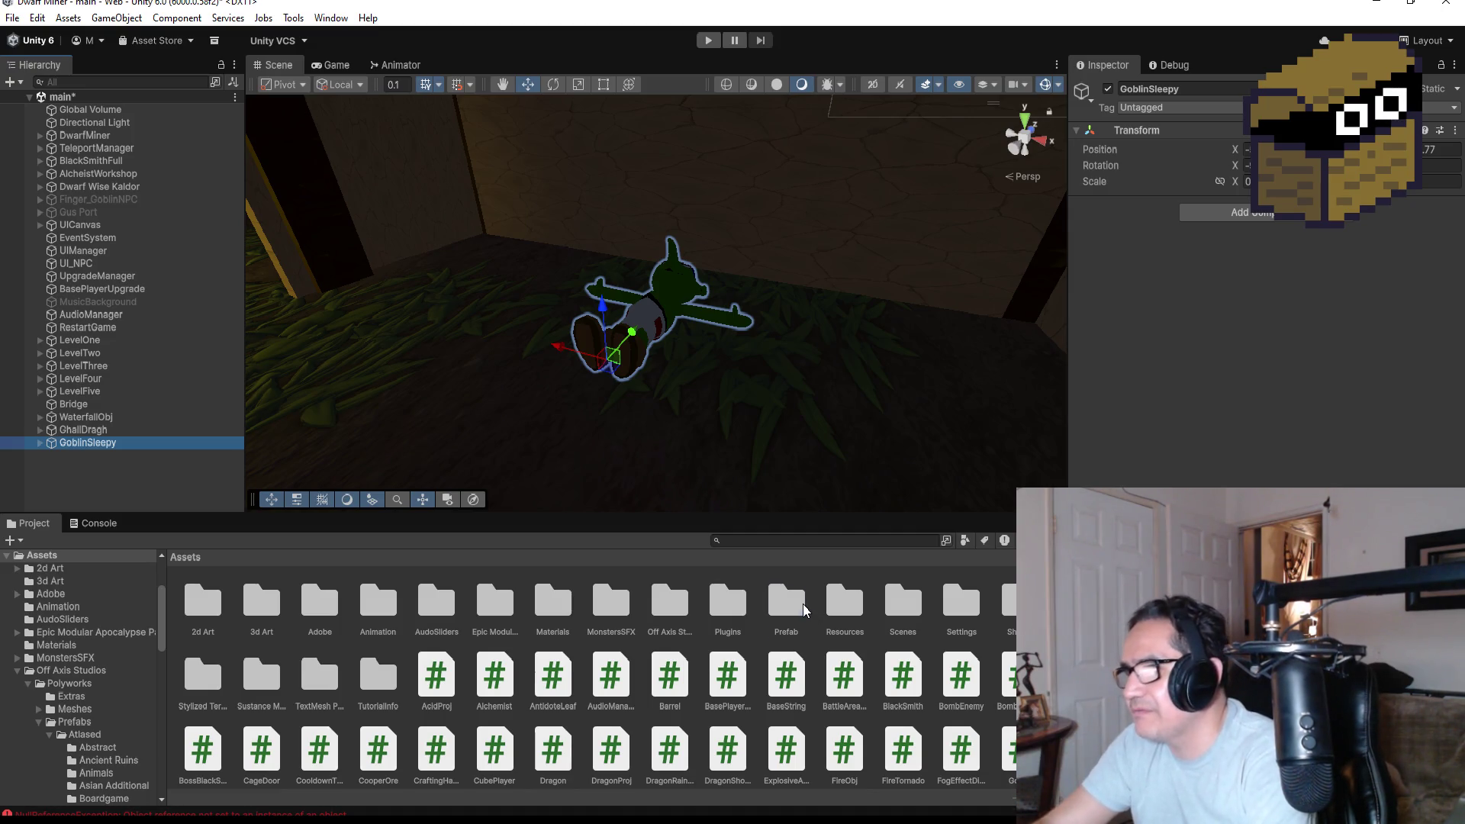
Open the RustKey prefab from the Prefab folder.
double_click(805, 608)
scroll(527, 719, down, 2)
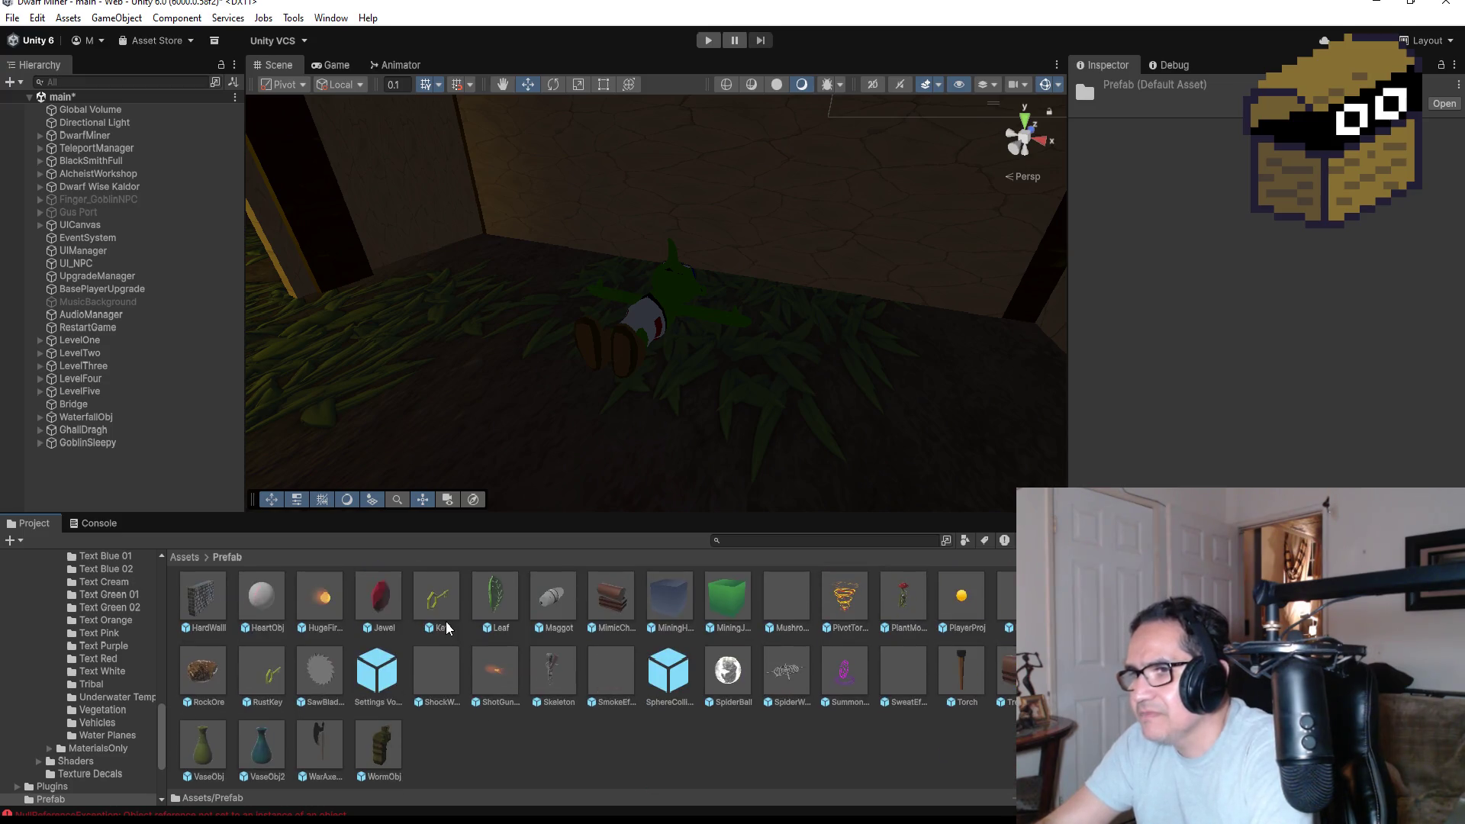
double_click(263, 678)
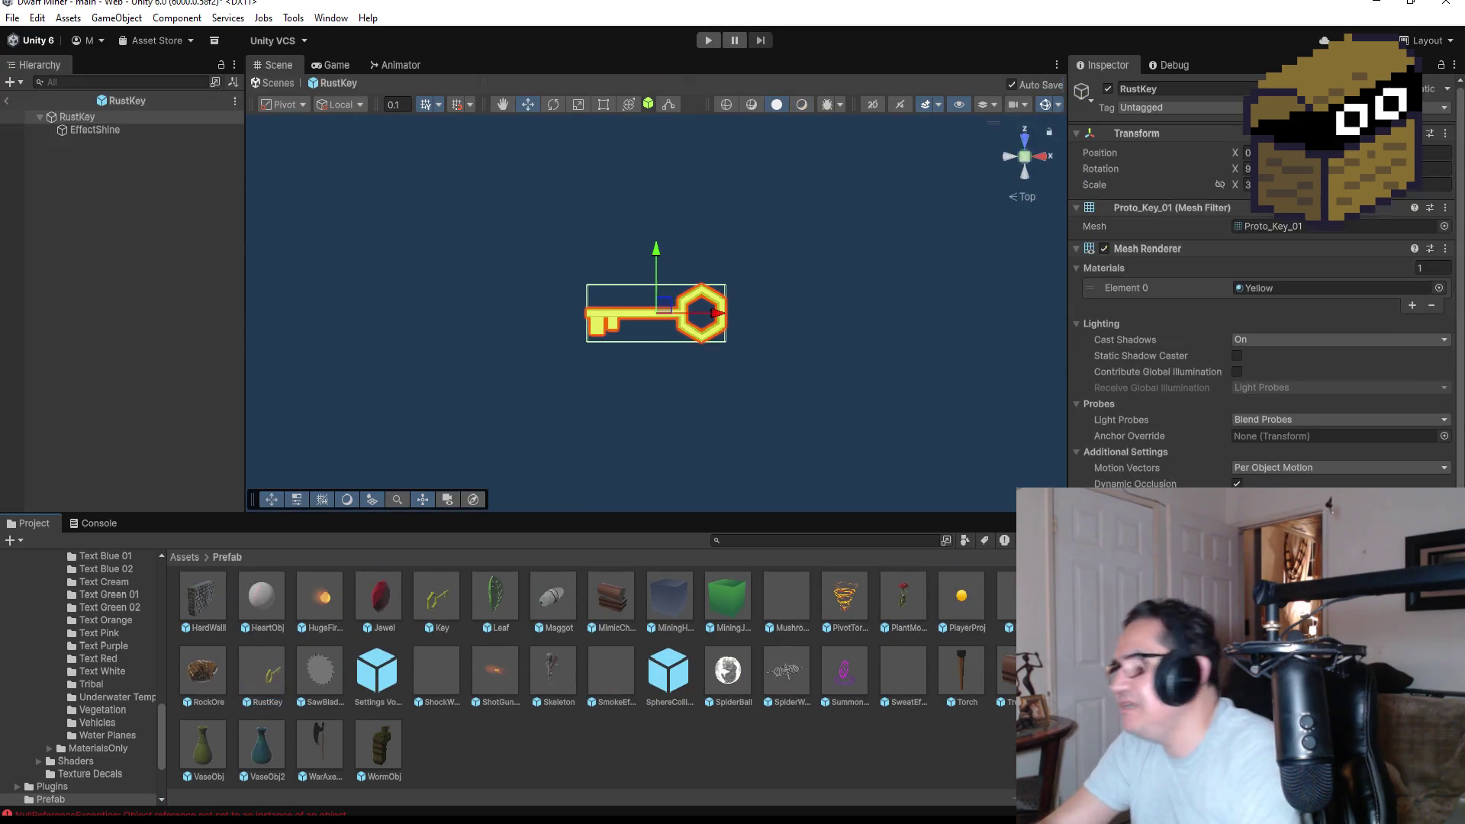
scroll(1349, 418, down, 1)
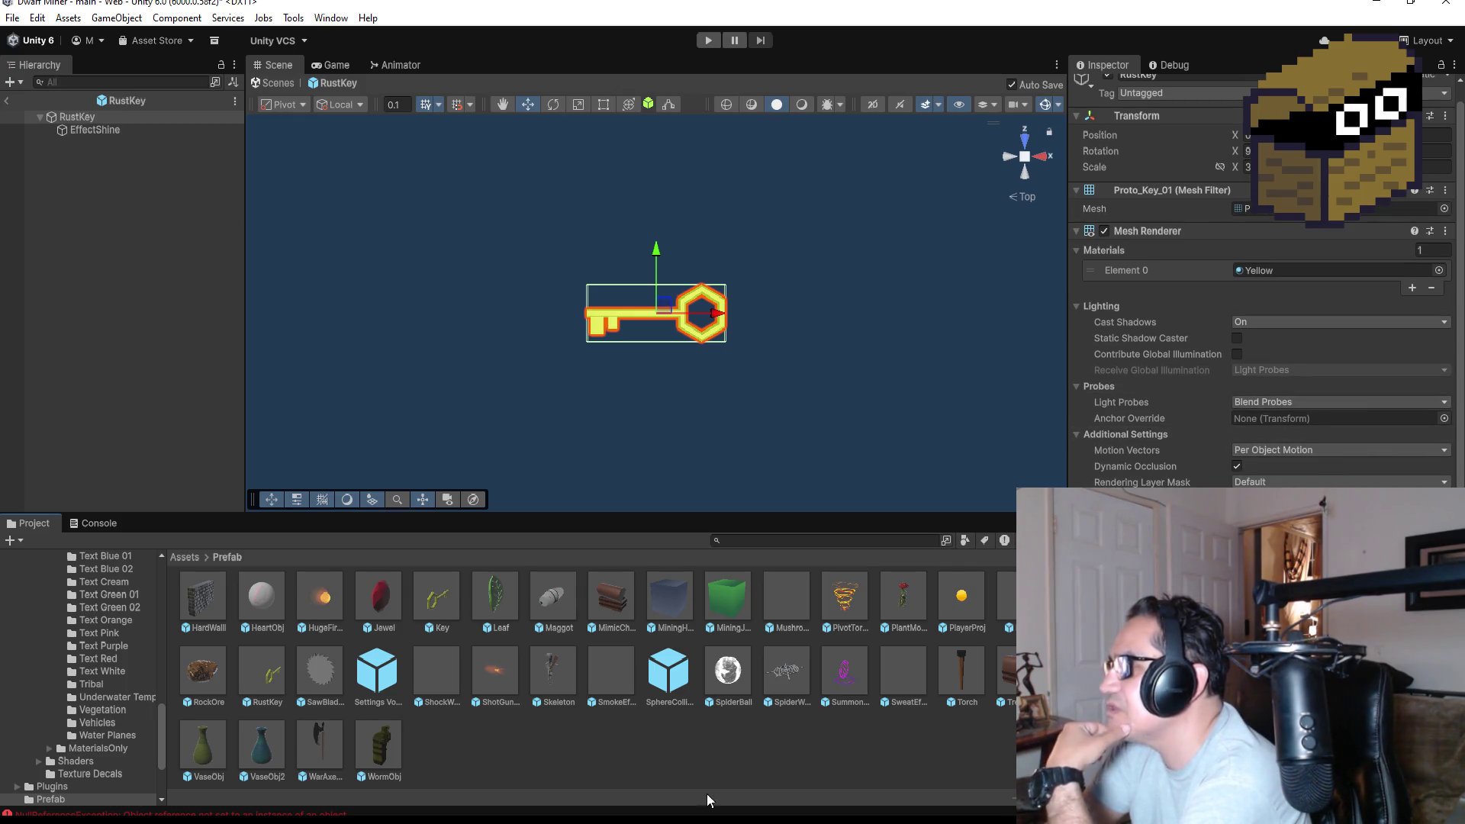
Bring up the Key.cs script in Visual Studio and scroll to its Awake method.
key(alt+Tab)
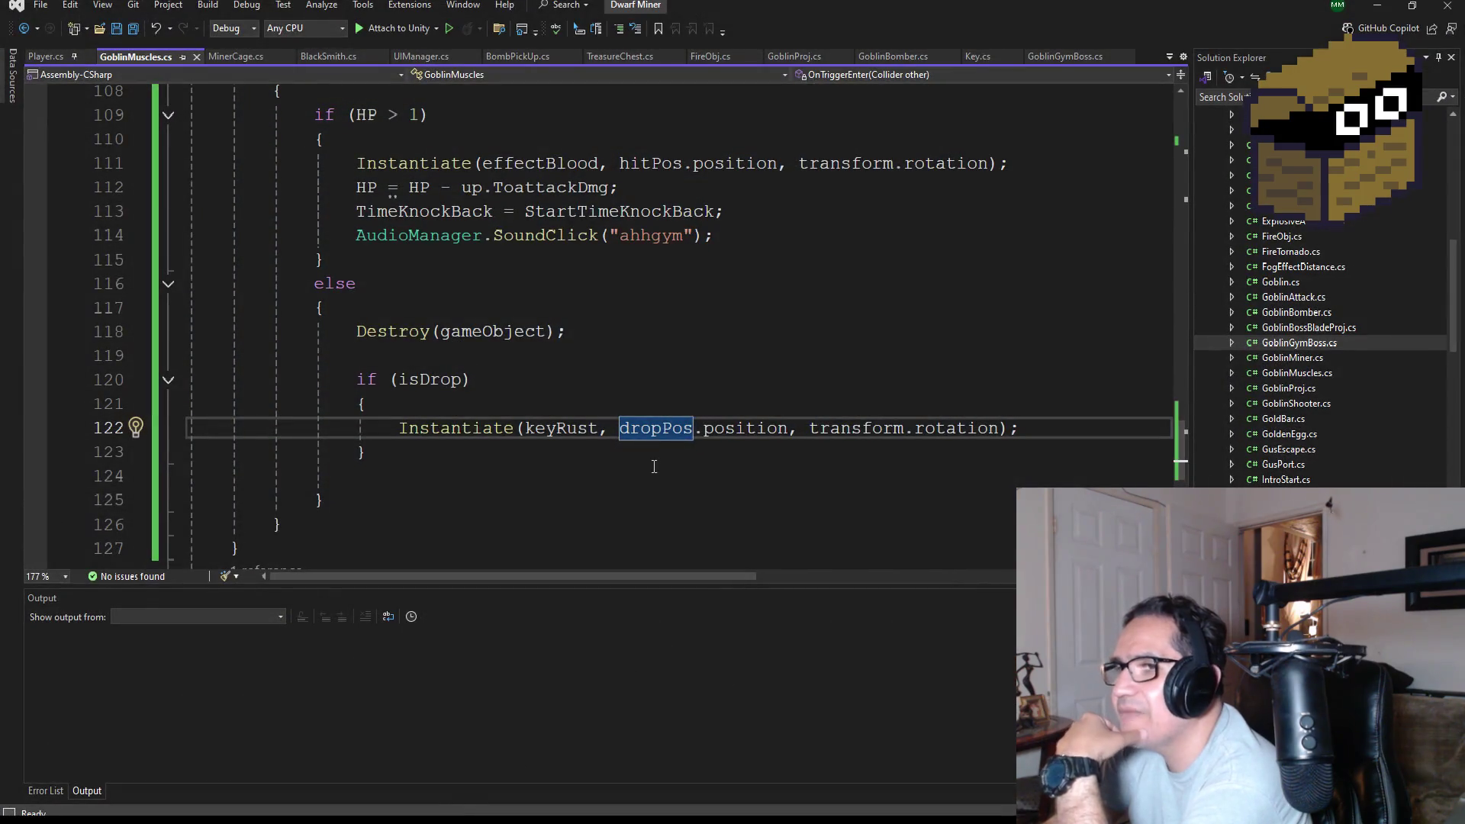
scroll(642, 444, up, 2)
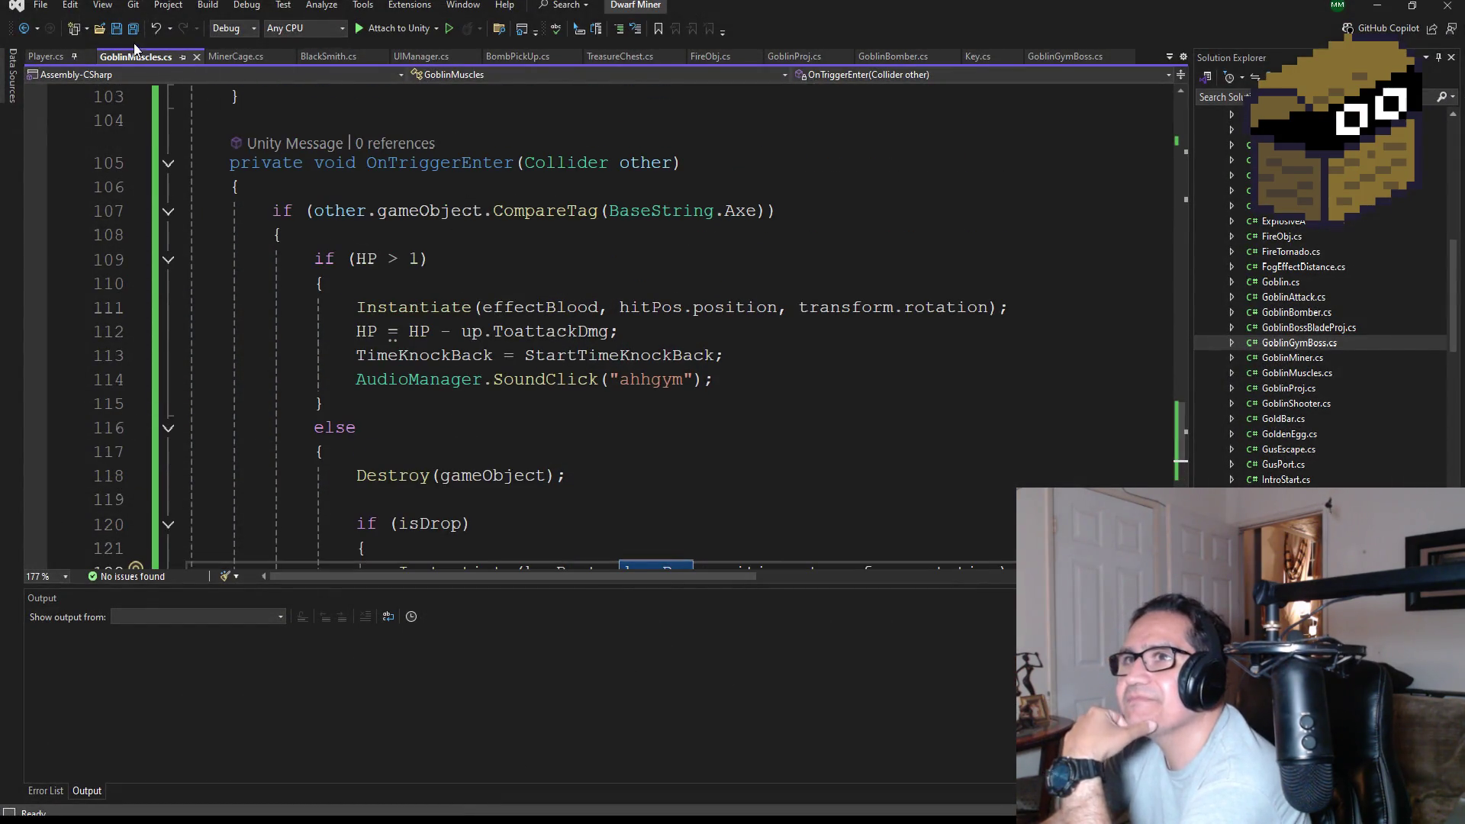
click(969, 58)
scroll(473, 310, down, 7)
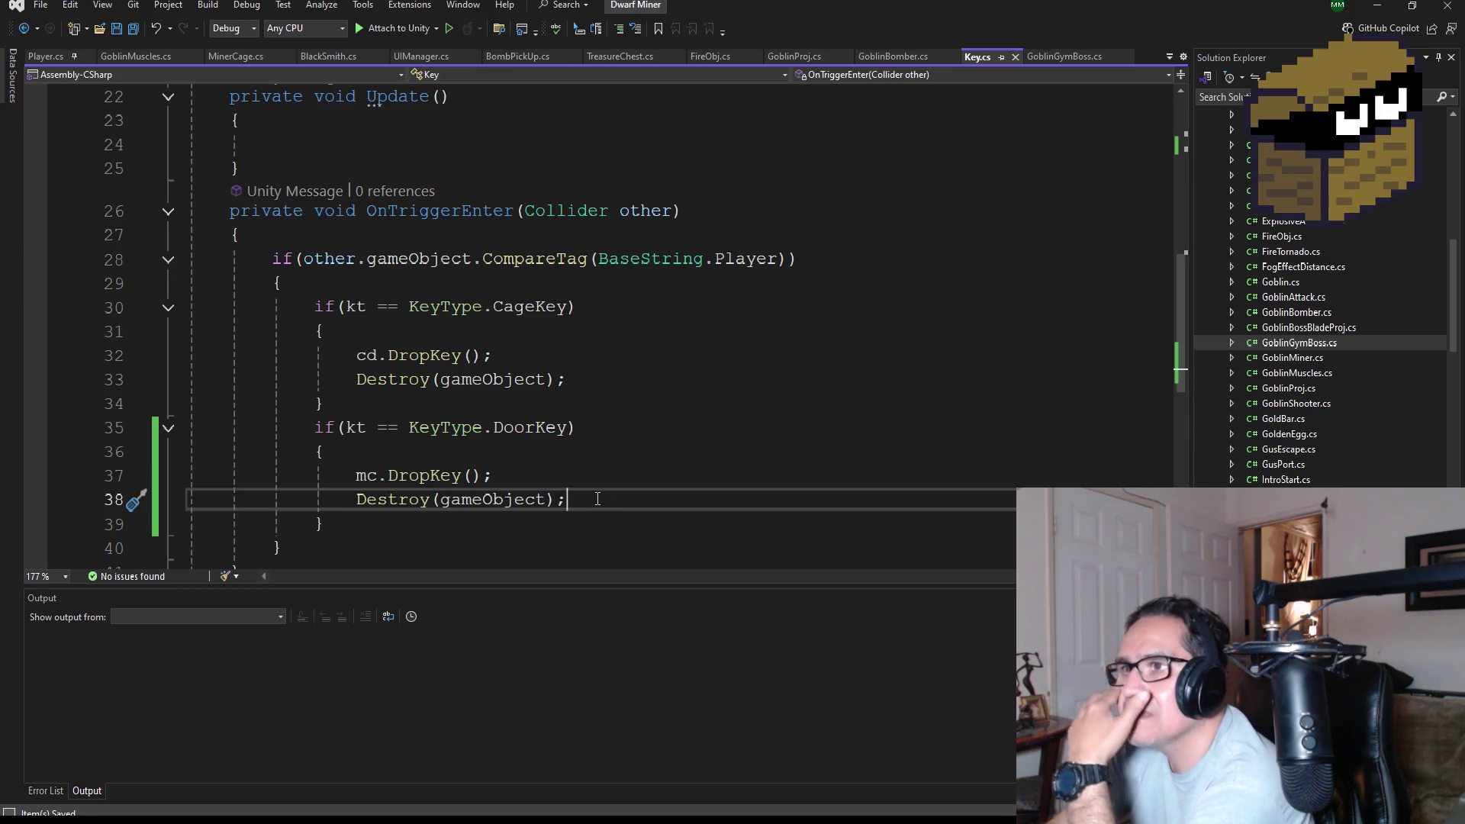
scroll(534, 432, up, 7)
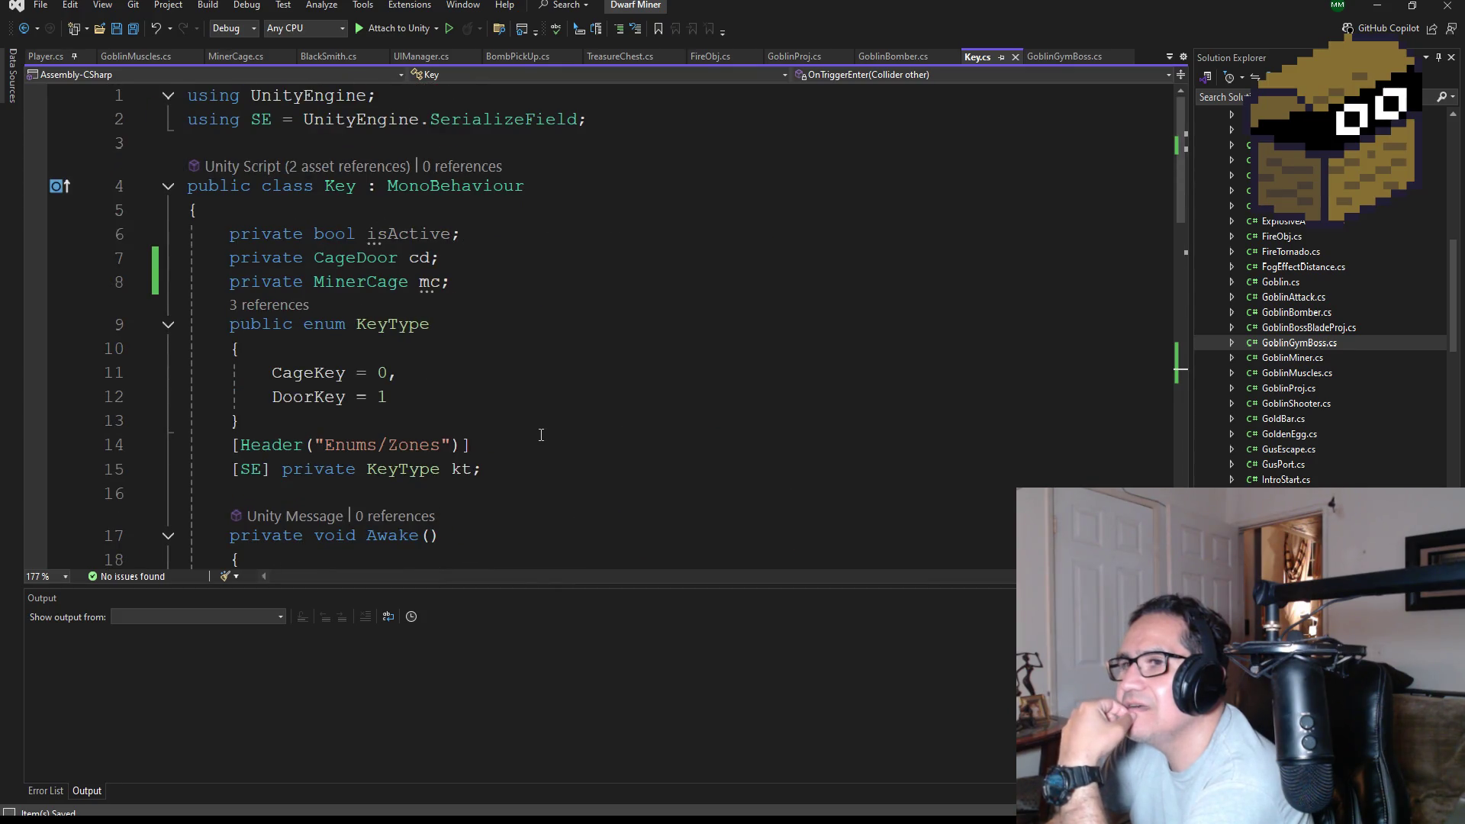
scroll(541, 435, down, 3)
Add 'mc = GameObject.FindAnyObjectByType<MinerCage>();' below the CageDoor lookup and save Key.cs.
click(840, 368)
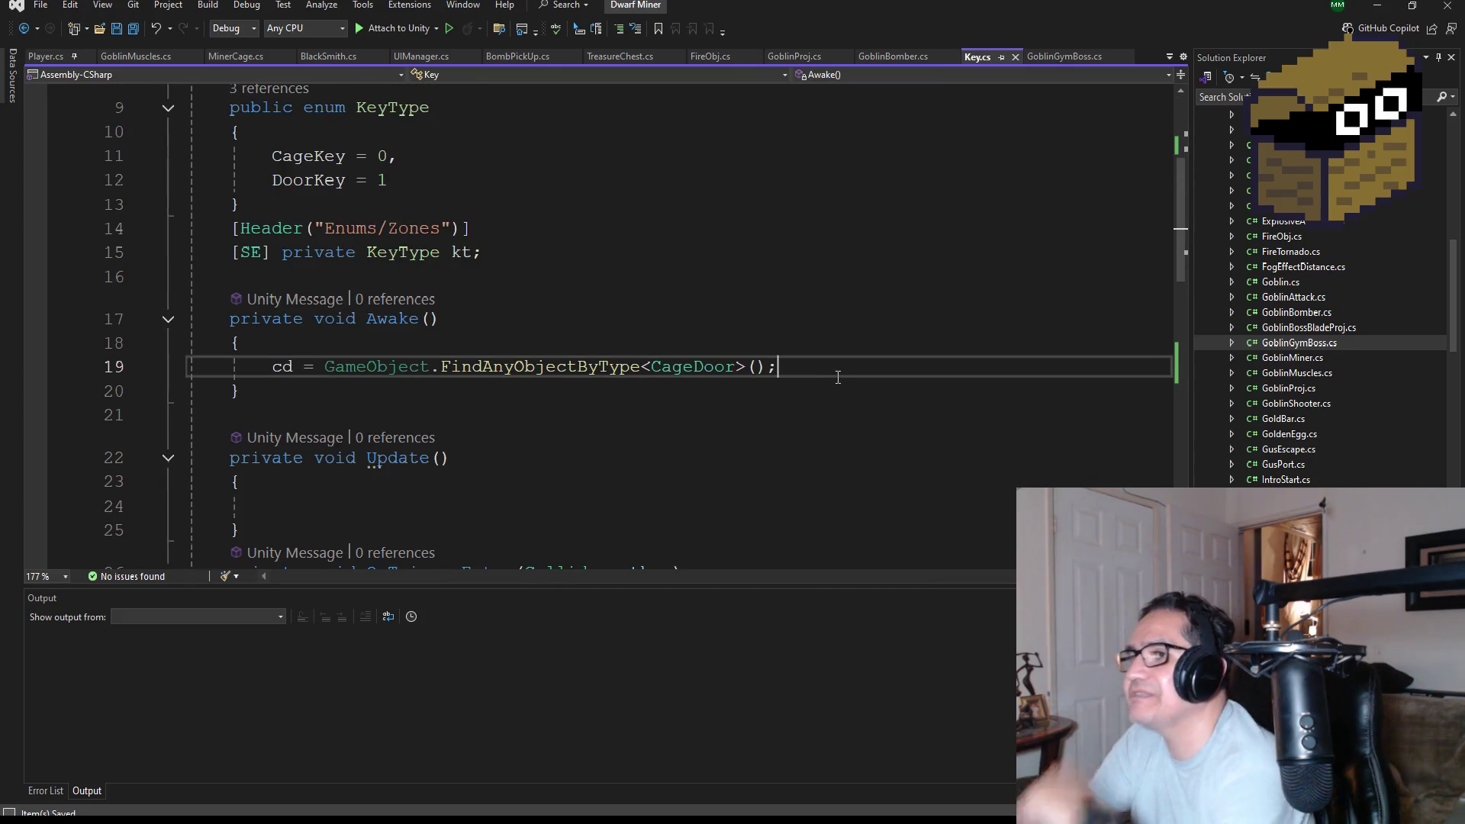
key(Return)
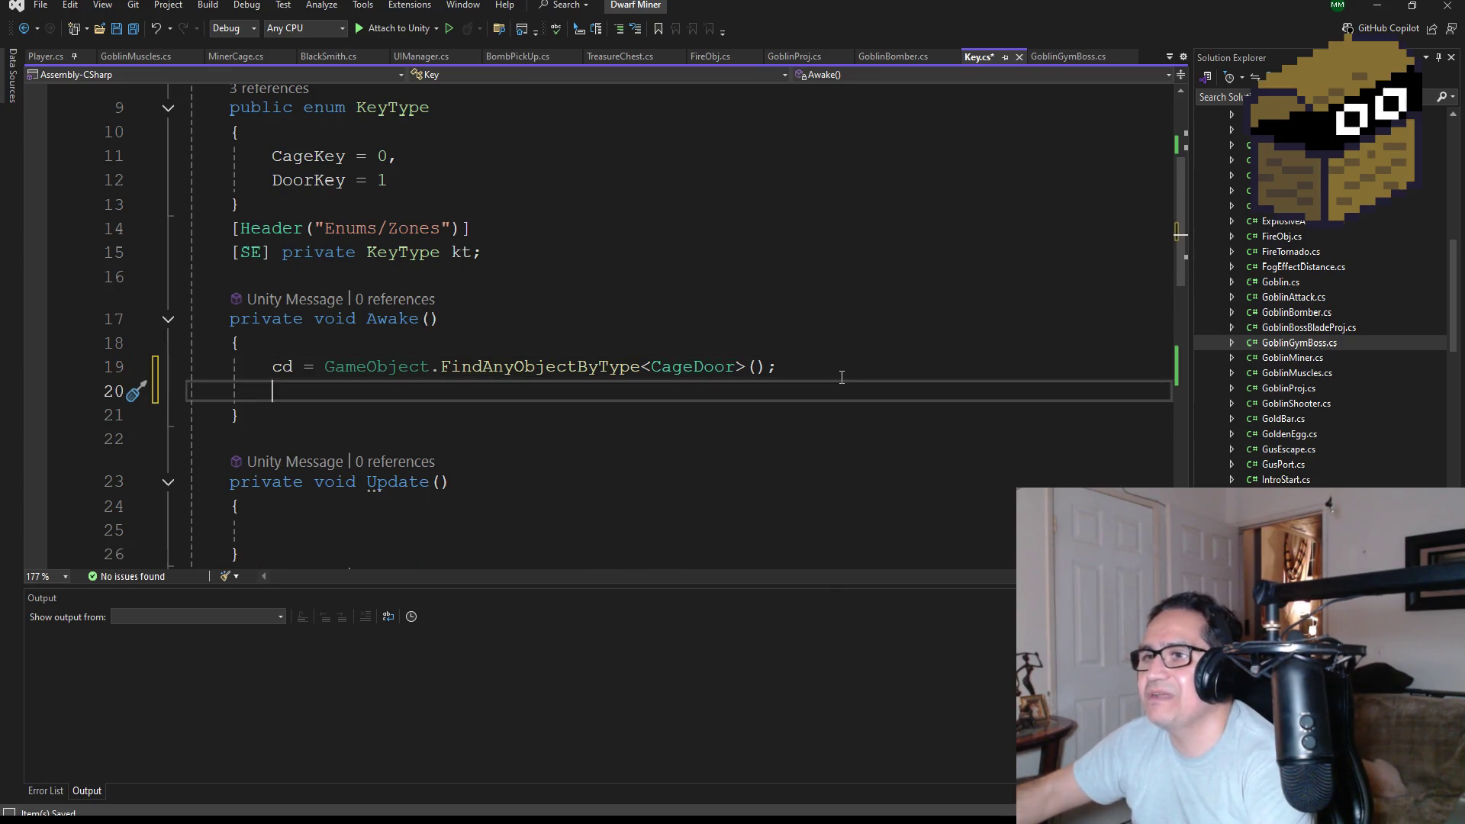
text(mc)
key(Escape)
key(Up)
key(Up)
key(Up)
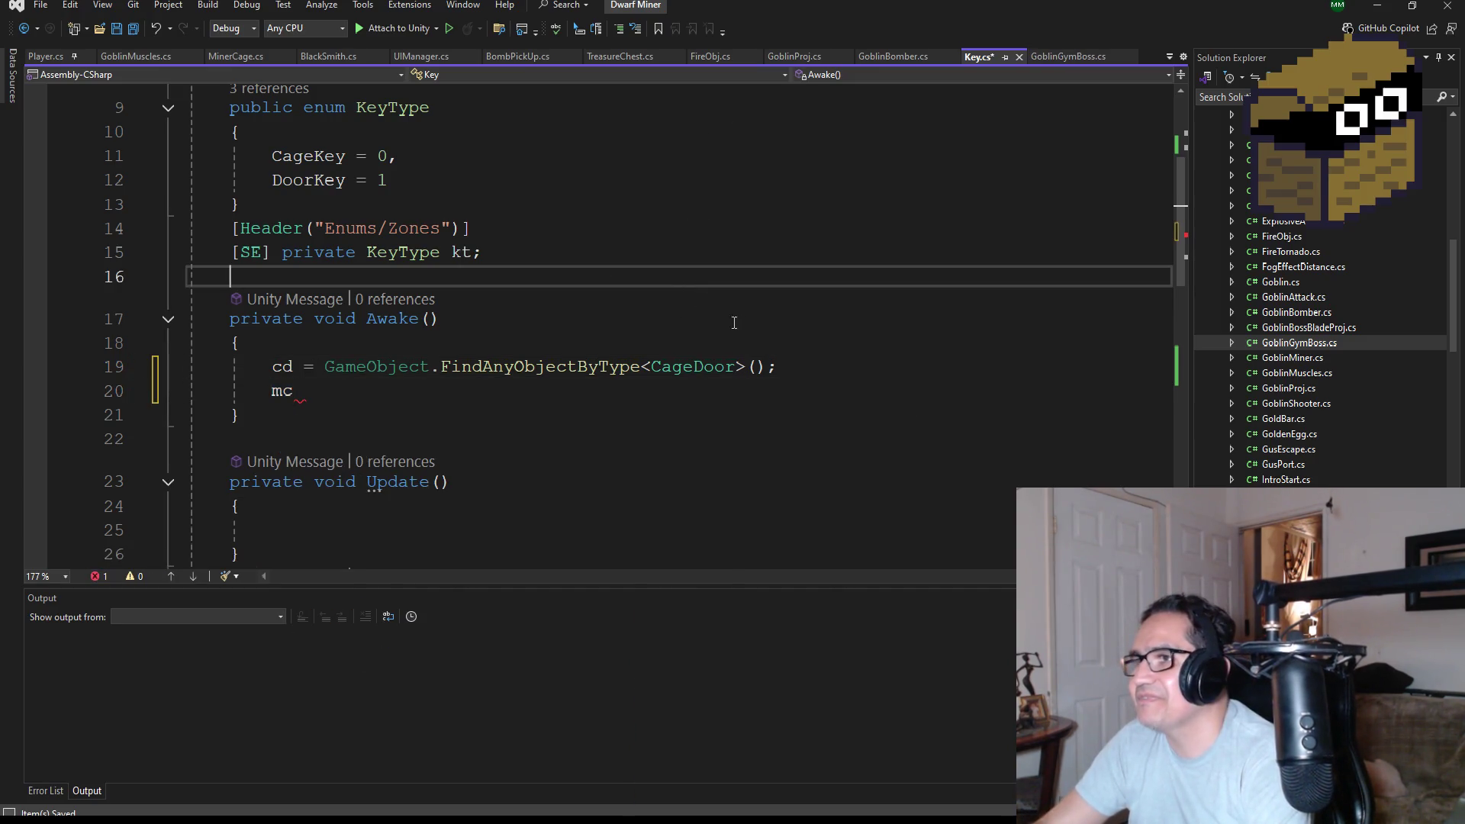
drag(789, 364, 328, 367)
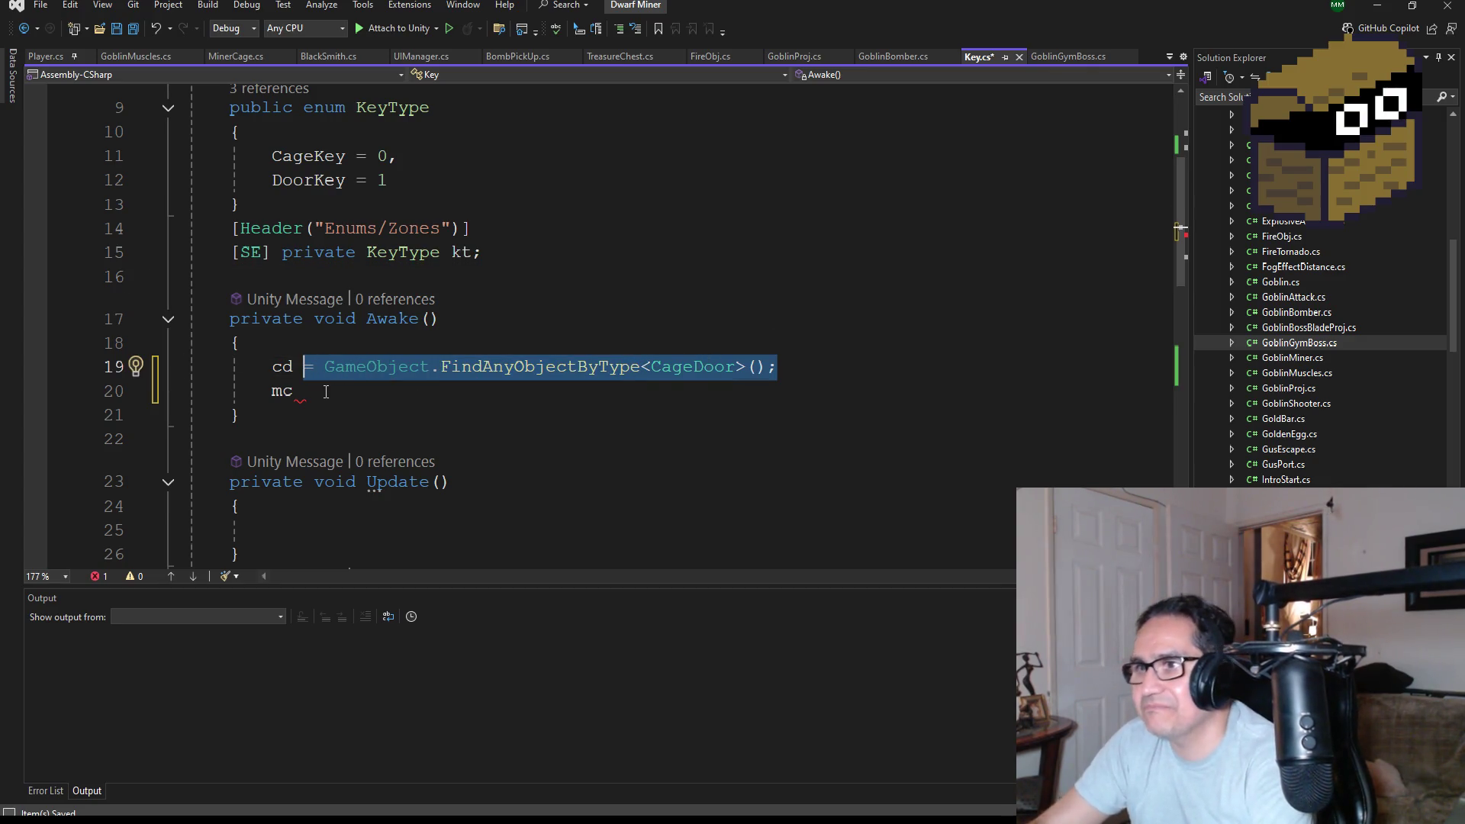
click(328, 392)
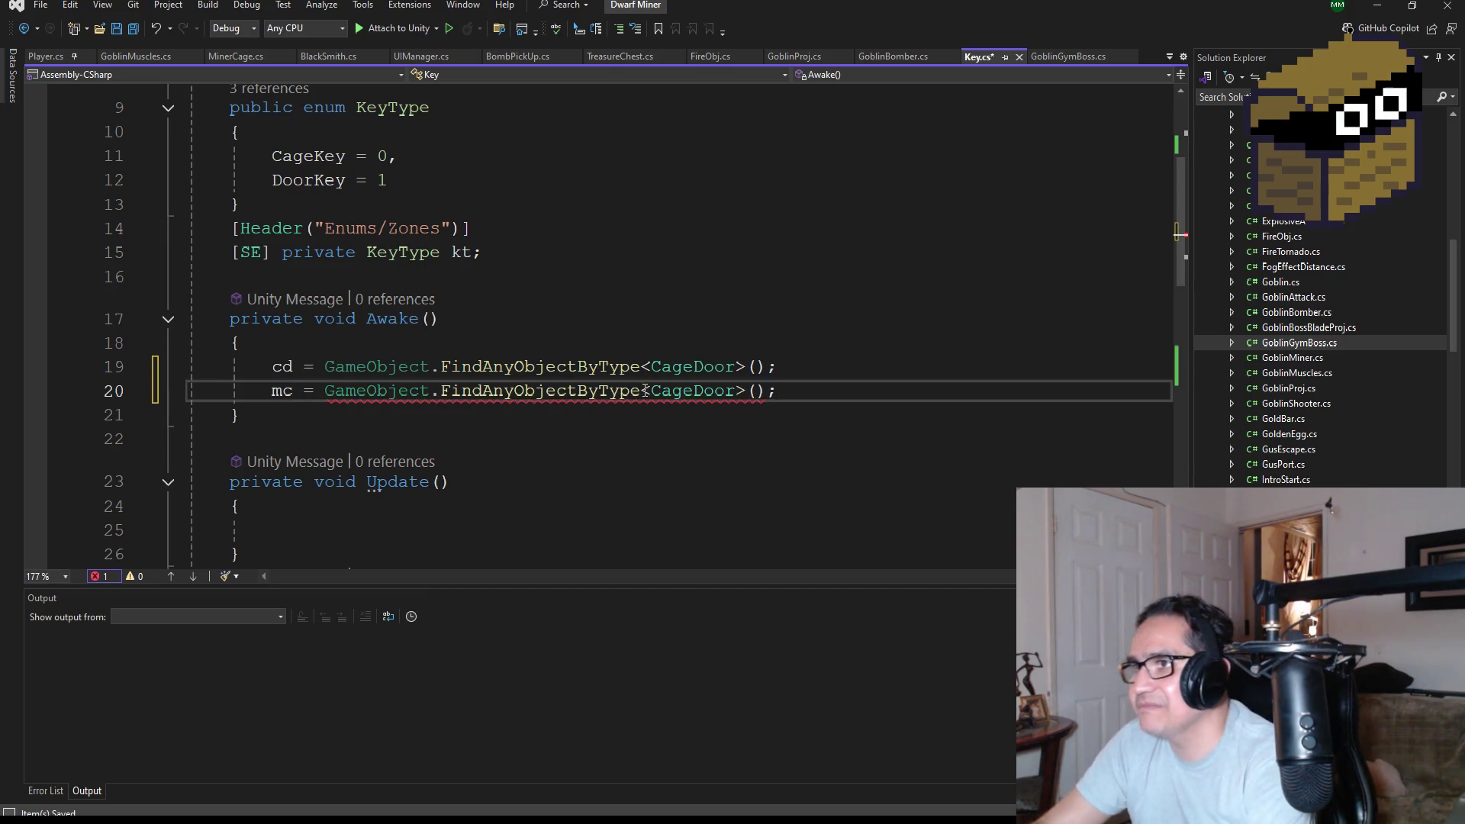
double_click(682, 392)
text(Min)
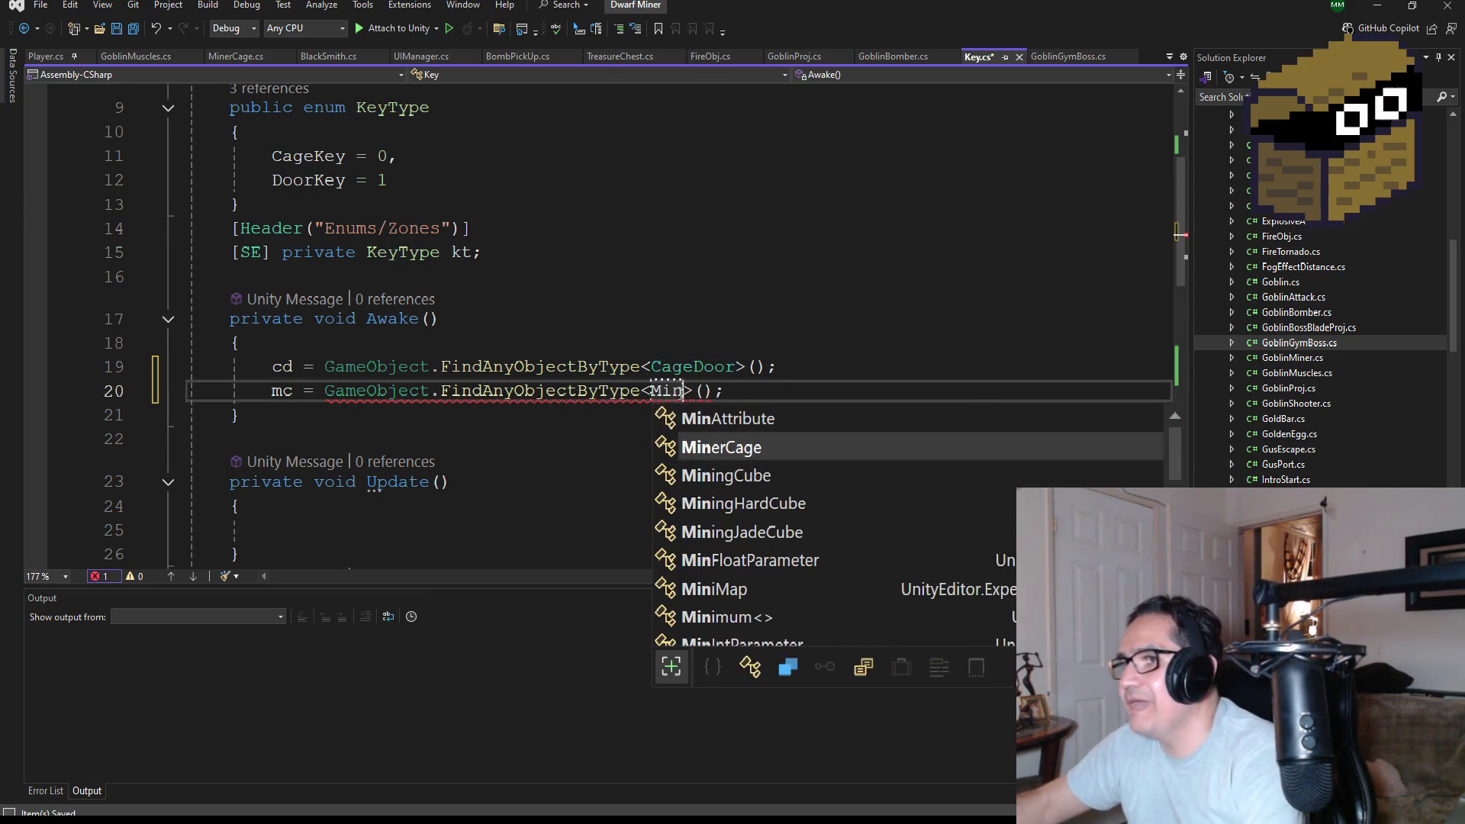
key(Tab)
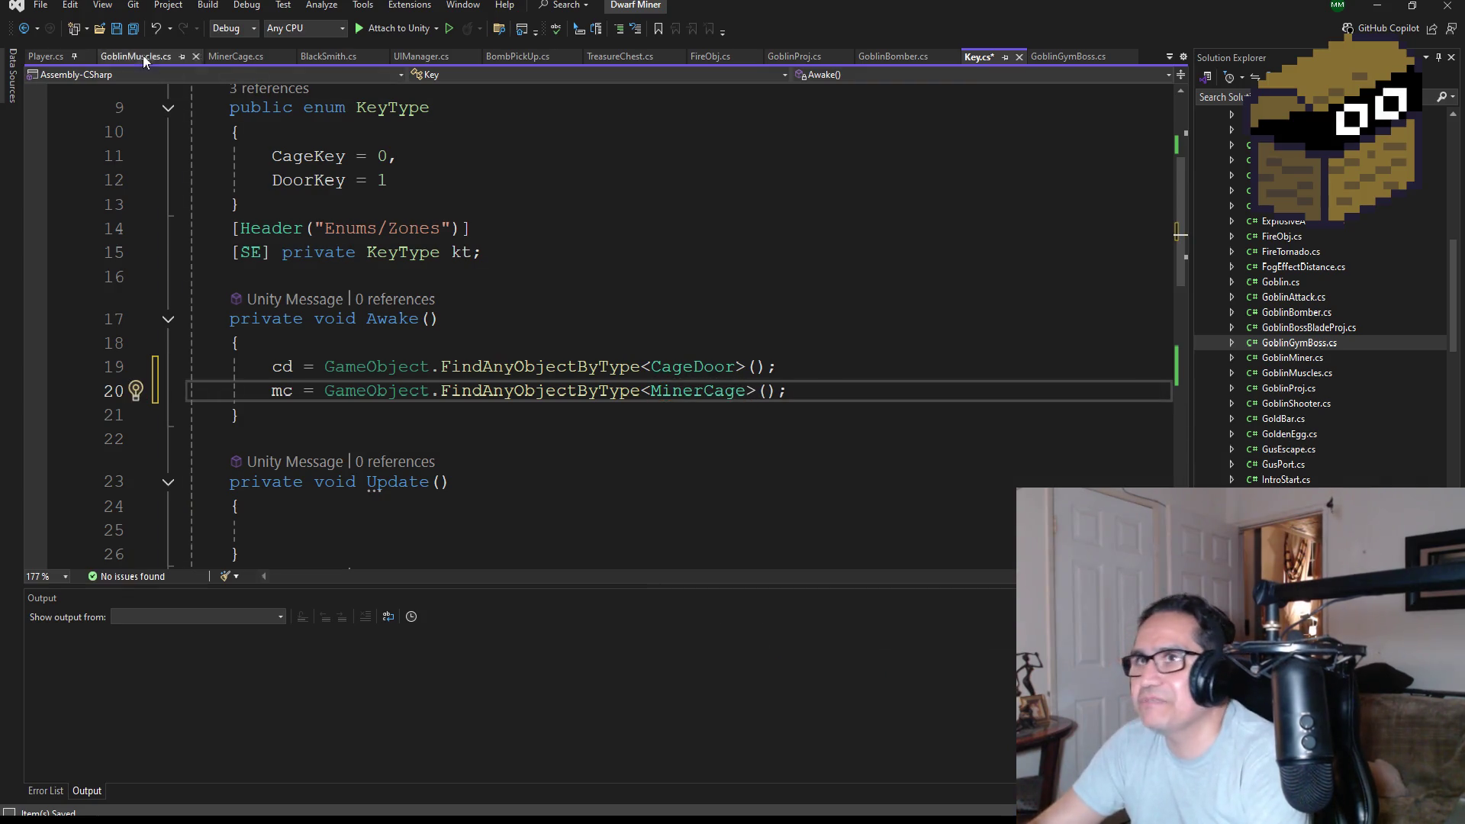
key(ctrl+s)
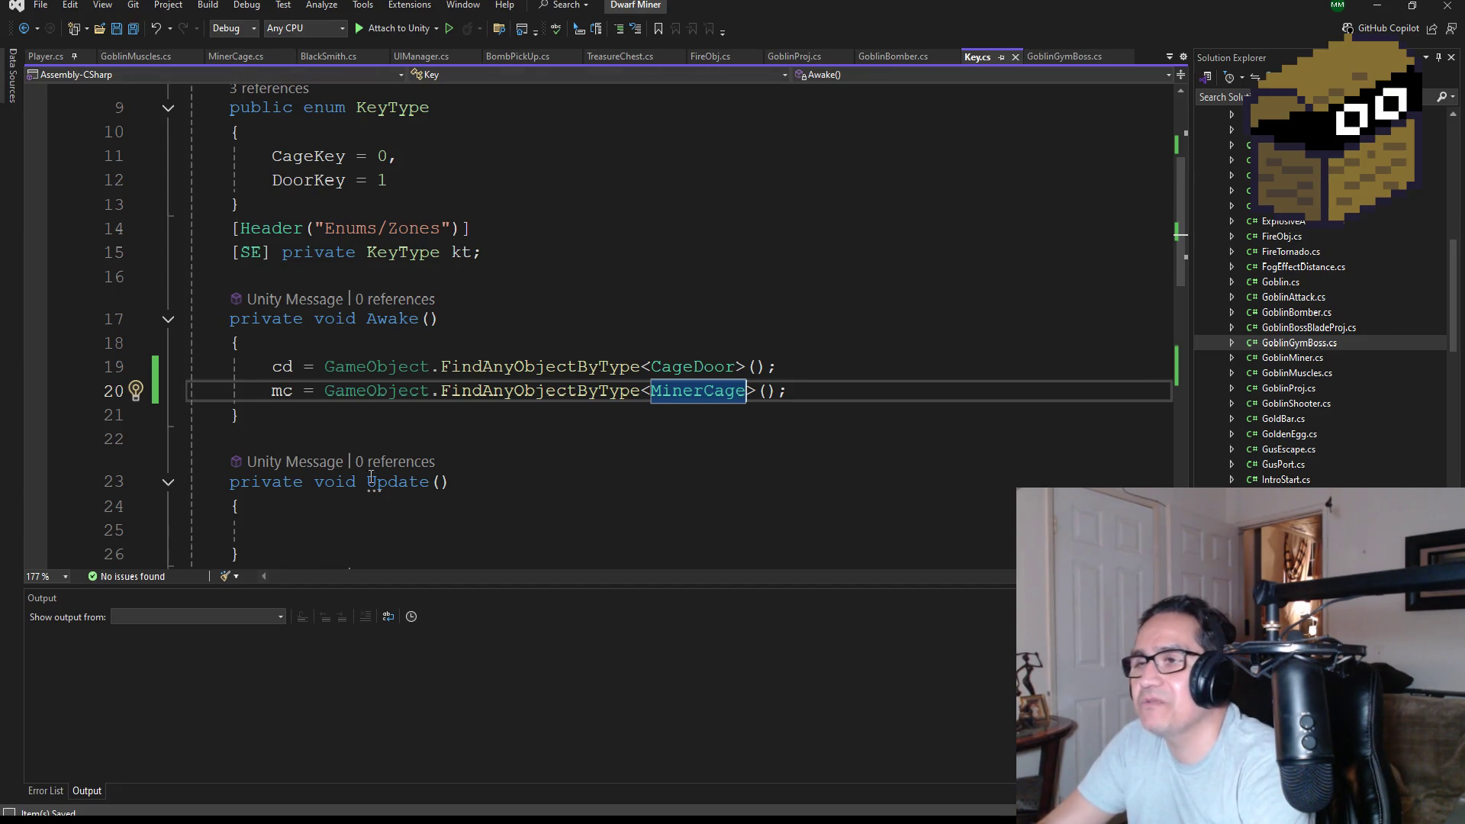
Review the DoorKey block in Key.cs, then minimize Visual Studio to bring Unity forward.
scroll(483, 433, down, 2)
scroll(482, 433, down, 1)
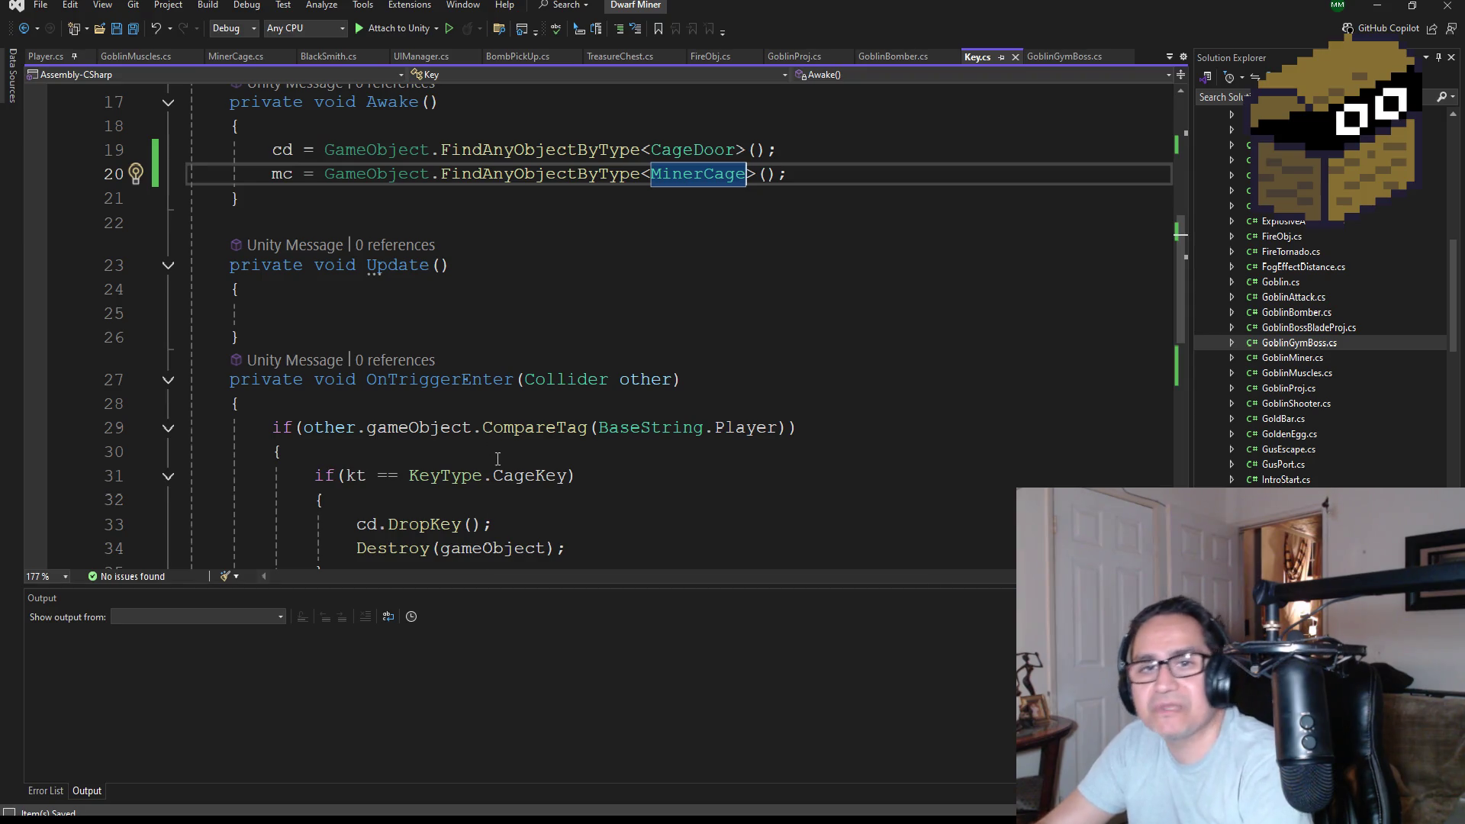
scroll(527, 404, down, 3)
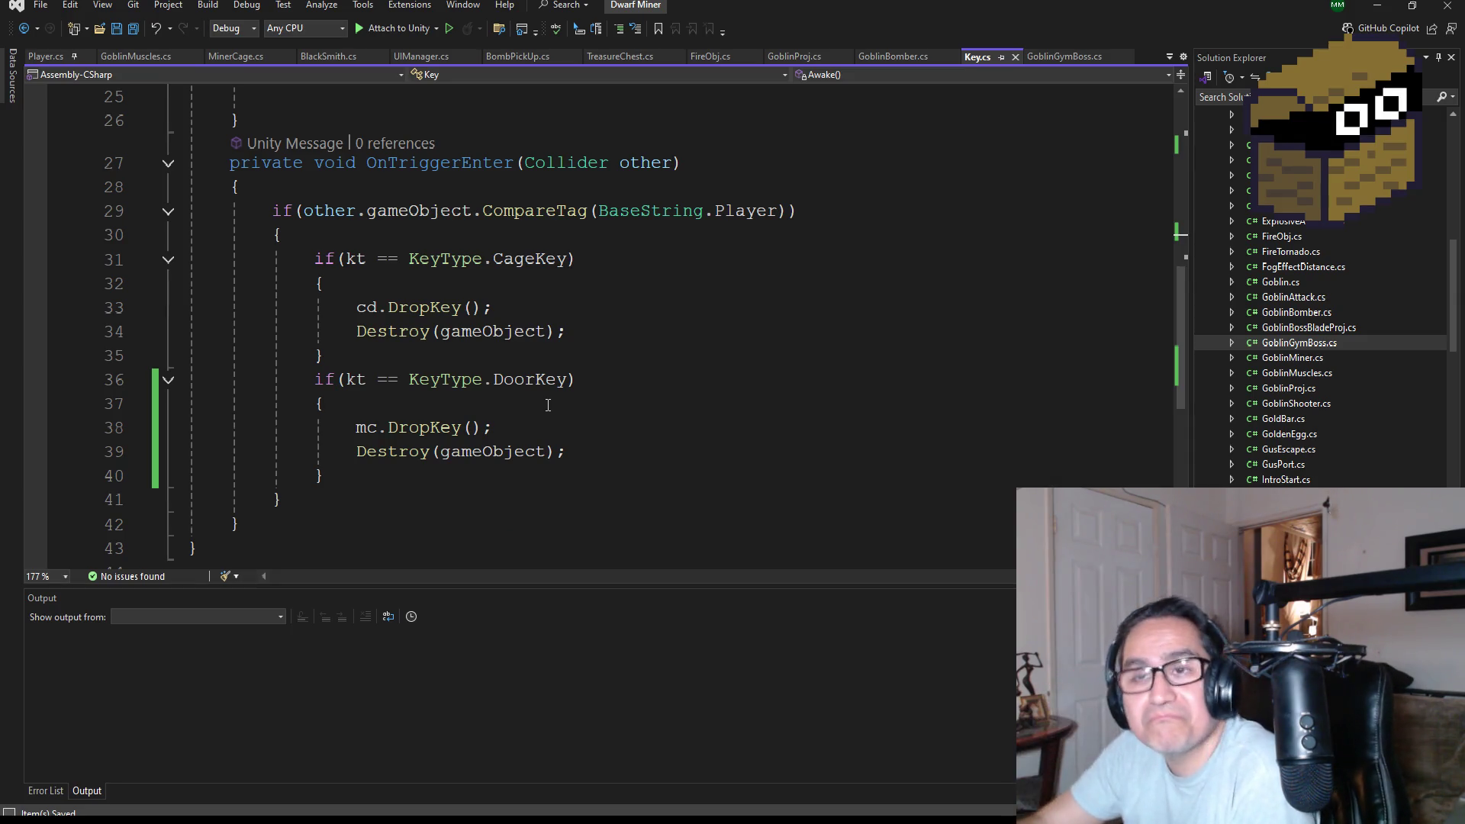
scroll(512, 362, down, 2)
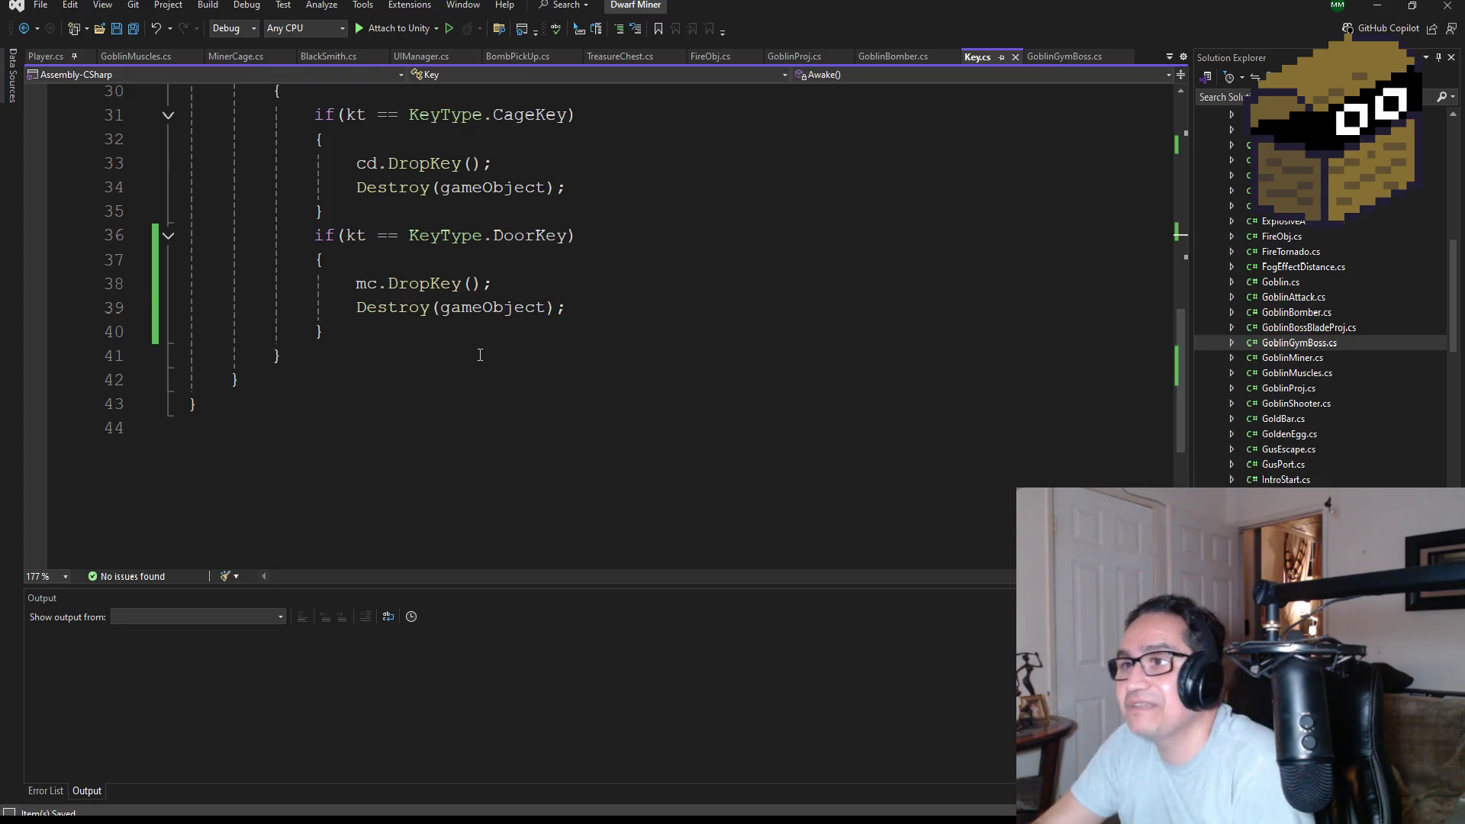
scroll(480, 355, up, 10)
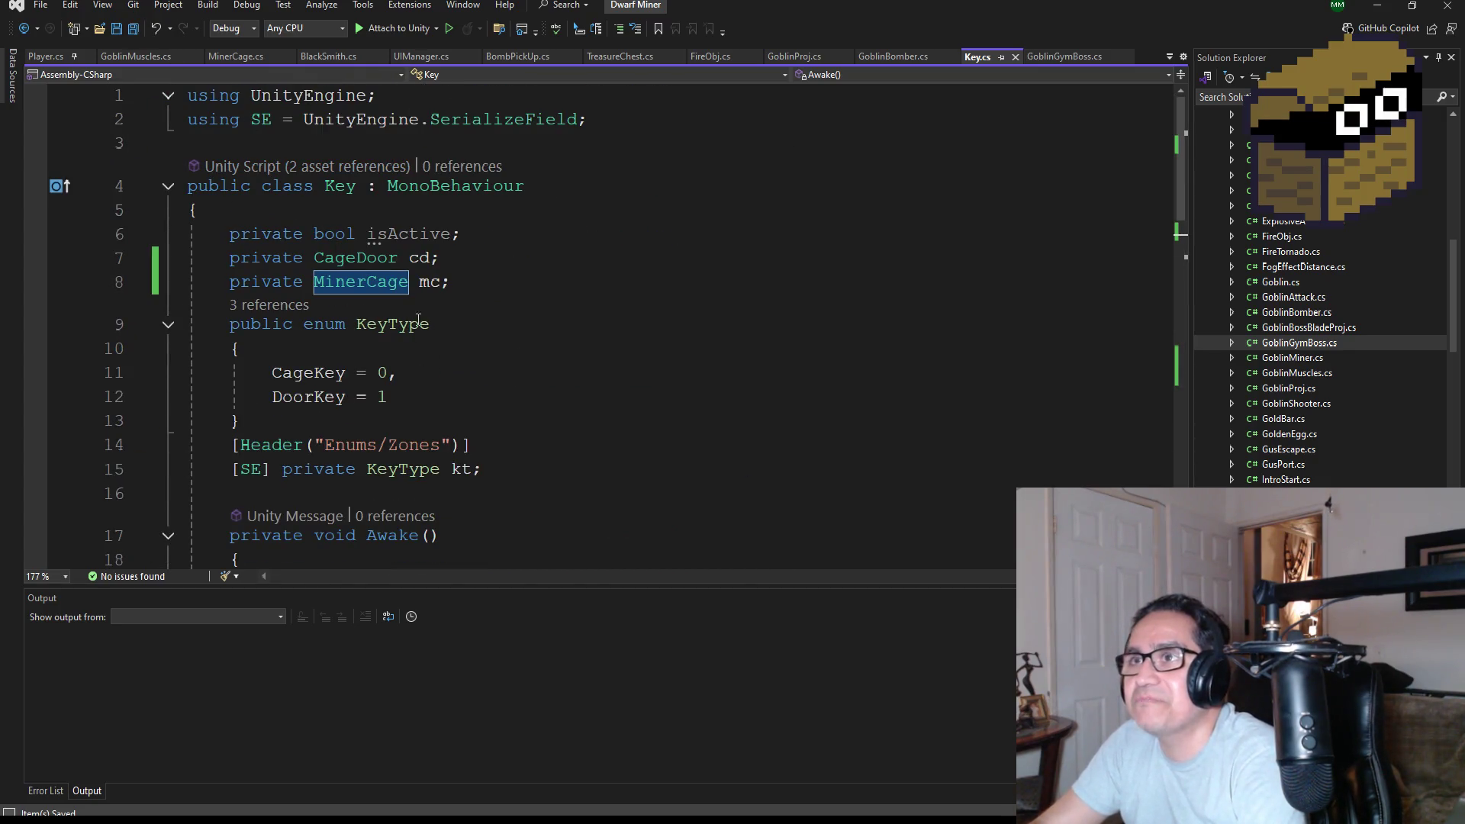
scroll(414, 300, down, 3)
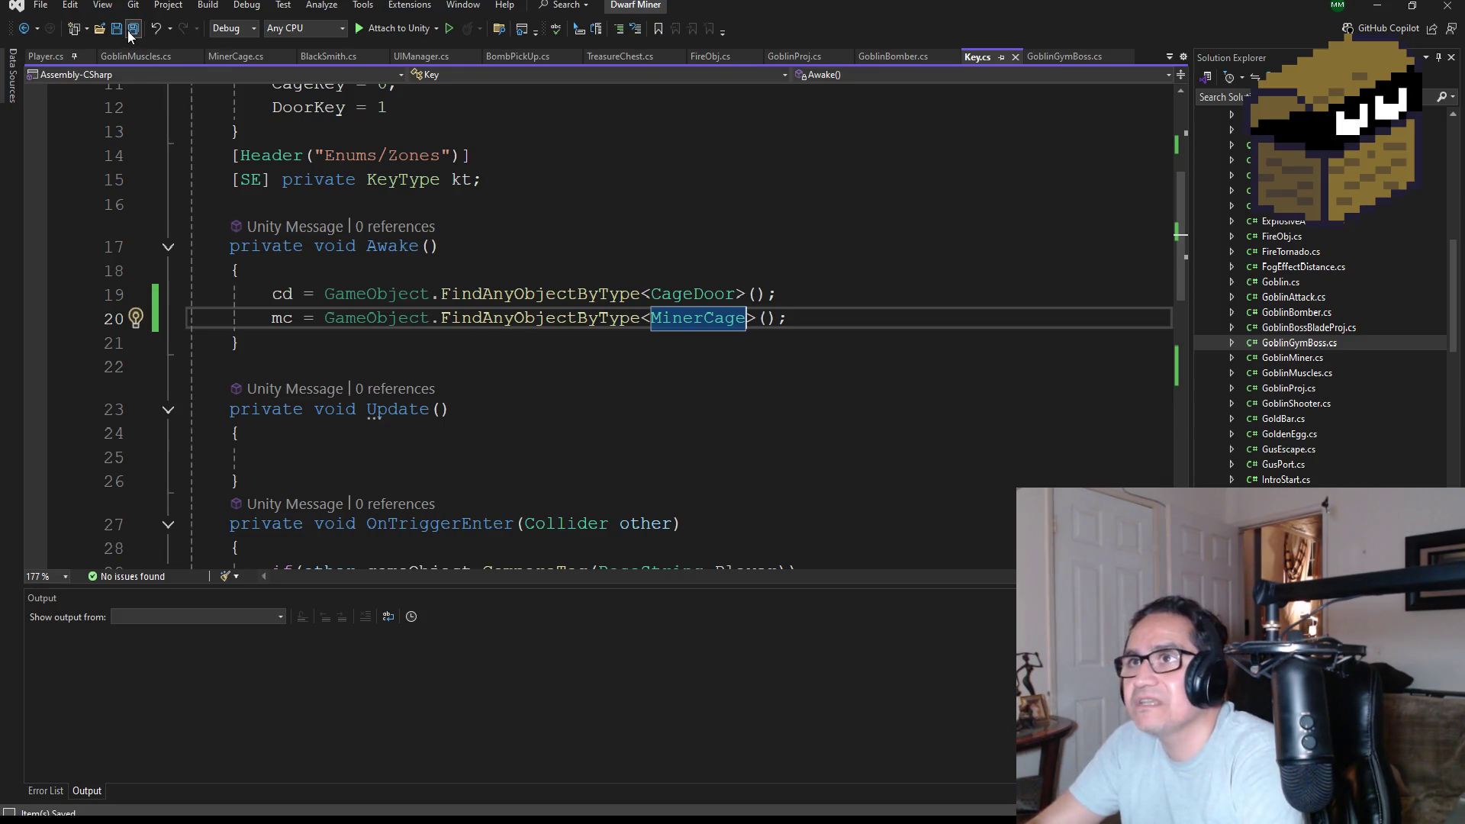
click(1378, 4)
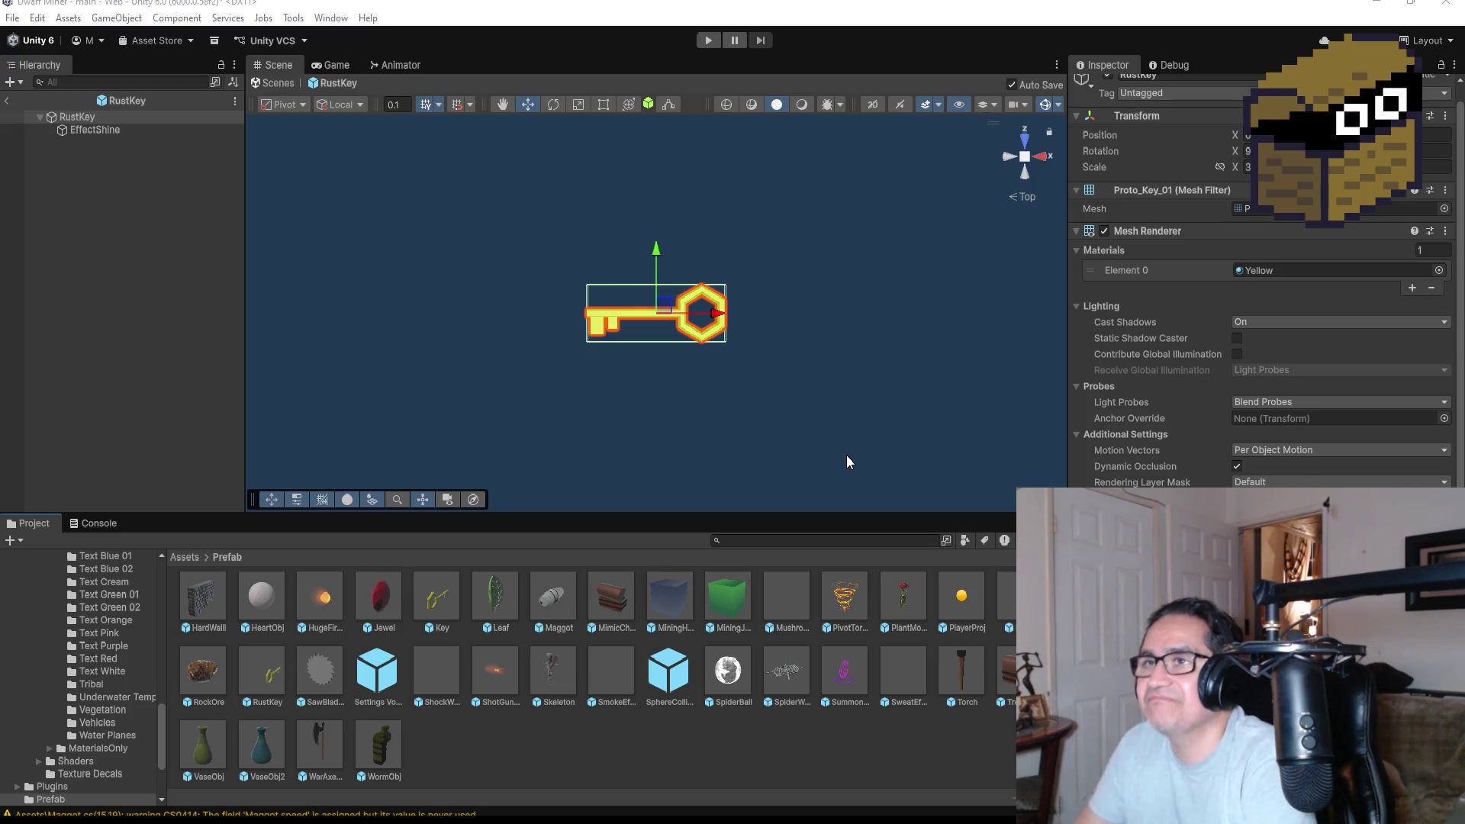
Exit the RustKey prefab with the Hierarchy back arrow to reach the main dungeon scene.
click(6, 100)
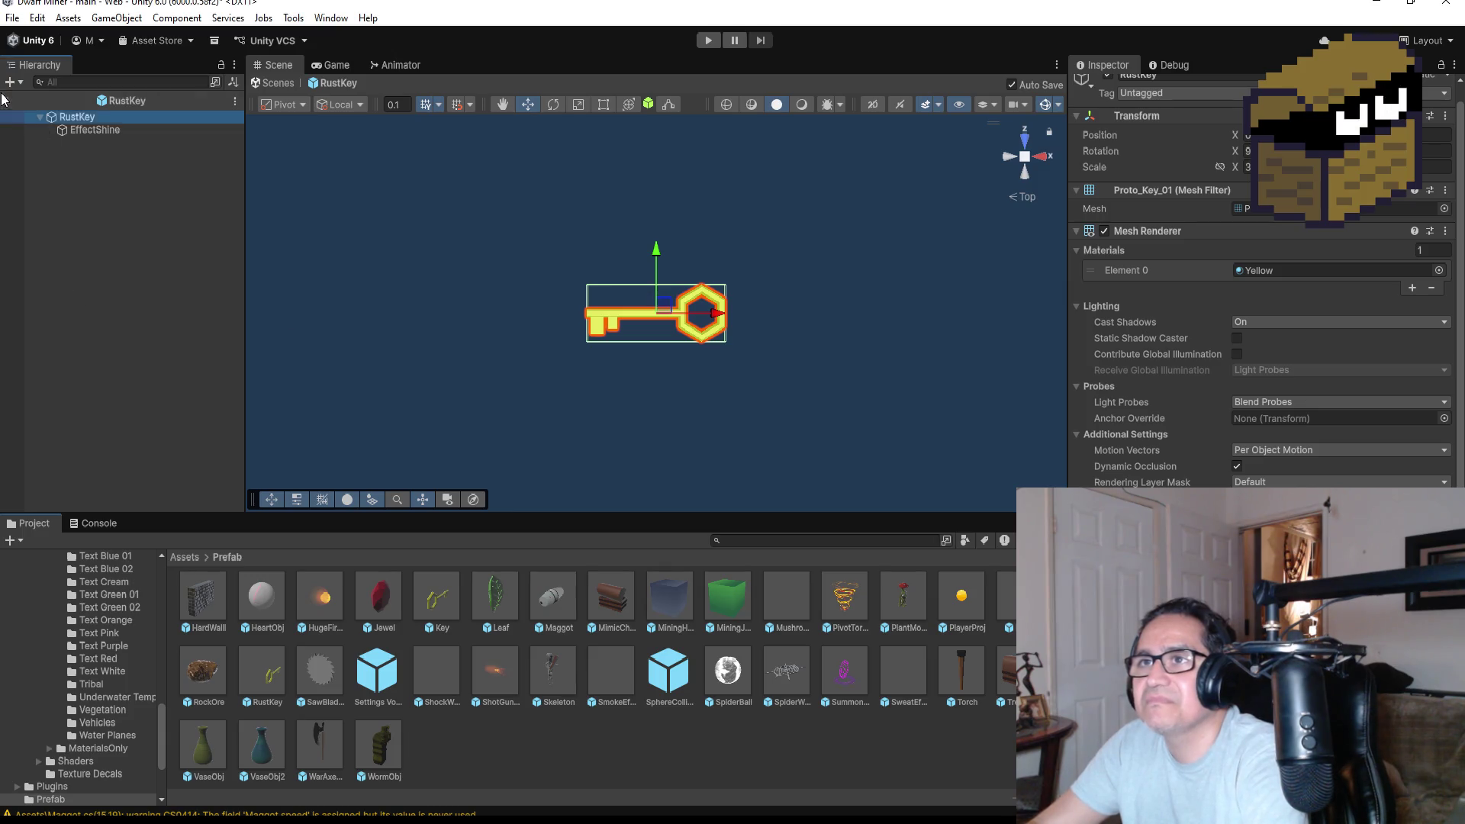
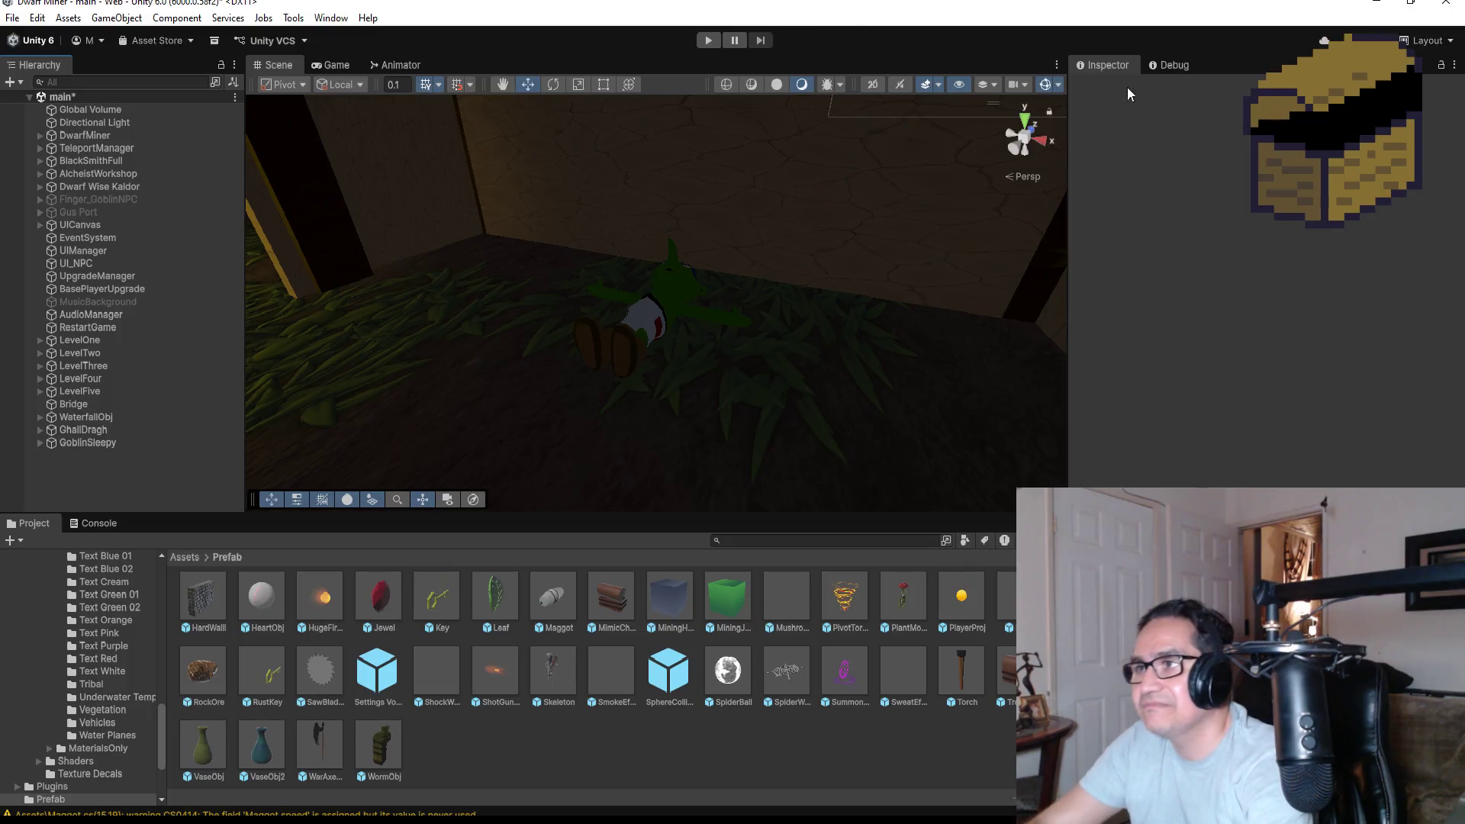
Orbit the Scene view, then enter Play mode to bring up the game's Settings screen.
mouse_move(502, 449)
mouse_down()
mouse_move(574, 316)
mouse_move(610, 298)
mouse_up()
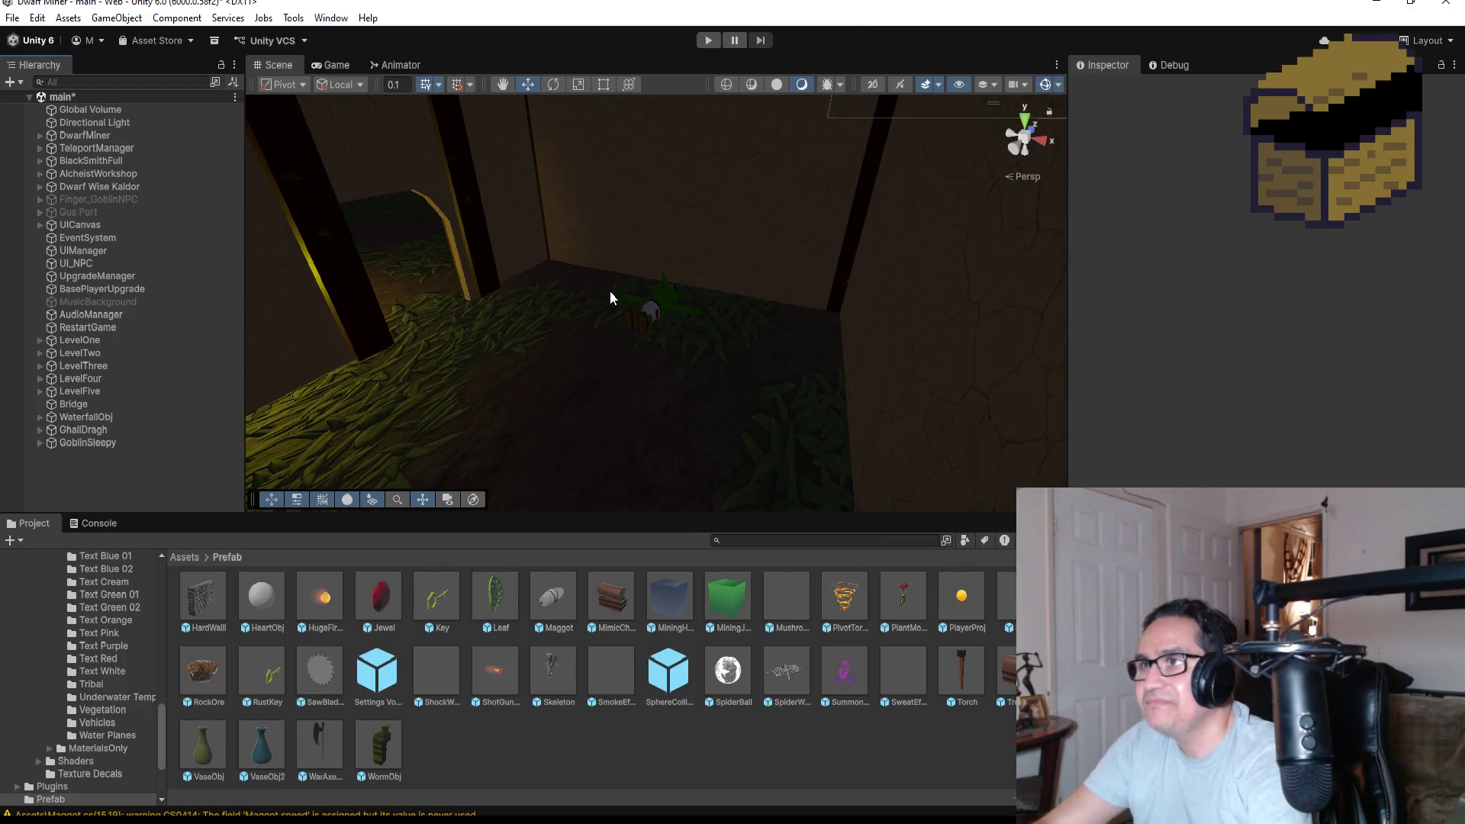
click(713, 39)
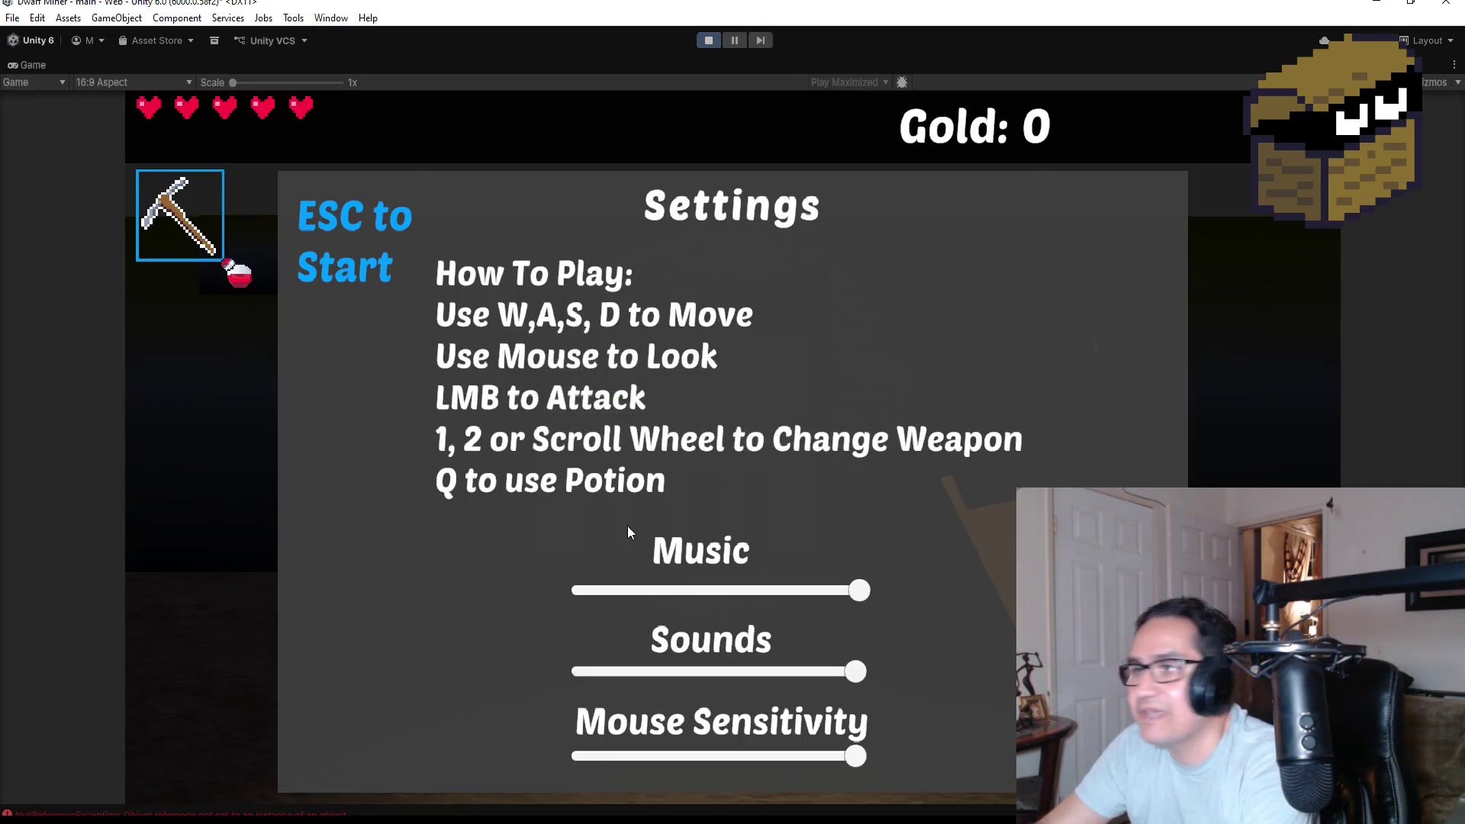
Start playing, switch to the ranged weapon with key 2, and break a crate for gold.
key(Escape)
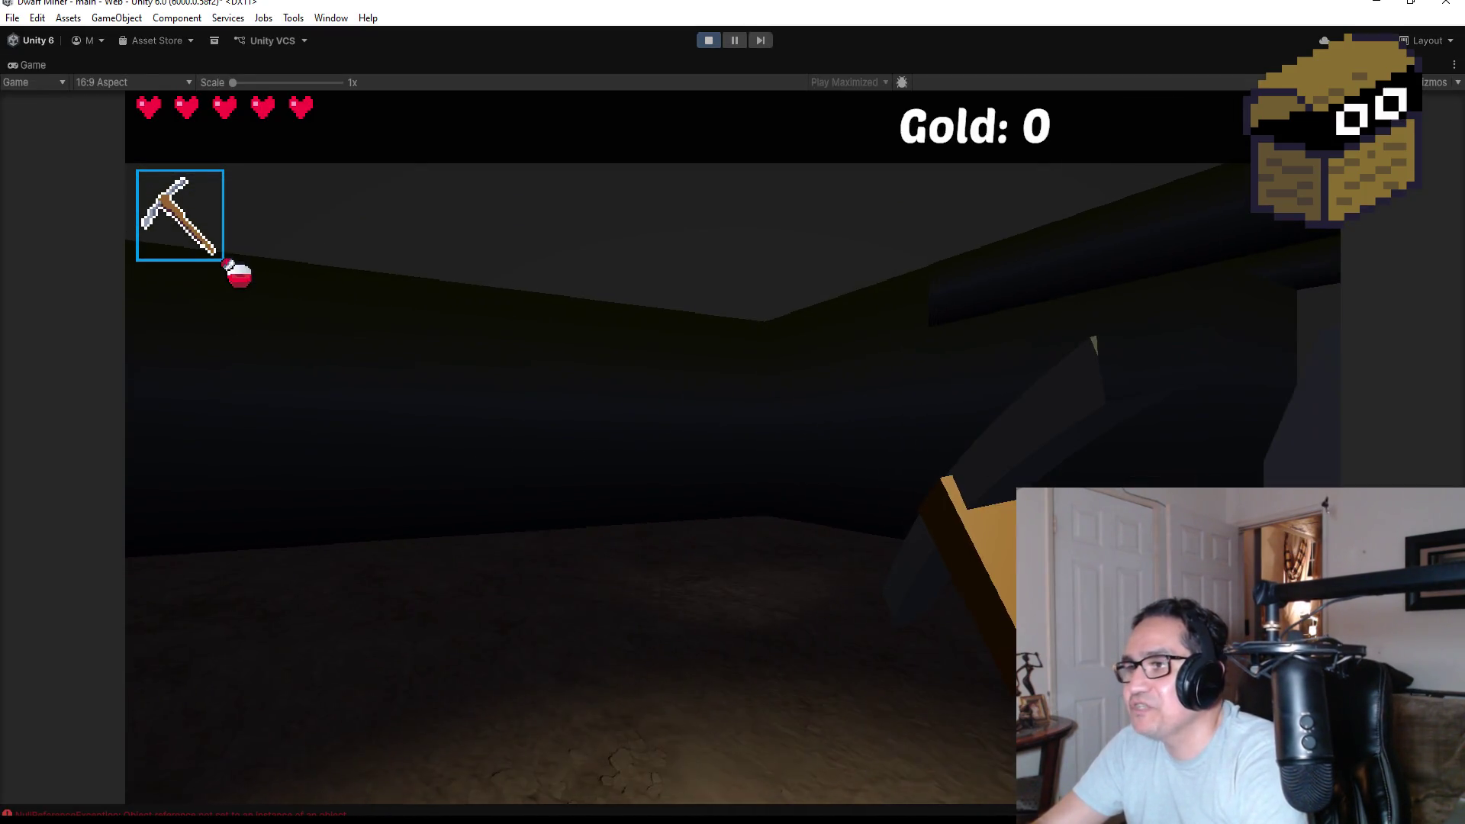
mouse_move(733, 412)
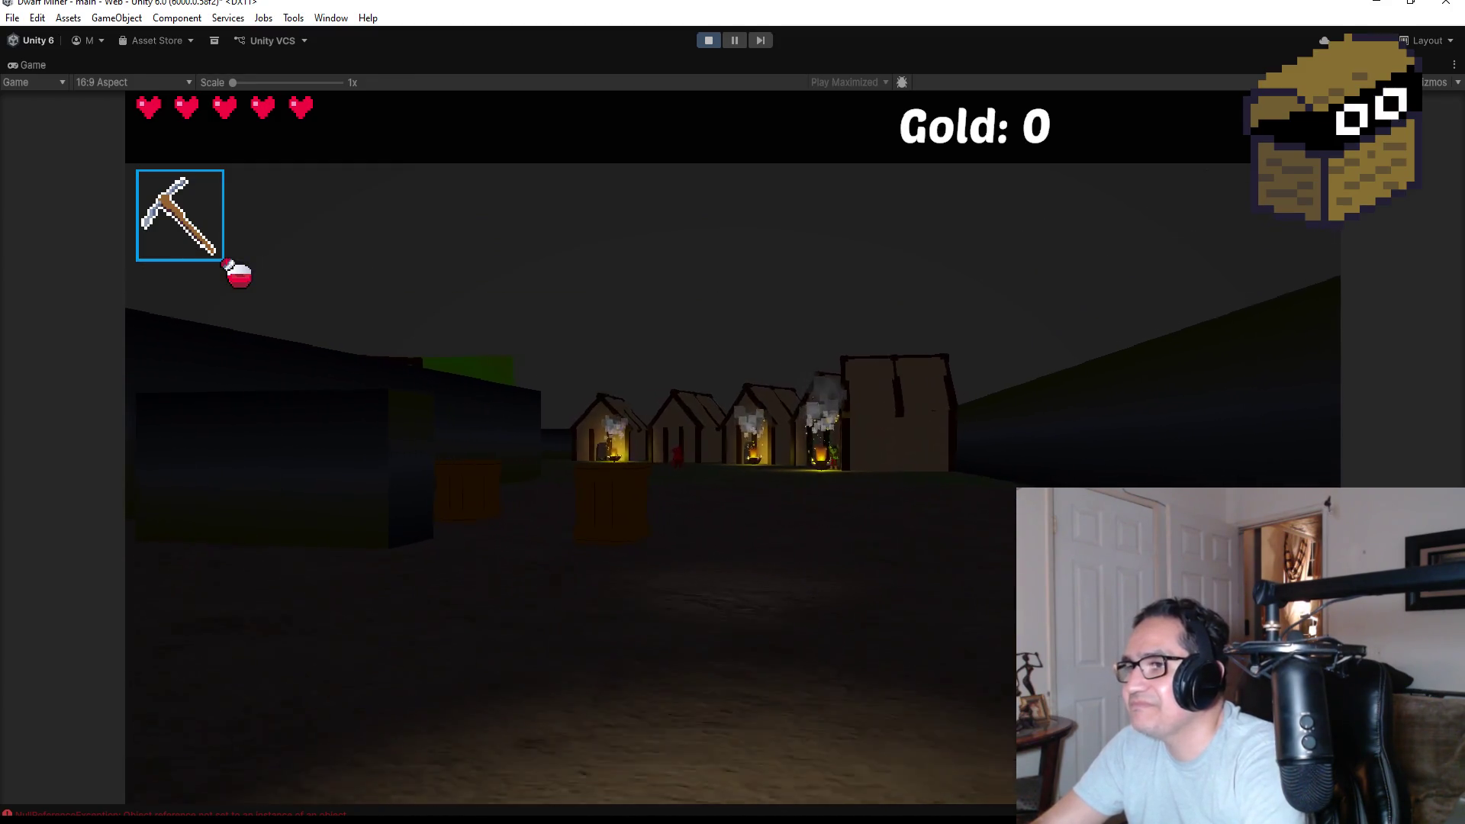
key(2)
key(w)
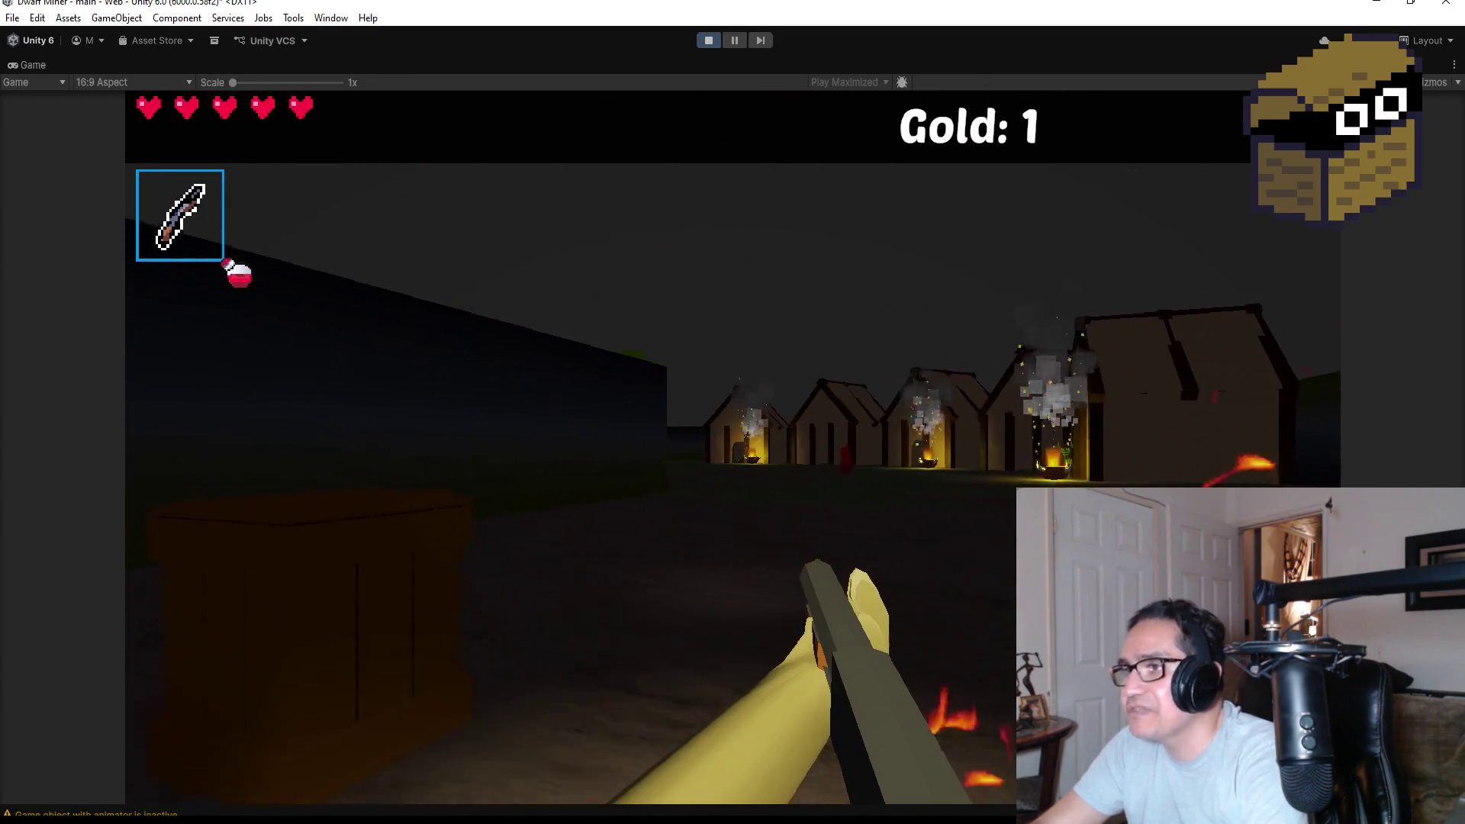
click(733, 447)
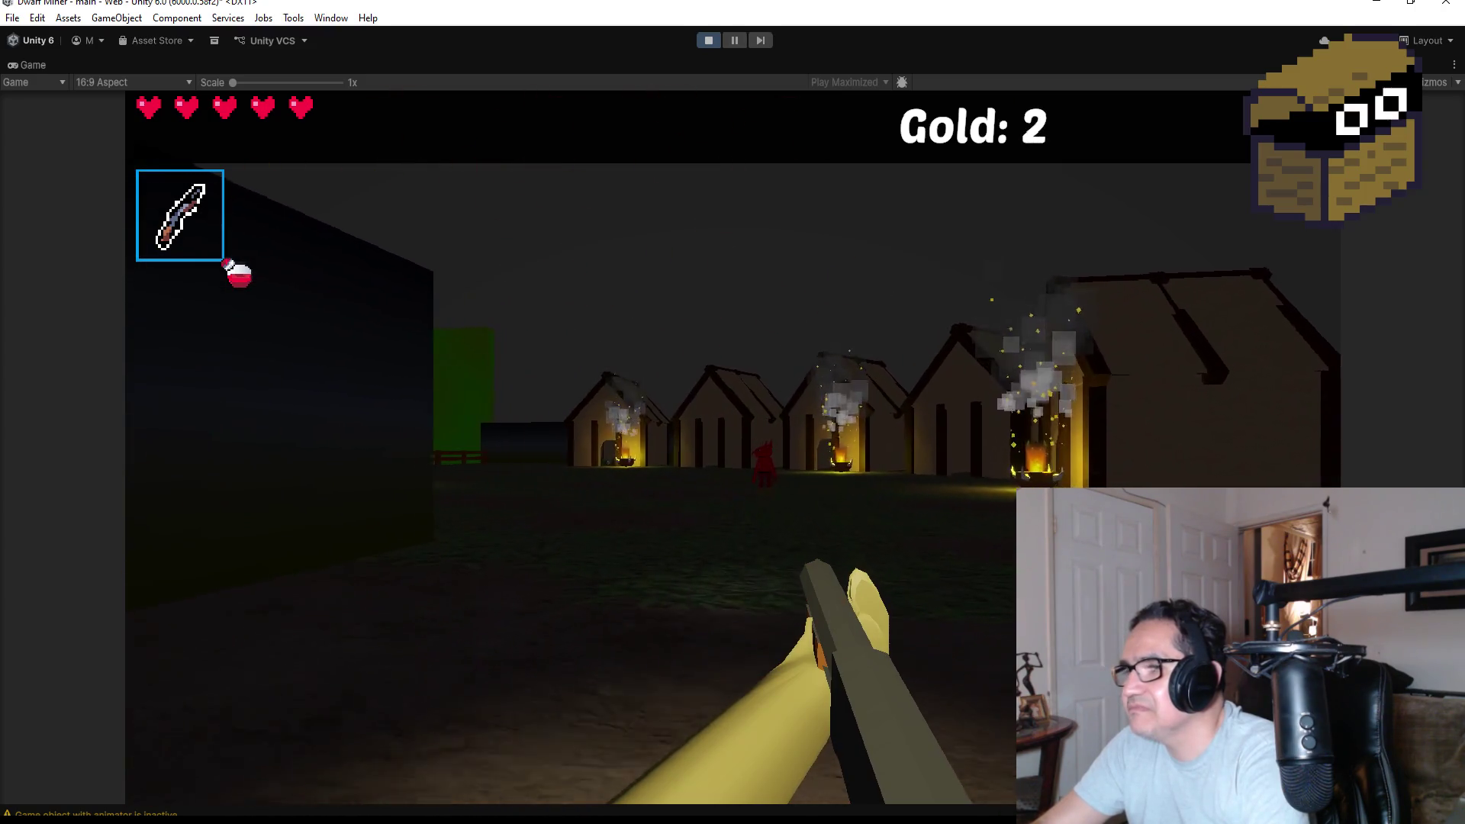
Walk into the village and shoot down the red demon and the demon among the huts.
mouse_move(733, 412)
key(w)
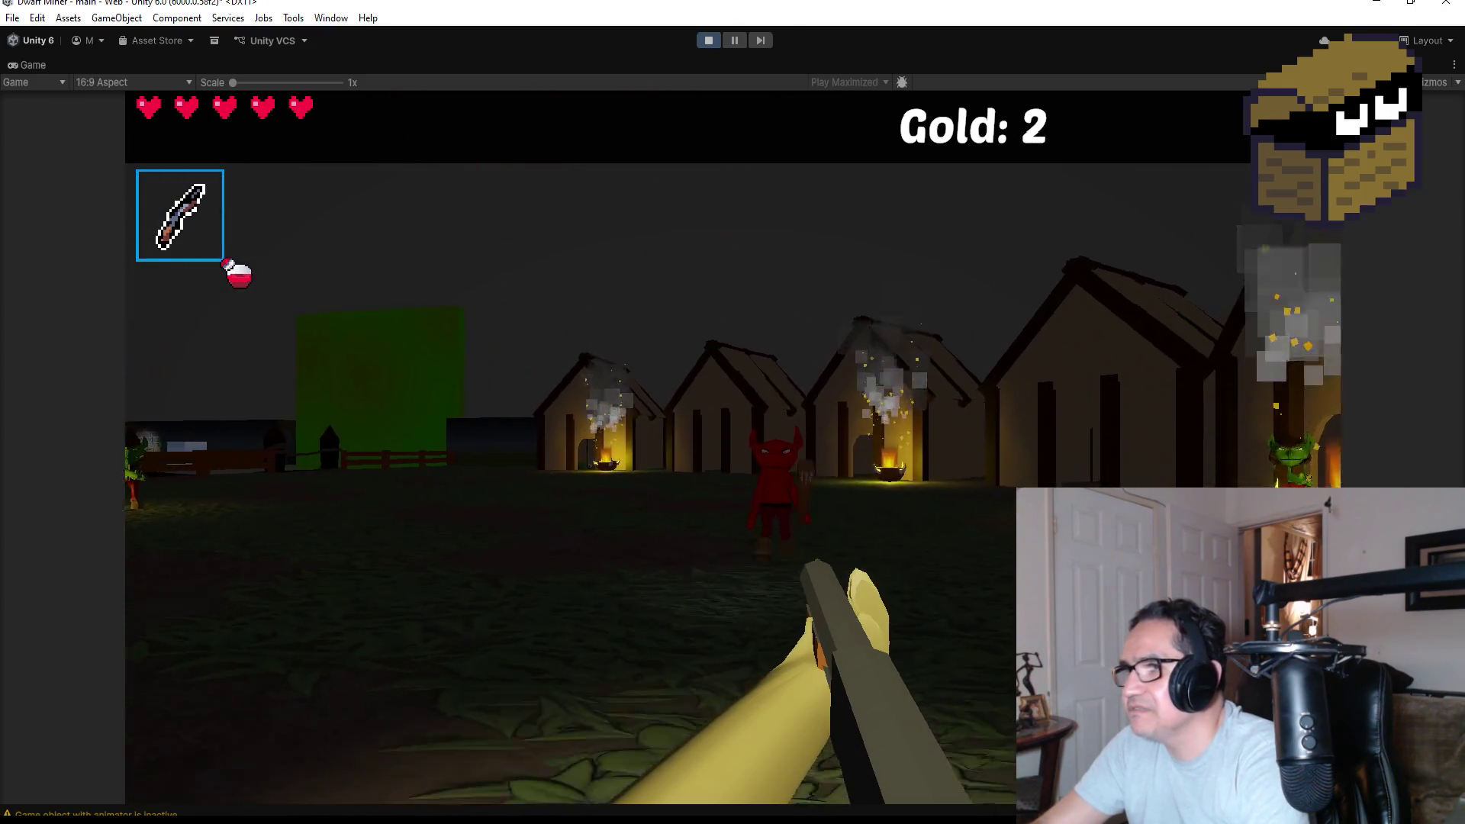
click(733, 412)
click(733, 412)
click(733, 412)
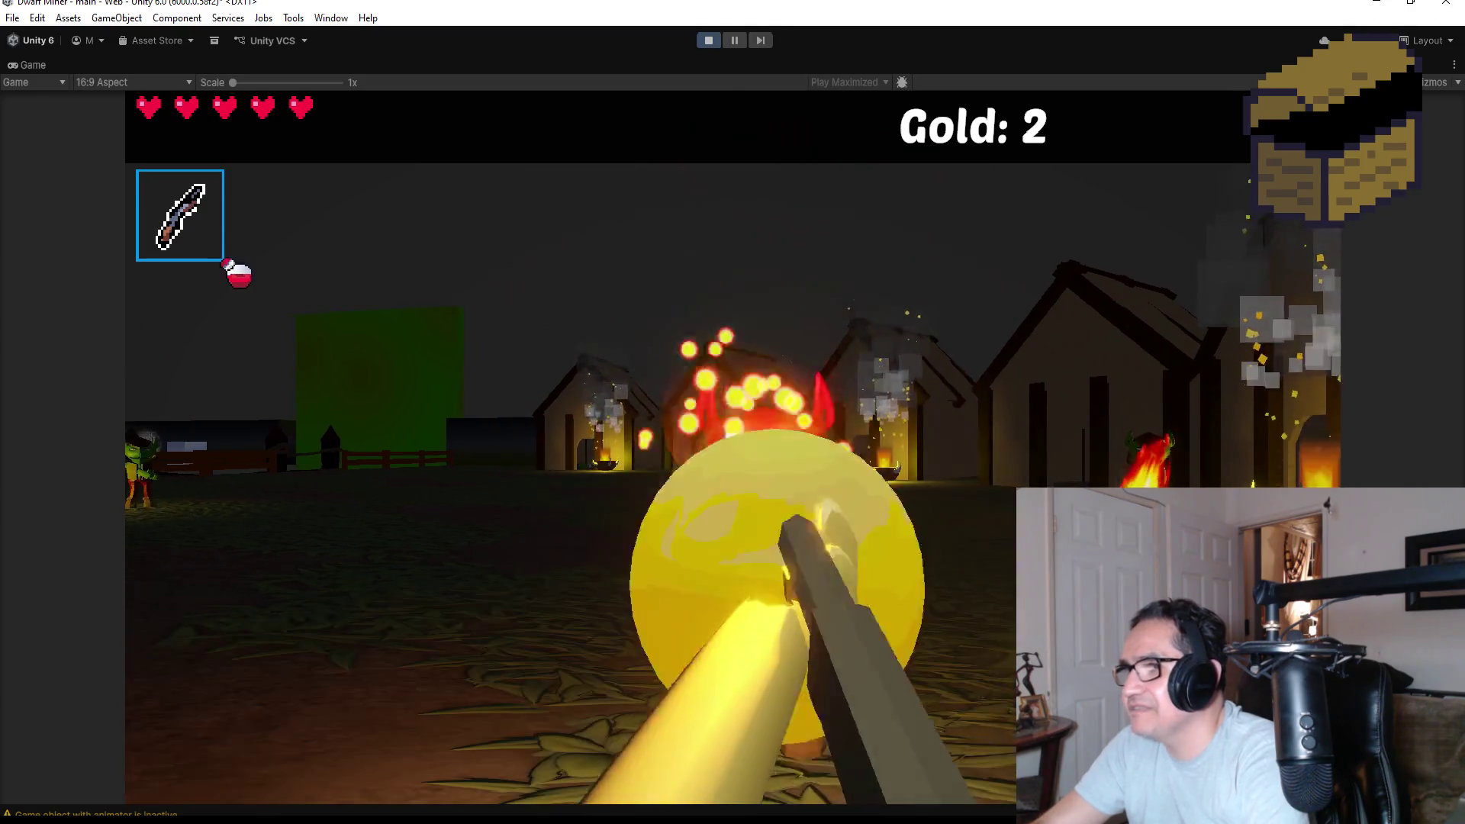
click(733, 412)
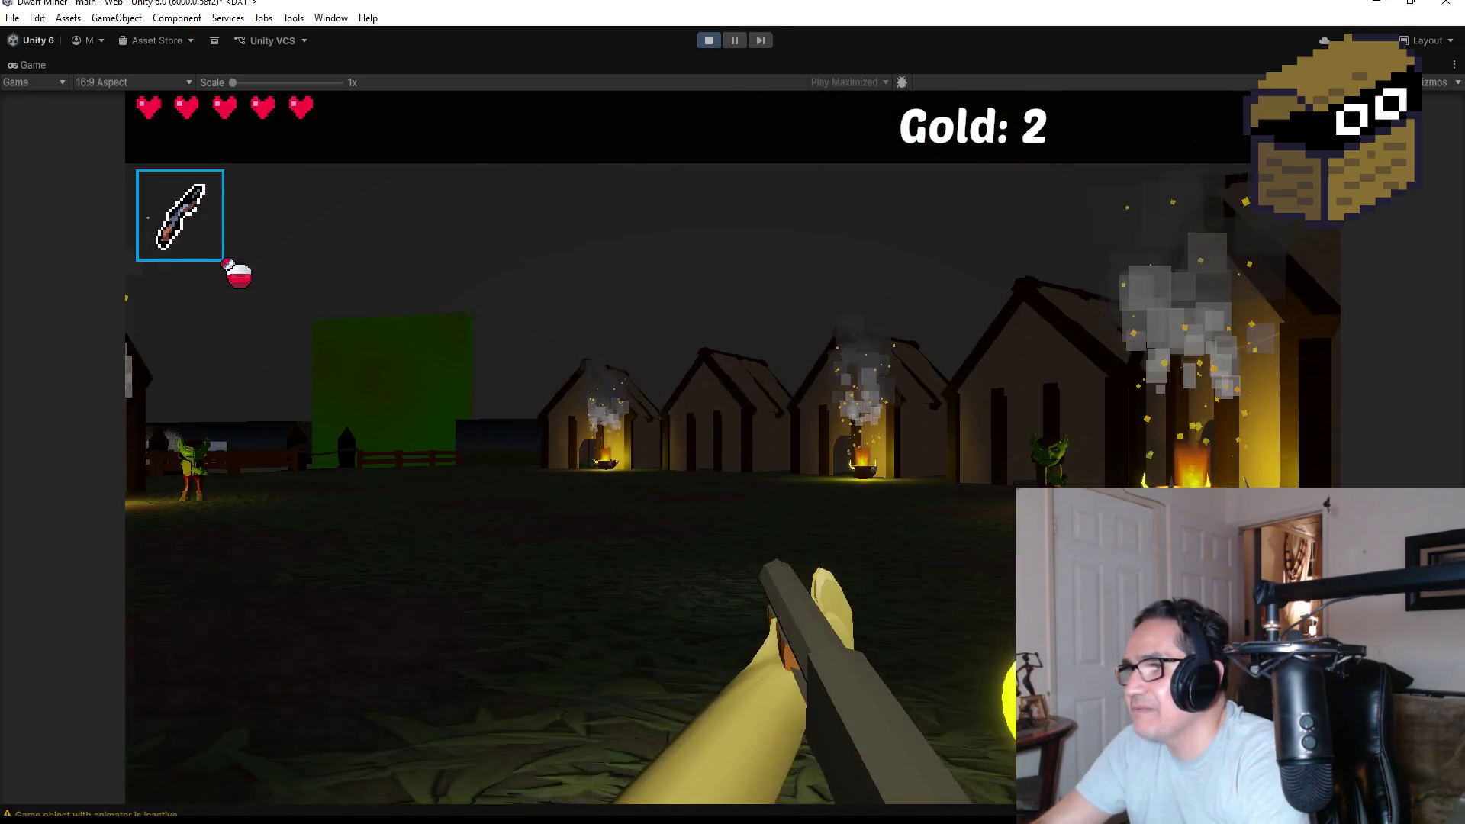
click(732, 412)
click(733, 412)
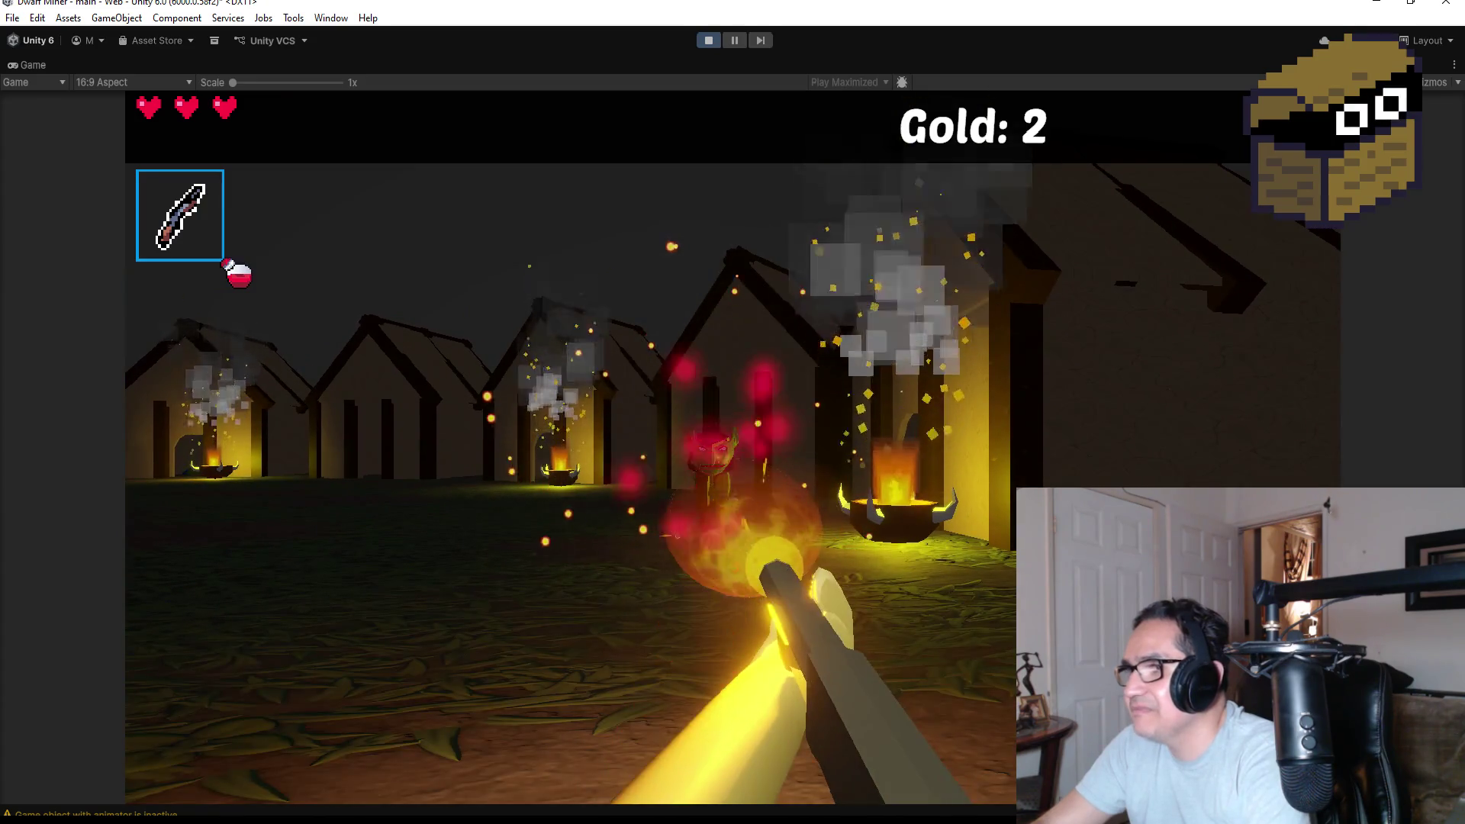
click(733, 413)
click(732, 412)
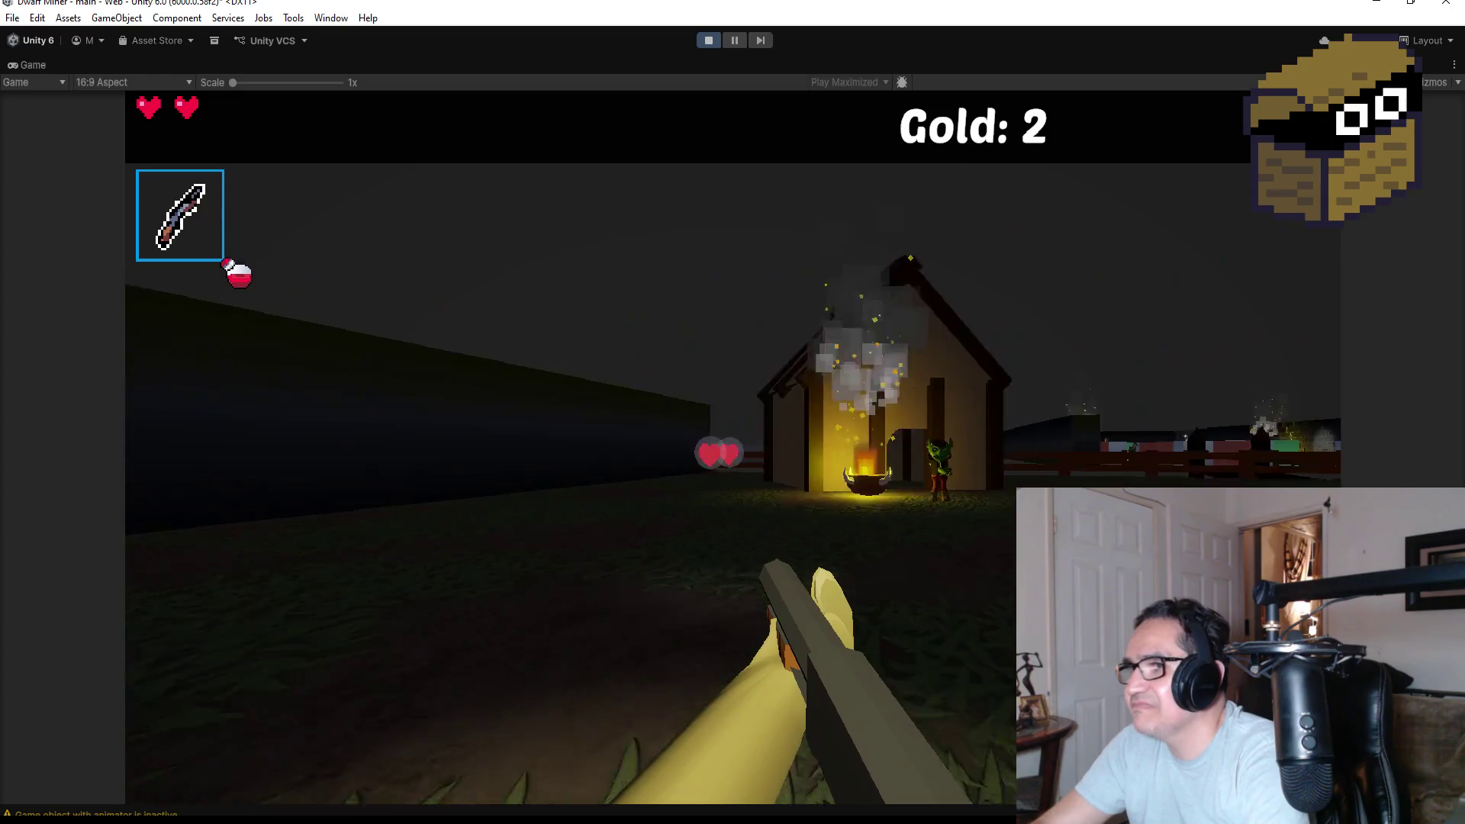
Kill the goblin by the lit hut, grab the heart pickup, and head toward the fence.
key(w)
click(733, 412)
click(732, 412)
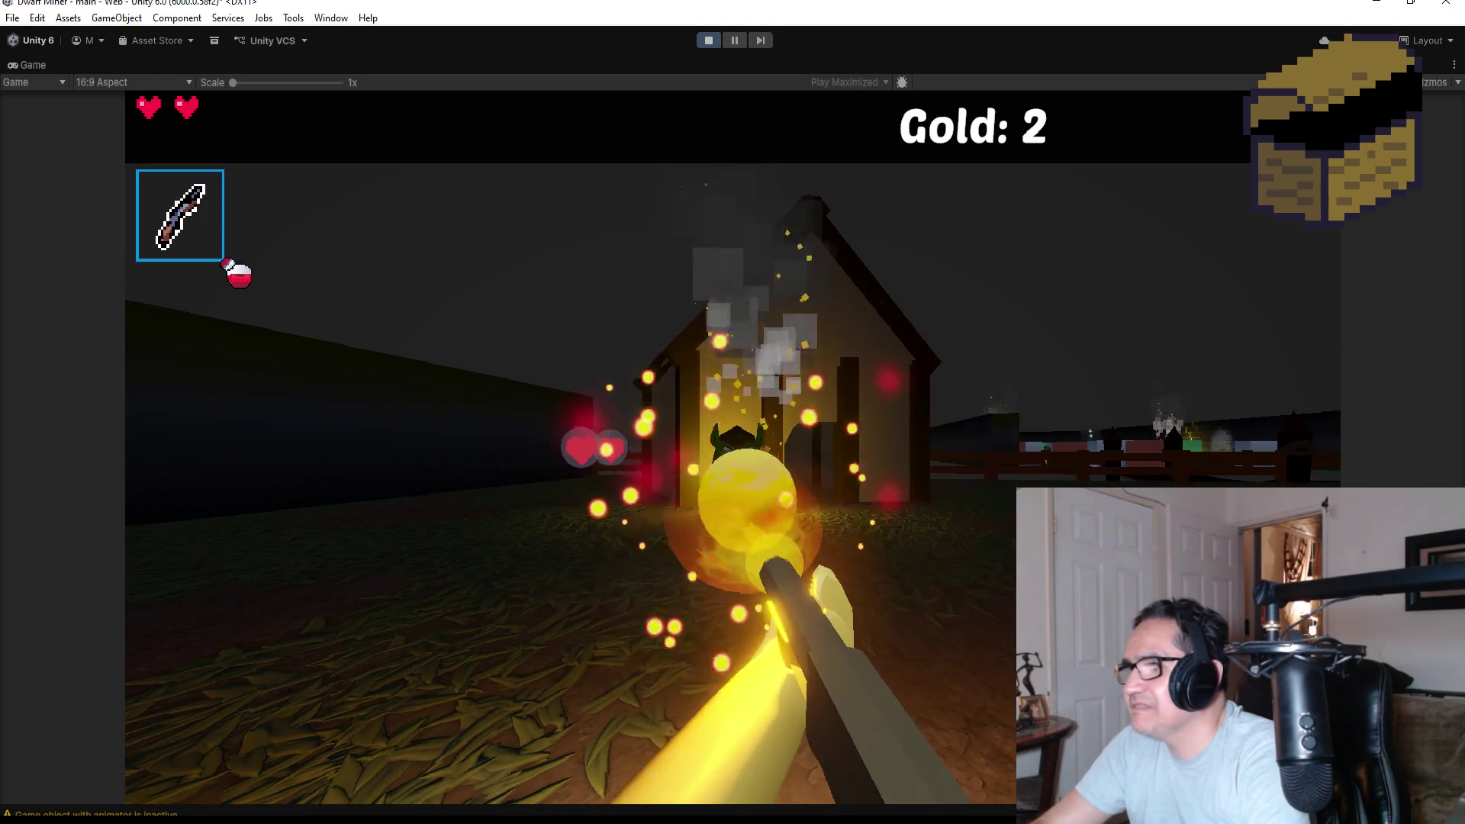
click(733, 412)
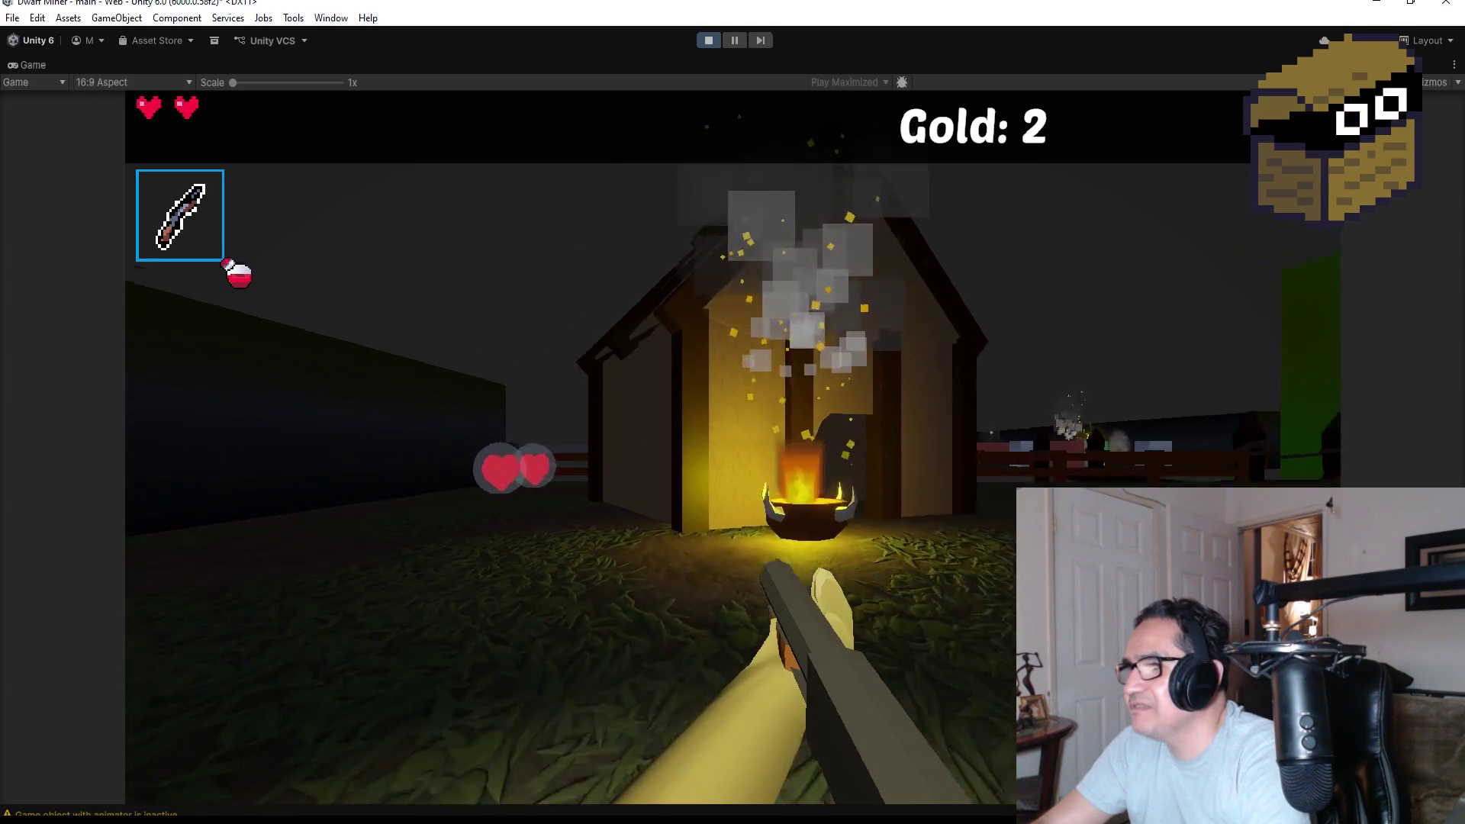
key(w)
key(w)
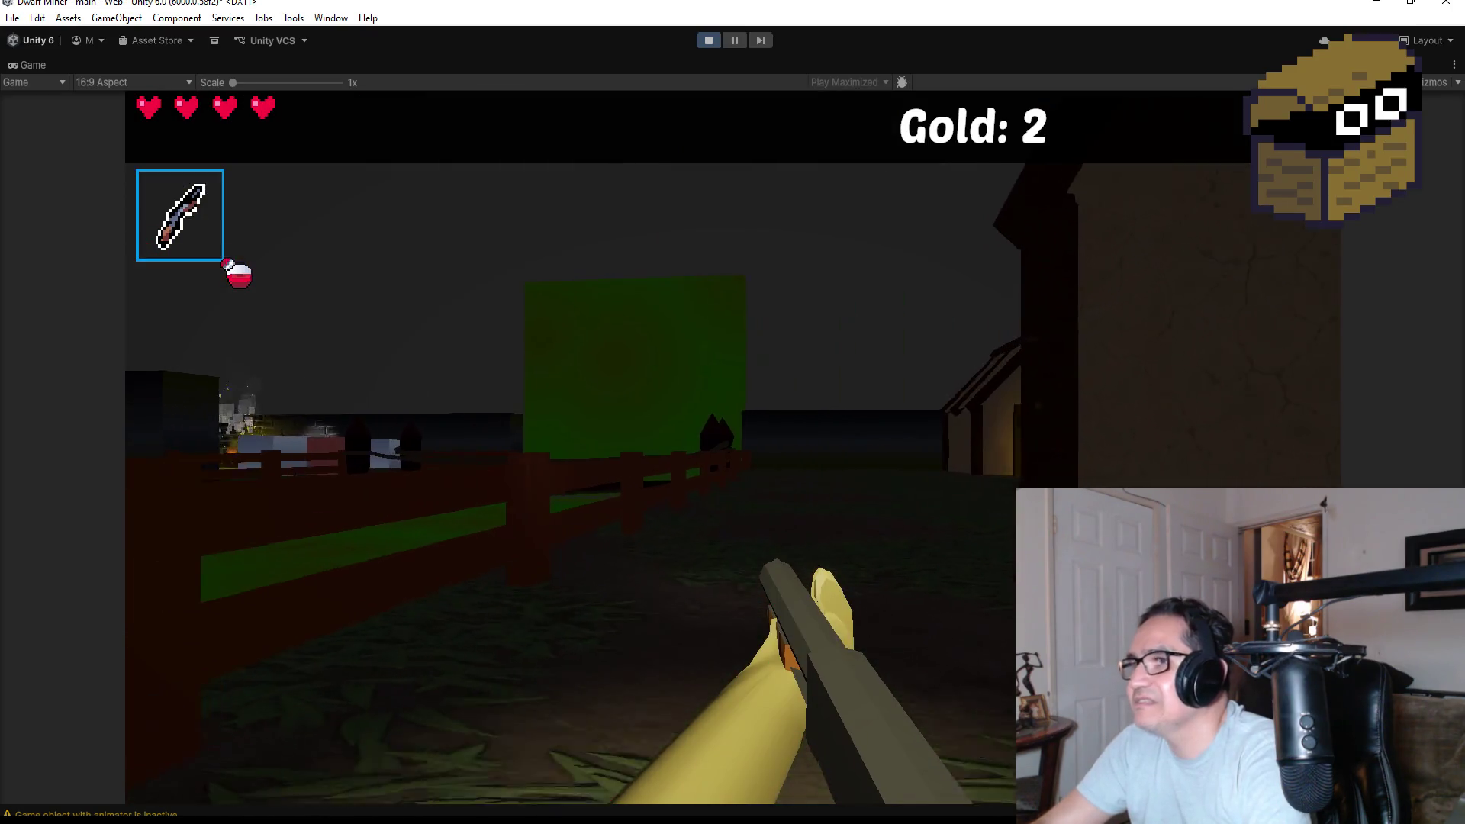
key(w)
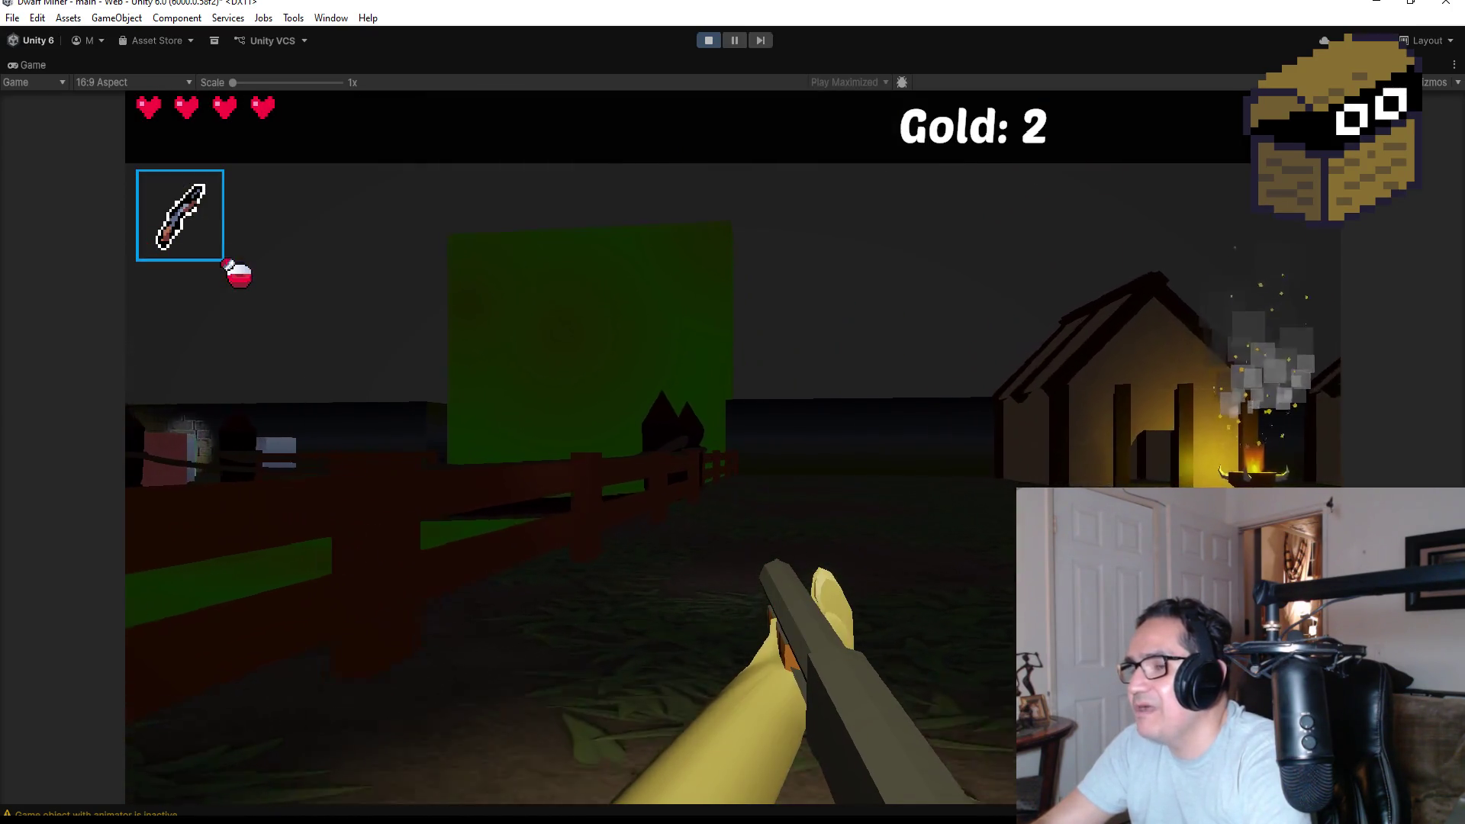
key(w)
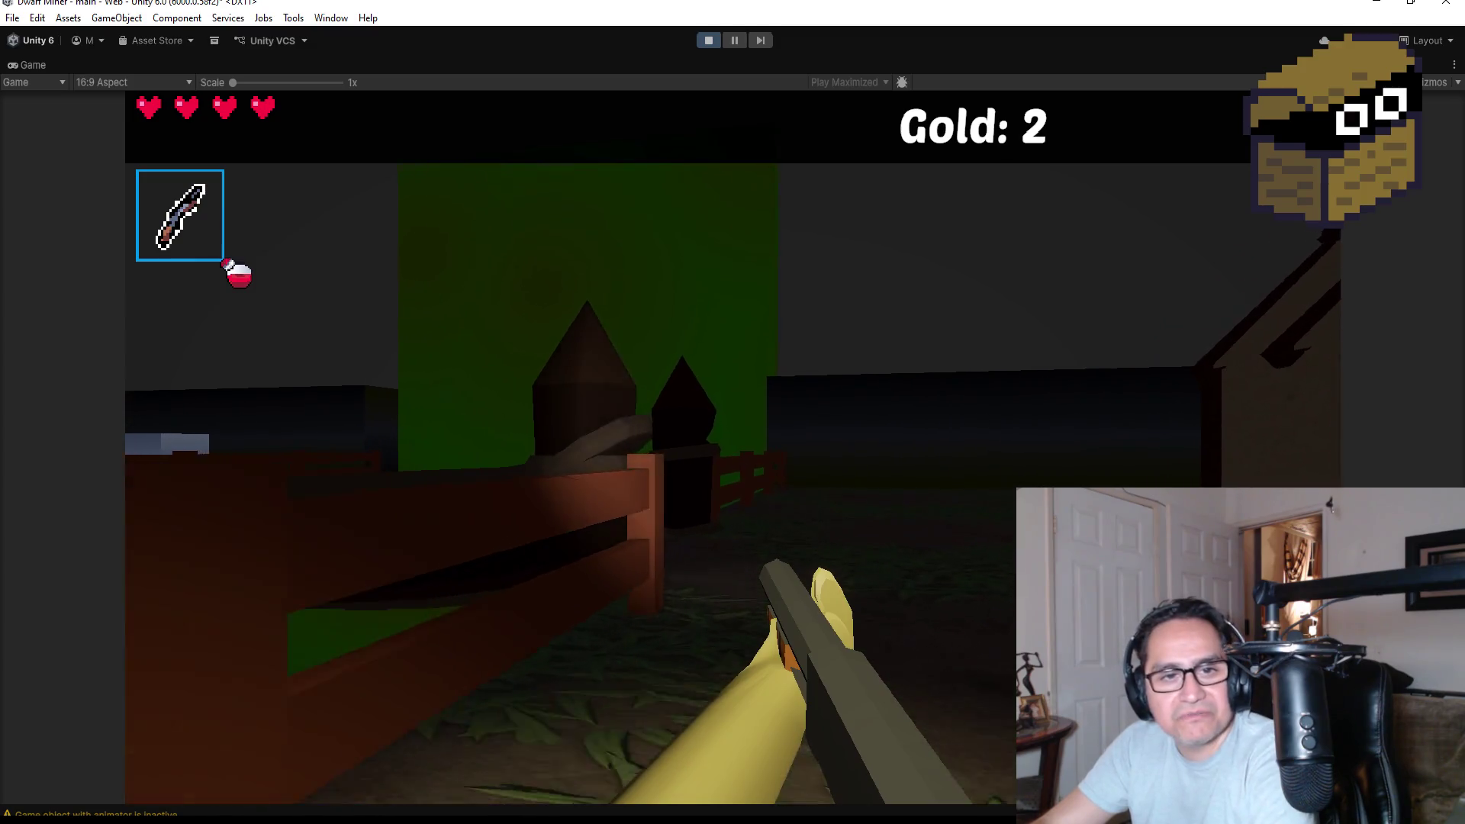
key(w)
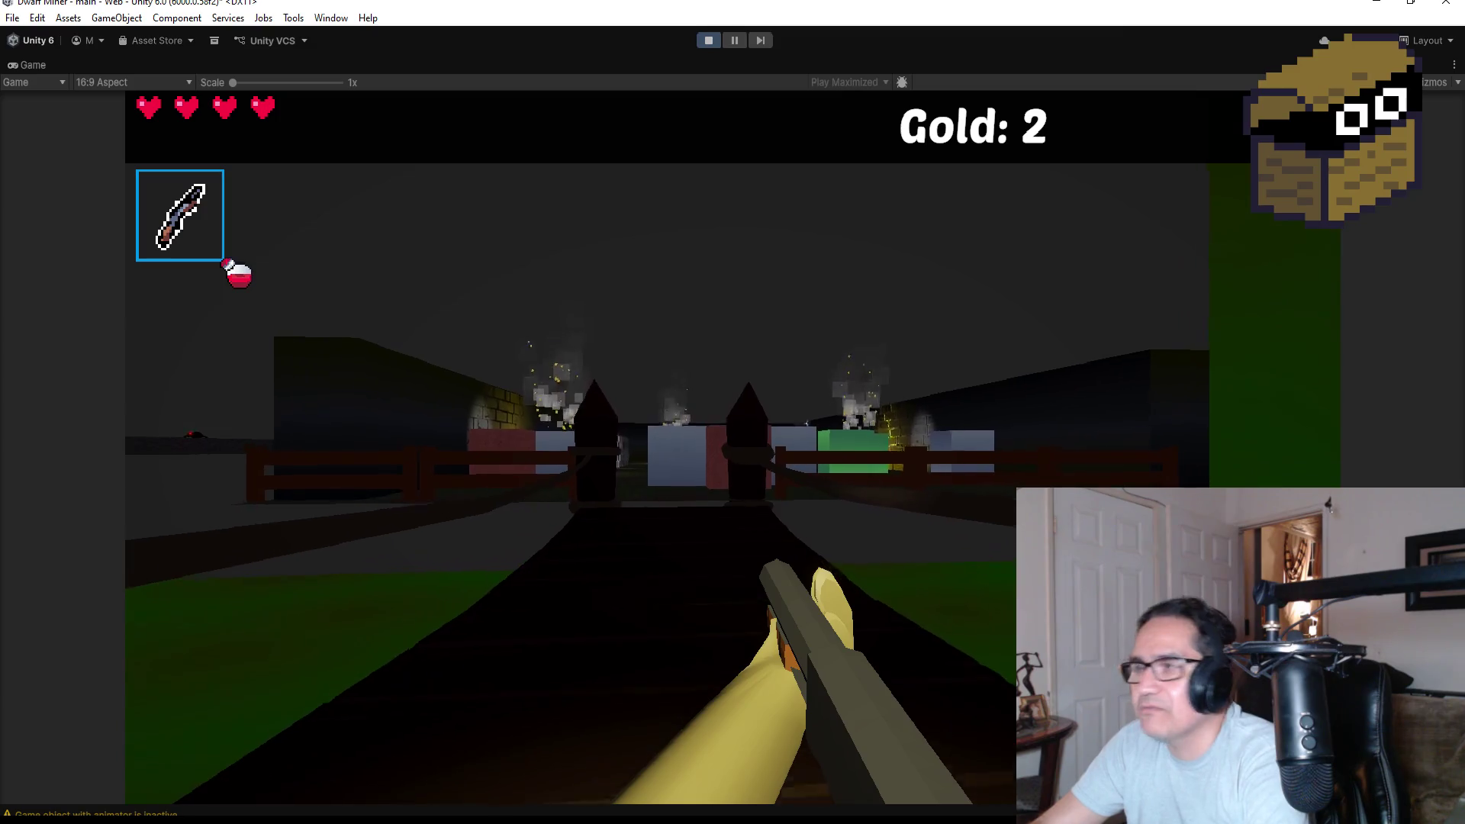
Move past the fence and fire fireballs at the goblins in the corridor.
key(w)
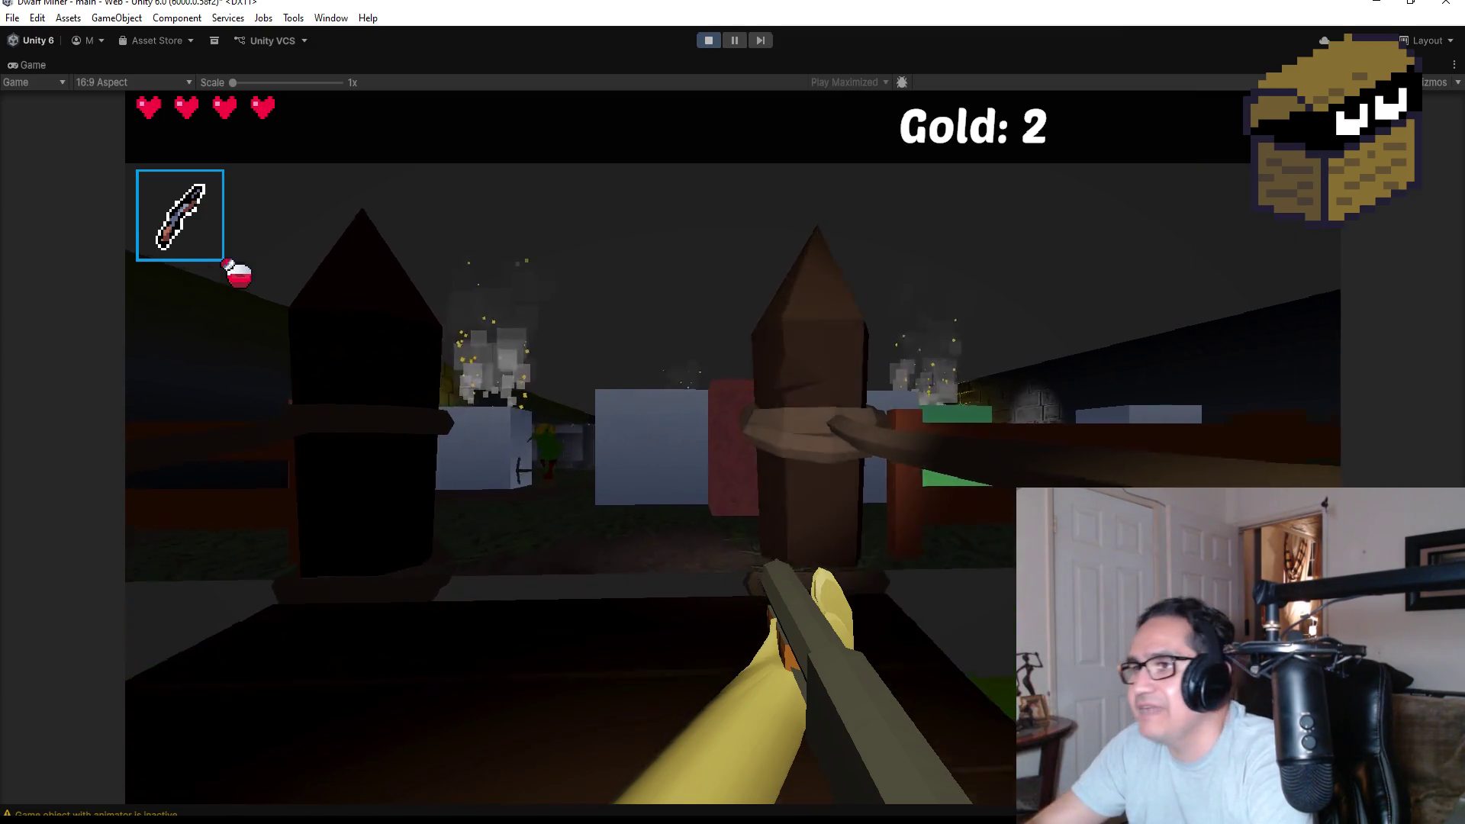
key(w)
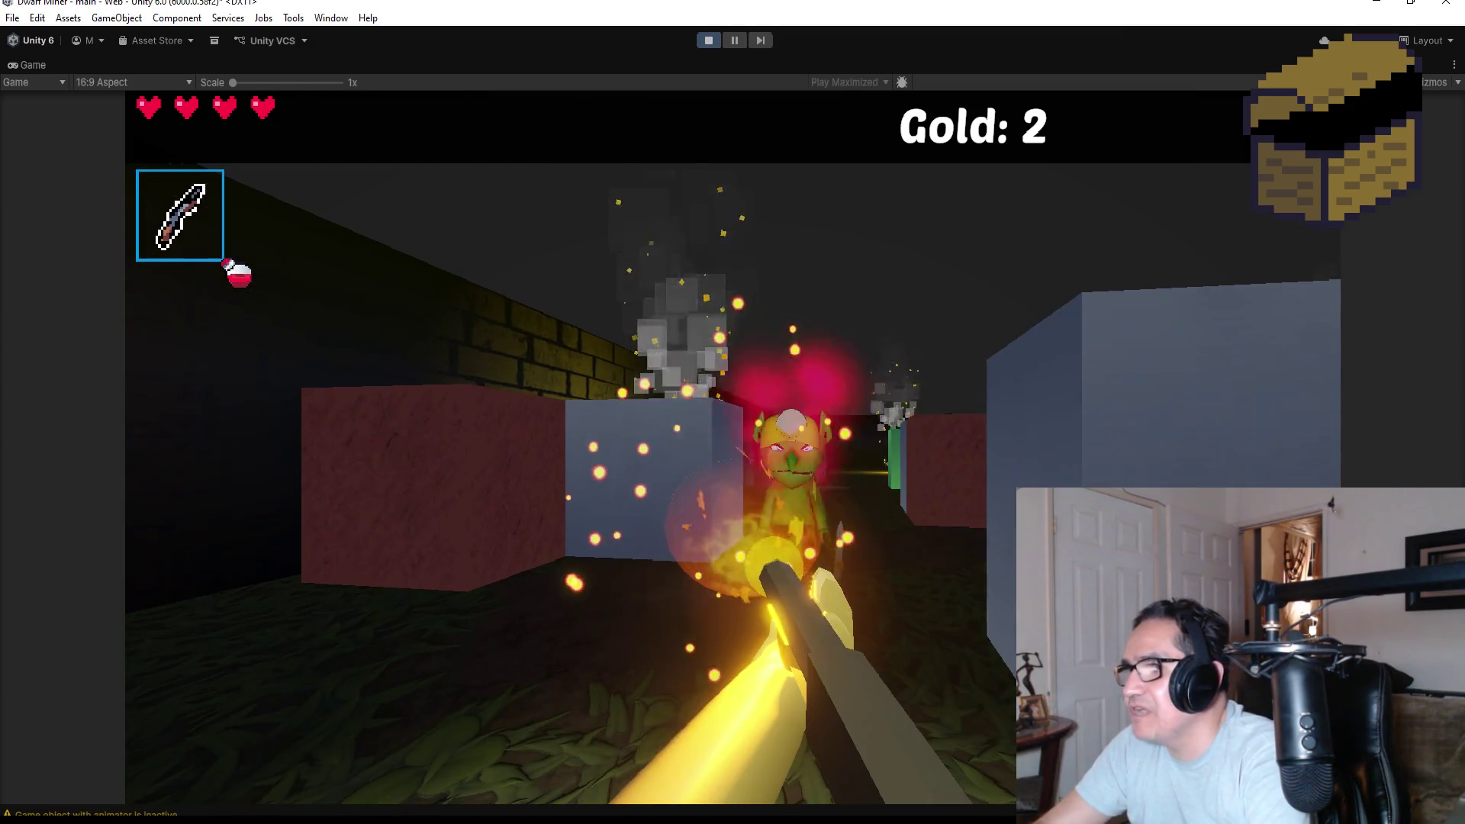
click(733, 448)
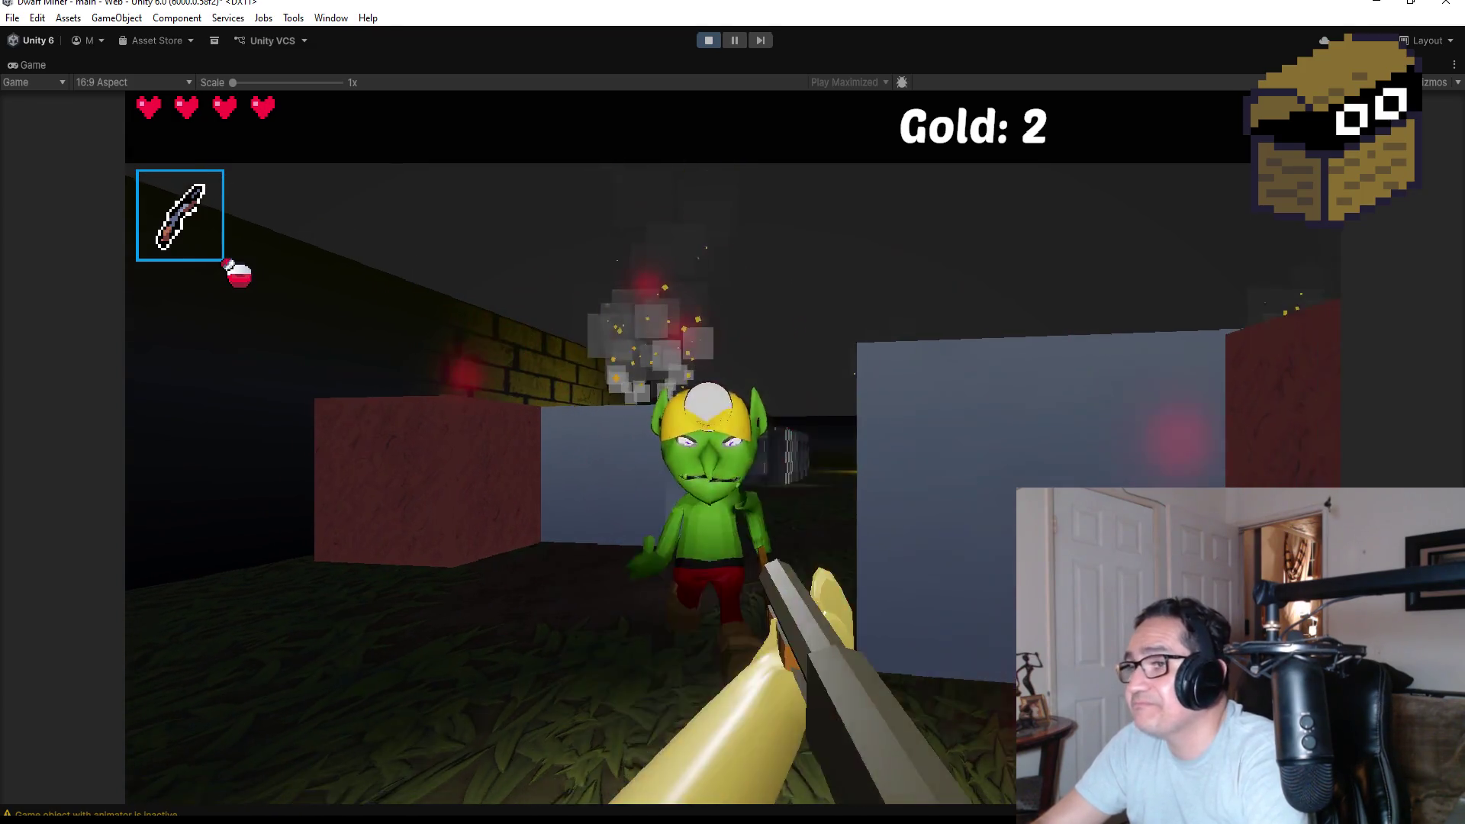
click(733, 448)
key(w)
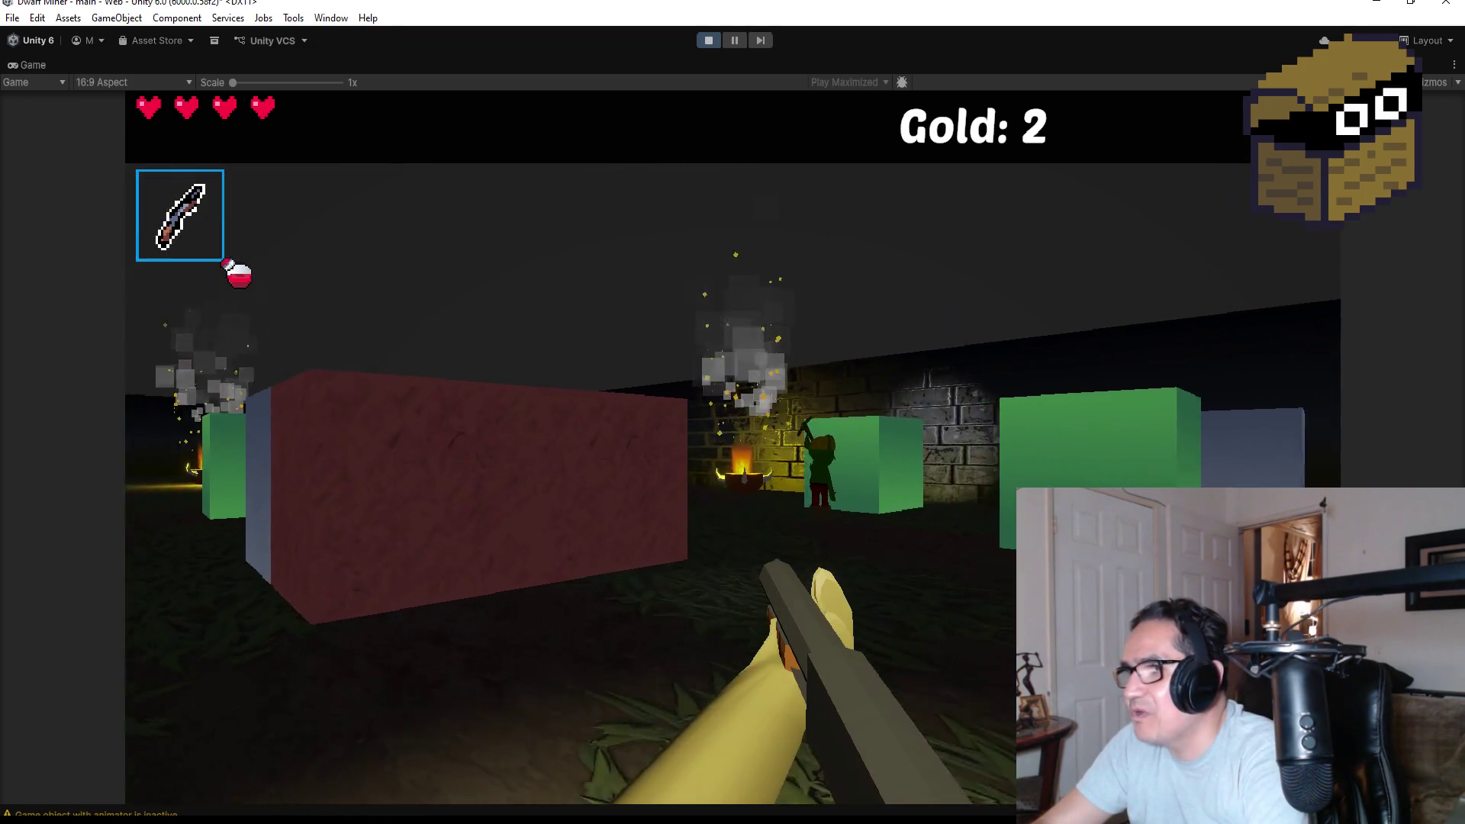
click(732, 448)
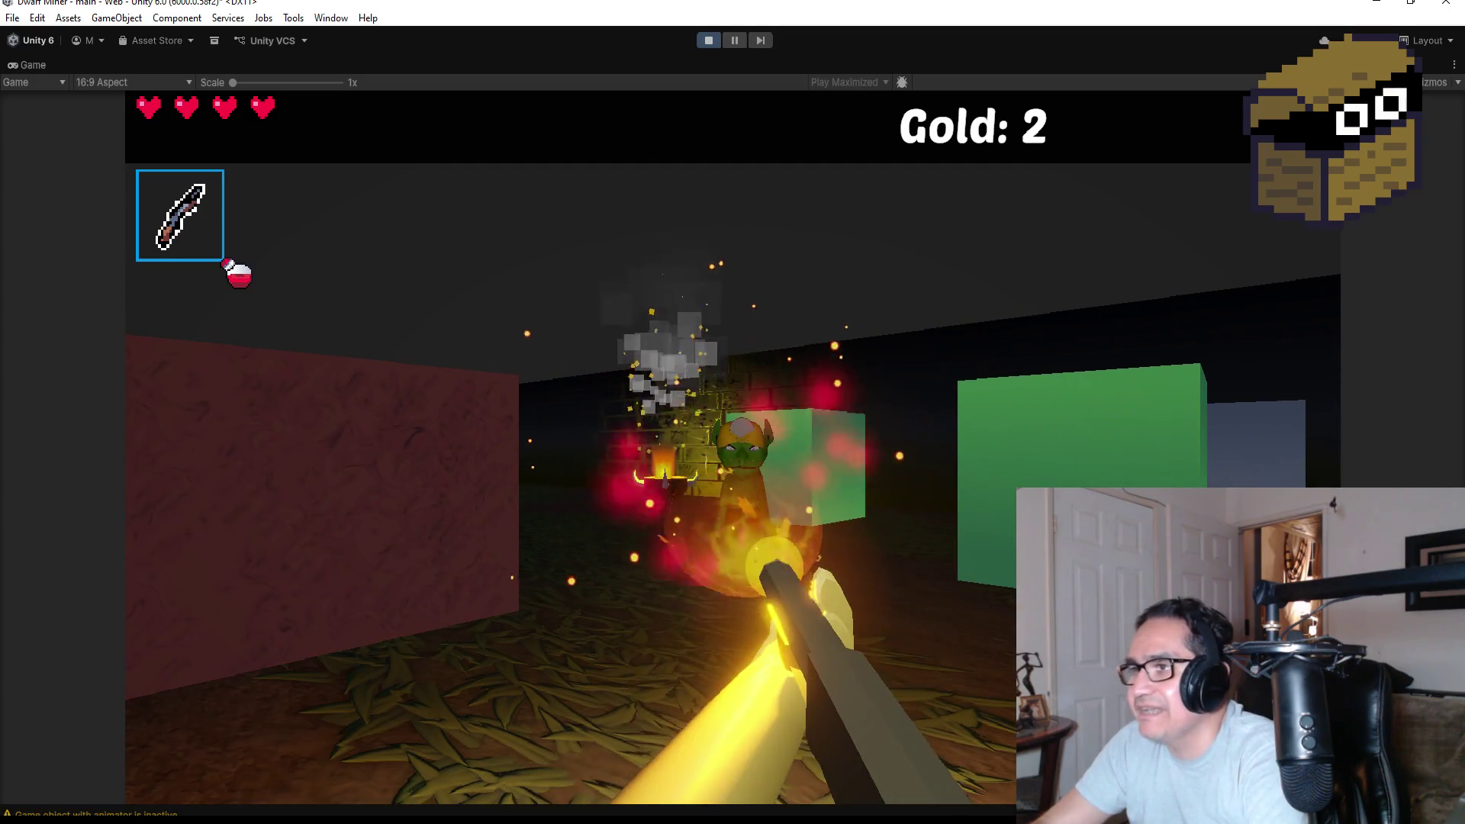
key(s)
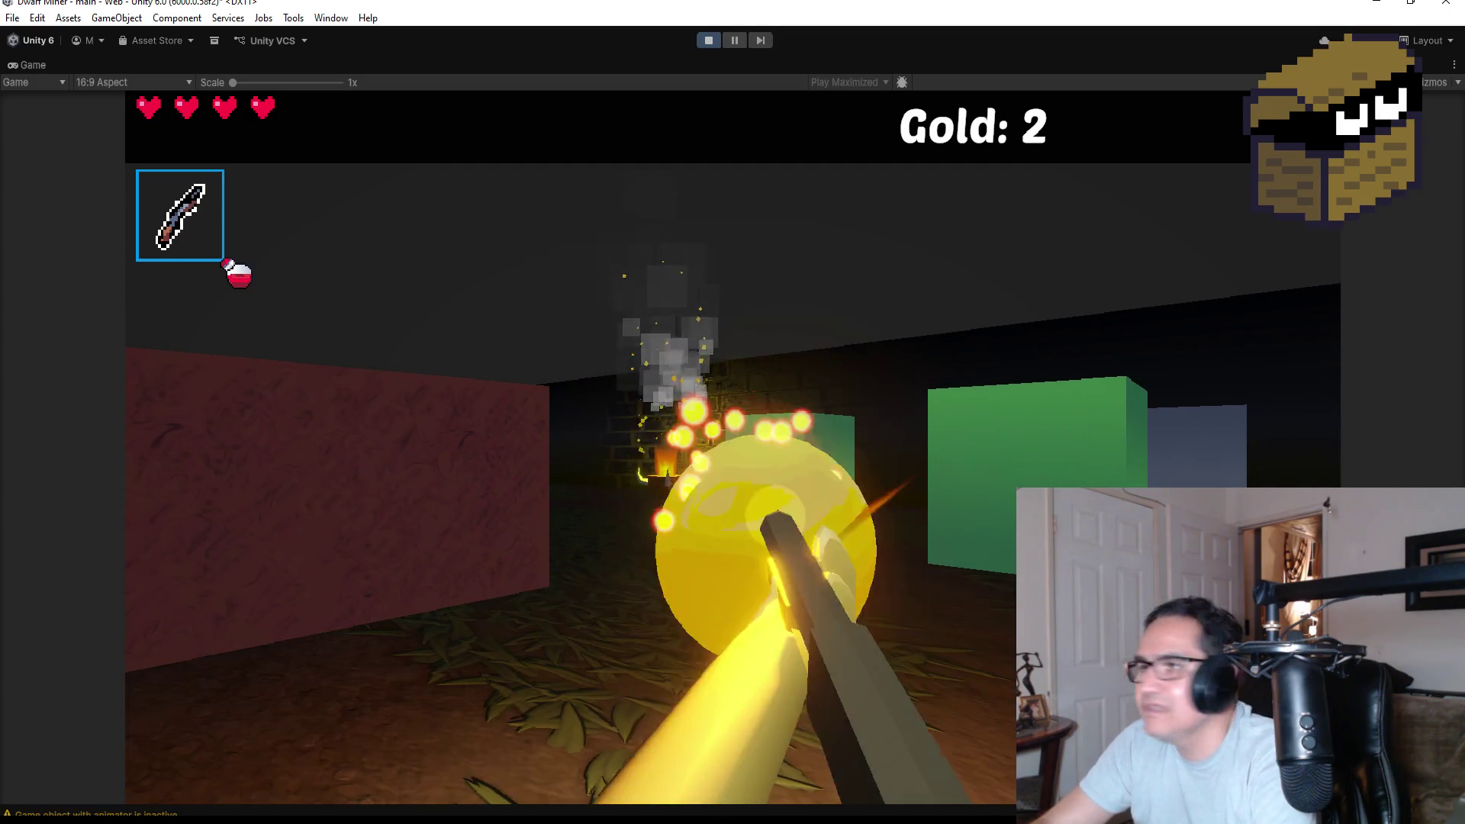
Mine the red block with the pickaxe for gold, then switch back and attack the goblin.
key(1)
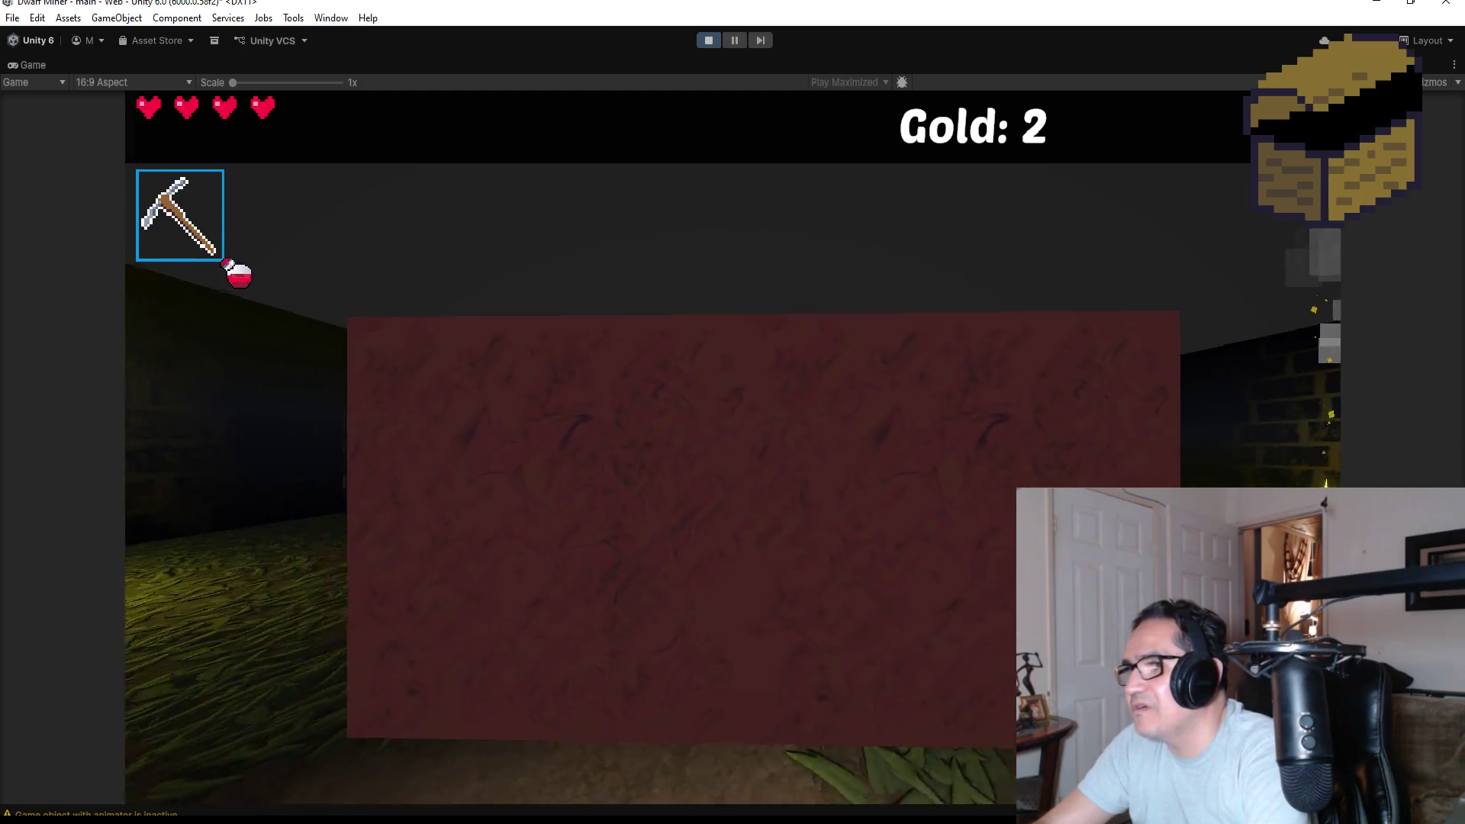
key(w)
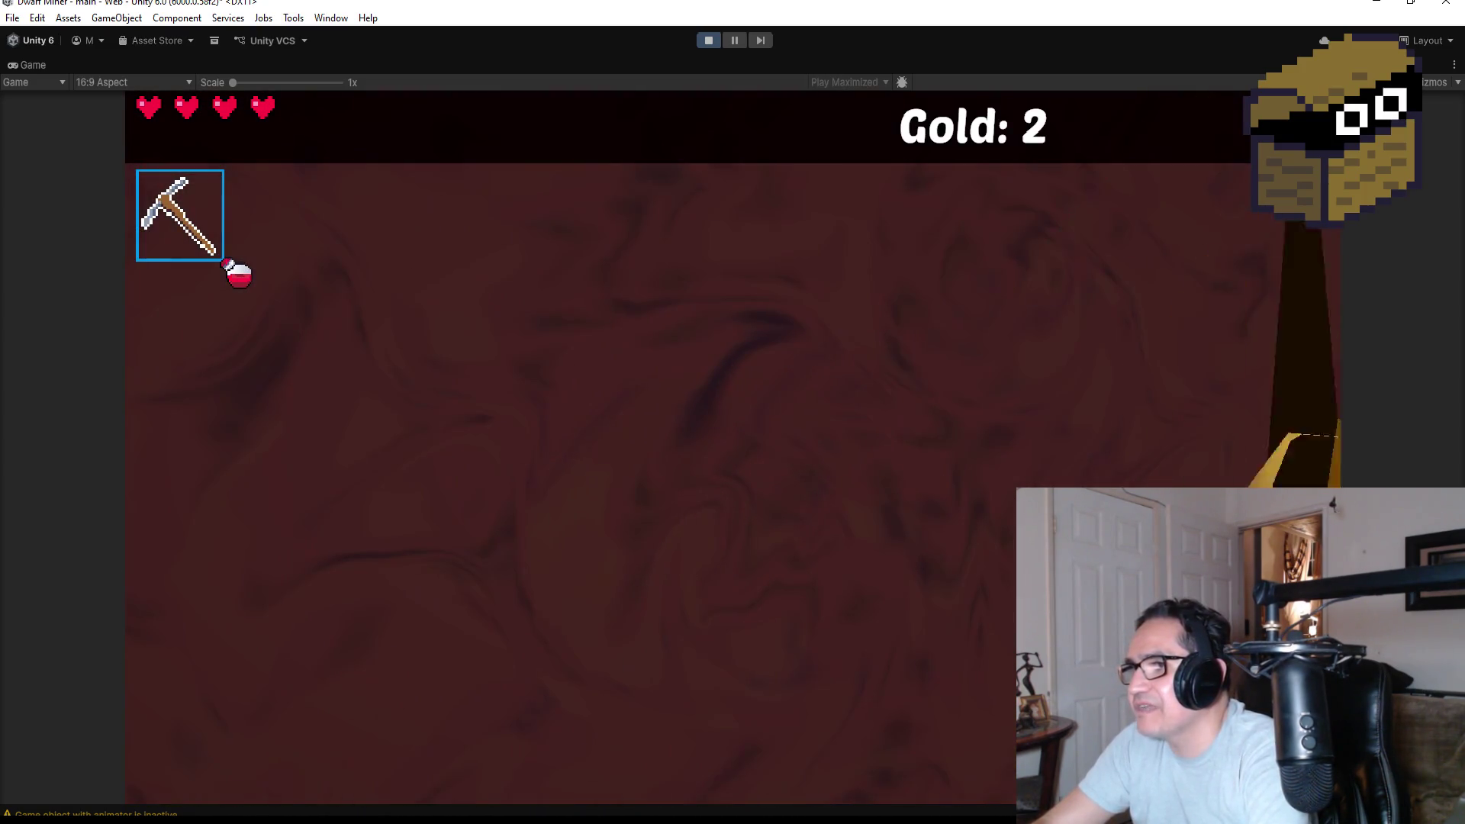
click(732, 447)
key(w)
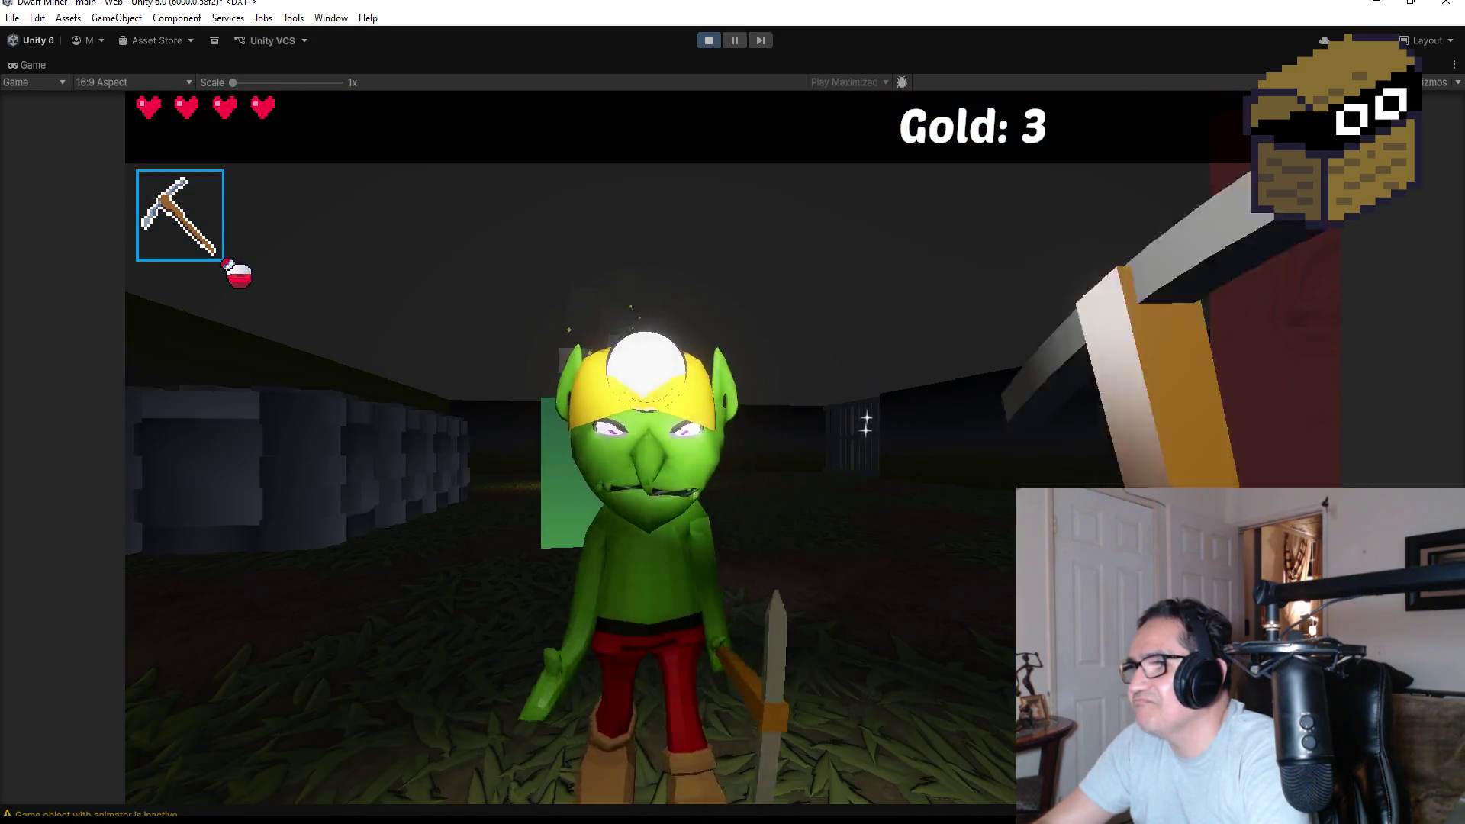
key(2)
click(901, 432)
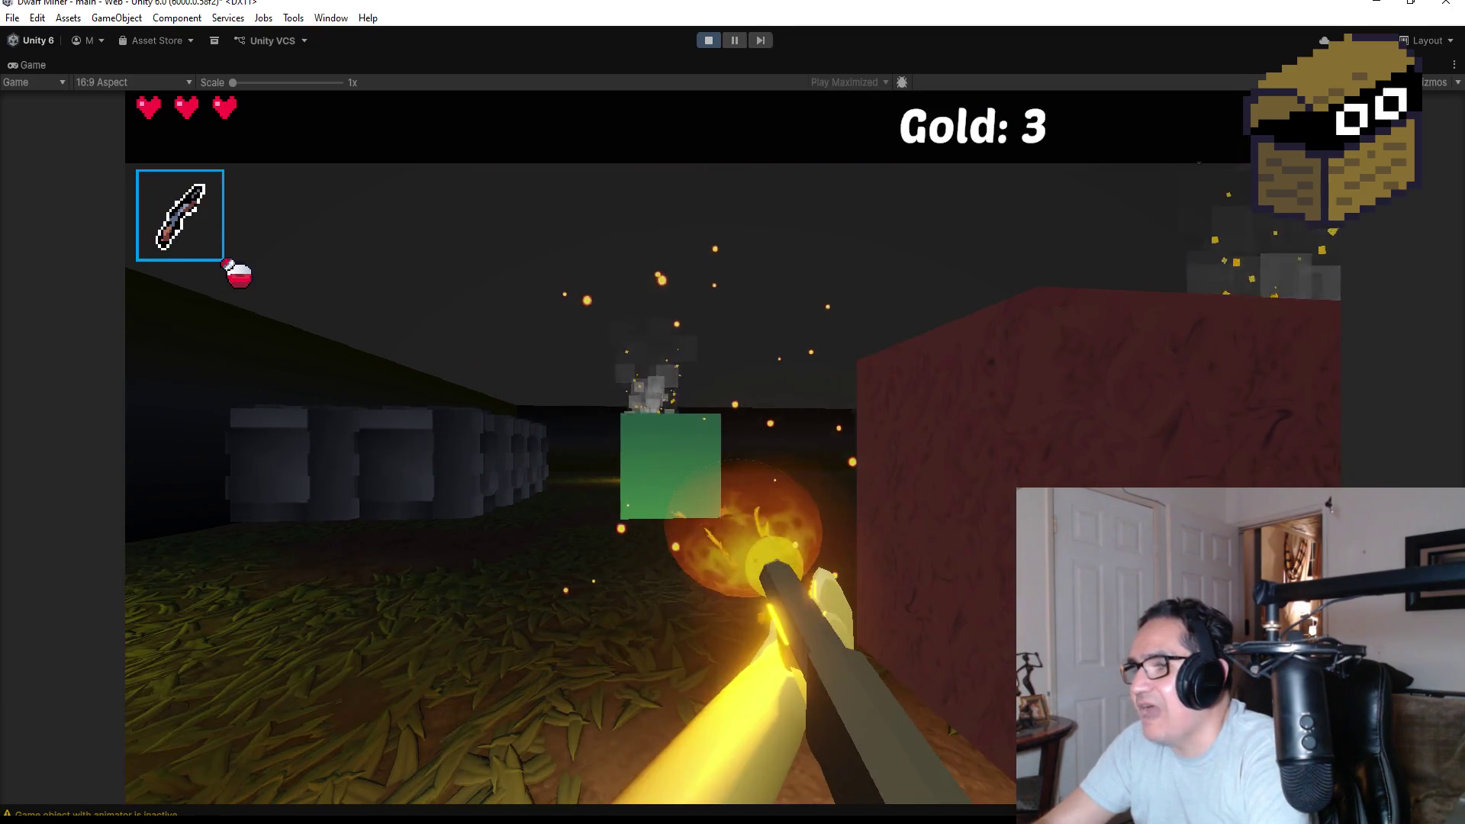
Walk past the green block toward the campfire and attack the approaching goblin.
key(w)
key(d)
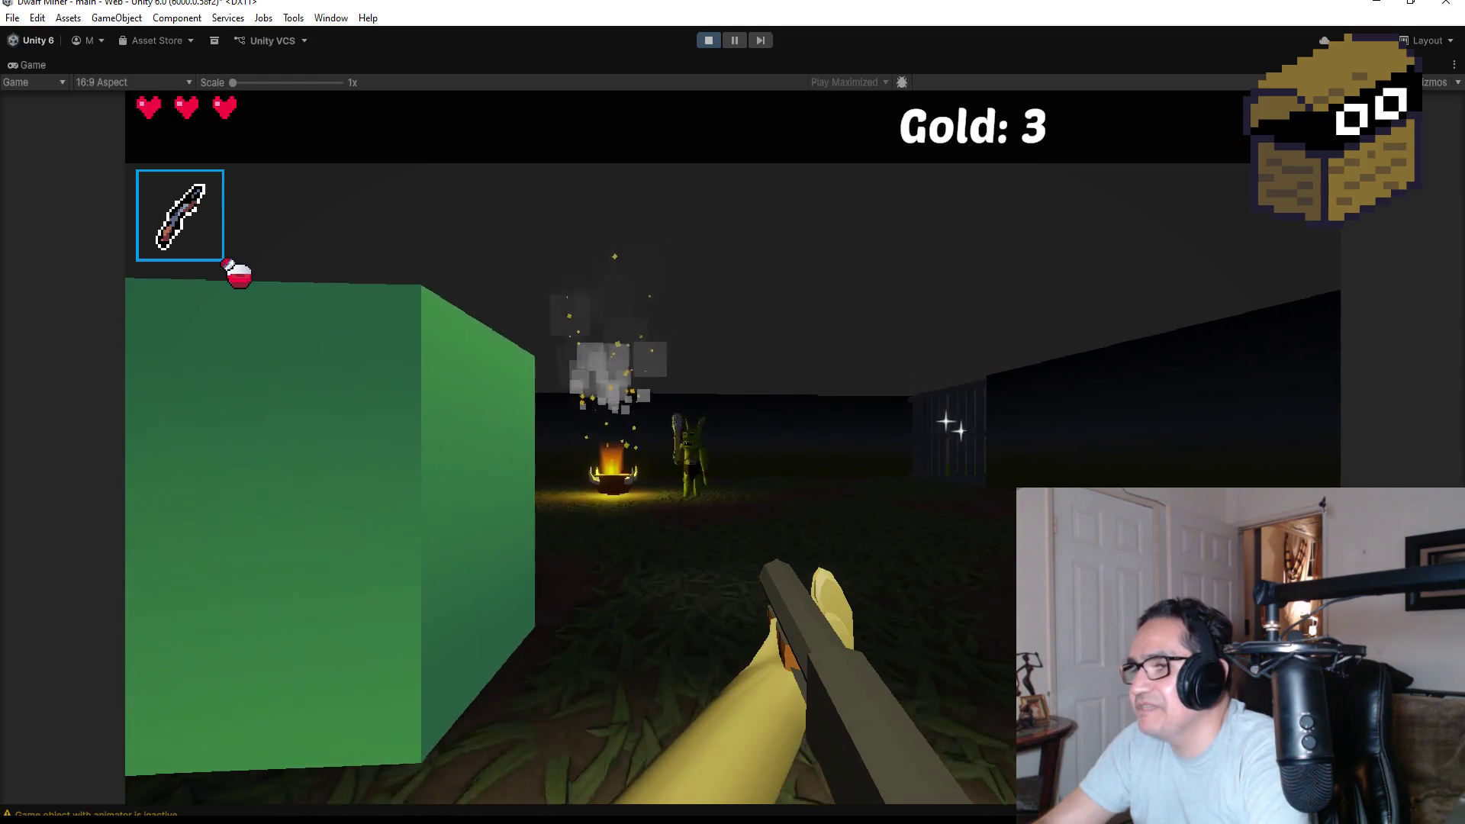
key(w)
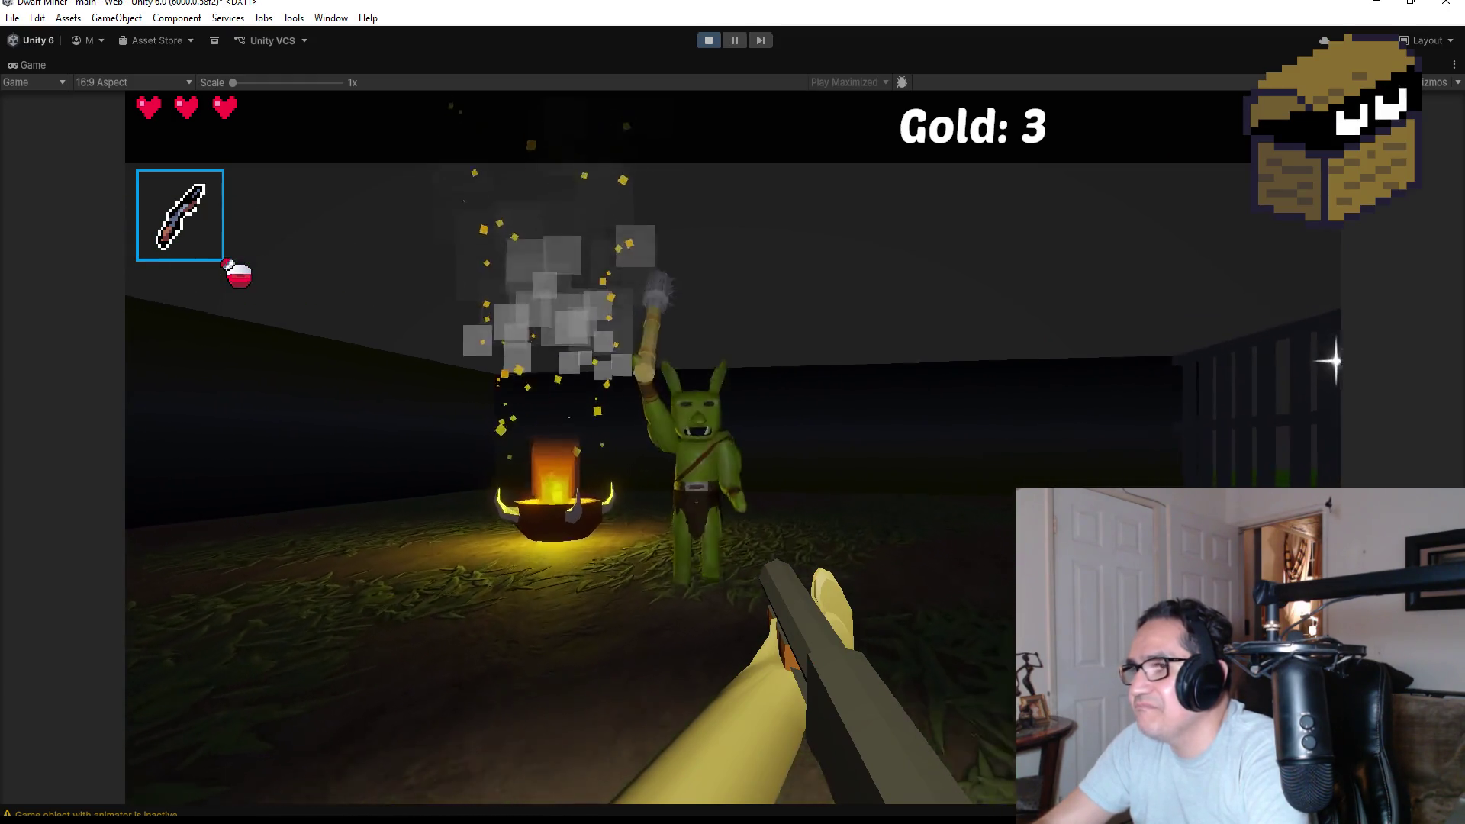
click(733, 446)
click(732, 446)
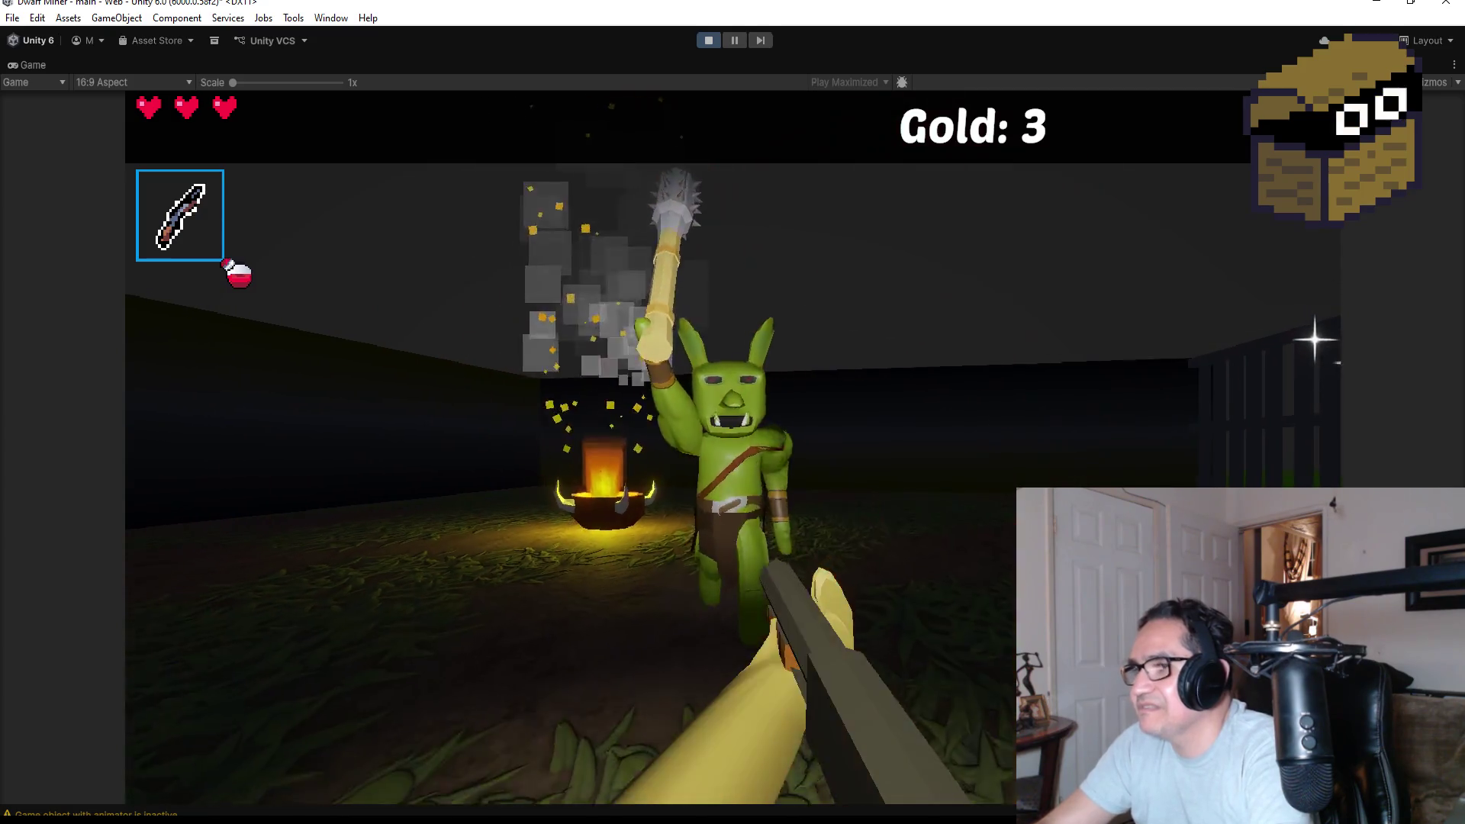
click(732, 446)
click(733, 447)
Sidestep, then keep hitting the campfire goblin until it dies and drops a key.
key(a)
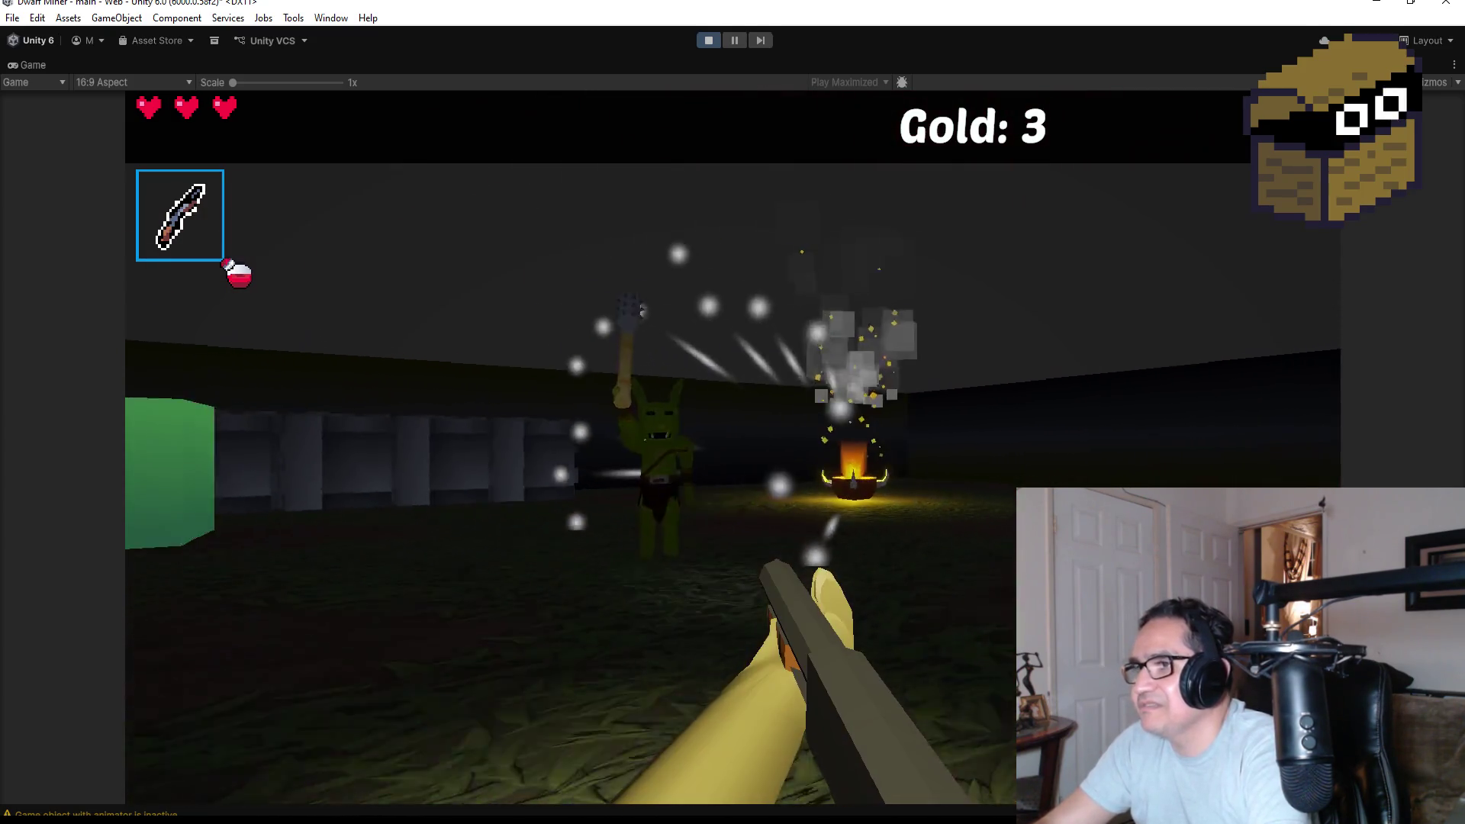
click(733, 447)
click(733, 446)
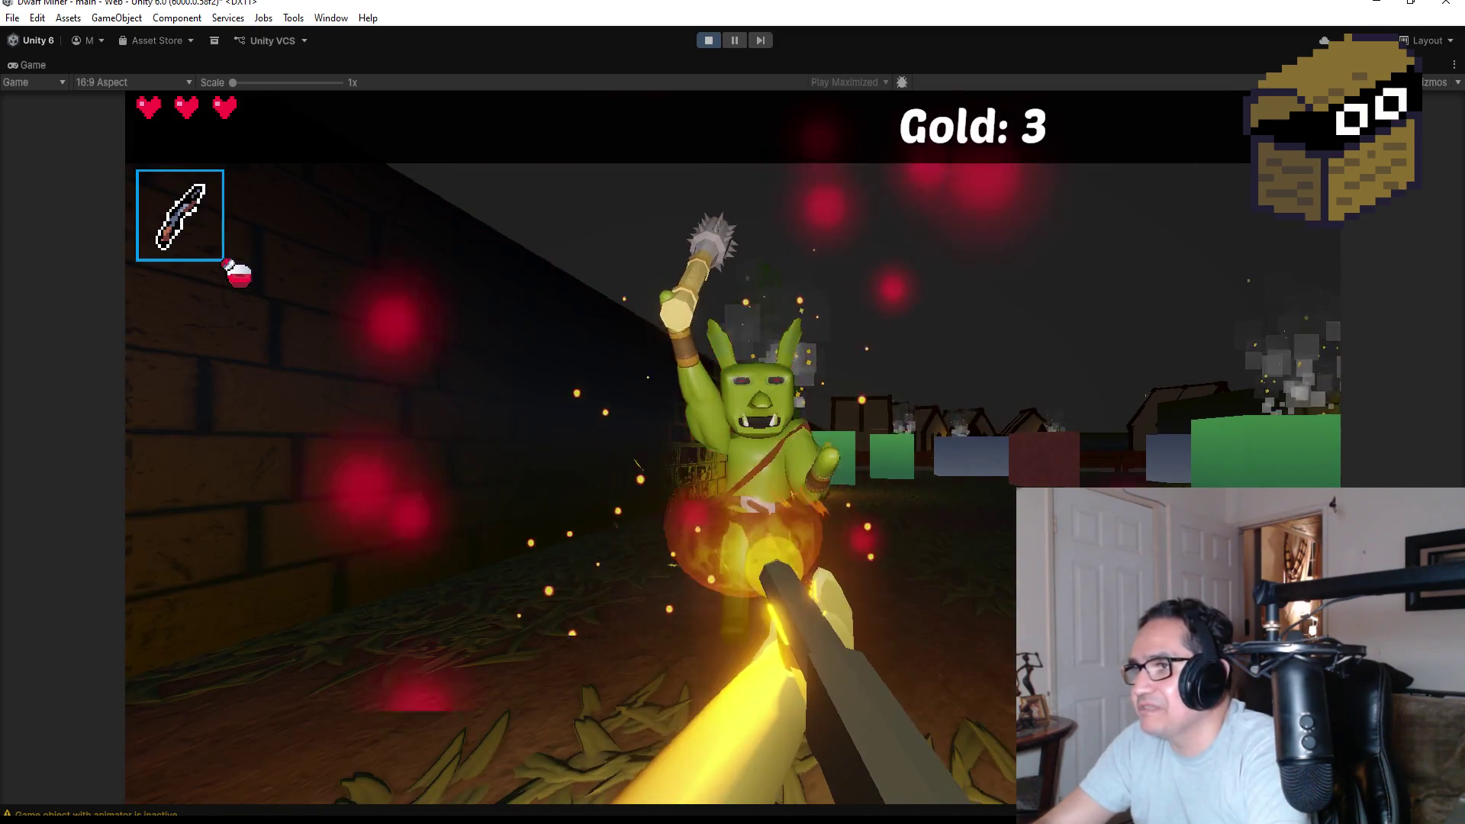
click(732, 447)
click(732, 447)
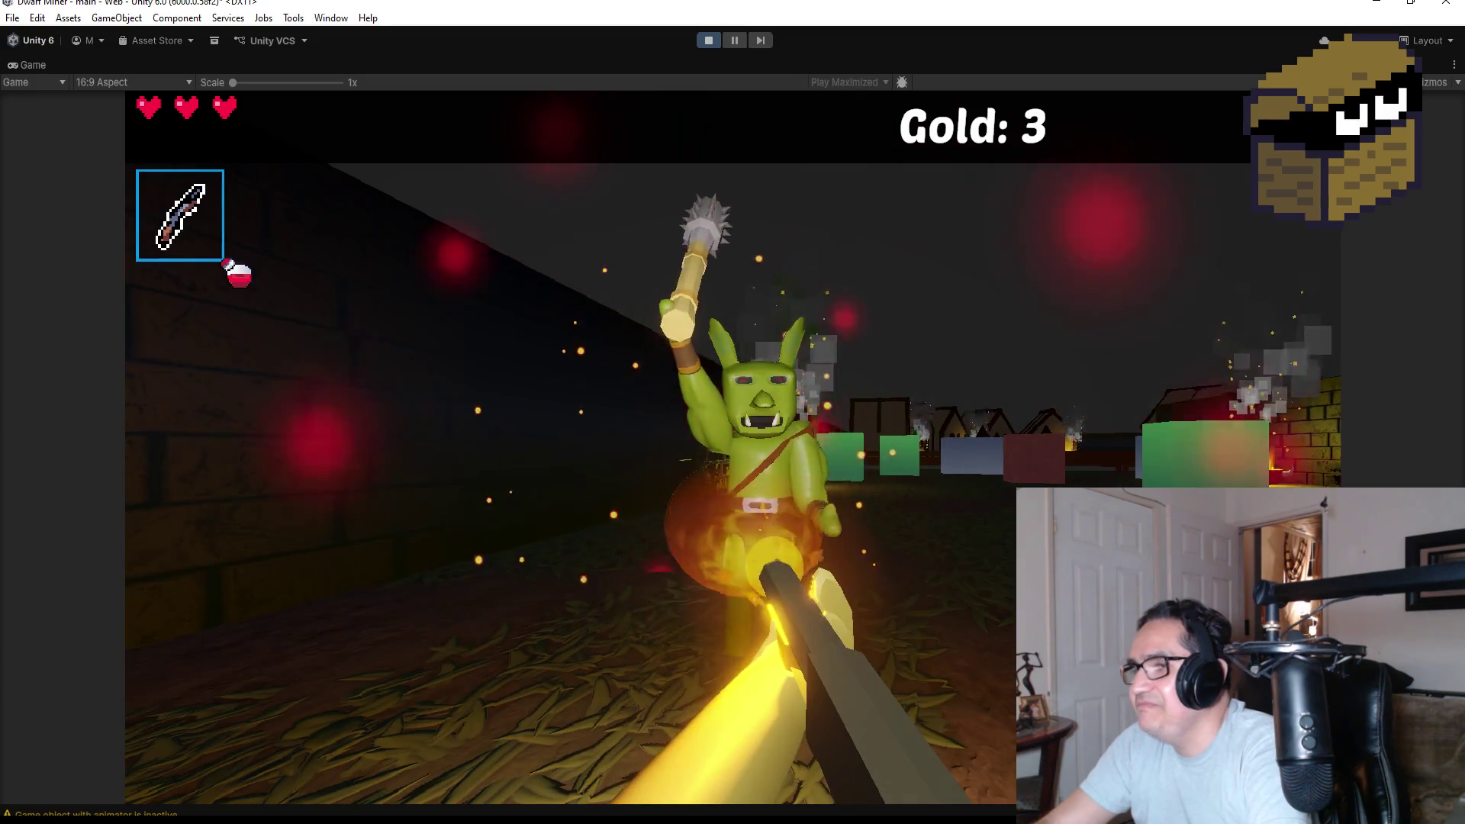
click(733, 446)
click(733, 446)
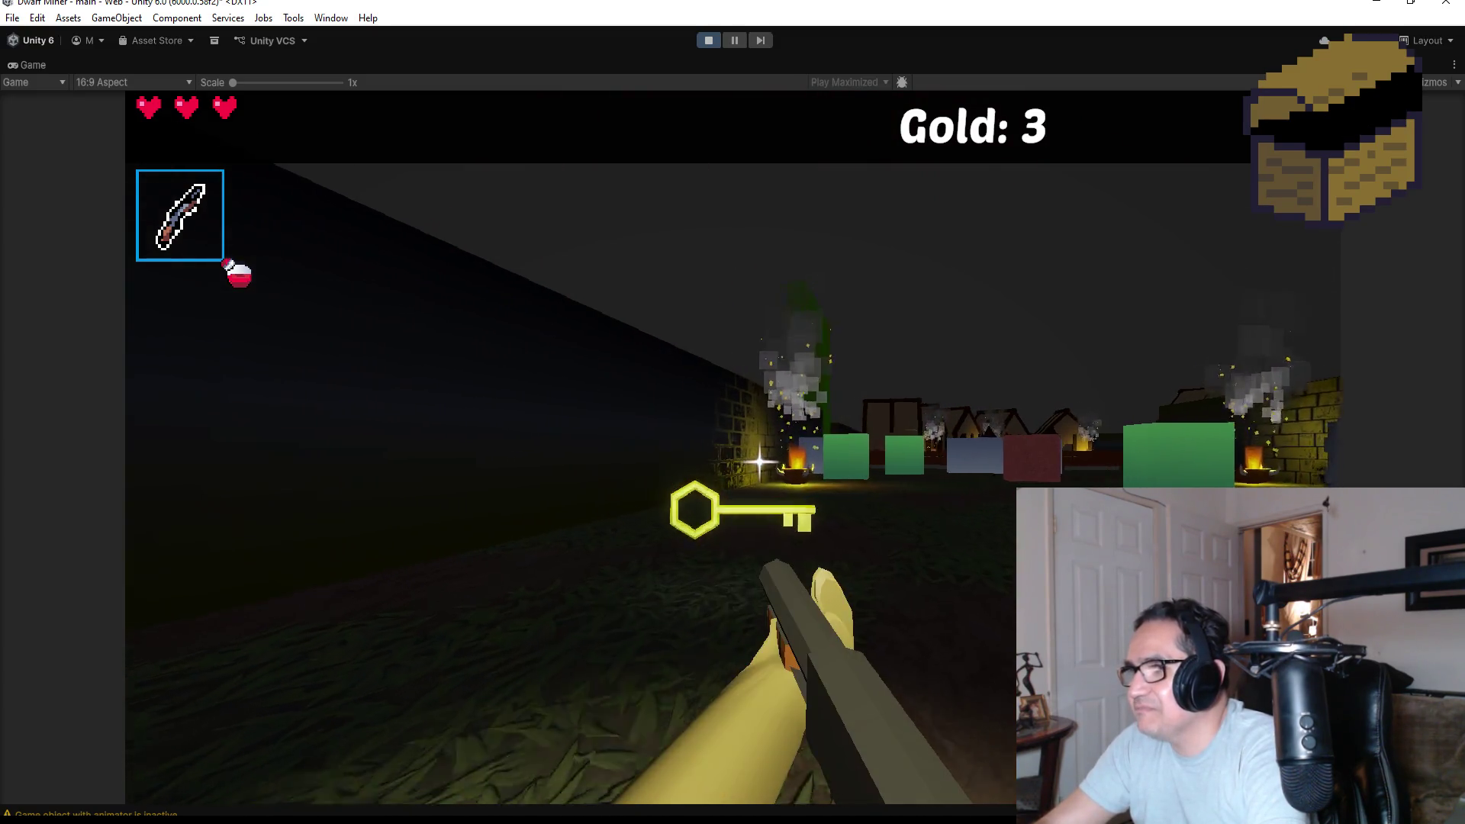
Collect the dropped key and move back and forth through the pillar gap by the fence.
key(w)
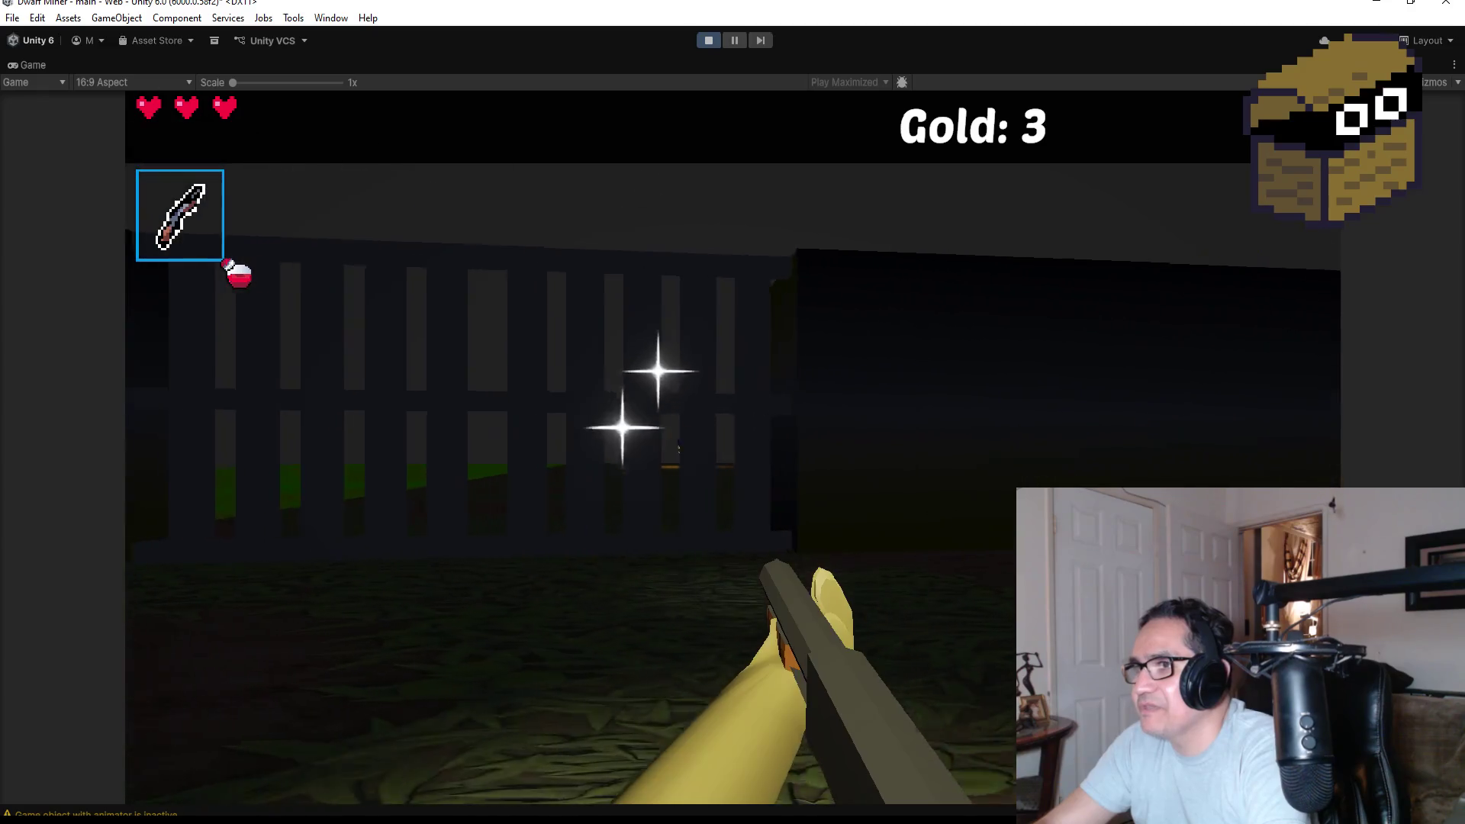
key(w)
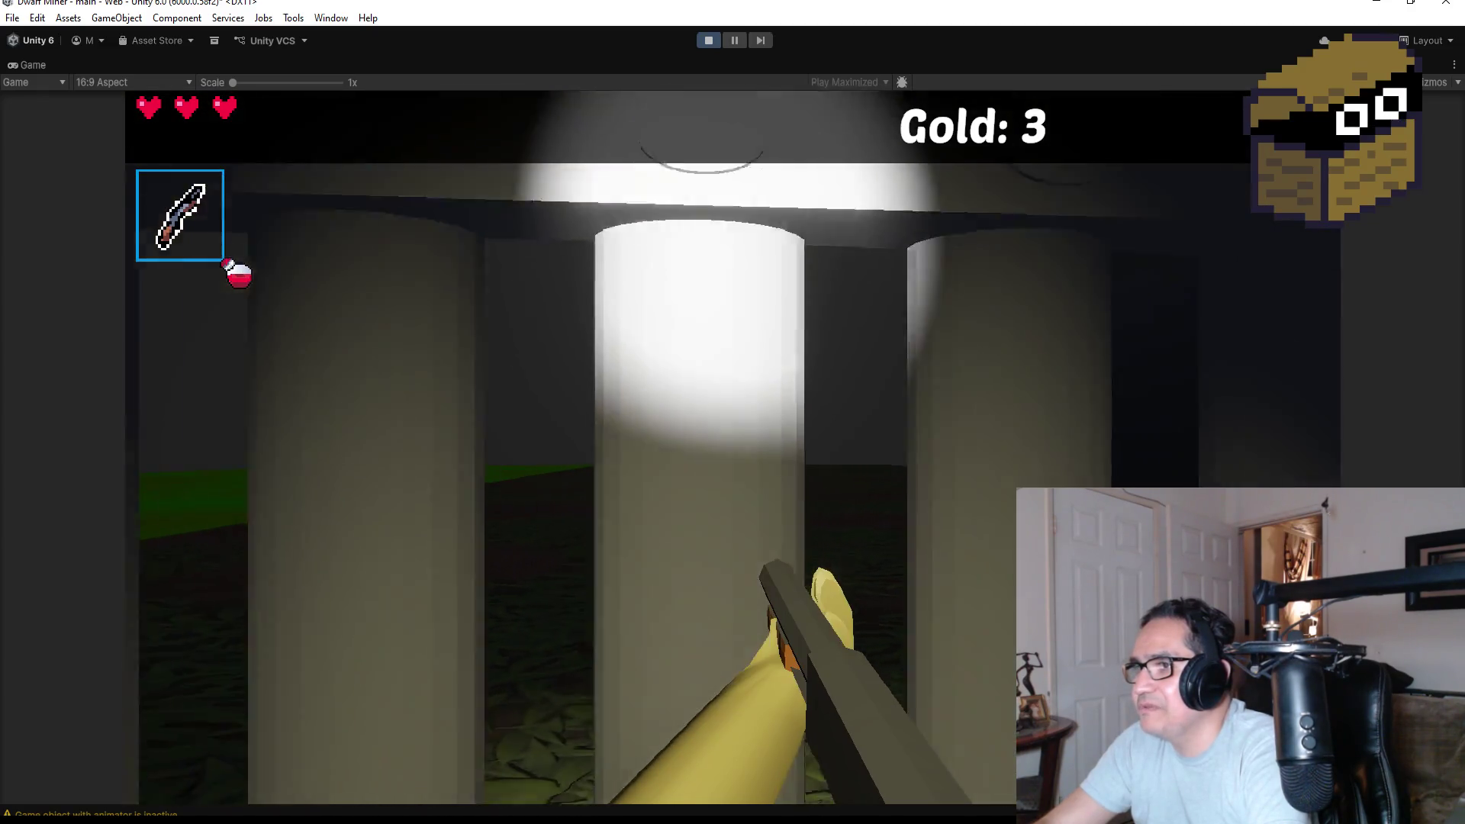
key(s)
key(w)
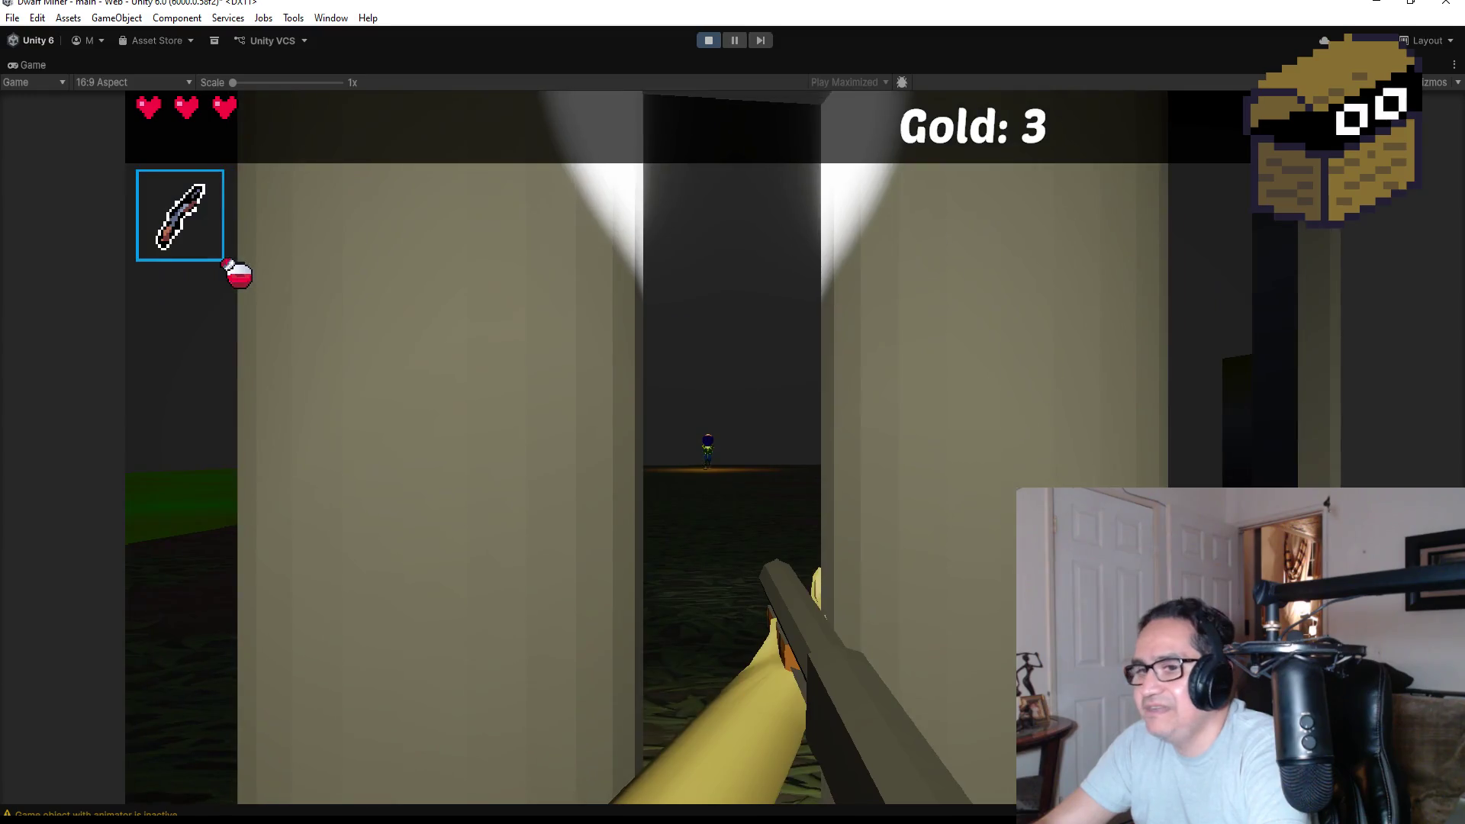
key(s)
key(w)
key(s)
key(w)
key(s)
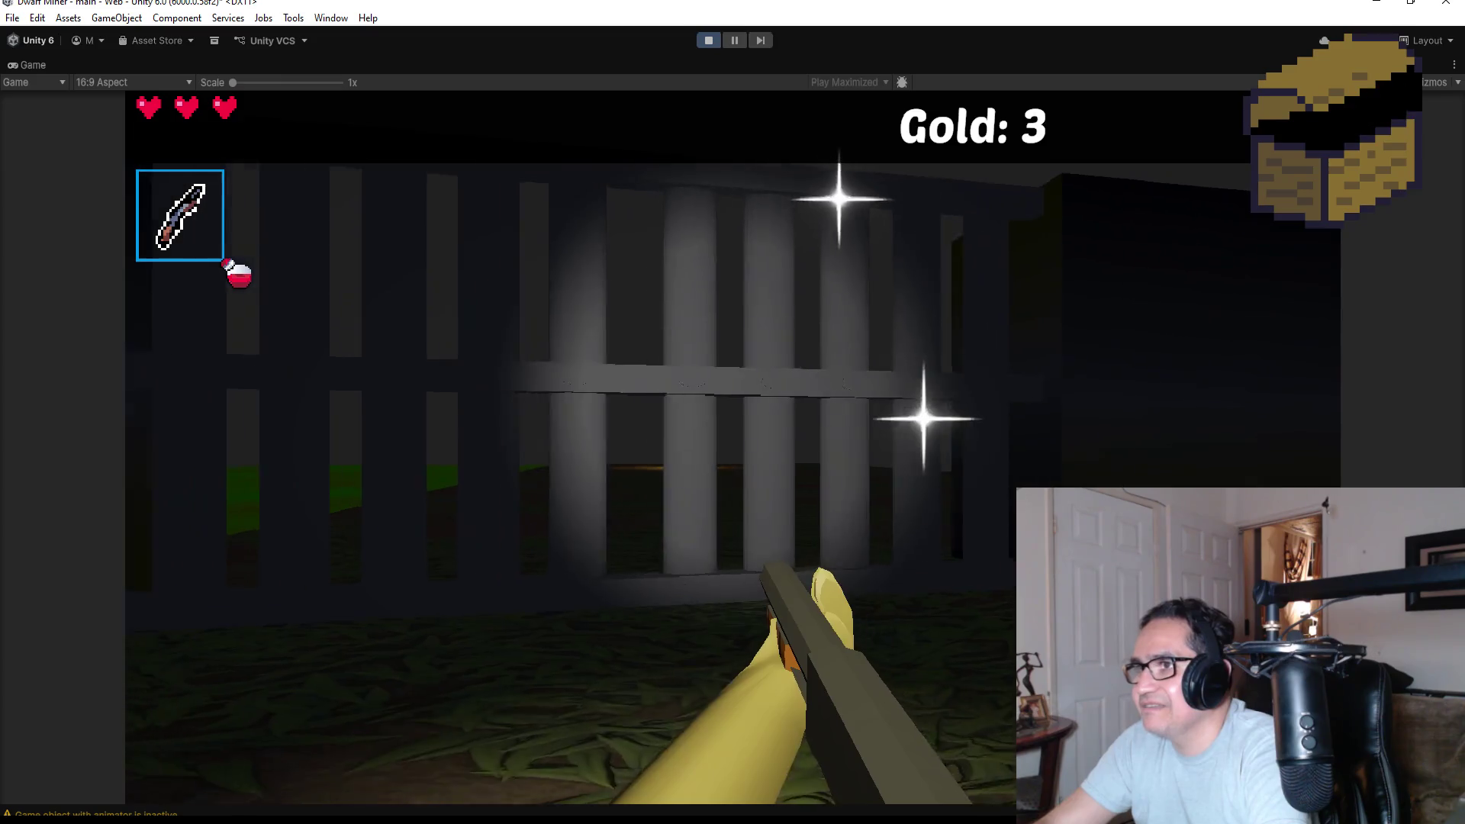
key(w)
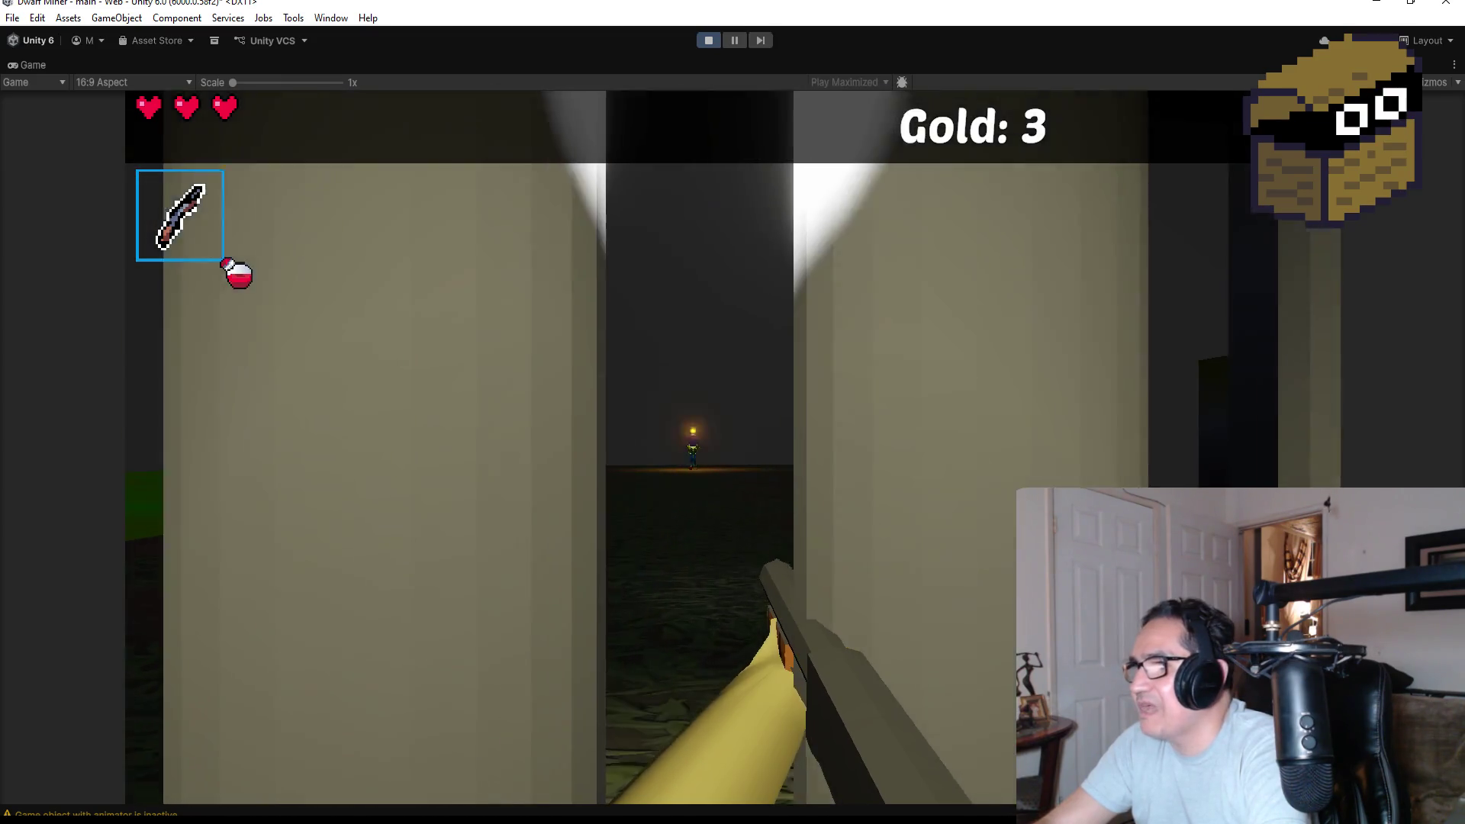
key(s)
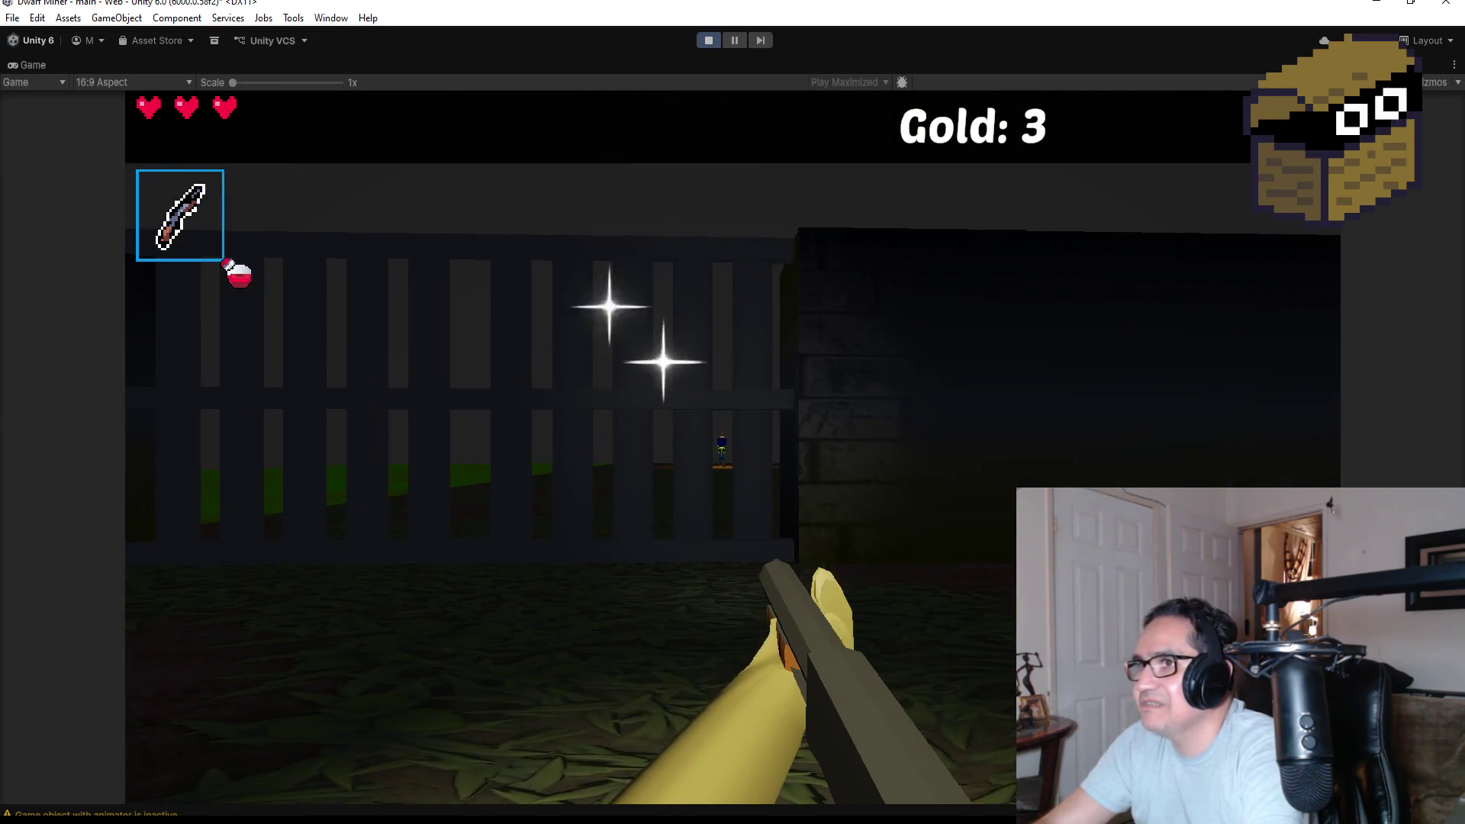
Bring up the in-game settings overlay and stop Play mode to return to editing.
key(Escape)
click(714, 41)
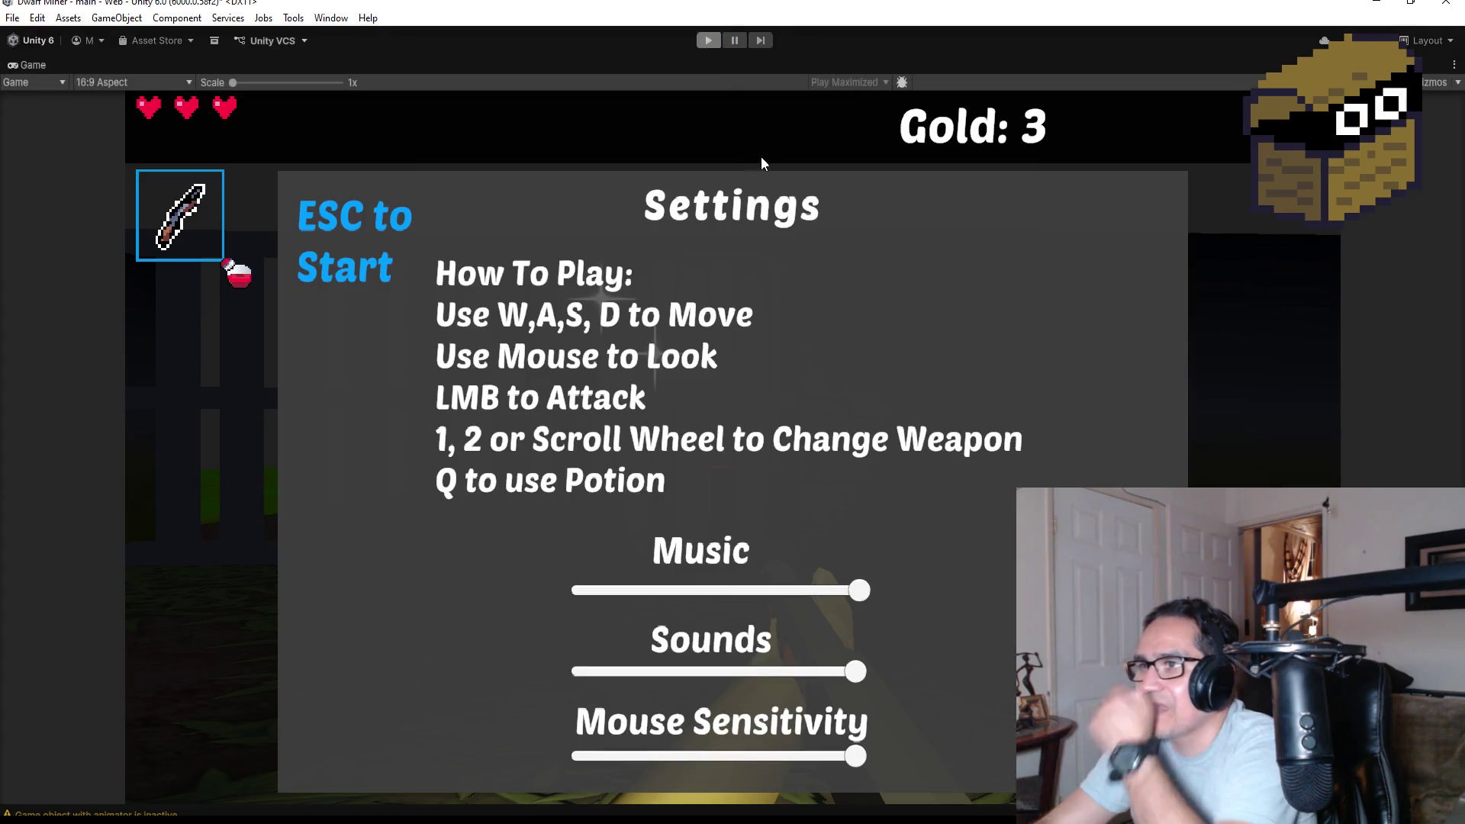
scroll(693, 327, down, 10)
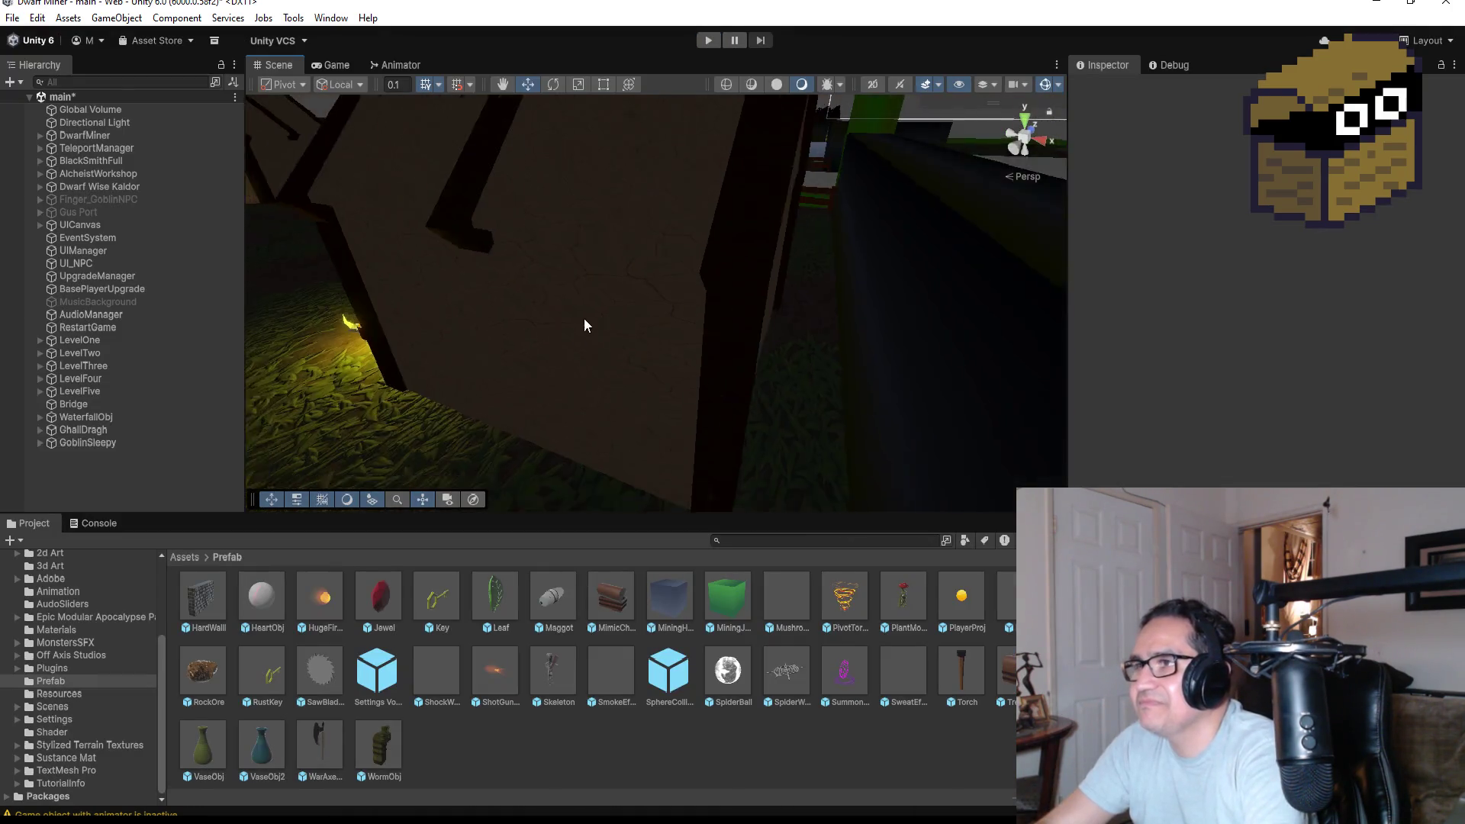
Switch the Scene view to Top and frame a floor plane of Level Five.
scroll(607, 338, down, 5)
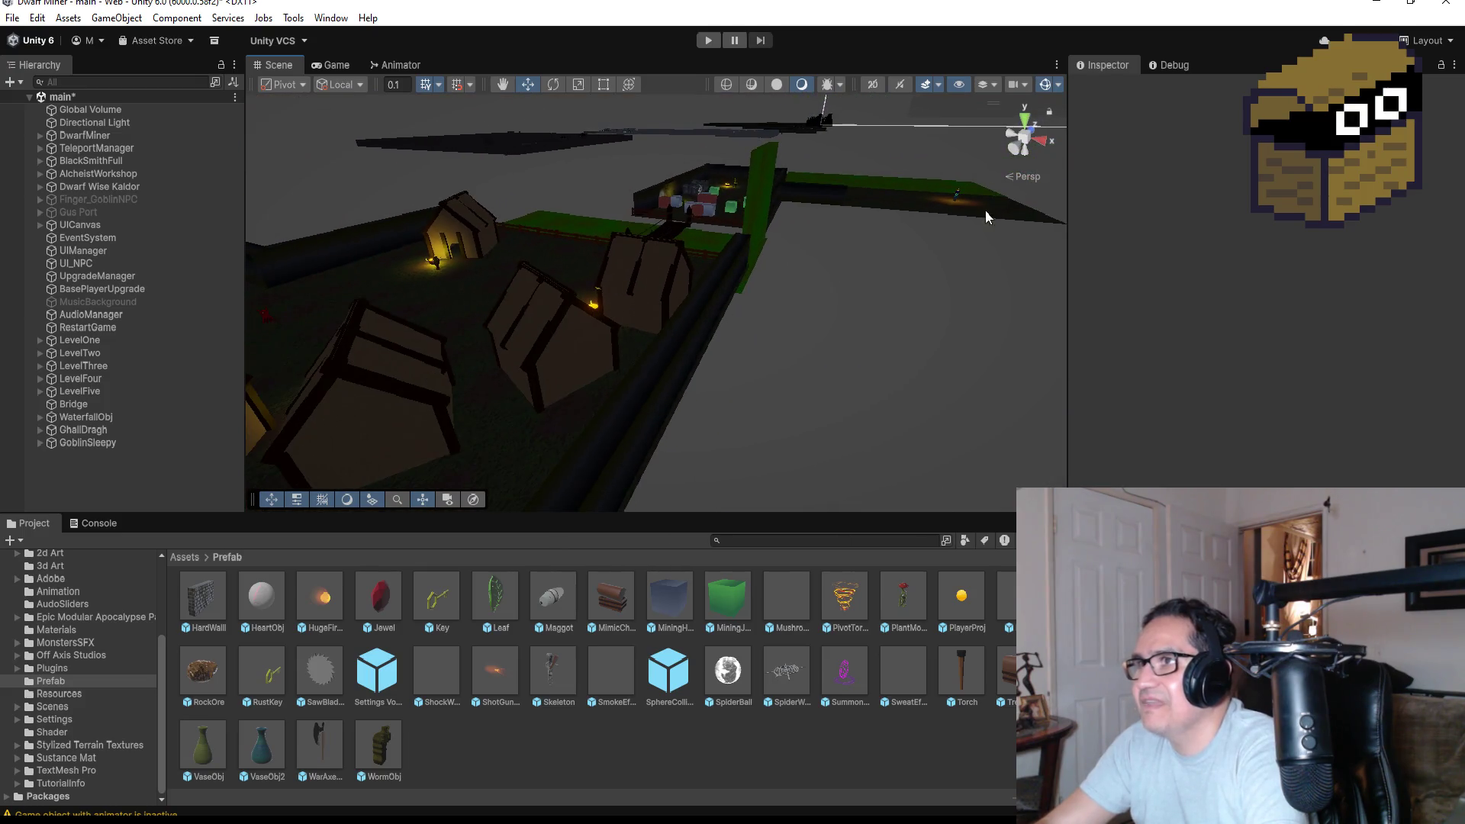
click(1027, 121)
scroll(643, 251, down, 5)
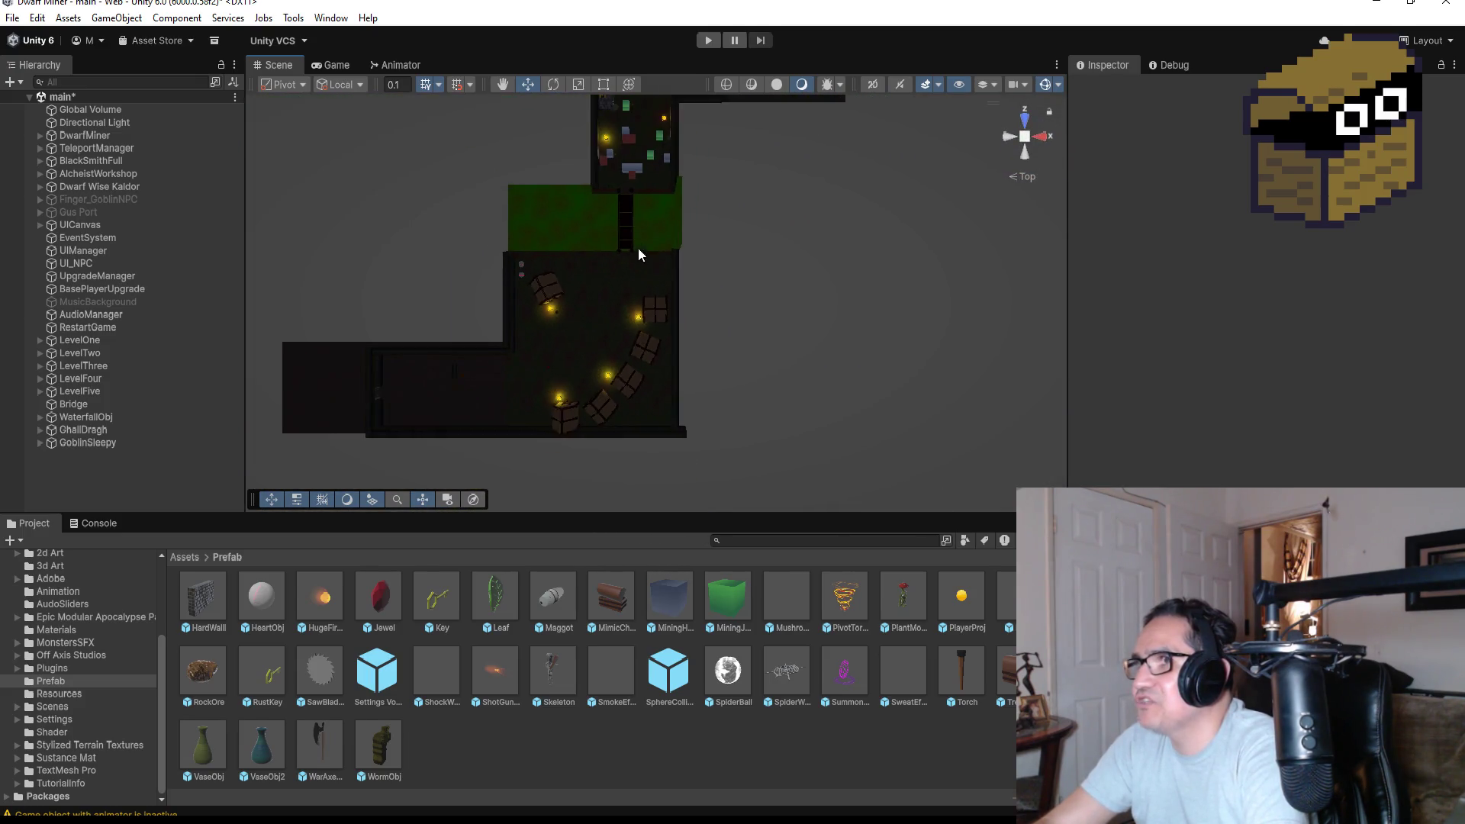
click(675, 112)
key(f)
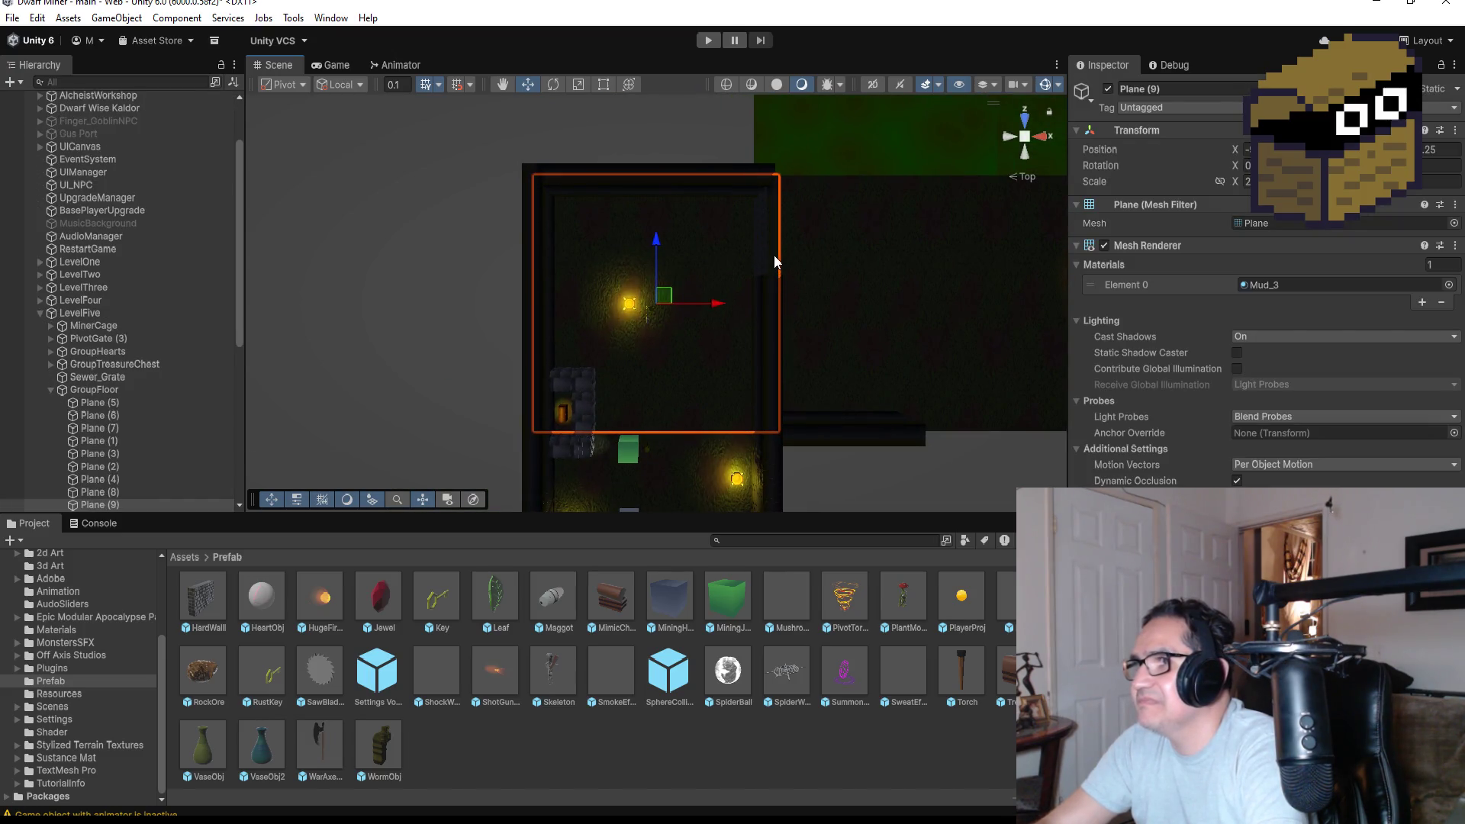
Frame the MetalBar gate piece, orbit to an angled view, and select MinerCage in the Hierarchy.
click(774, 255)
click(763, 250)
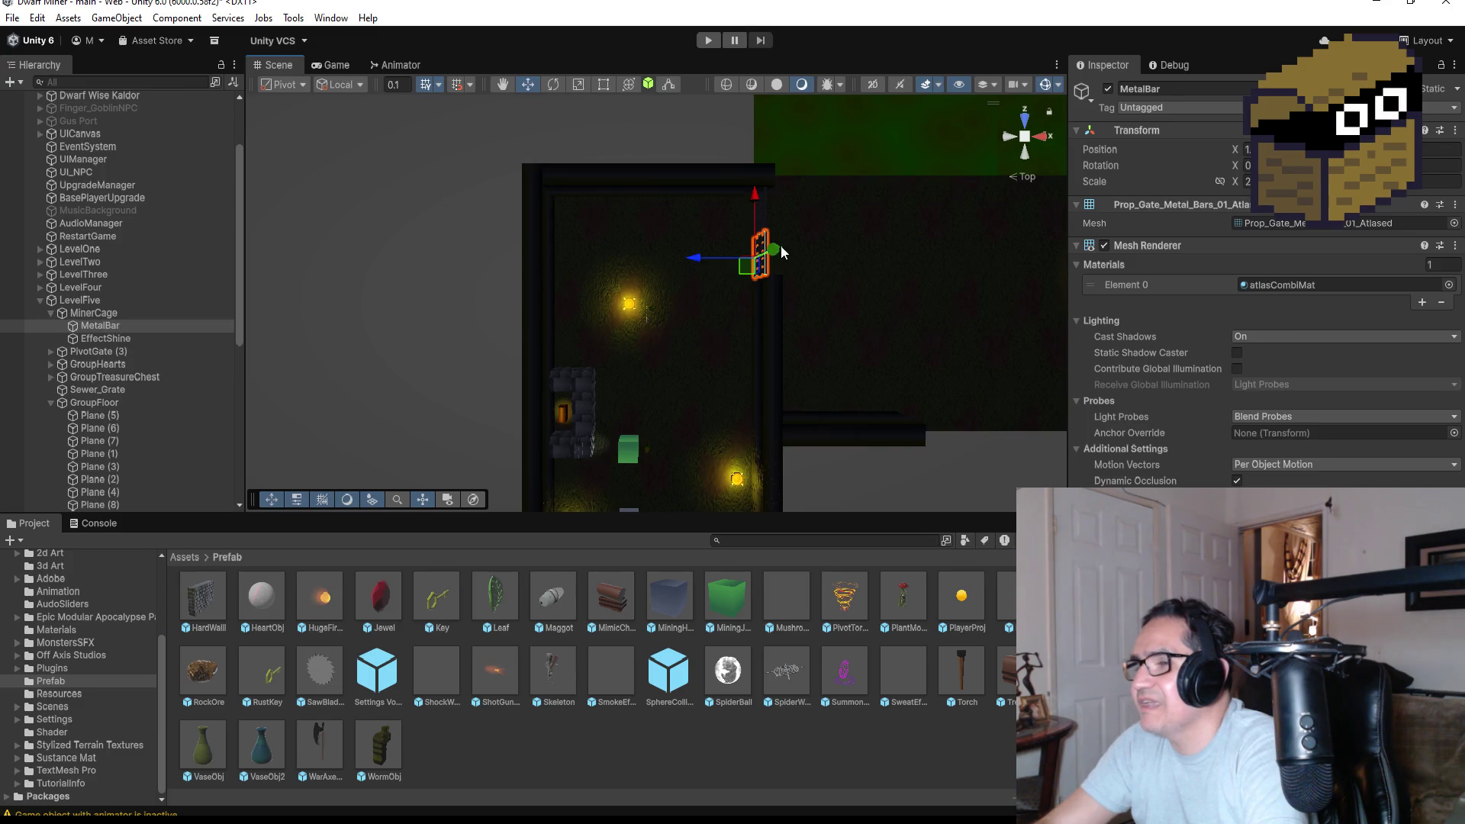
key(f)
mouse_move(822, 395)
mouse_down()
mouse_move(1119, 159)
mouse_move(1166, 304)
mouse_move(1016, 279)
mouse_up()
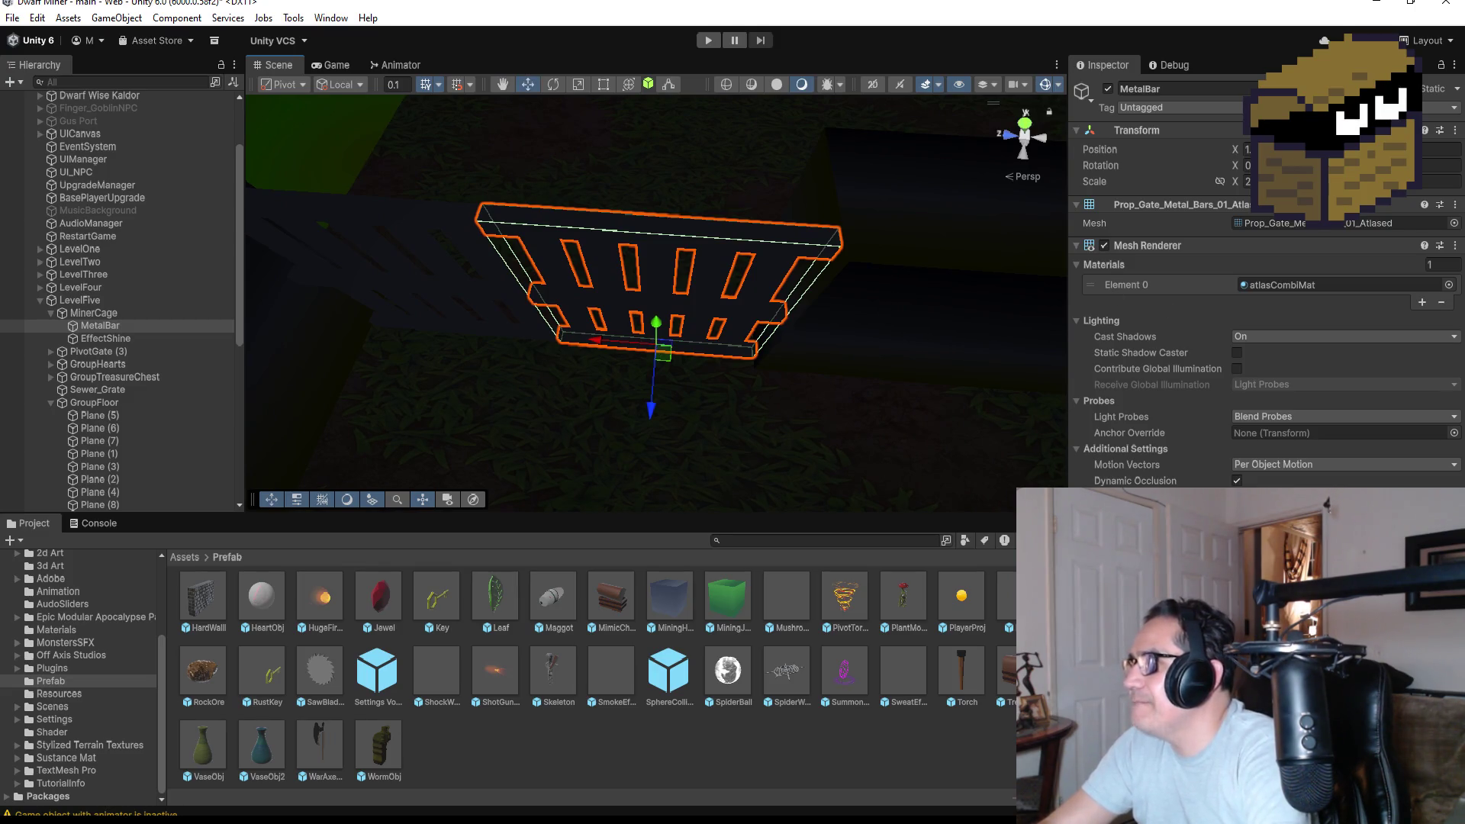
click(104, 313)
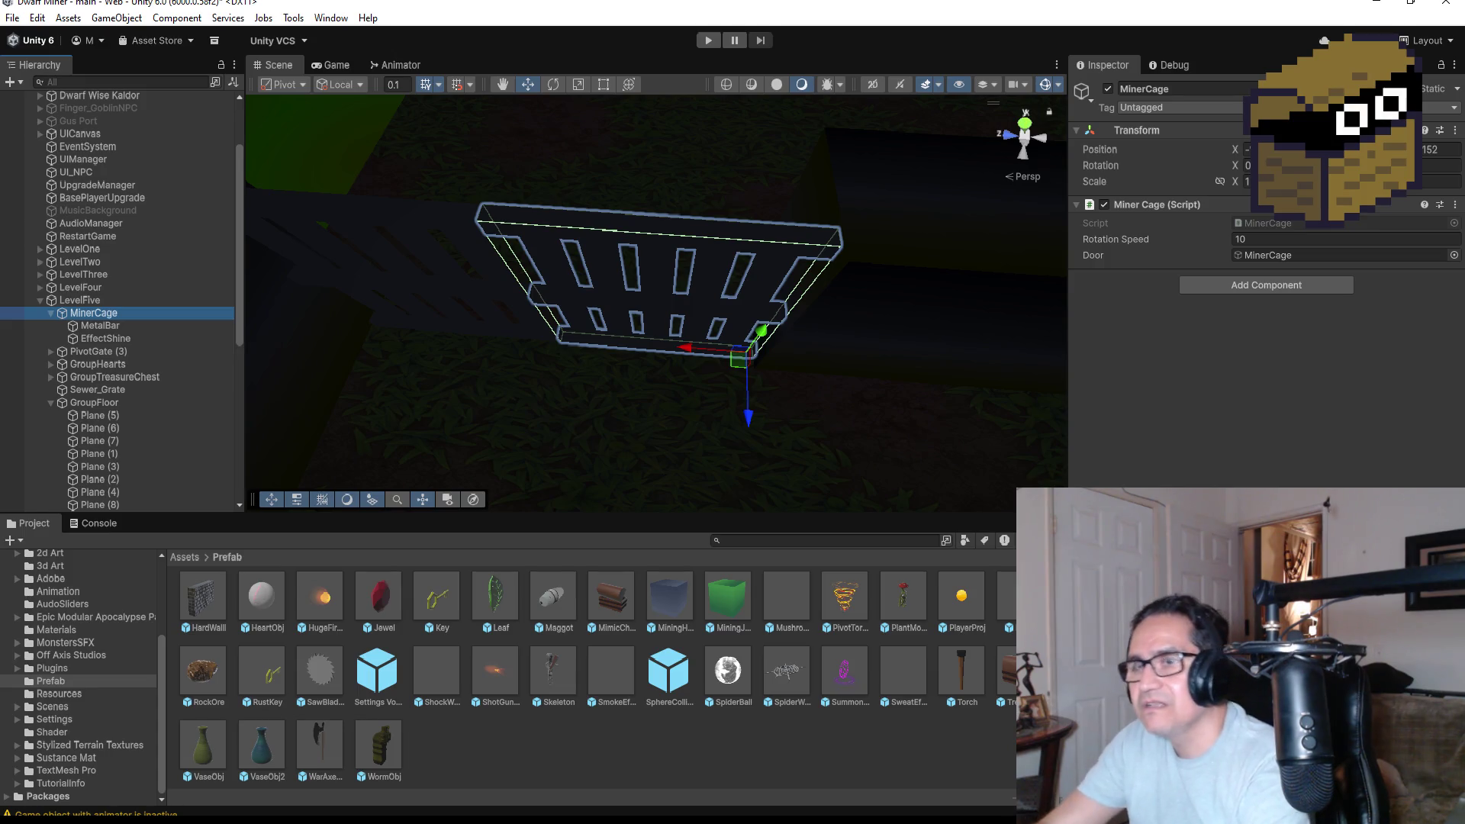
scroll(823, 353, down, 3)
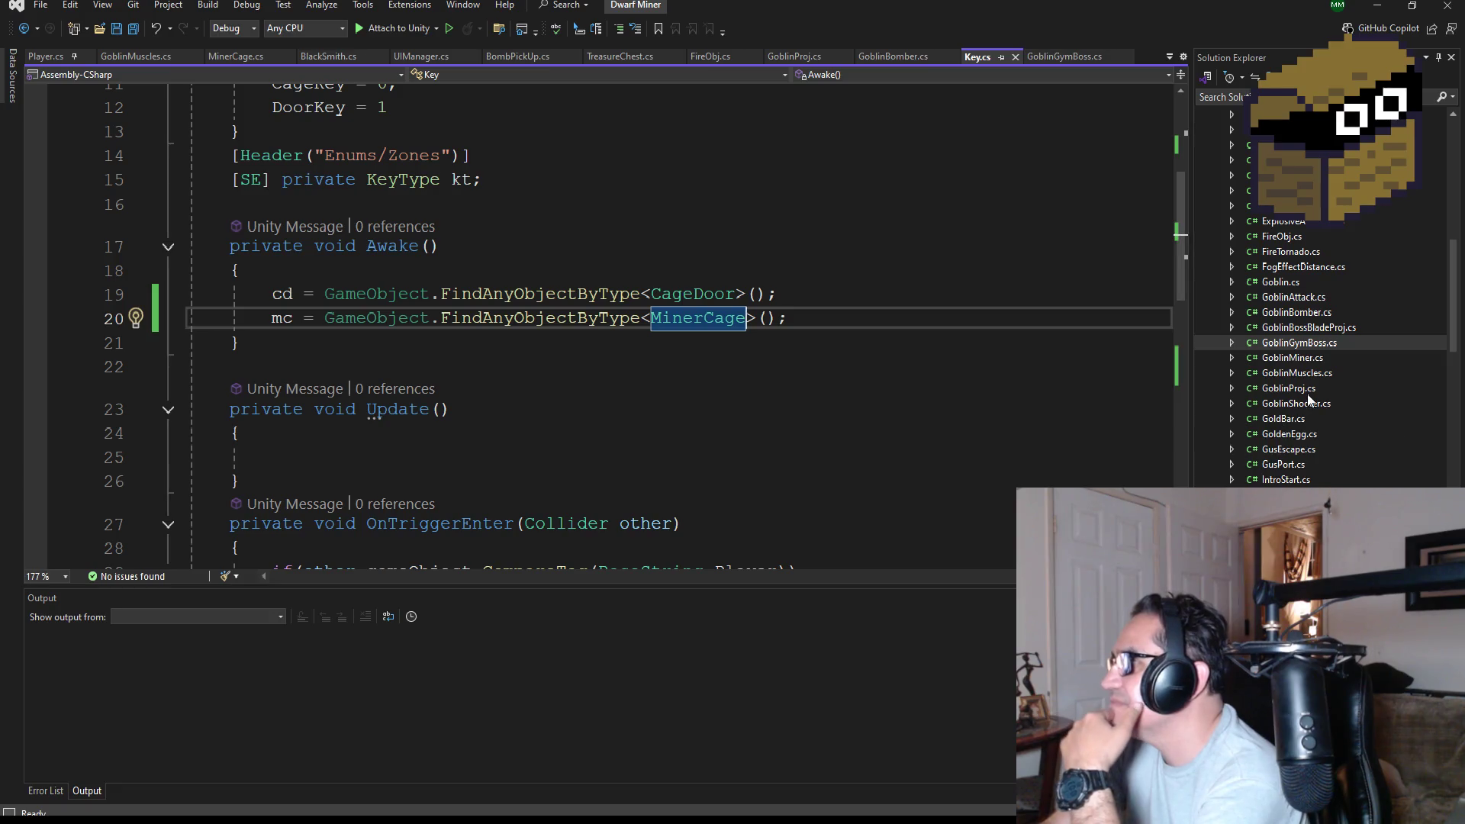
Scroll through Key.cs to review the key pickup code.
scroll(1305, 395, down, 2)
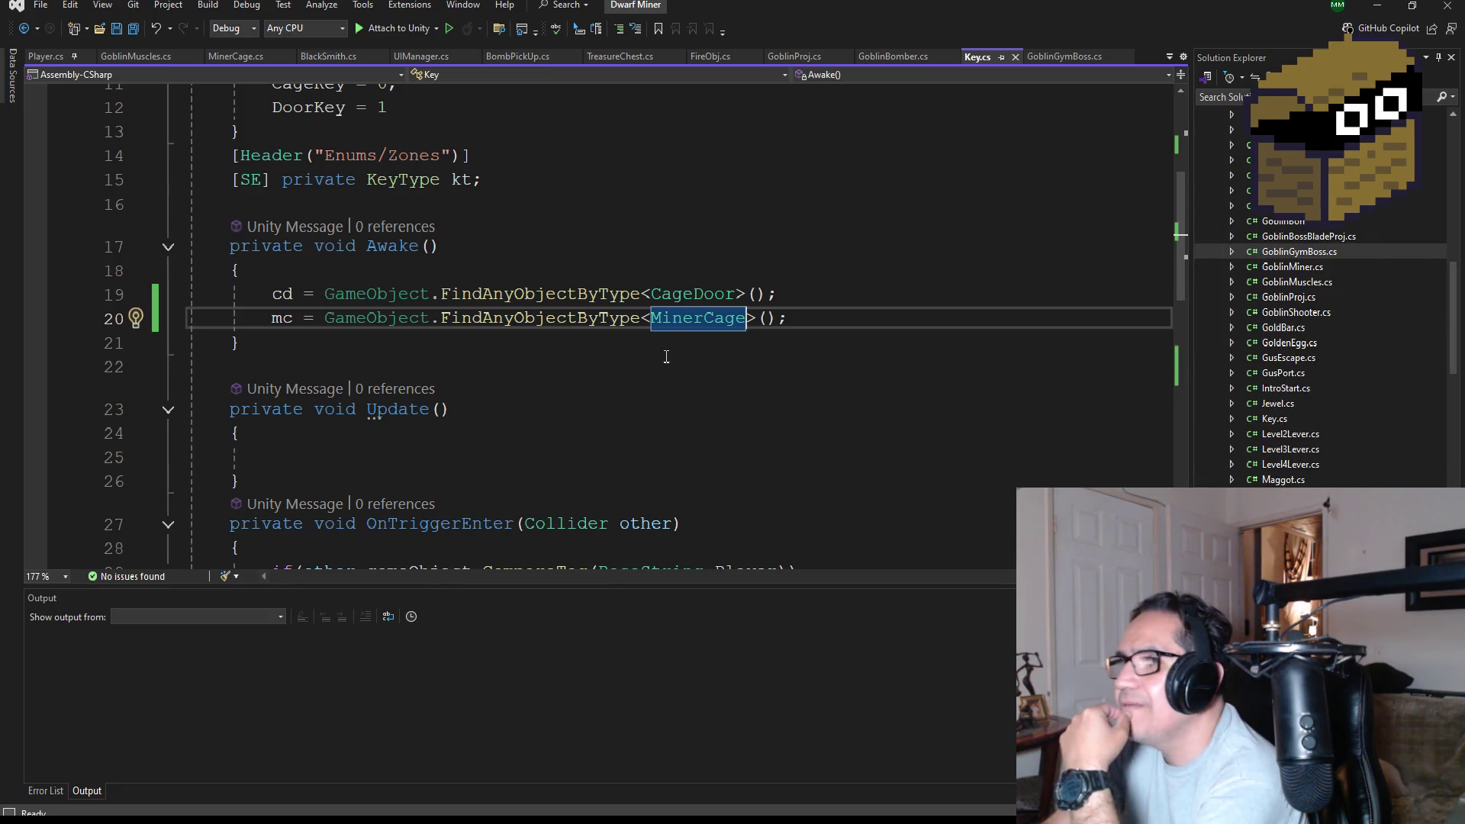
scroll(667, 356, down, 3)
scroll(569, 395, down, 5)
scroll(565, 387, up, 2)
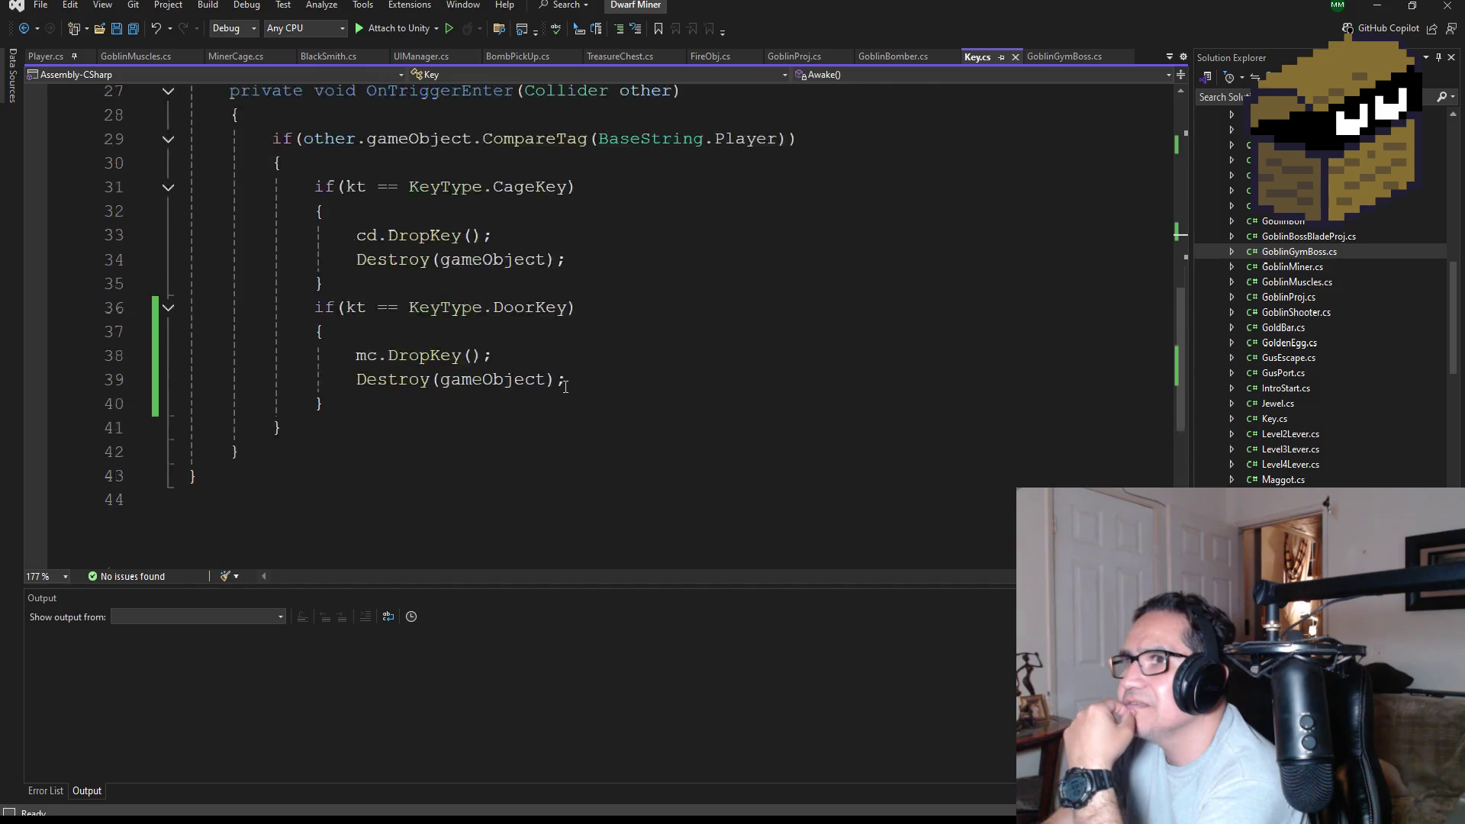
scroll(565, 387, up, 1)
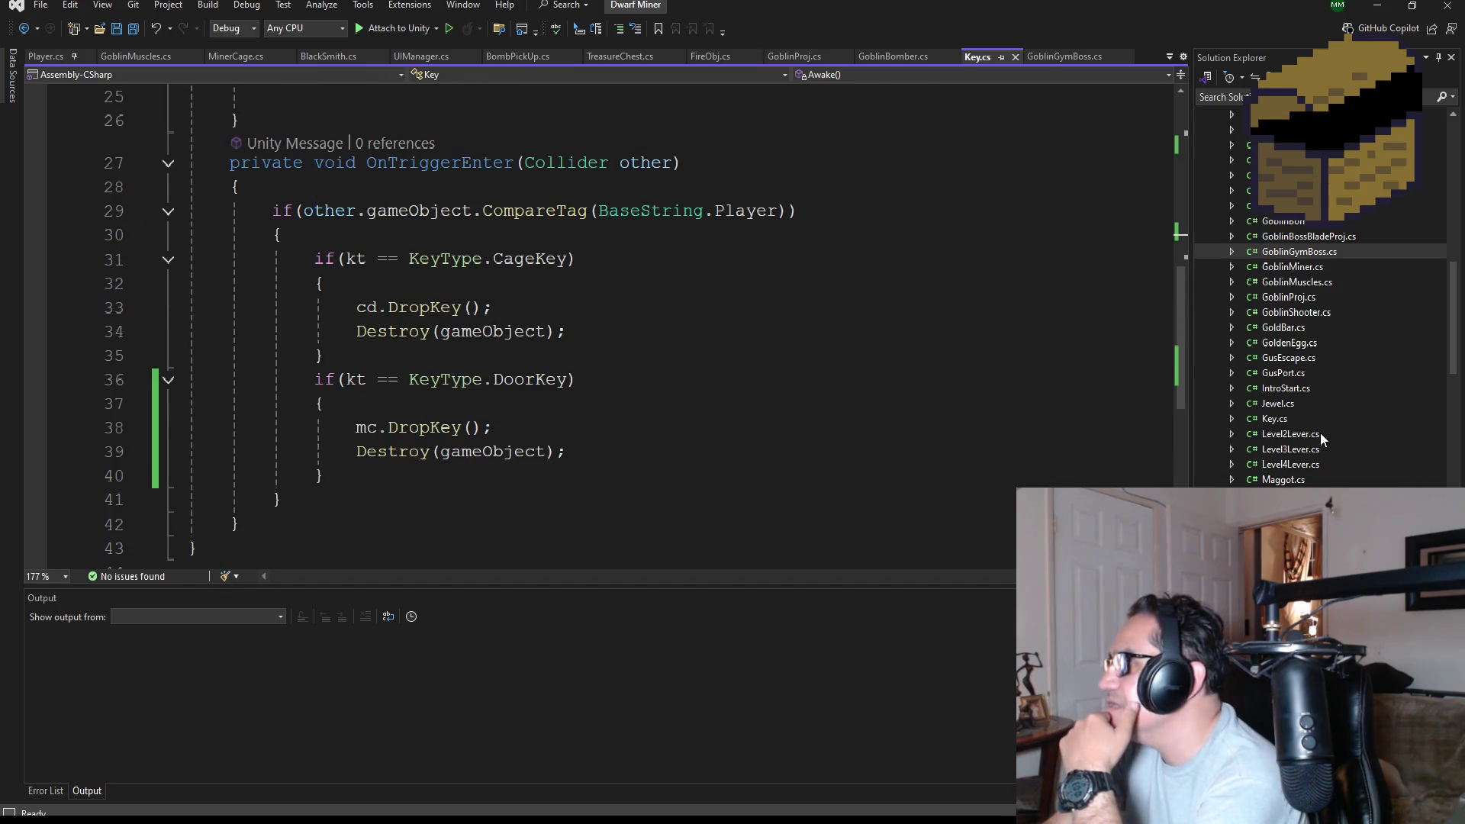
scroll(1317, 425, down, 10)
scroll(1312, 397, up, 8)
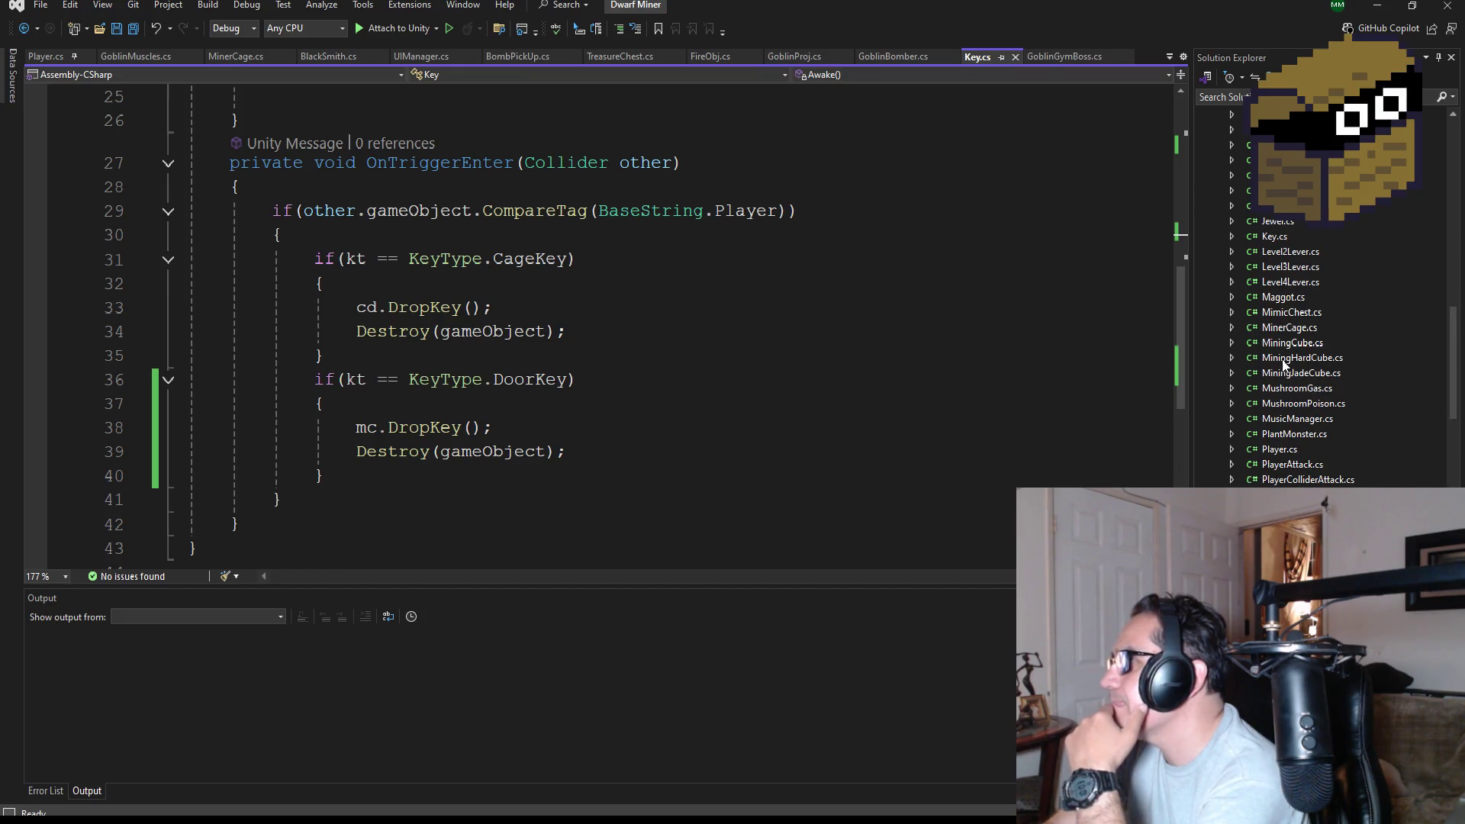
Open MinerCage.cs and read through its OnCollisionEnter, Update/OpenGate and DropKey logic.
click(1295, 320)
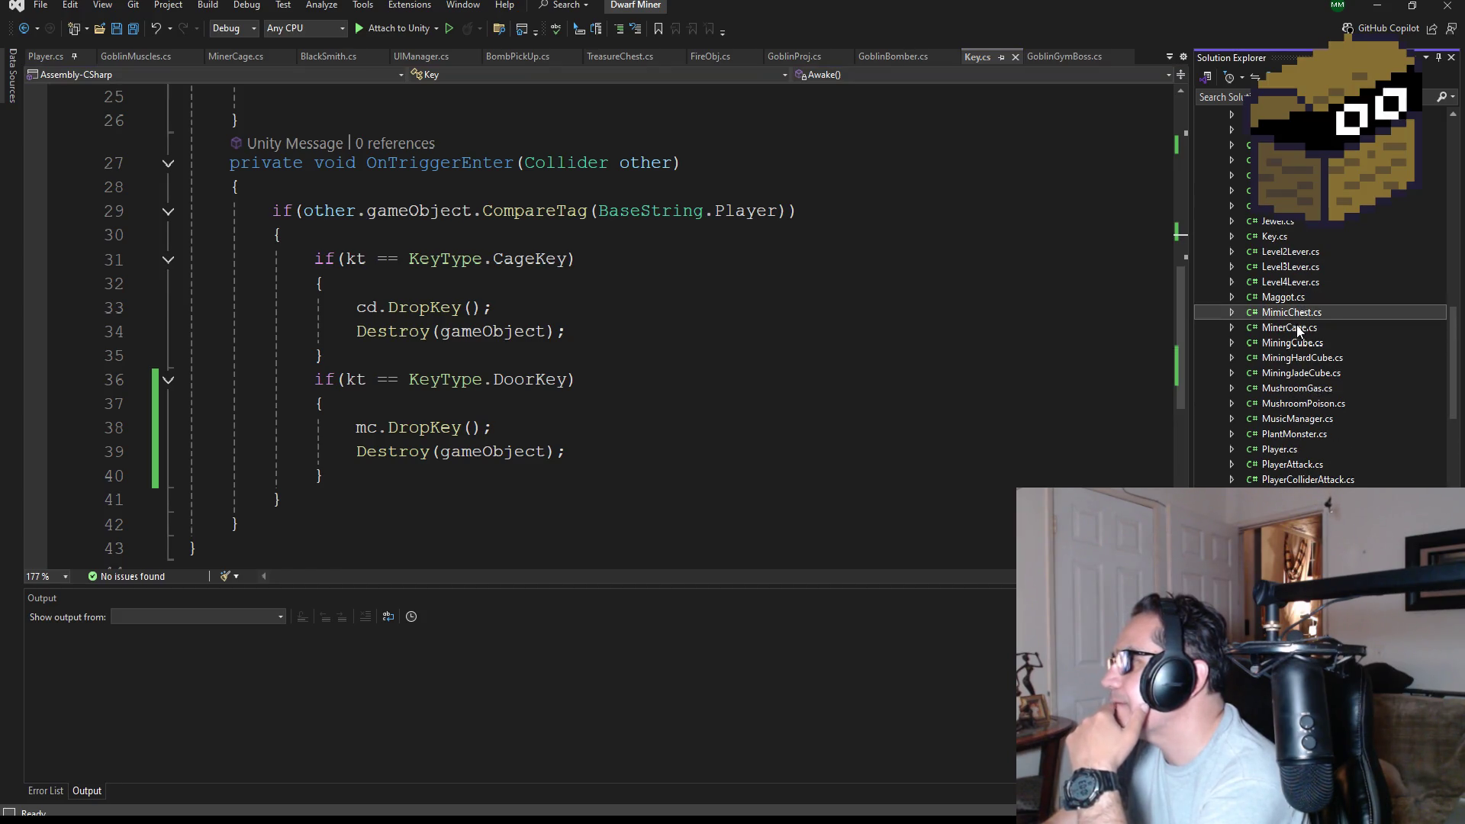
click(1295, 327)
scroll(519, 394, down, 4)
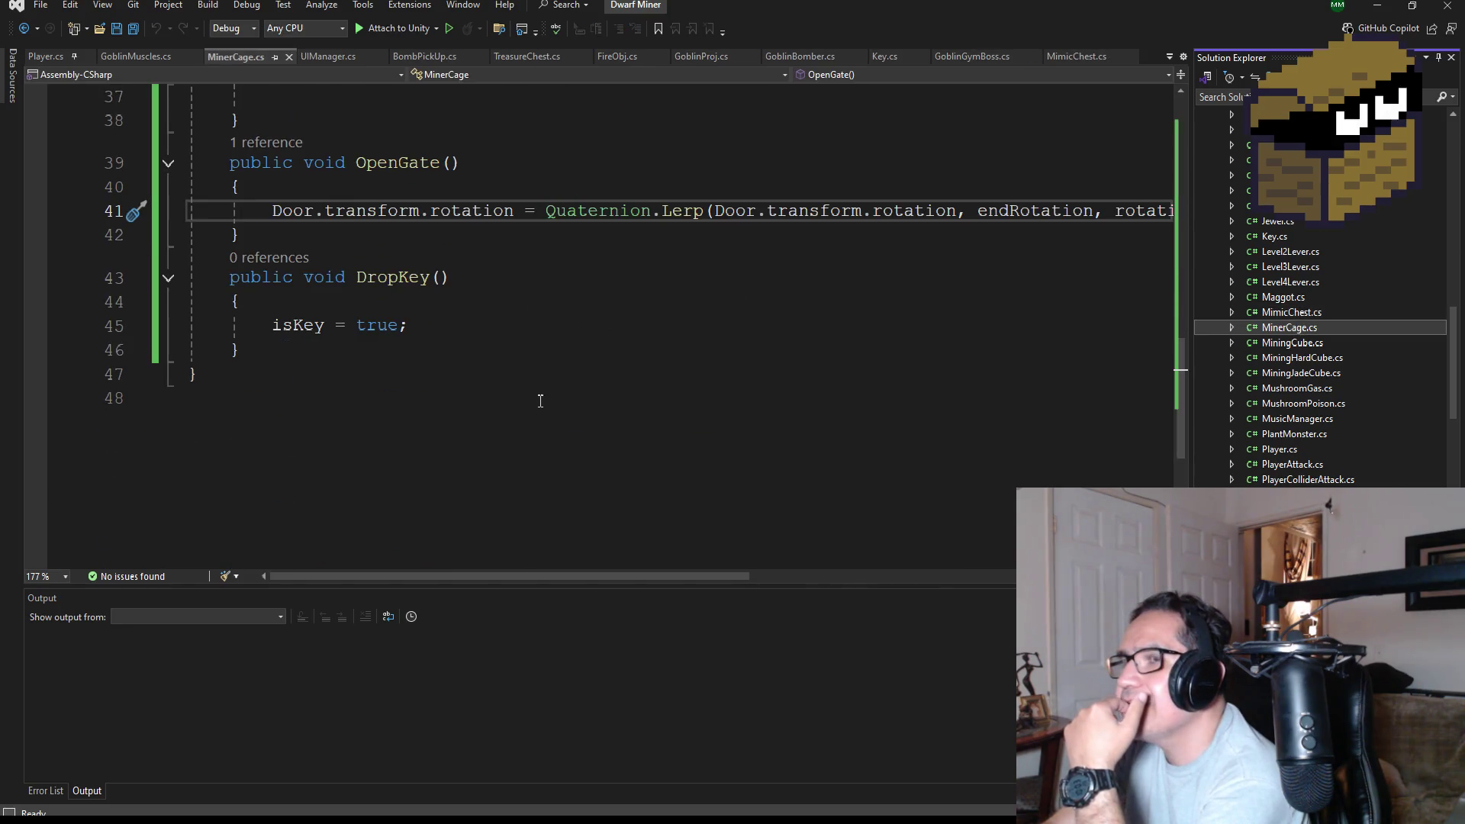
scroll(542, 397, up, 2)
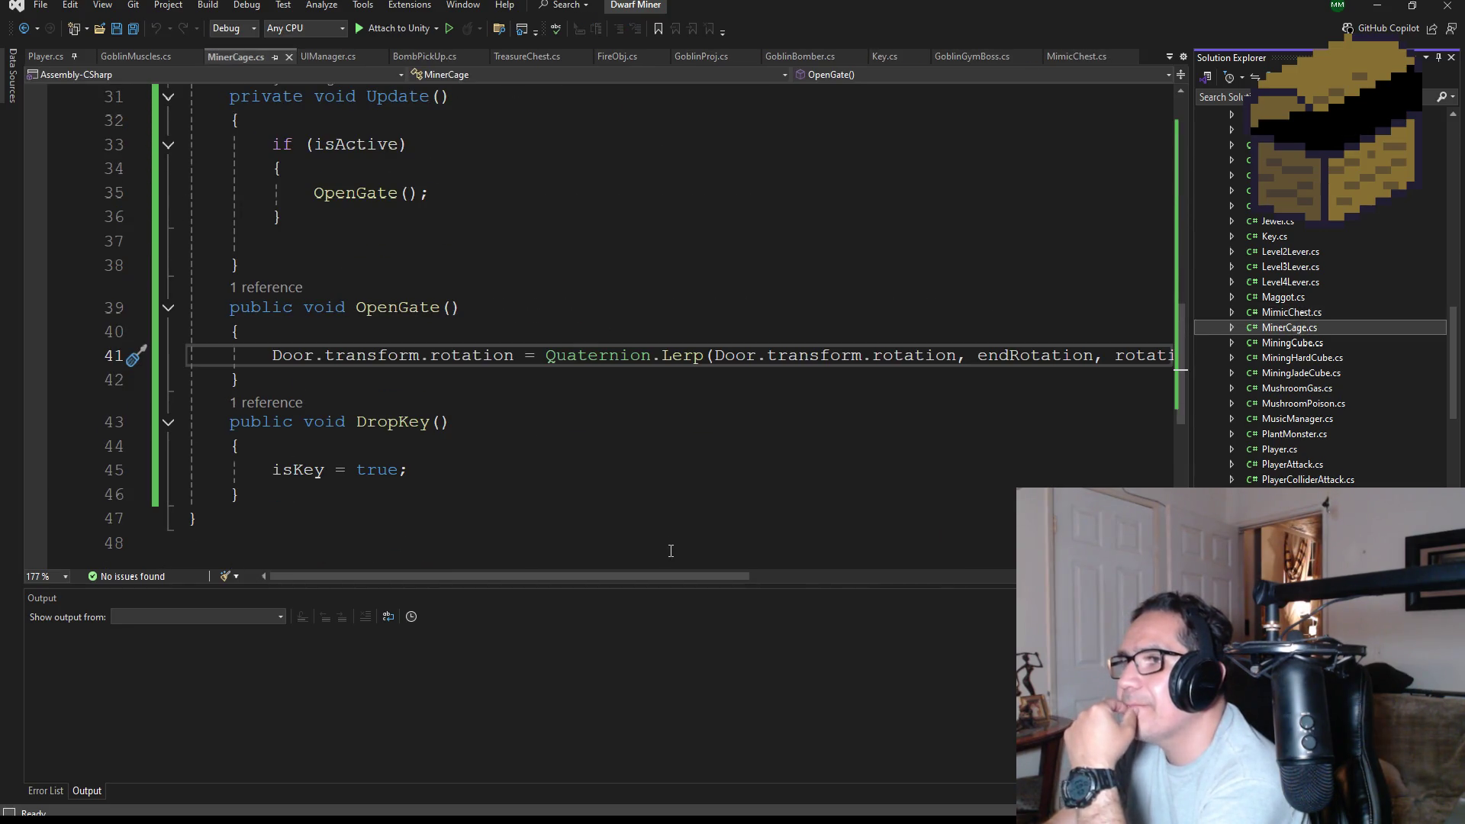
mouse_move(691, 574)
mouse_down()
mouse_move(874, 584)
mouse_move(492, 593)
mouse_up()
scroll(379, 462, up, 6)
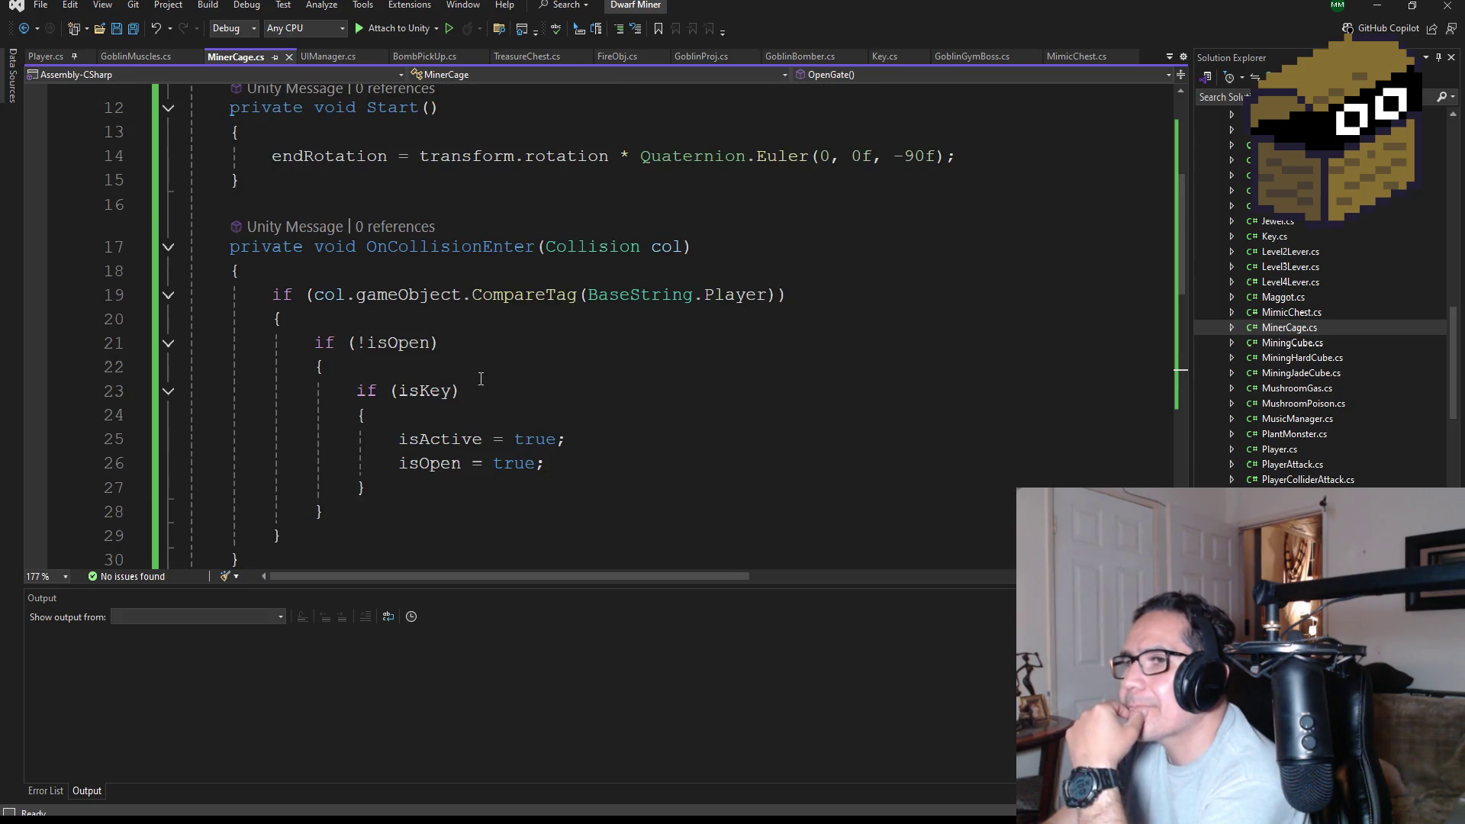
scroll(475, 378, down, 1)
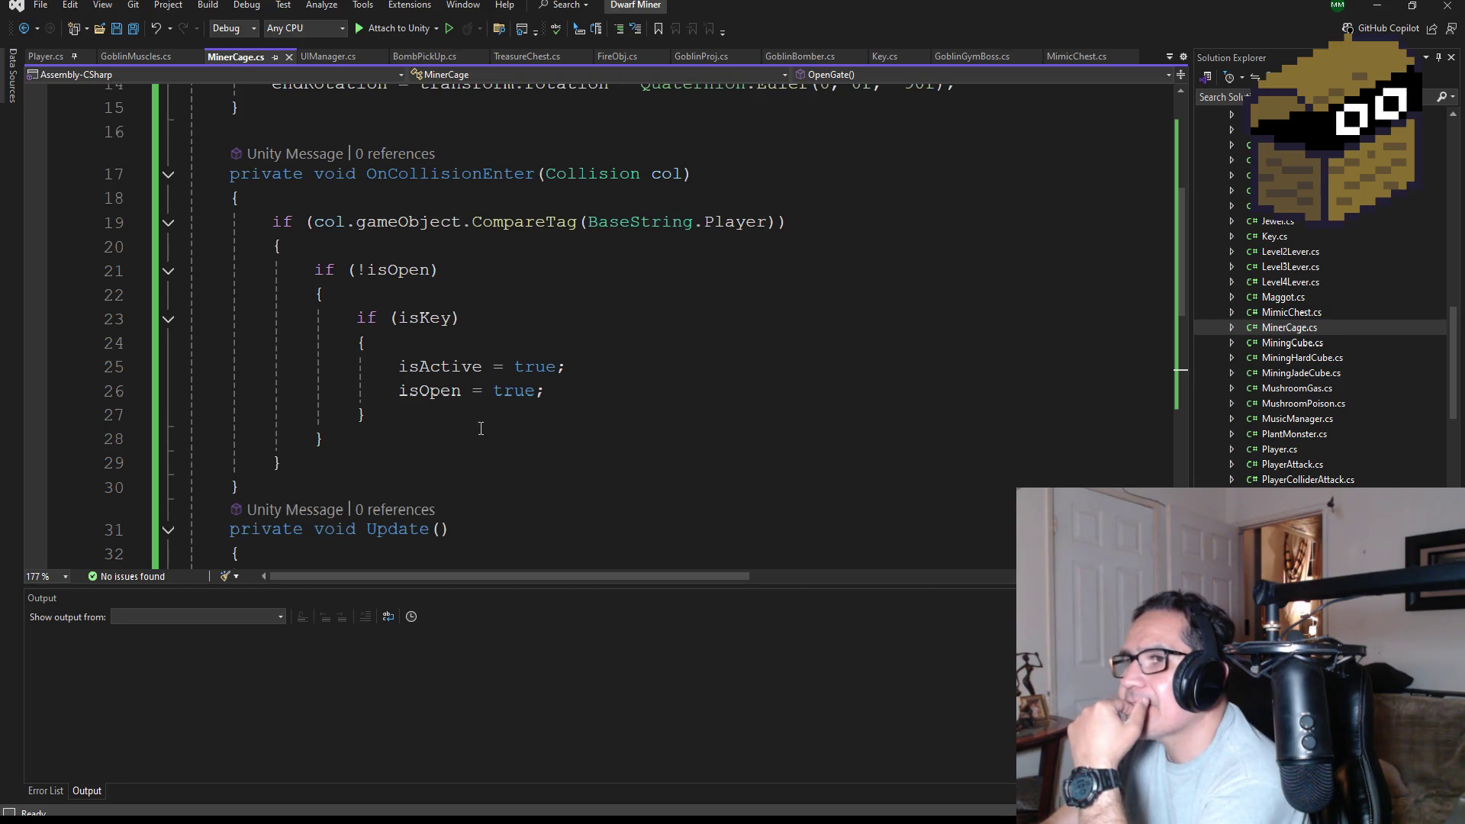
scroll(473, 419, down, 3)
scroll(497, 414, down, 2)
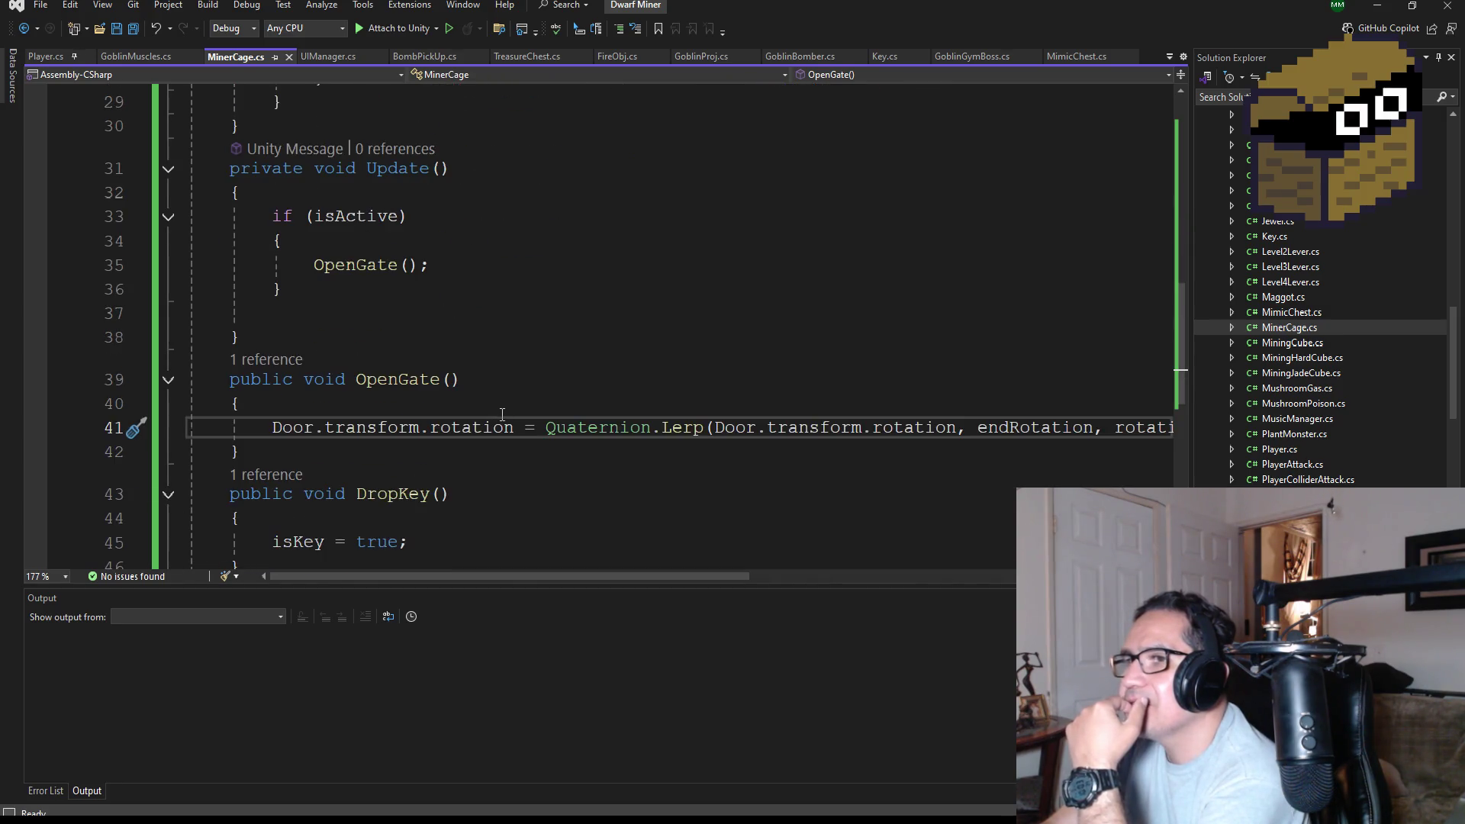
mouse_move(738, 579)
mouse_down()
mouse_move(912, 572)
mouse_move(586, 570)
mouse_up()
scroll(587, 309, up, 9)
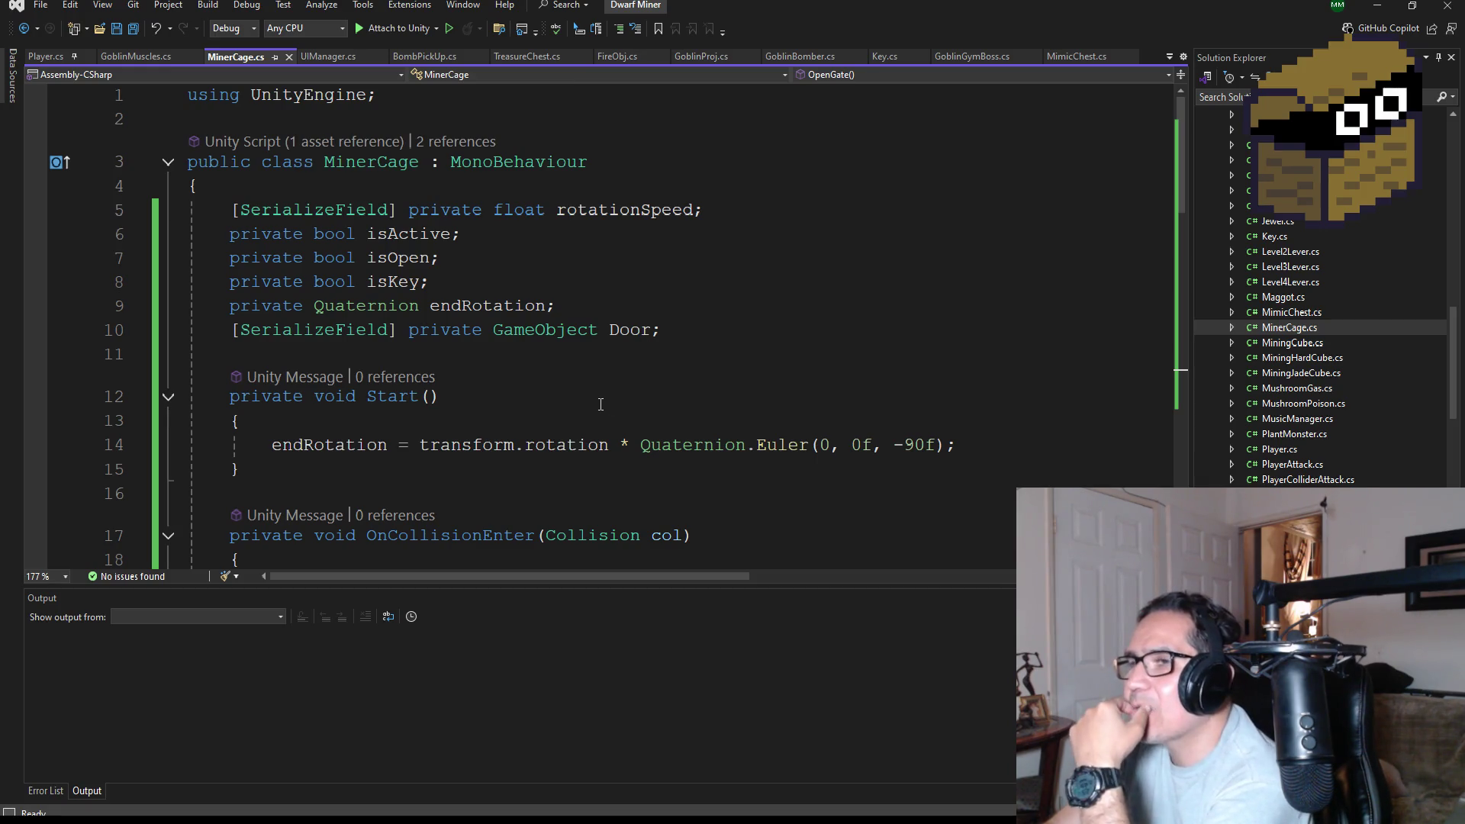
Change the end rotation on line 14 from -90f to 90f.
scroll(933, 444, down, 1)
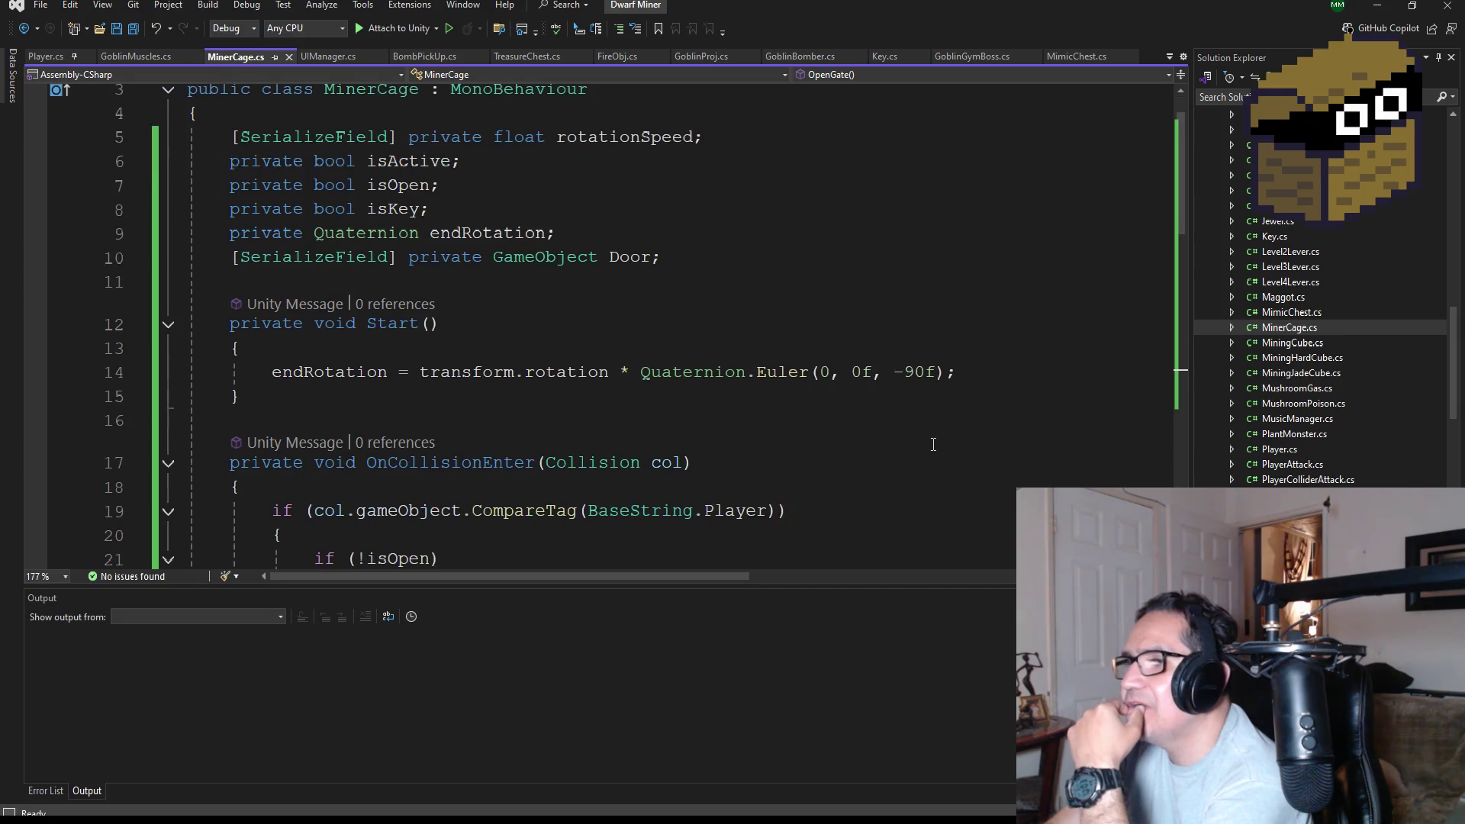
click(904, 373)
key(BackSpace)
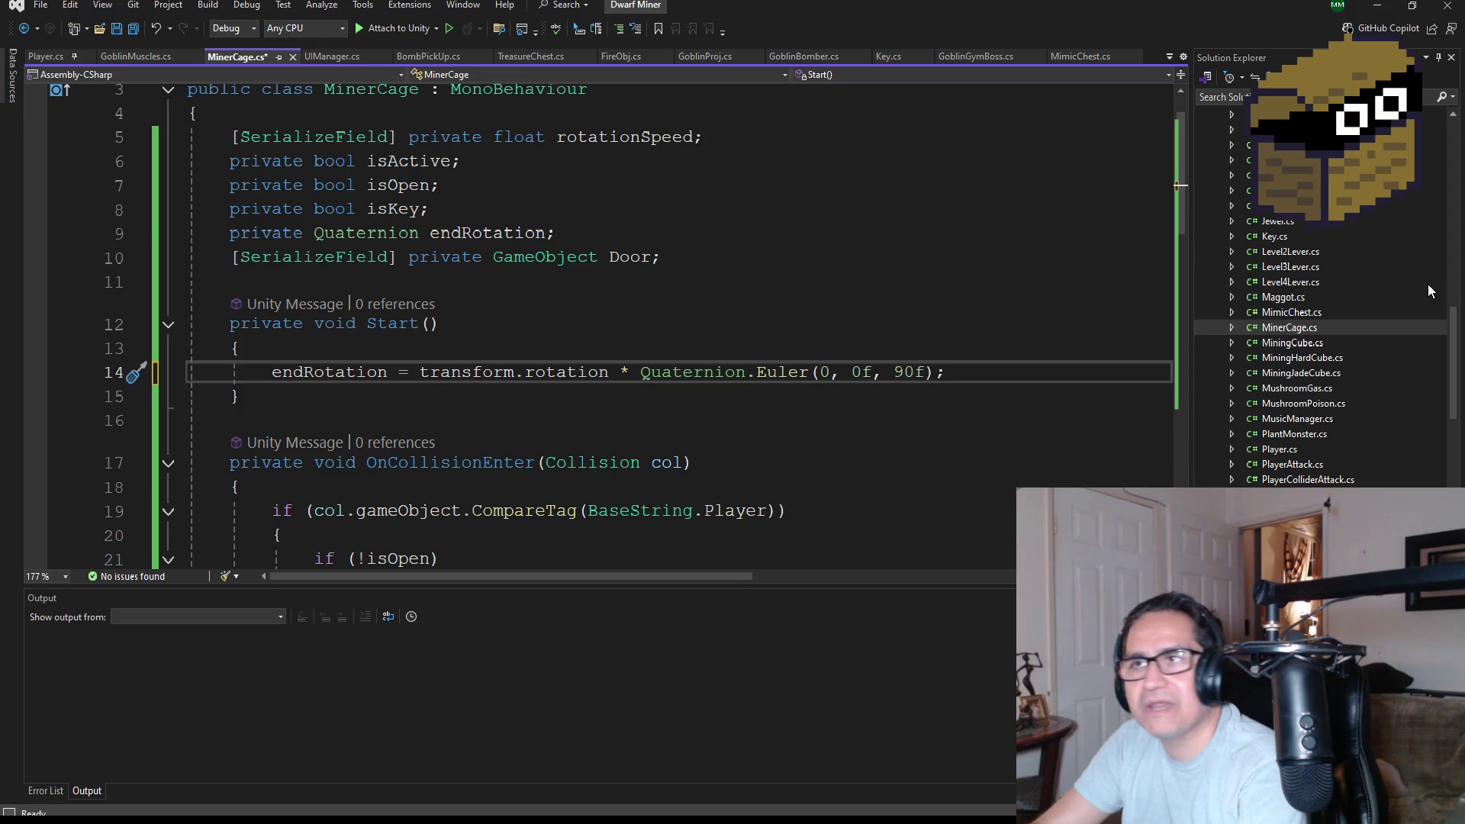
Save MinerCage.cs and switch back to Unity so it reloads the script.
click(134, 30)
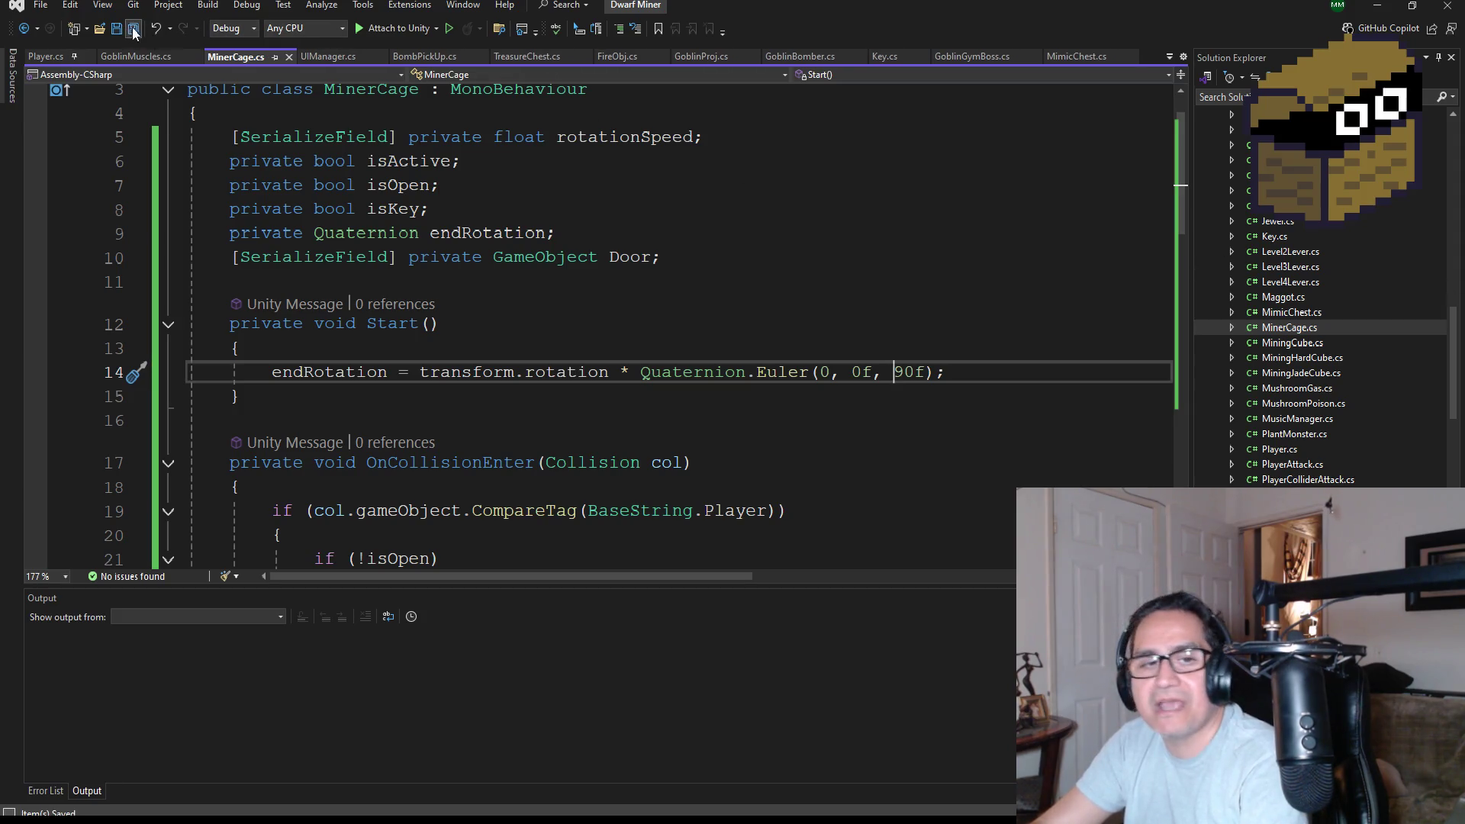
scroll(473, 317, up, 1)
scroll(611, 330, down, 2)
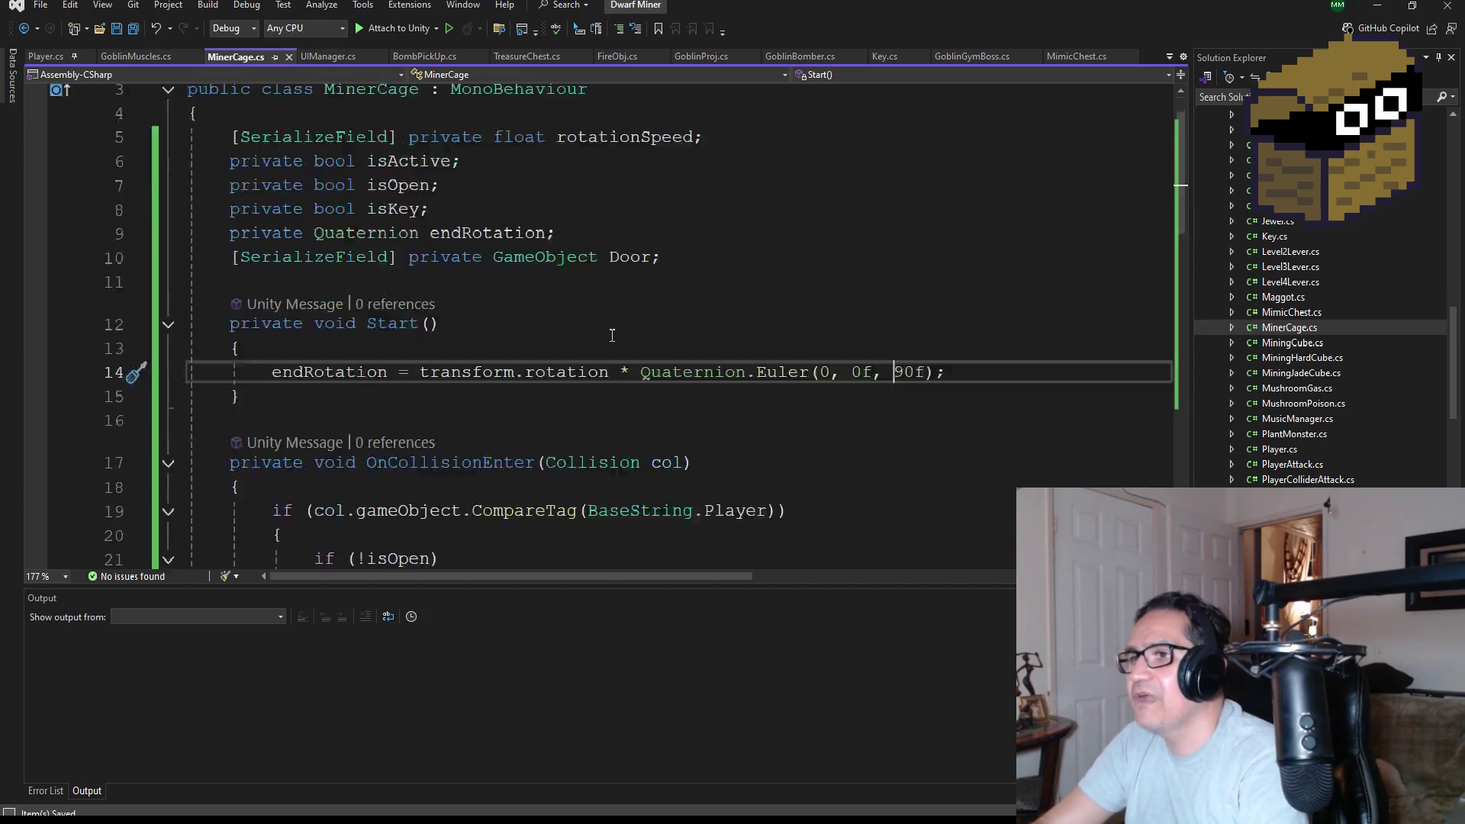
key(alt+Tab)
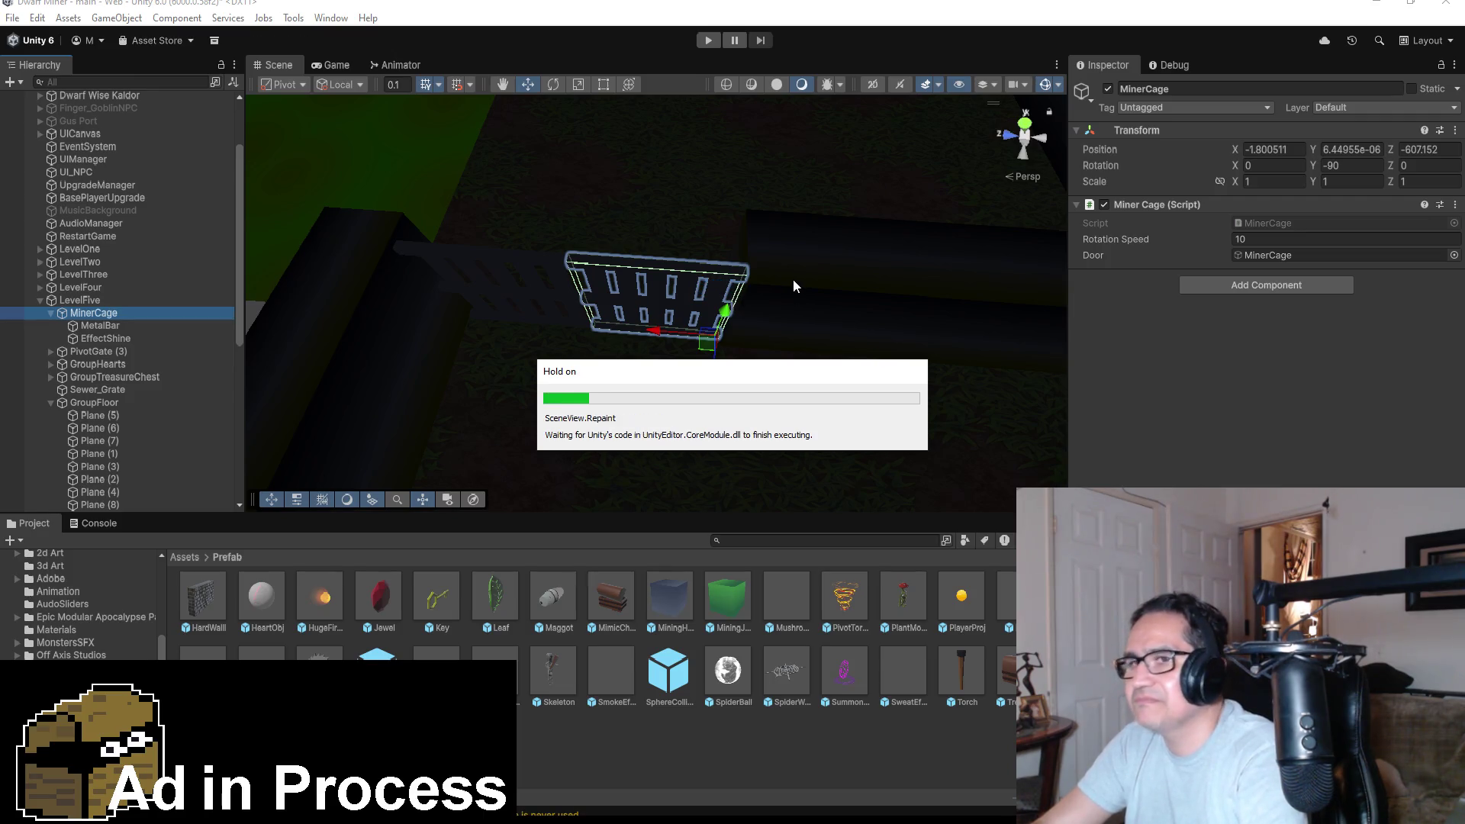
Collapse LevelFive, view from Top, slide MinerCage to X 1.42, then enter Play mode.
click(40, 300)
scroll(892, 329, down, 10)
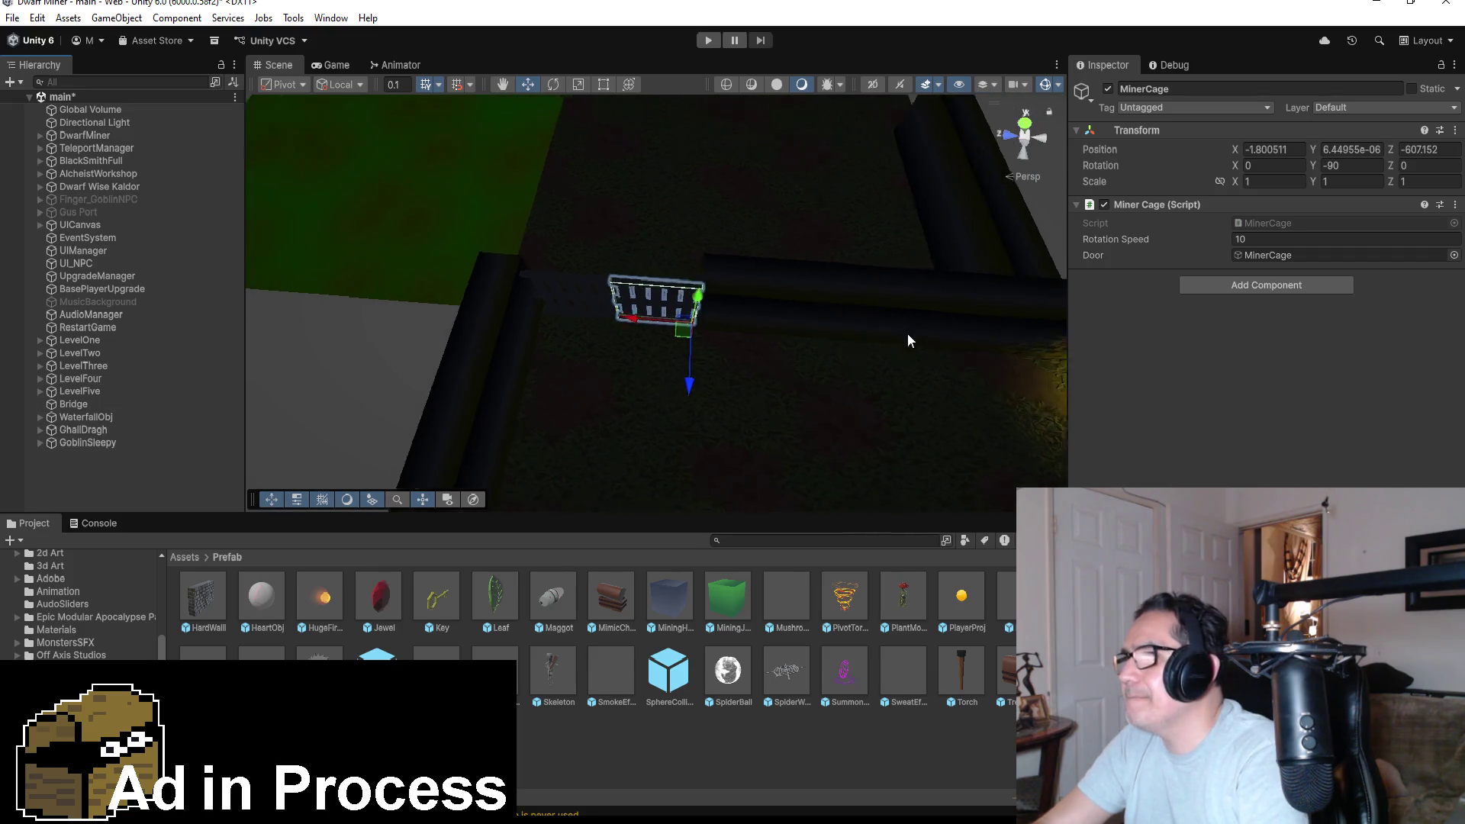
click(1025, 127)
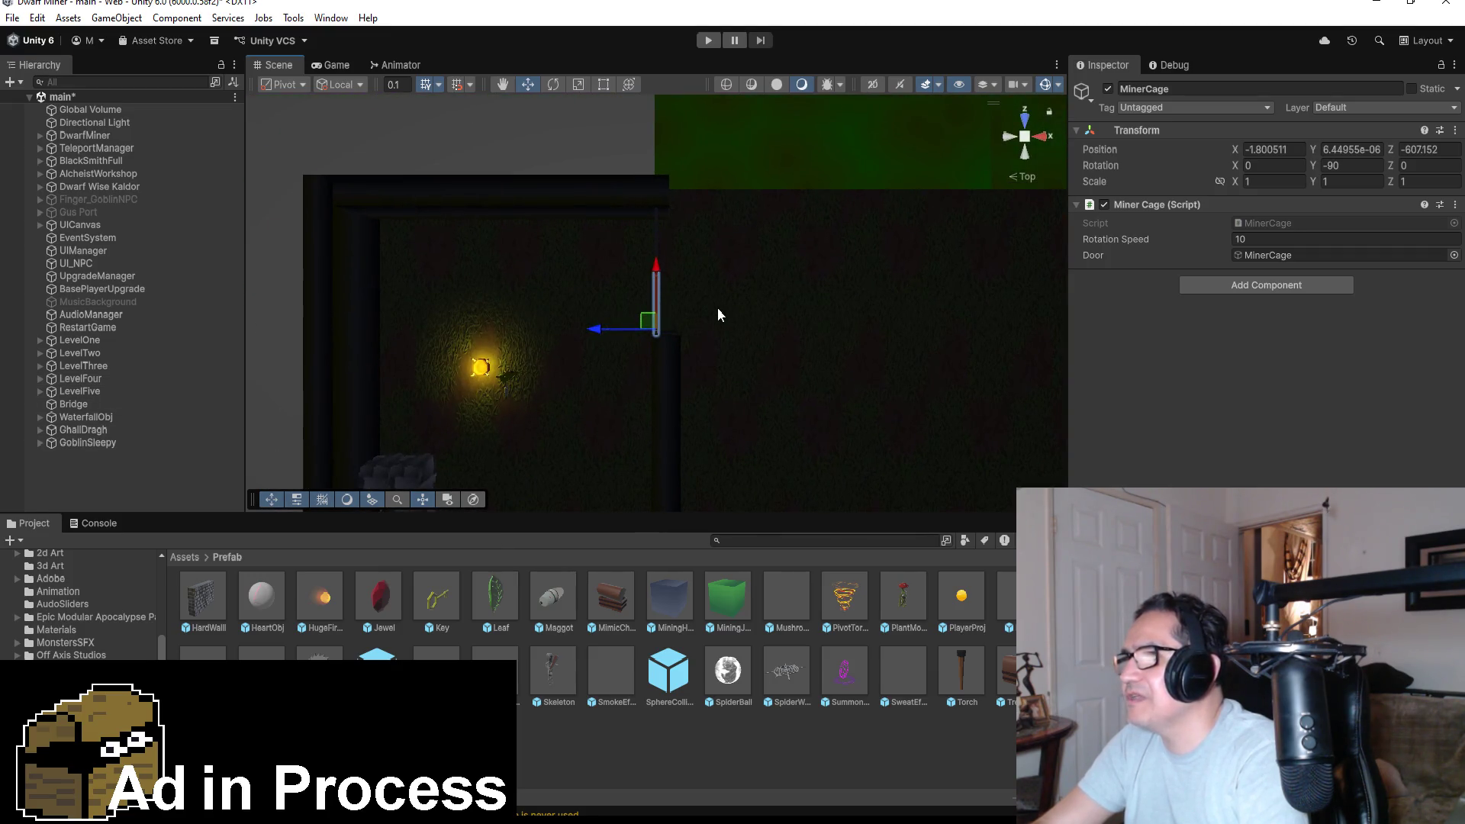
mouse_move(597, 335)
mouse_down()
mouse_move(574, 334)
mouse_move(653, 333)
mouse_up()
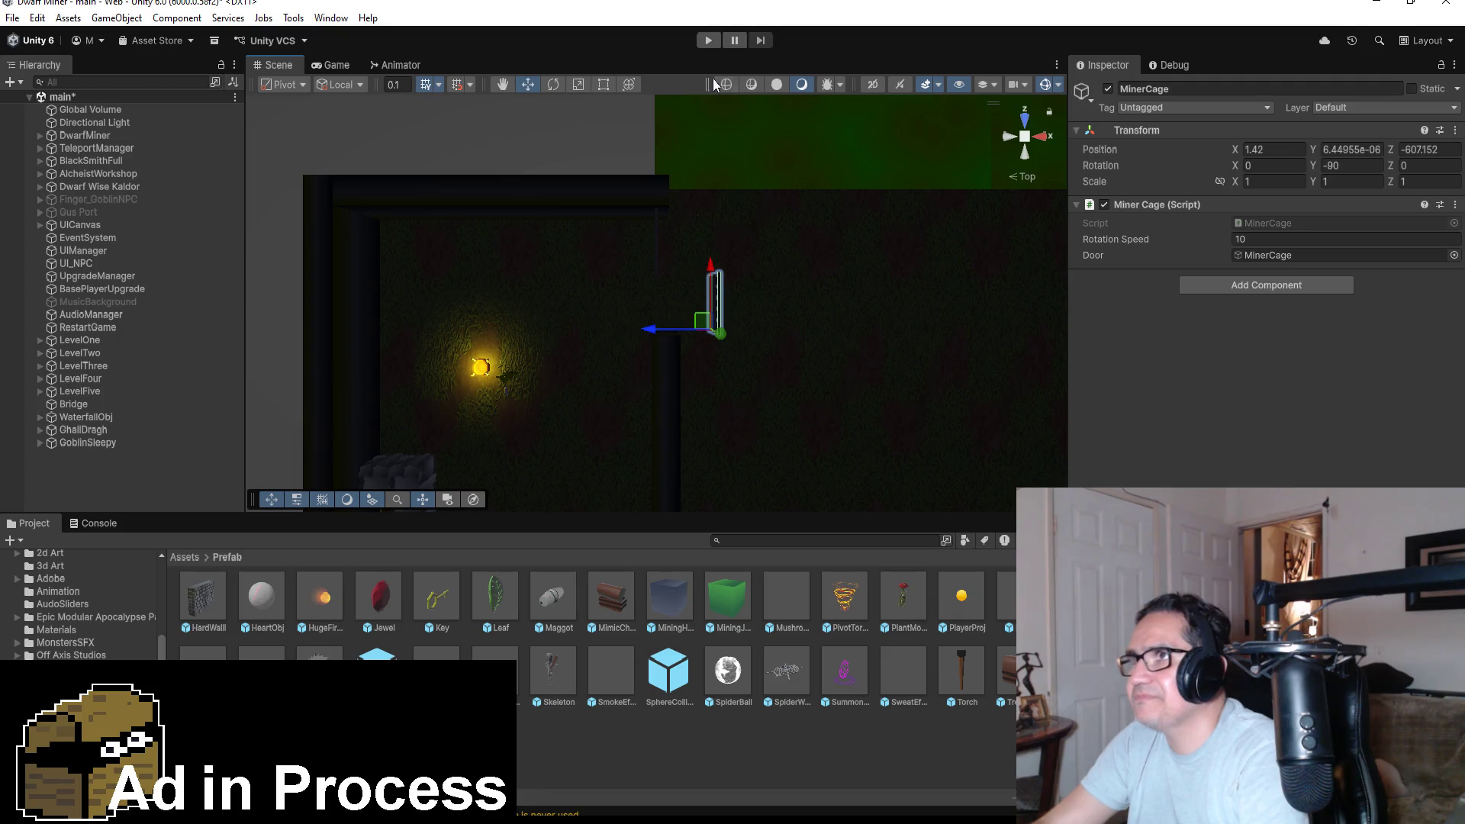
click(705, 41)
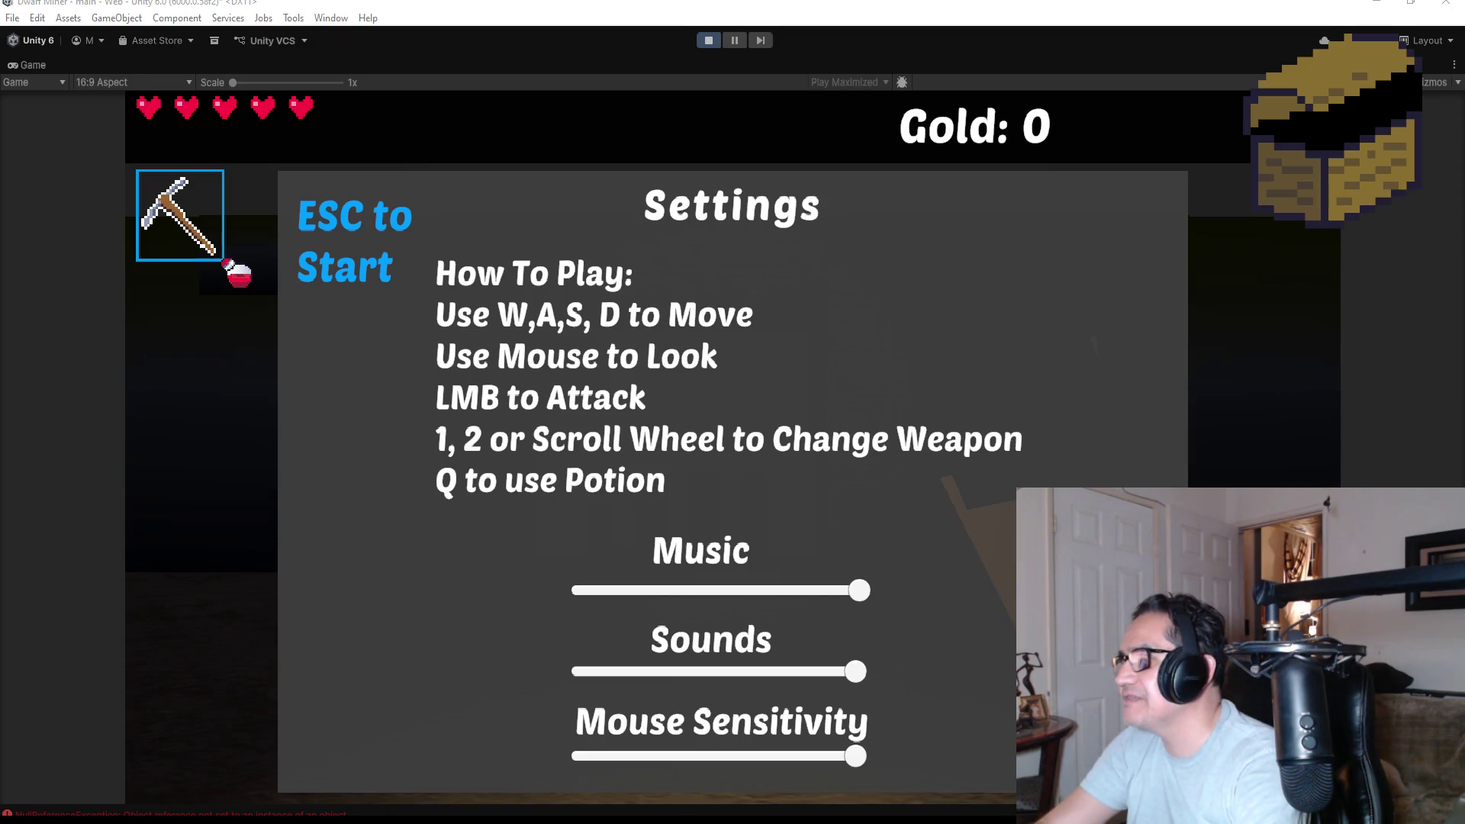
Dismiss the settings overlay, head for the village, and smash a crate for 1 gold.
key(Escape)
key(w)
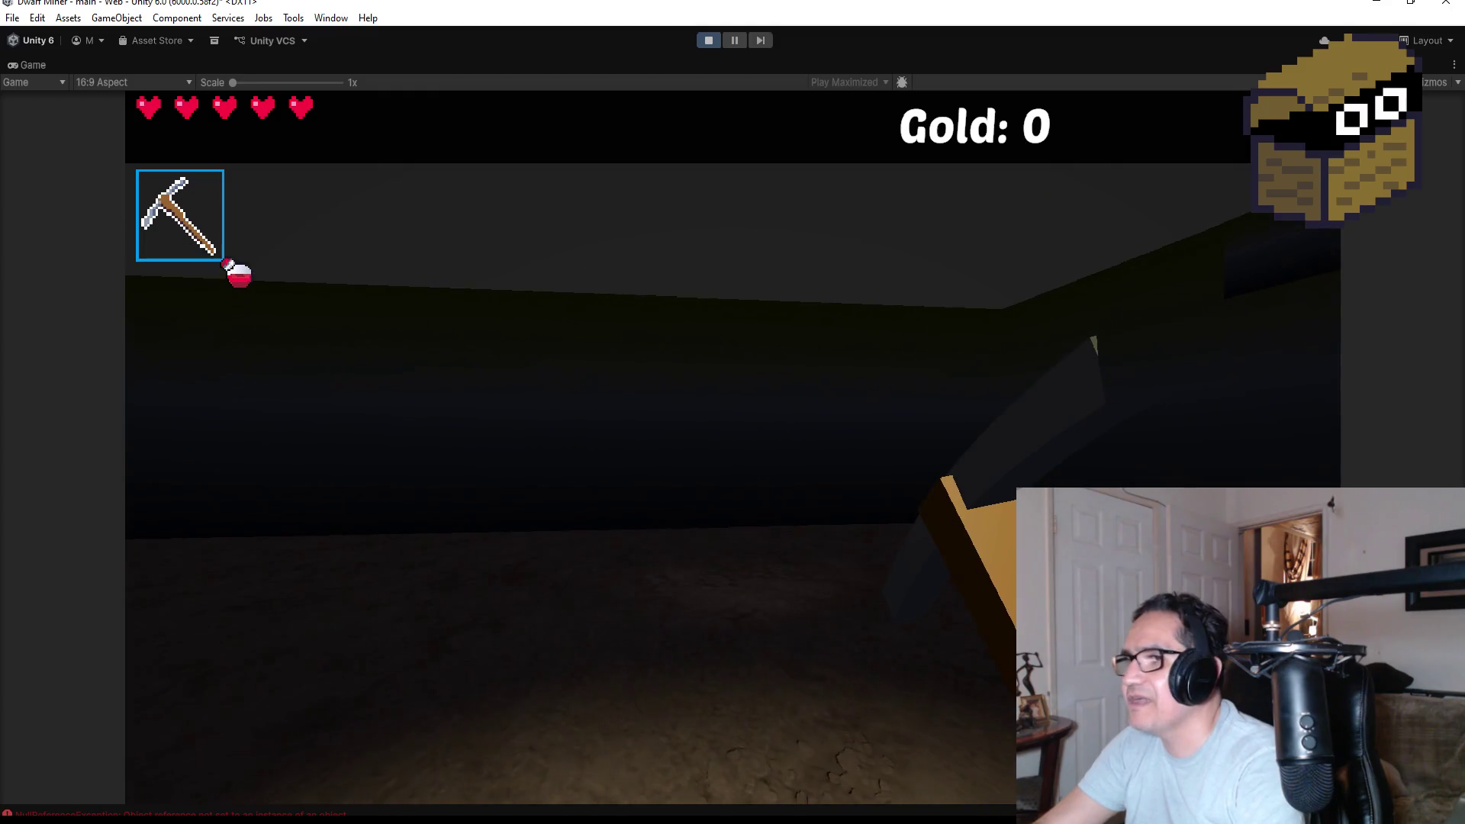
key(w)
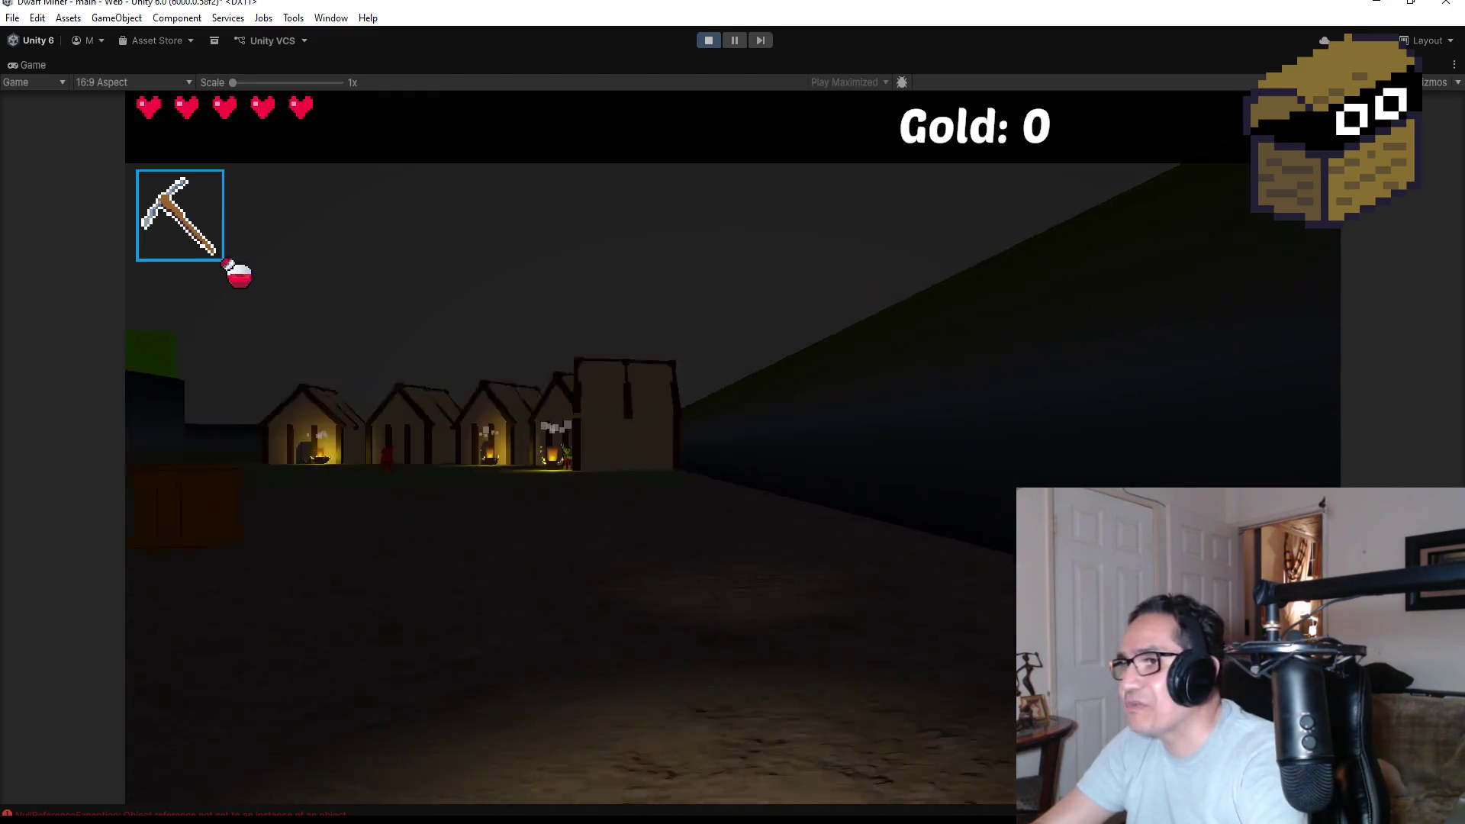
click(733, 448)
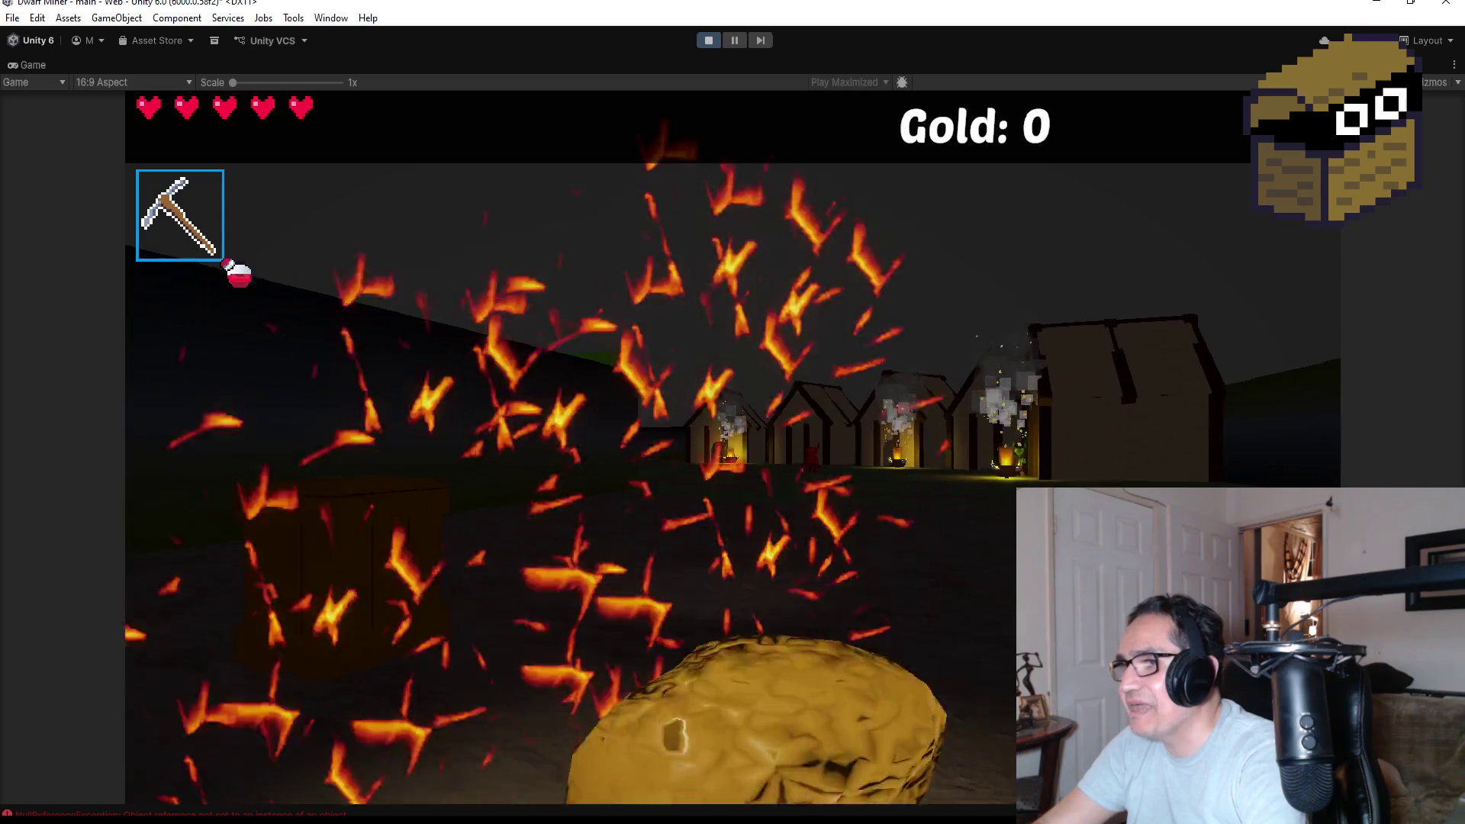
key(w)
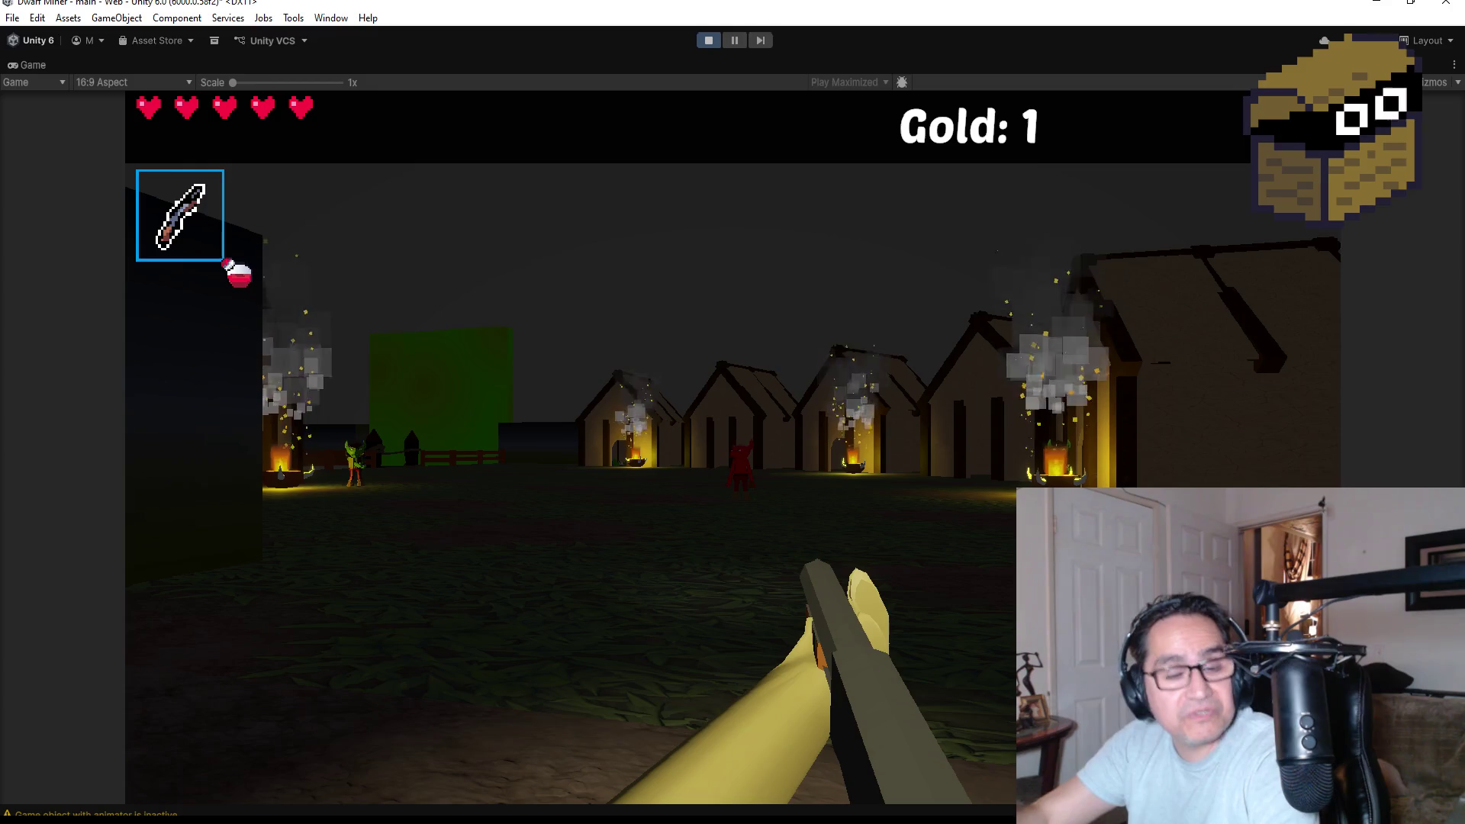
key(w)
key(w)
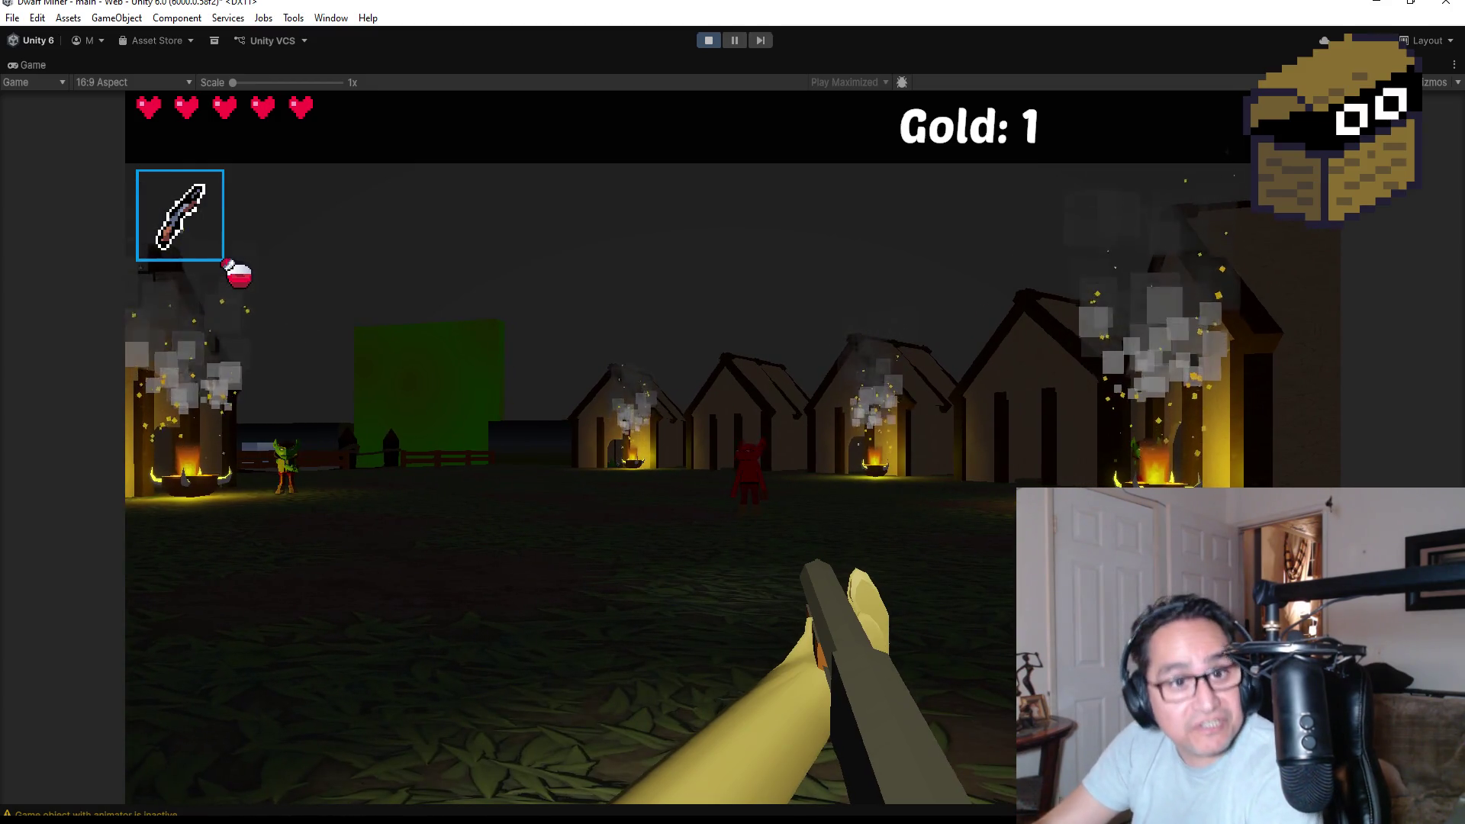
Fire fireballs to destroy the red devil and finish off the goblin.
click(733, 448)
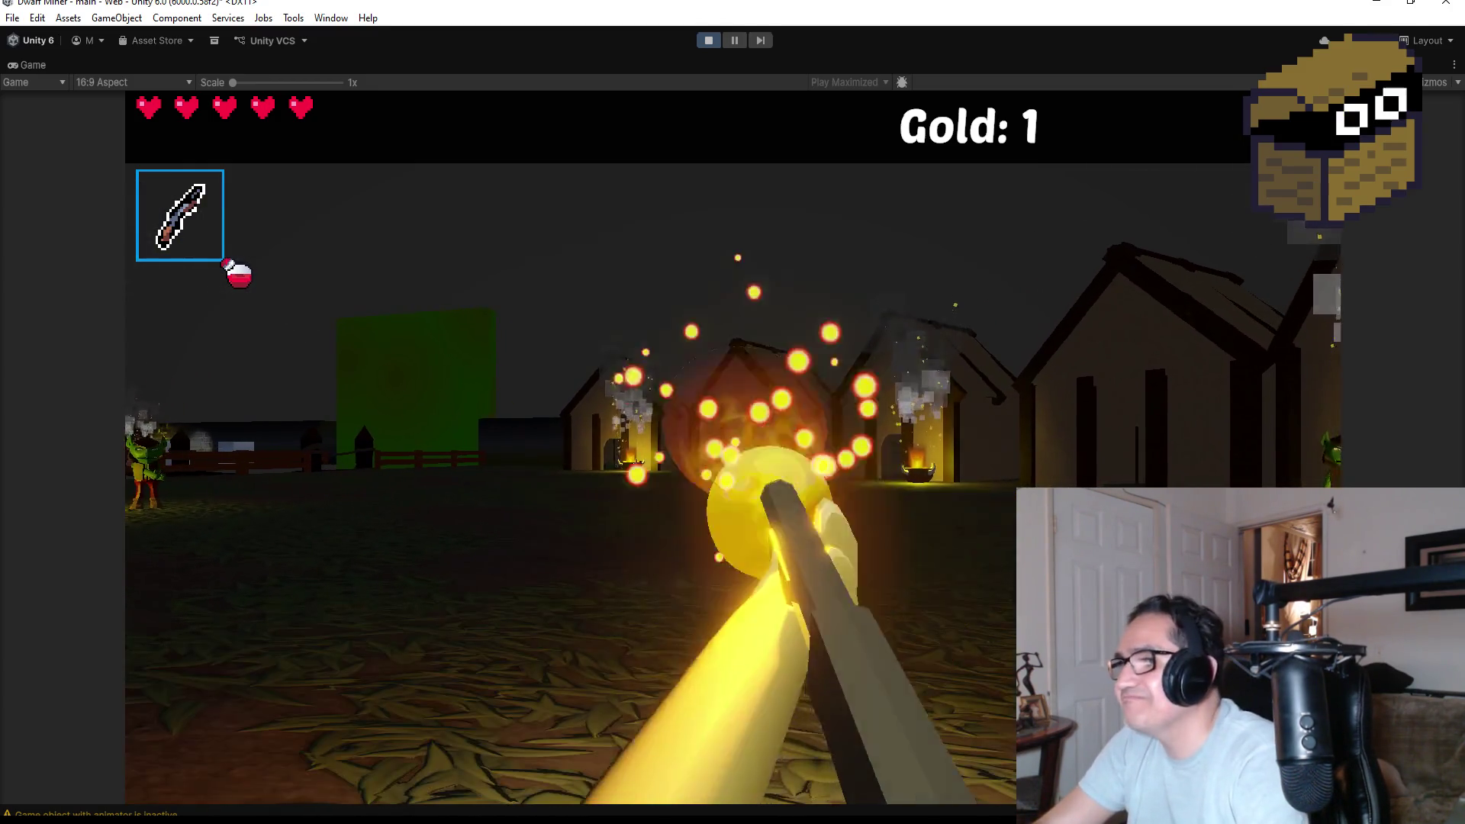
click(732, 448)
click(732, 448)
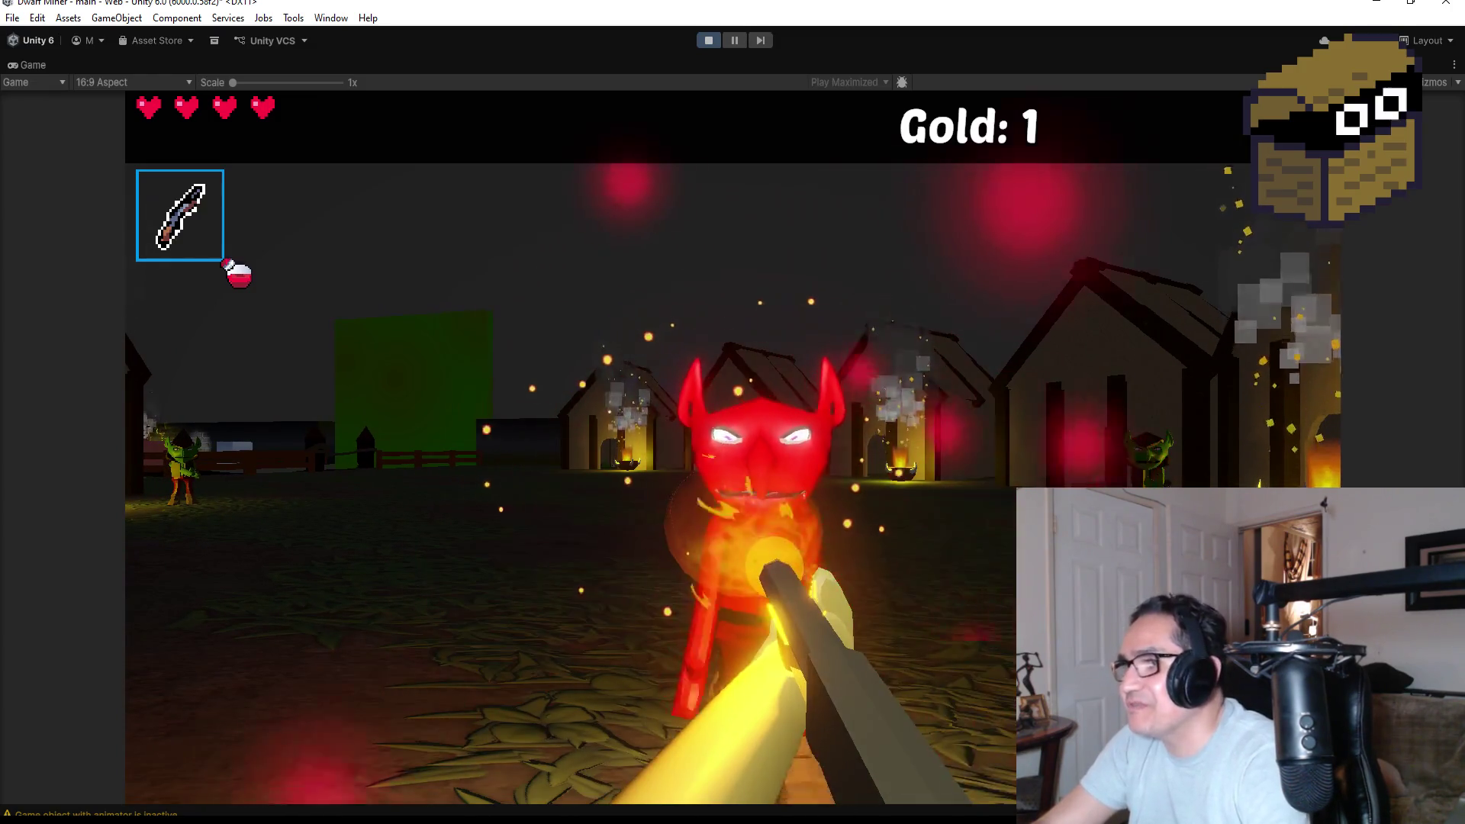
click(733, 448)
click(732, 448)
click(732, 448)
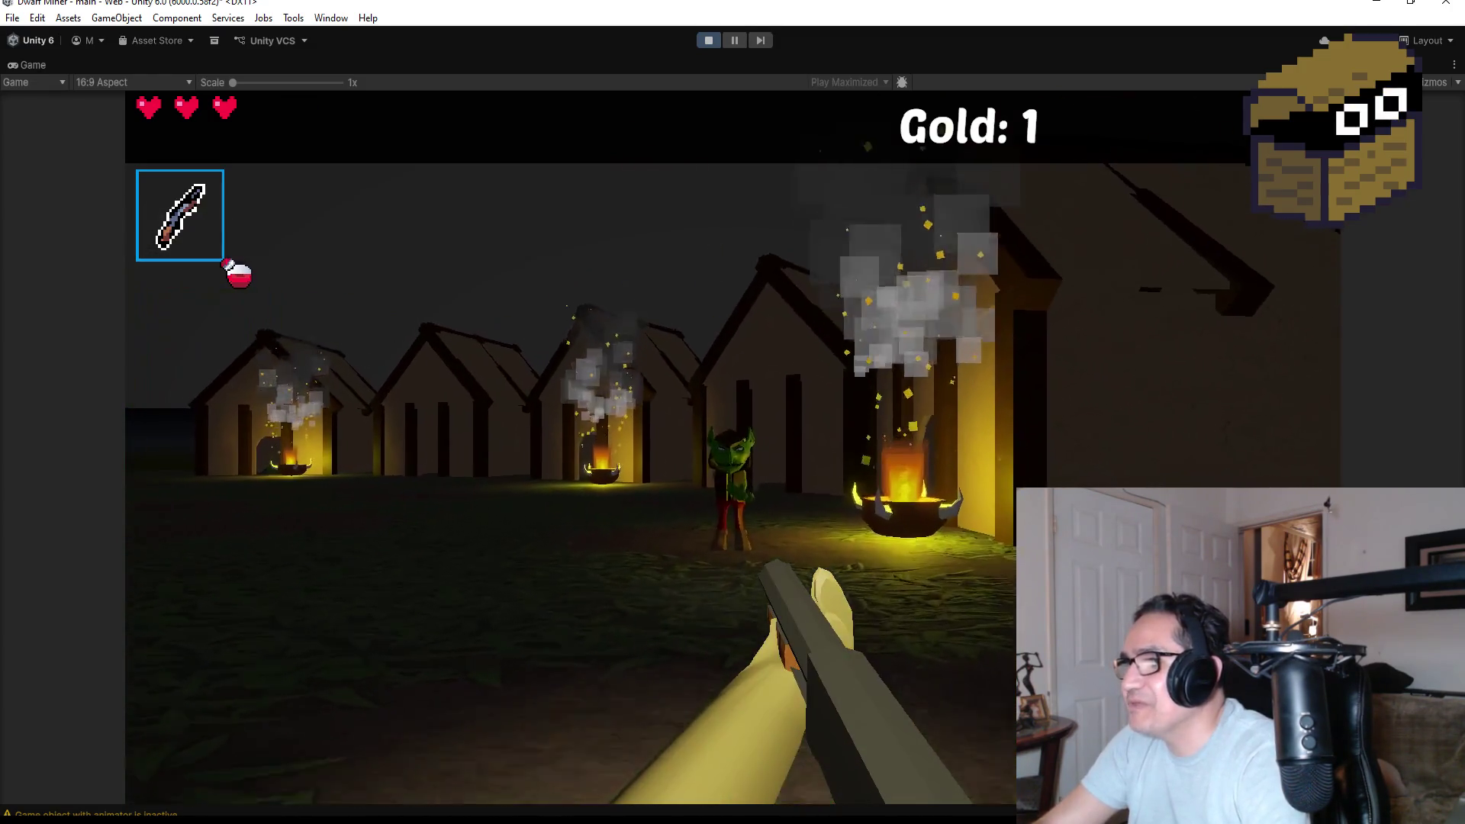
click(732, 448)
click(733, 448)
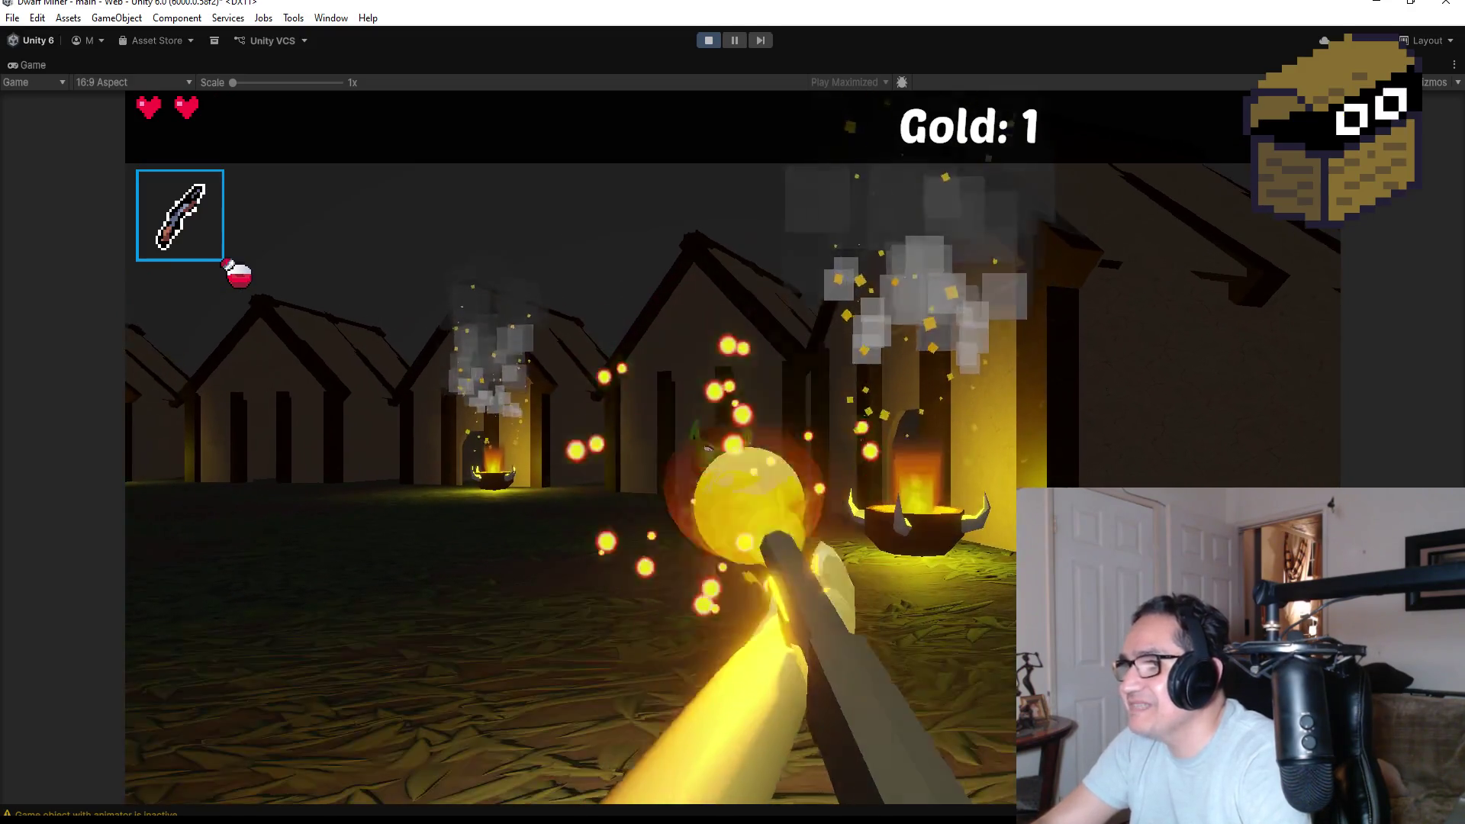
click(733, 448)
Explore the house doorway and fire-lit house, then attack the glowing heart-orb enemy.
key(w)
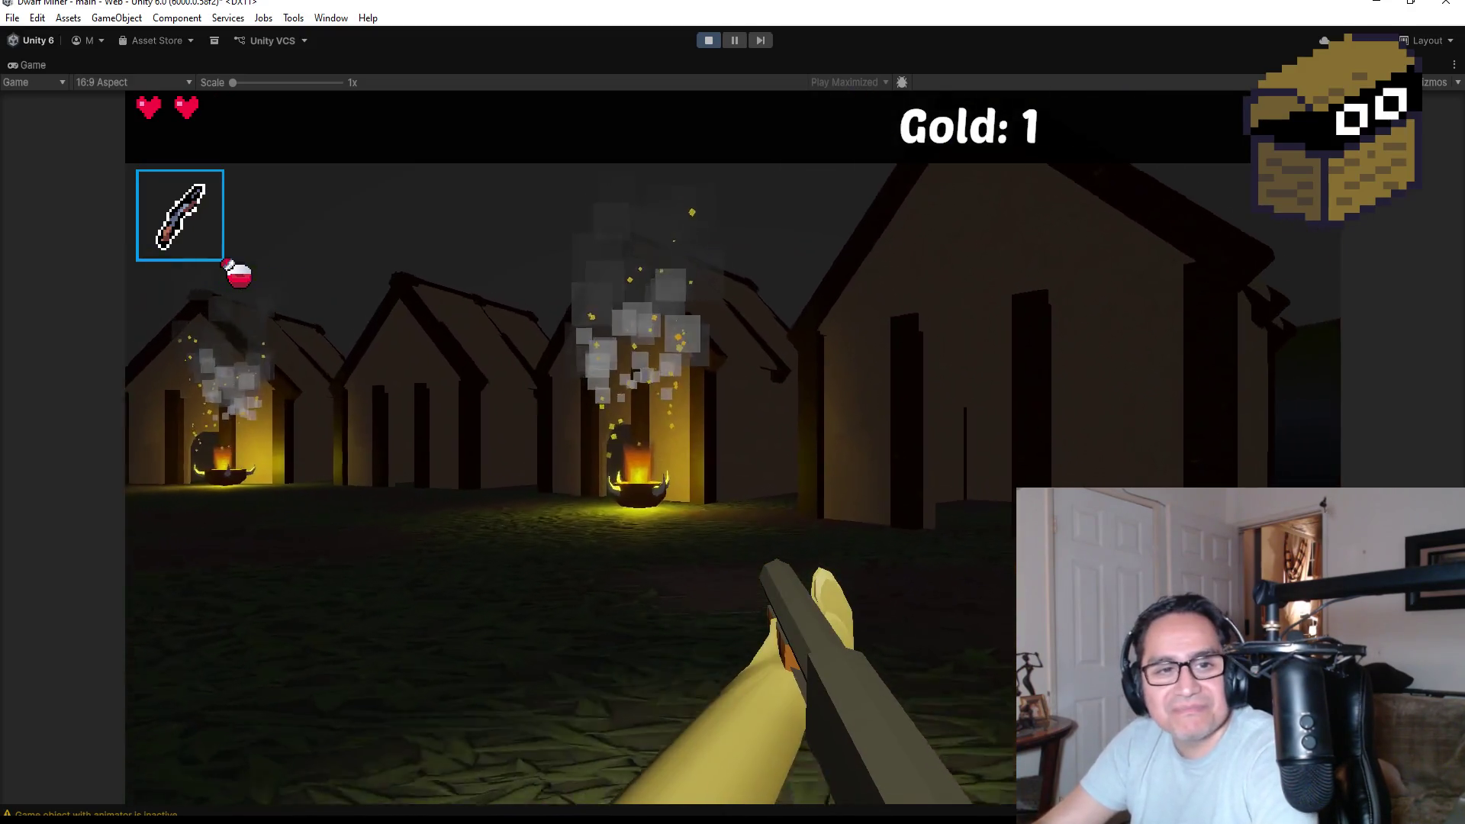
key(s)
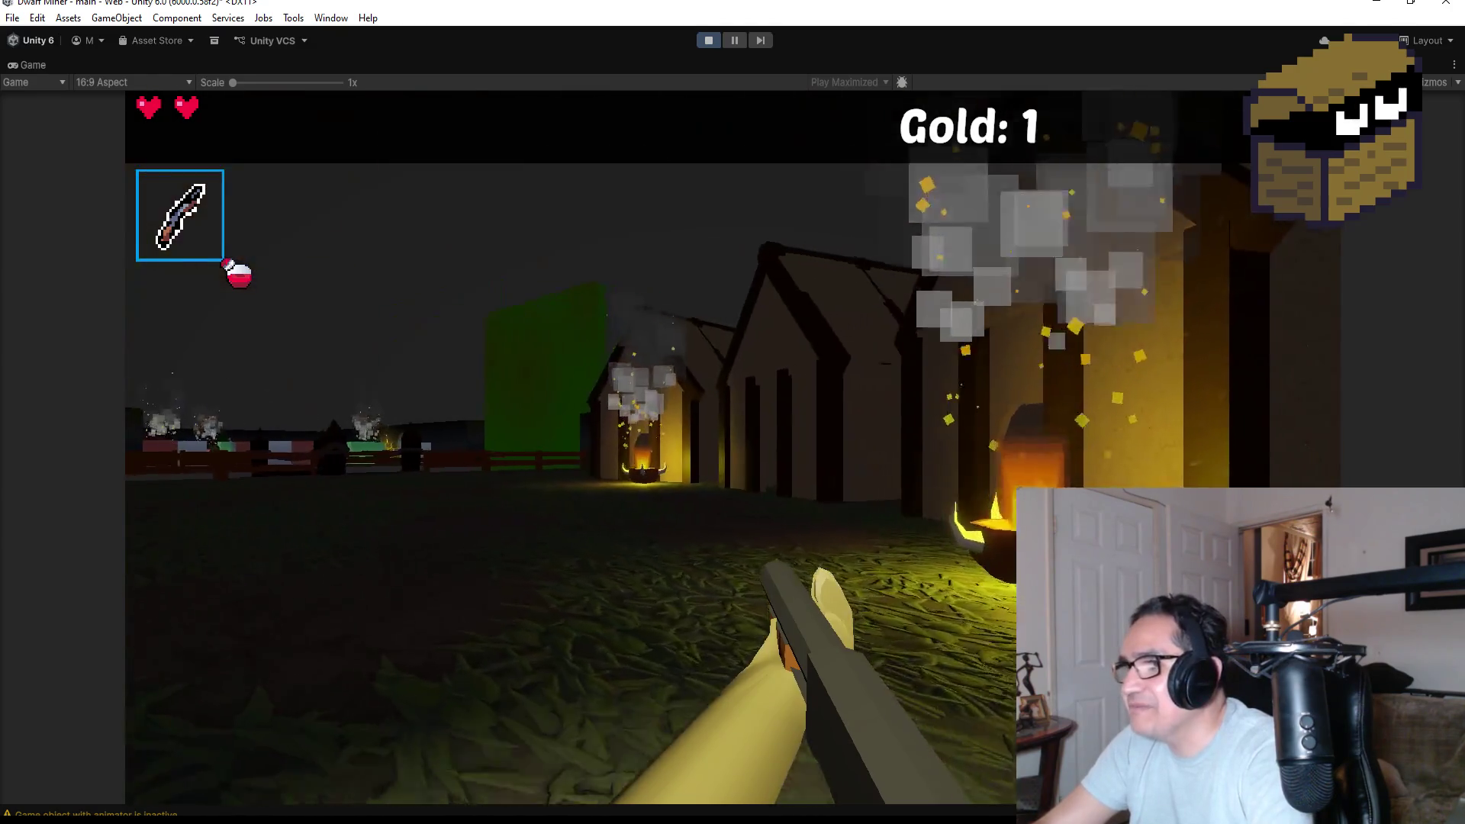
key(a)
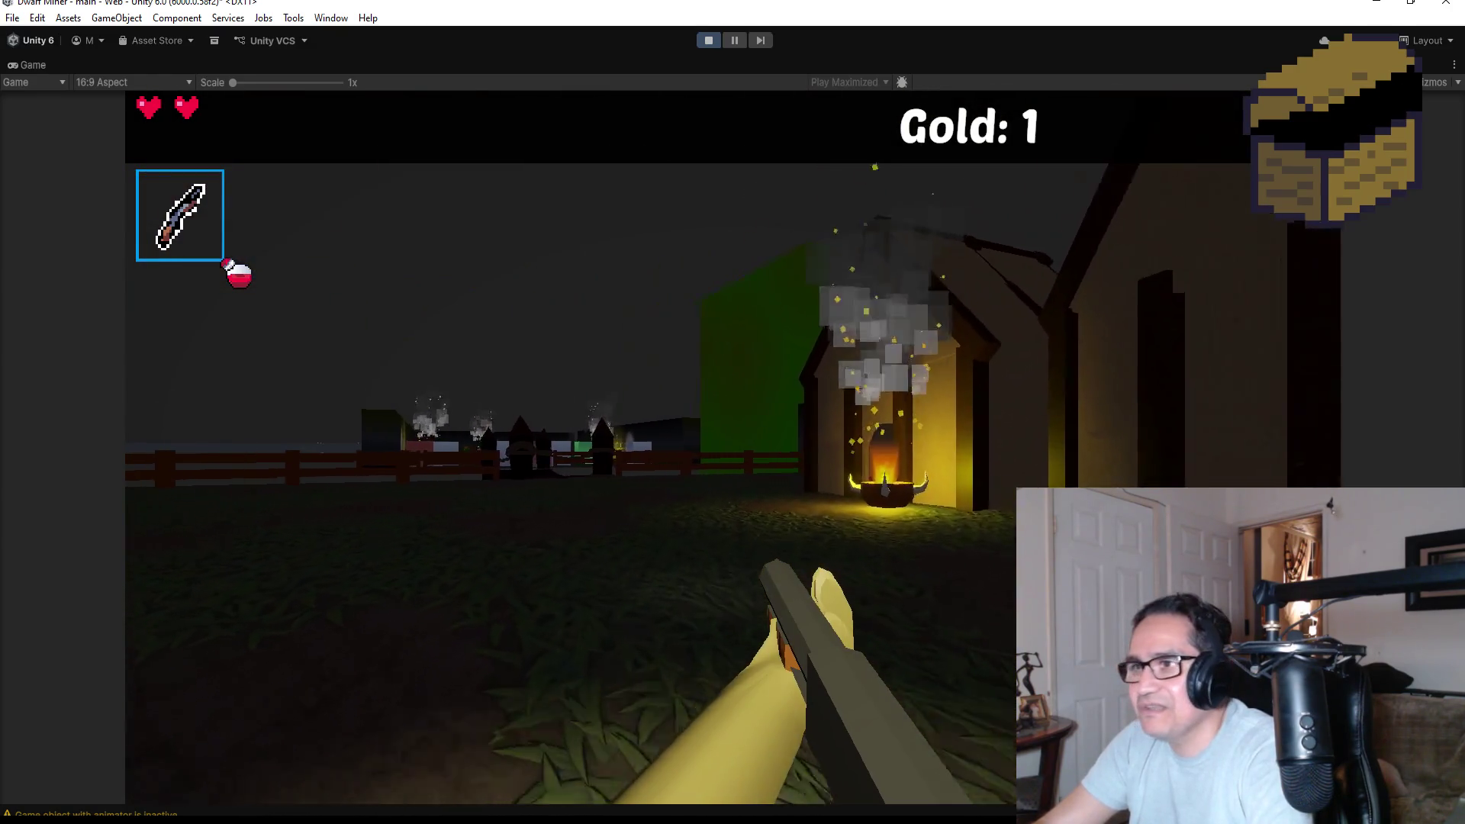
key(w)
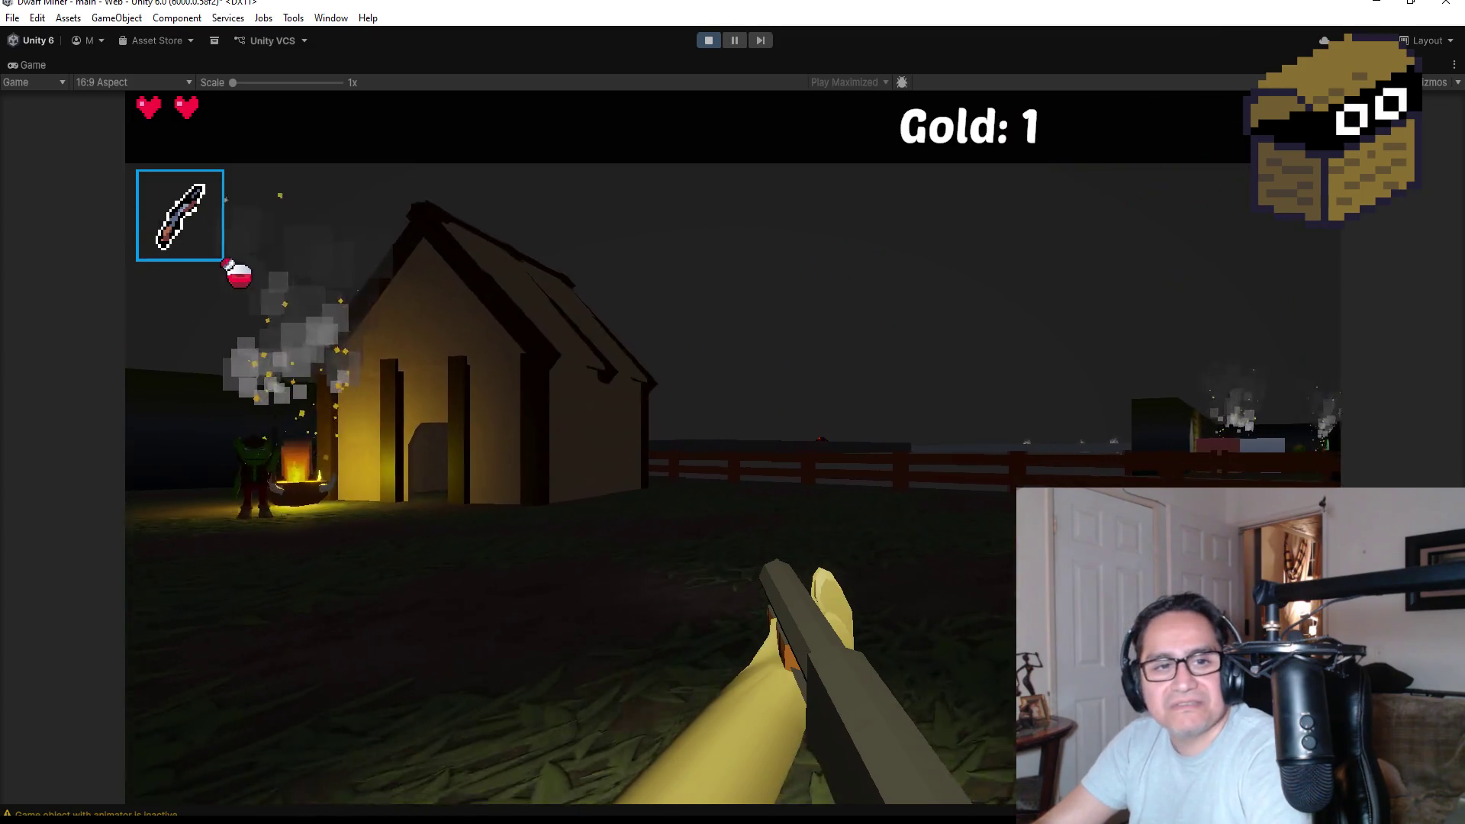
key(w)
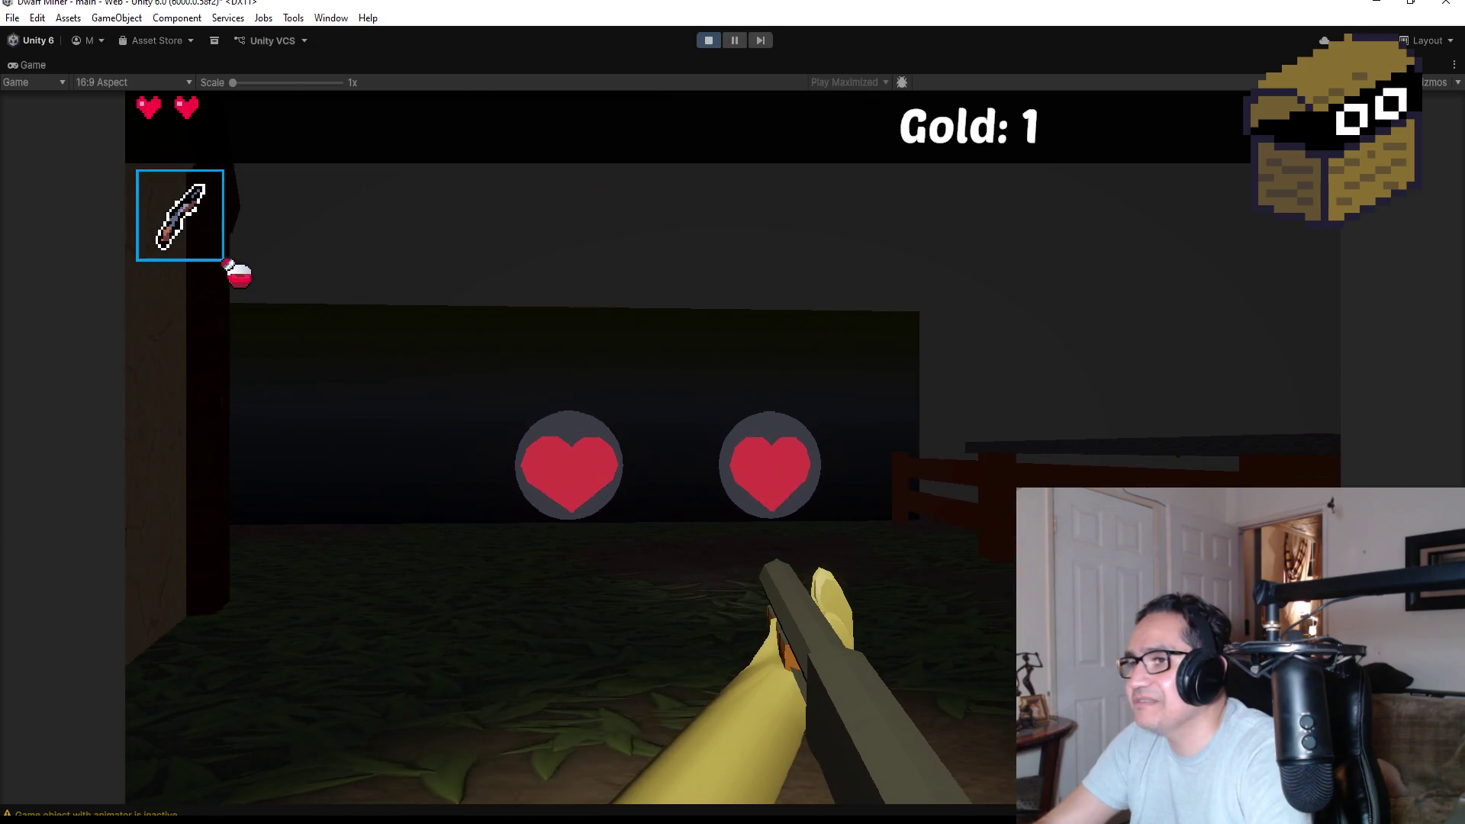
click(732, 447)
Walk along the fence toward the houses and pass through the gate.
key(w)
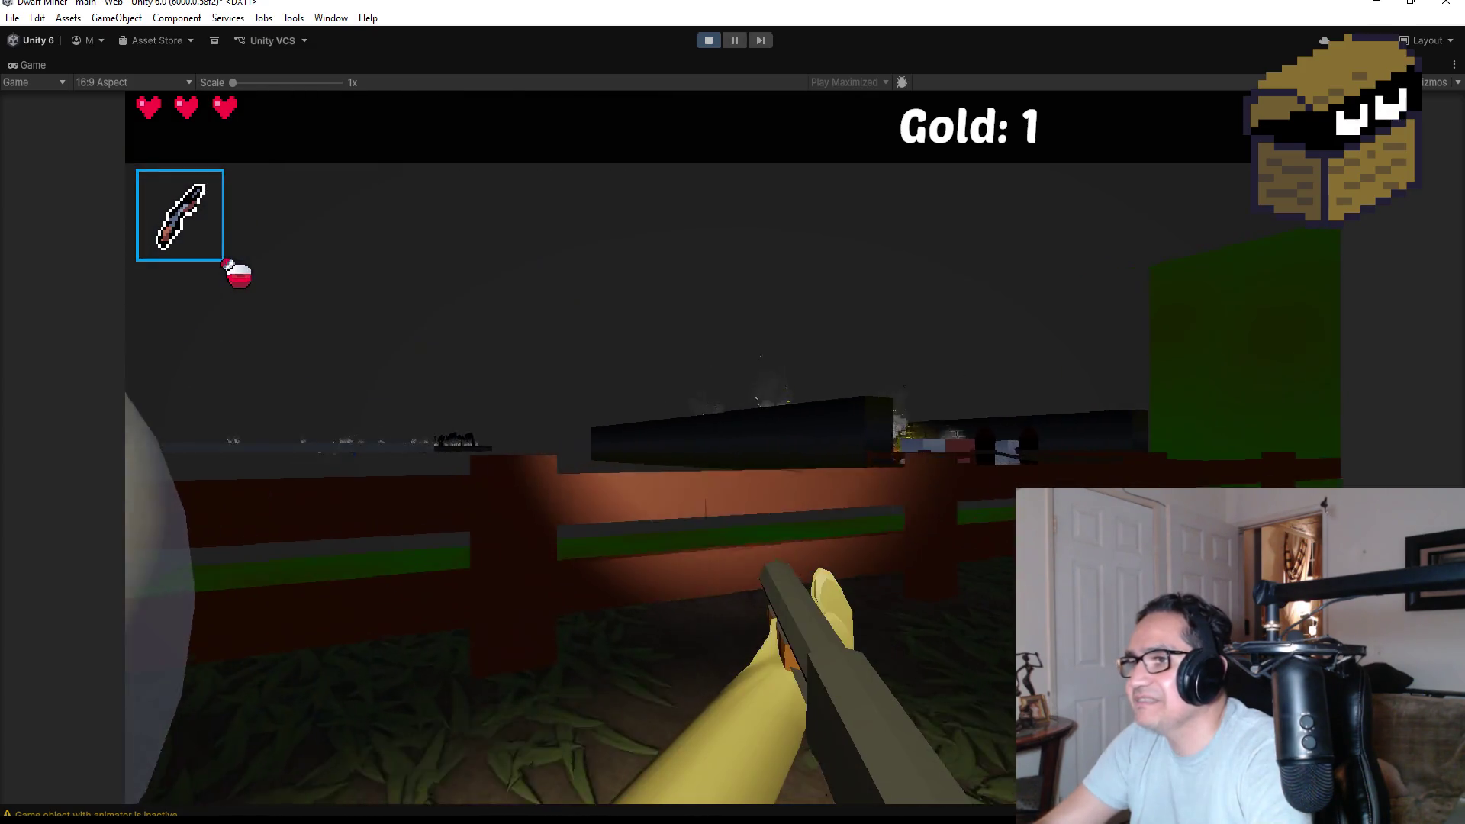
key(w)
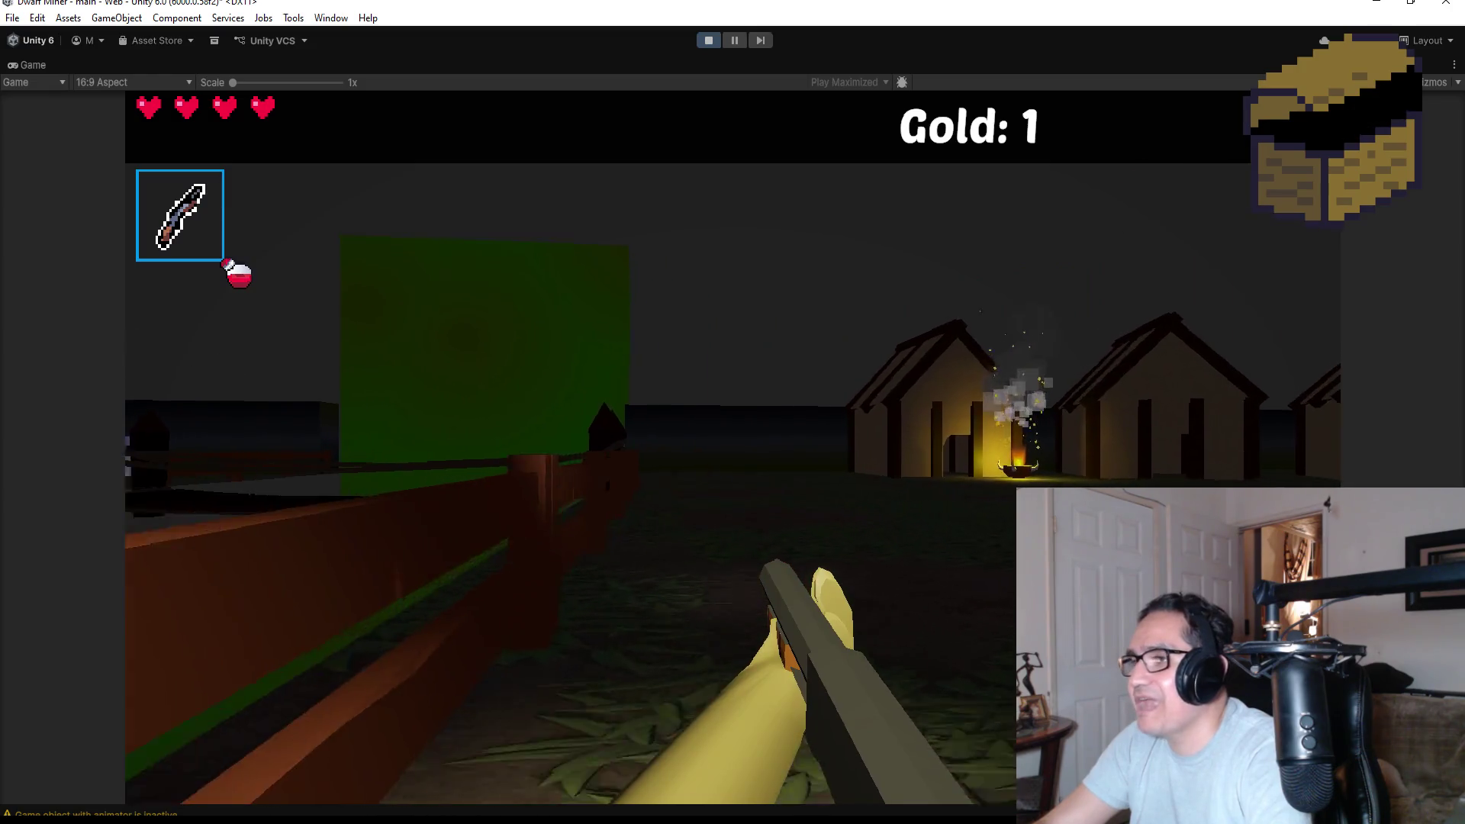
key(w)
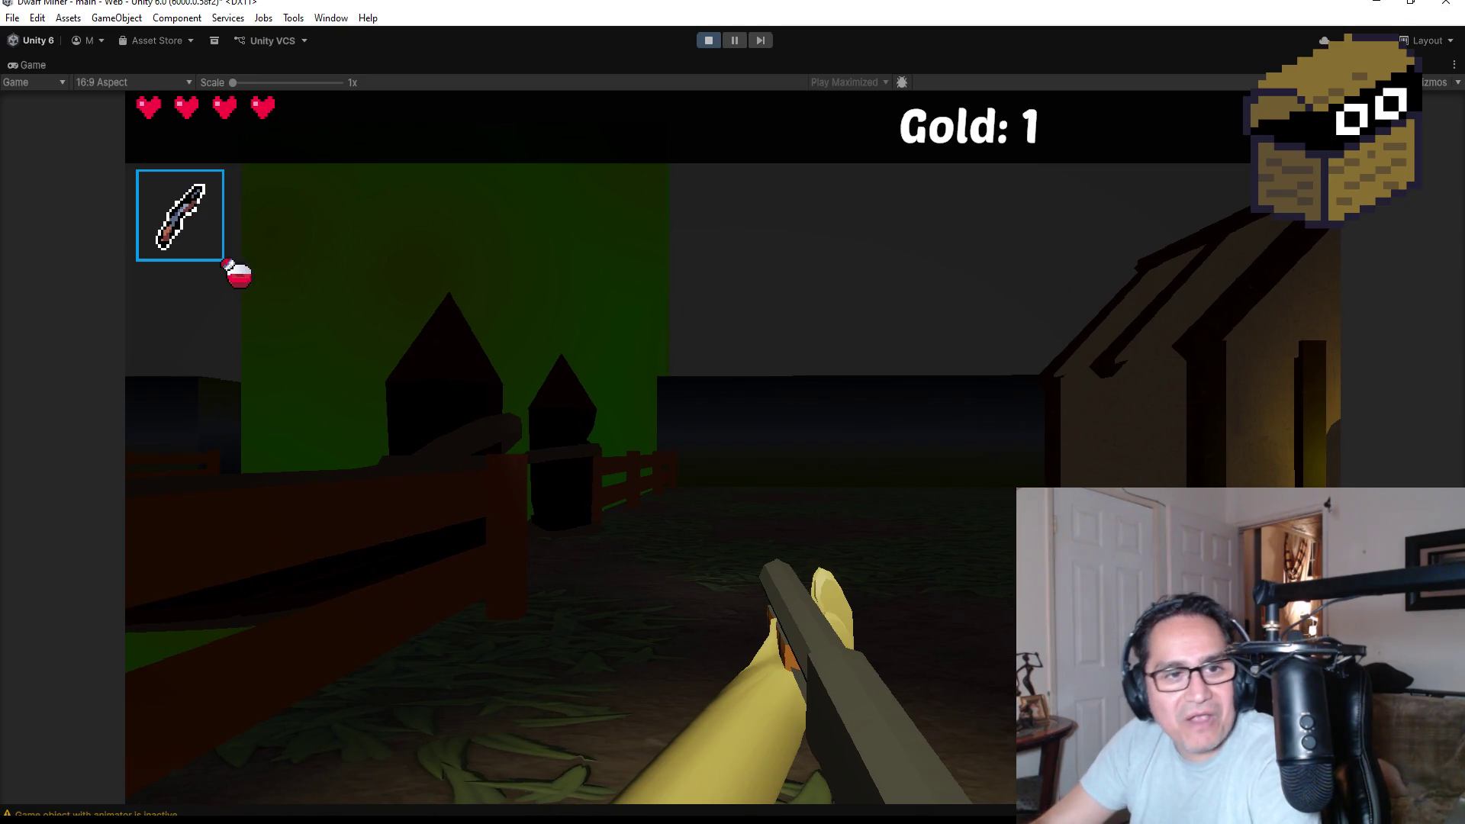
key(w)
mouse_move(732, 412)
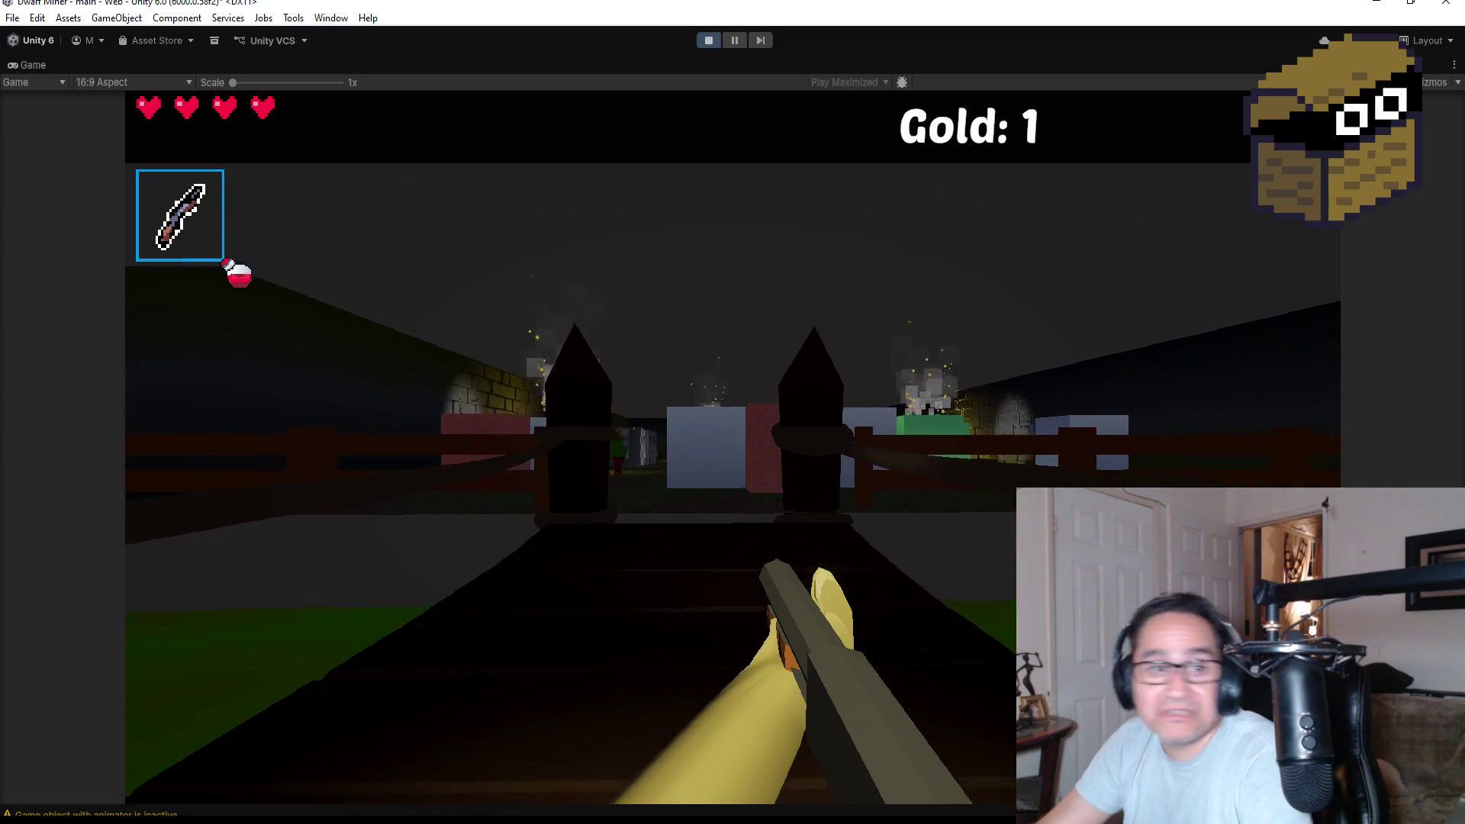
key(w)
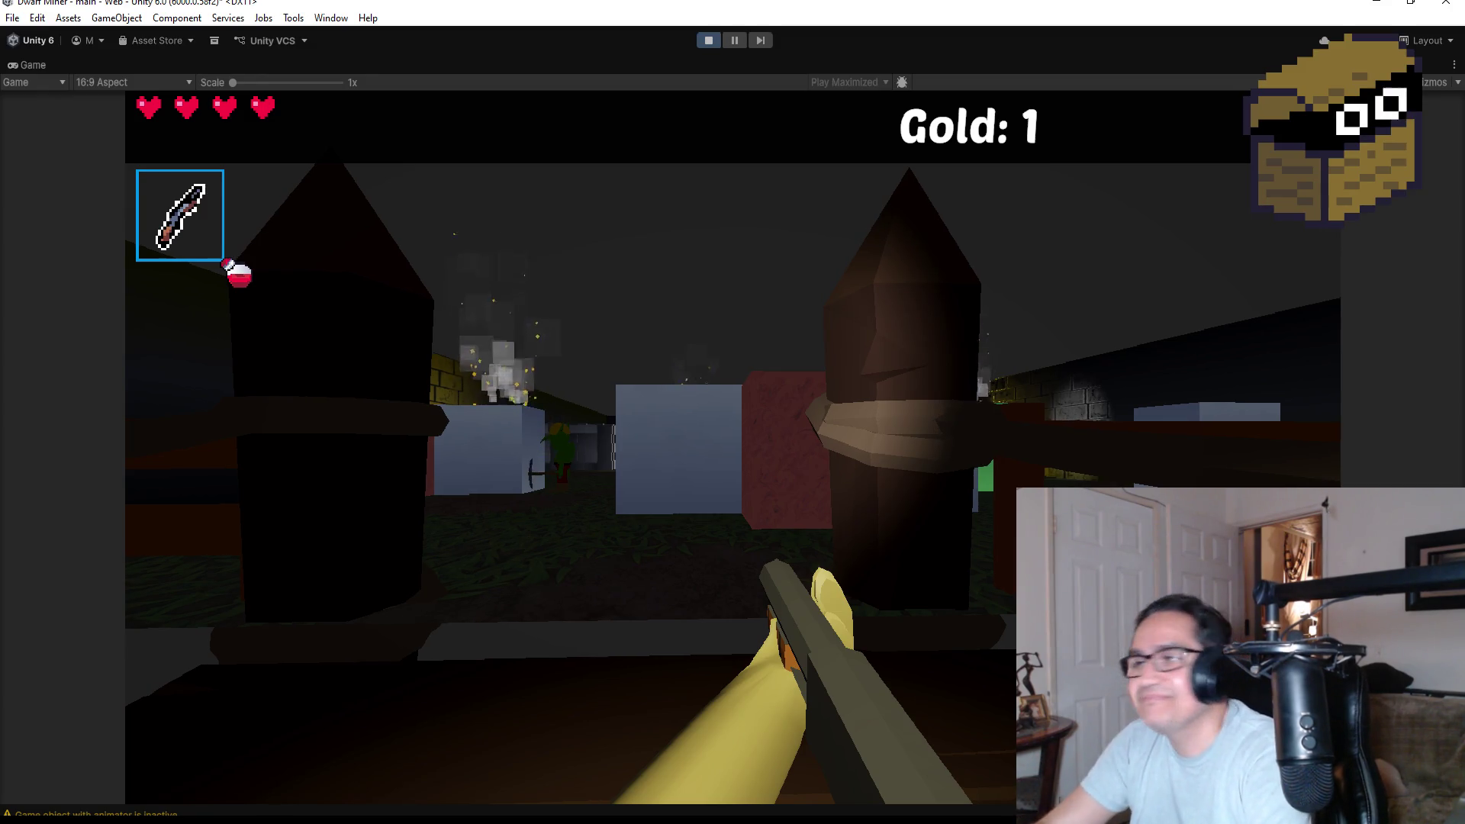
Push past the pillars and torch wall, defeating each goblin along the way with fireballs.
key(w)
click(733, 448)
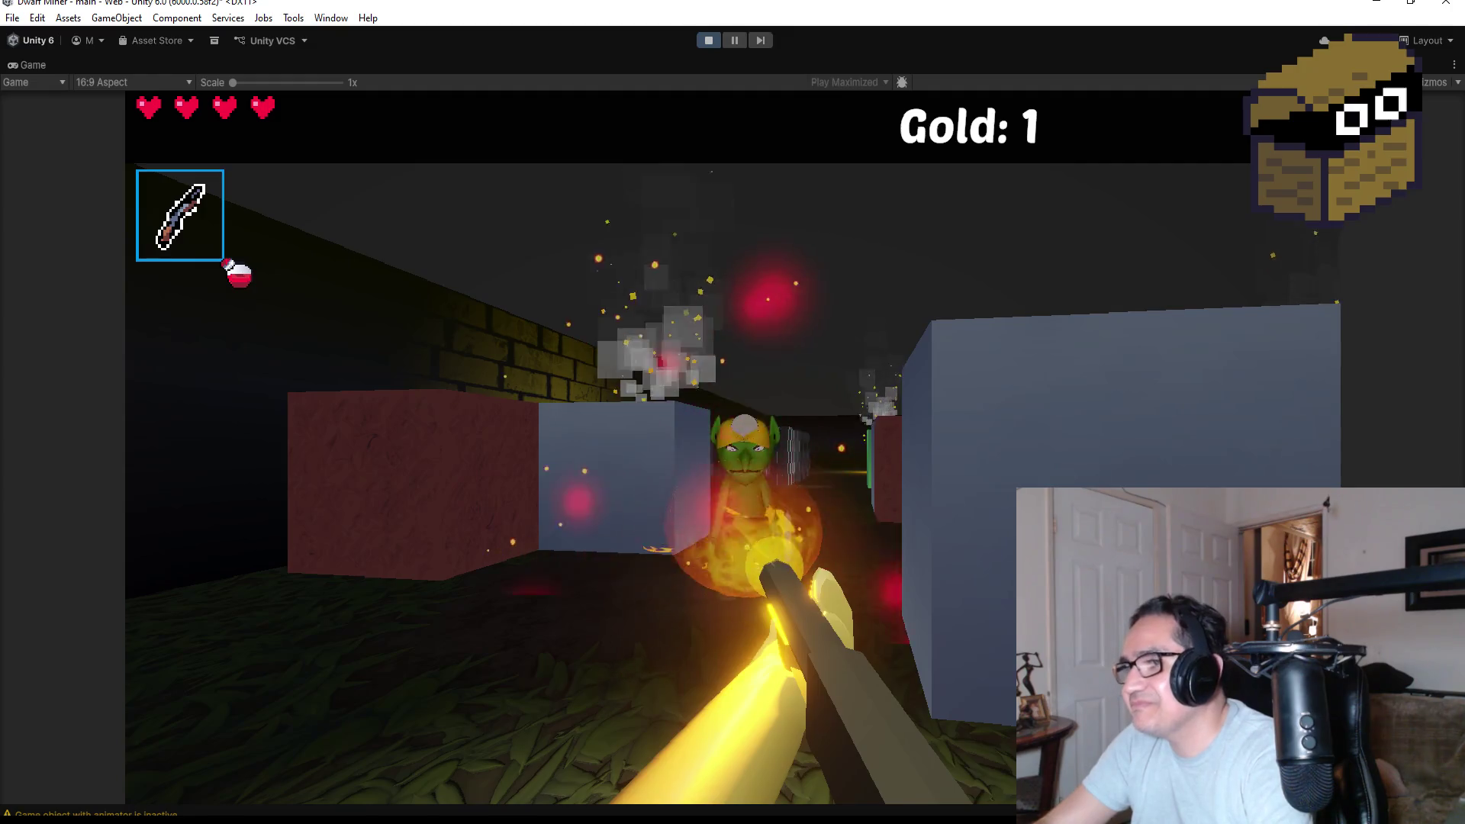
click(732, 448)
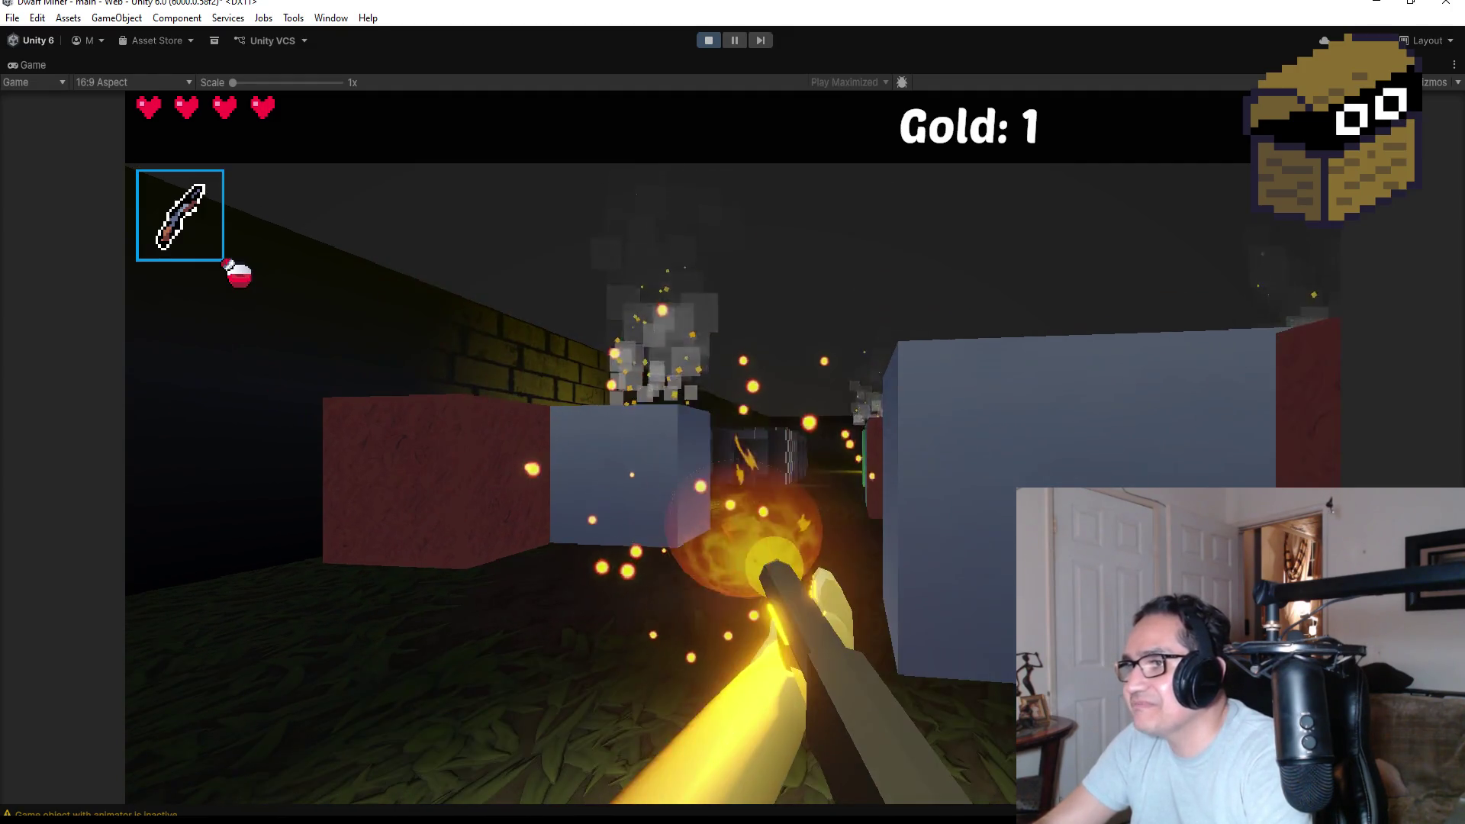
key(w)
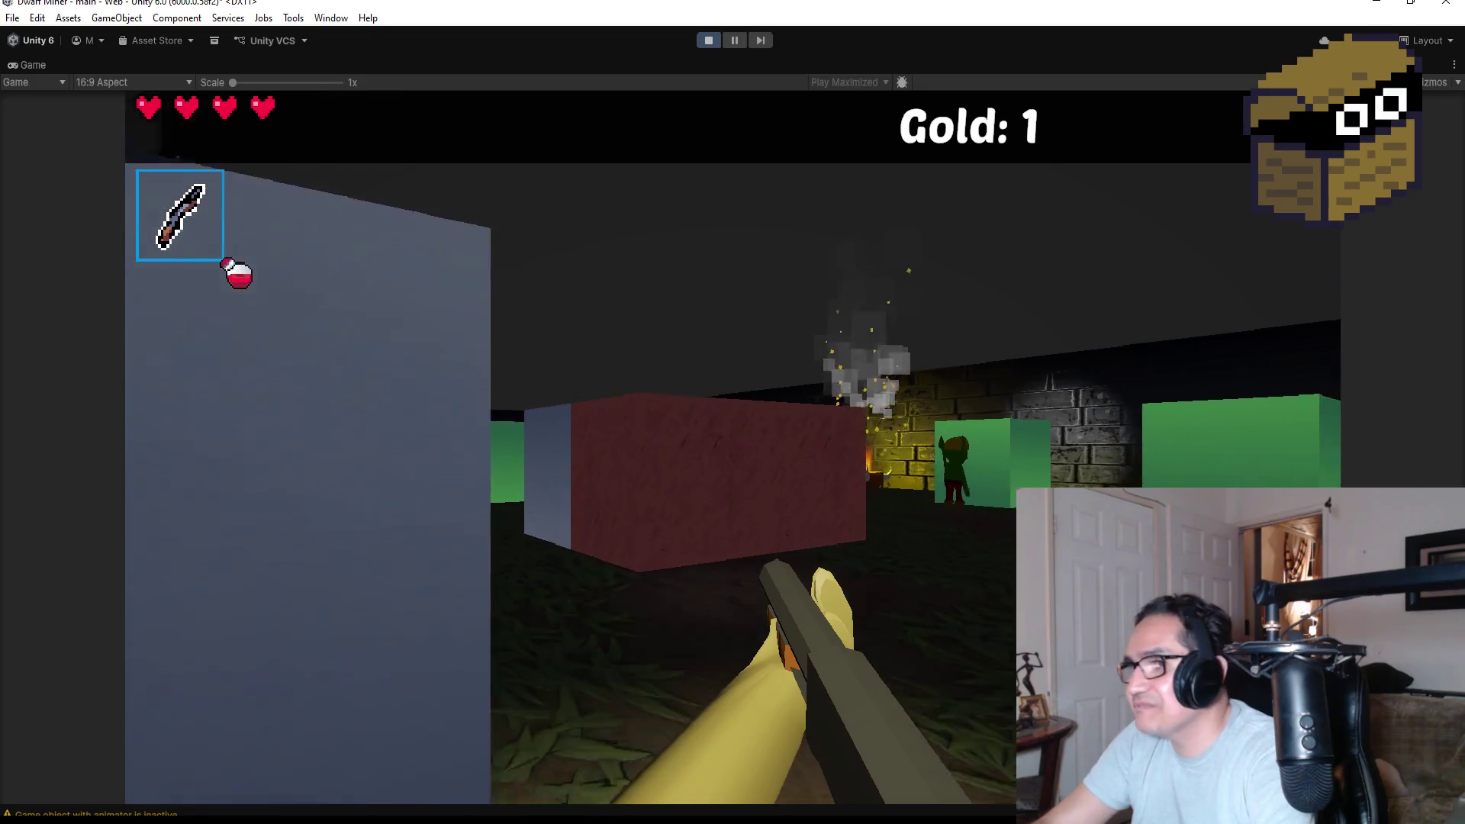
click(733, 448)
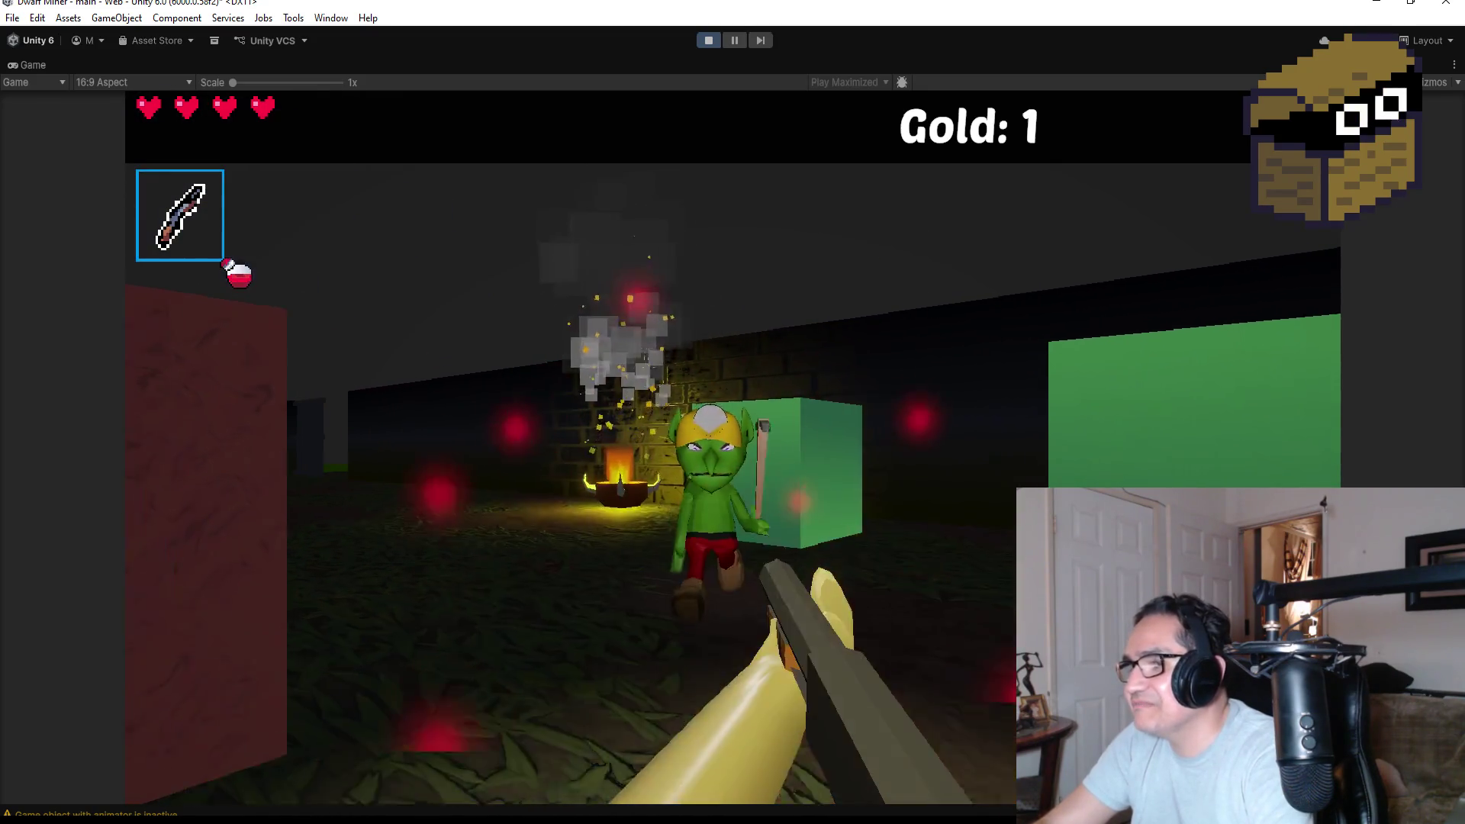
click(733, 448)
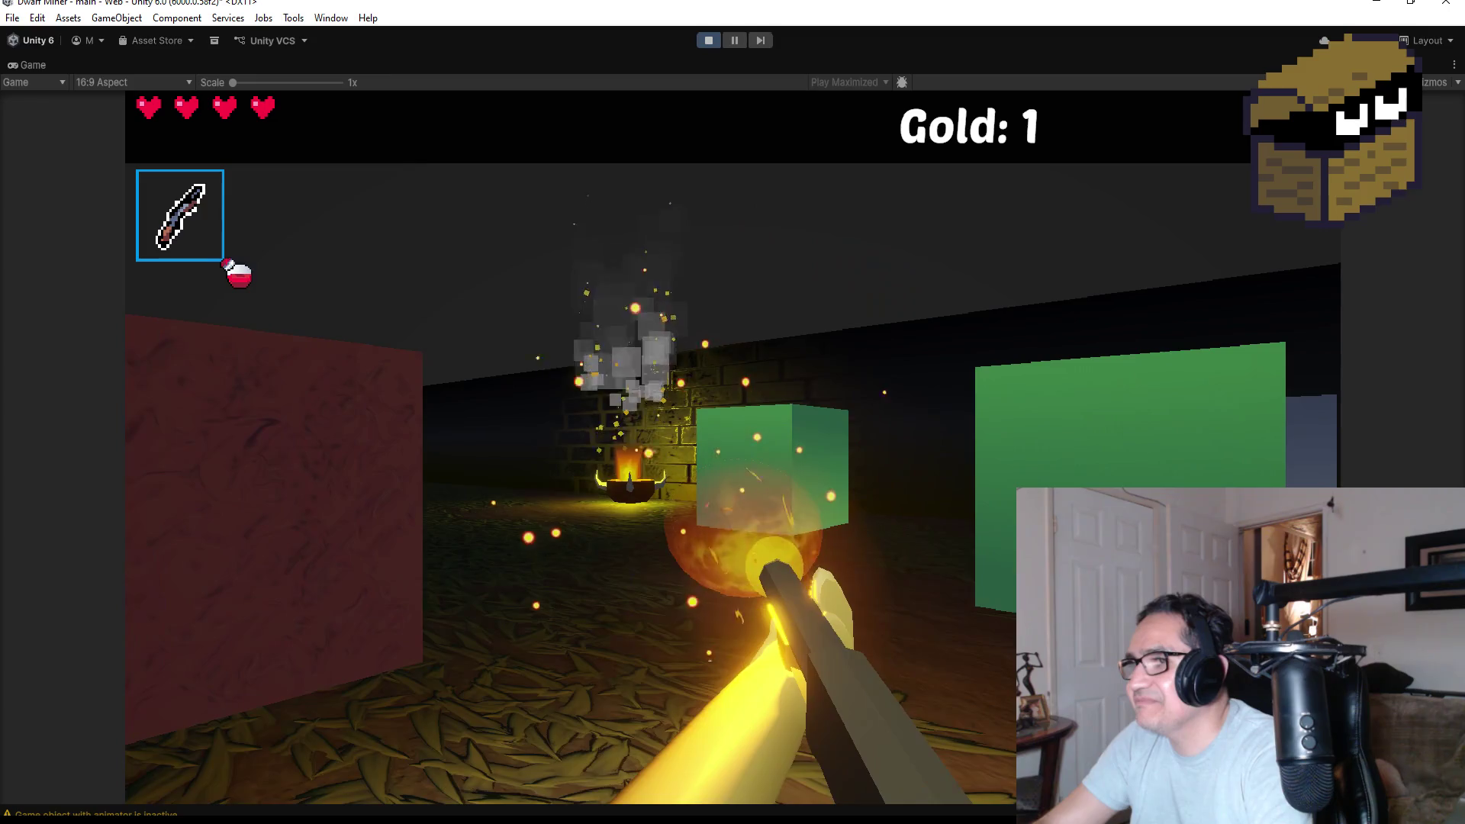
key(w)
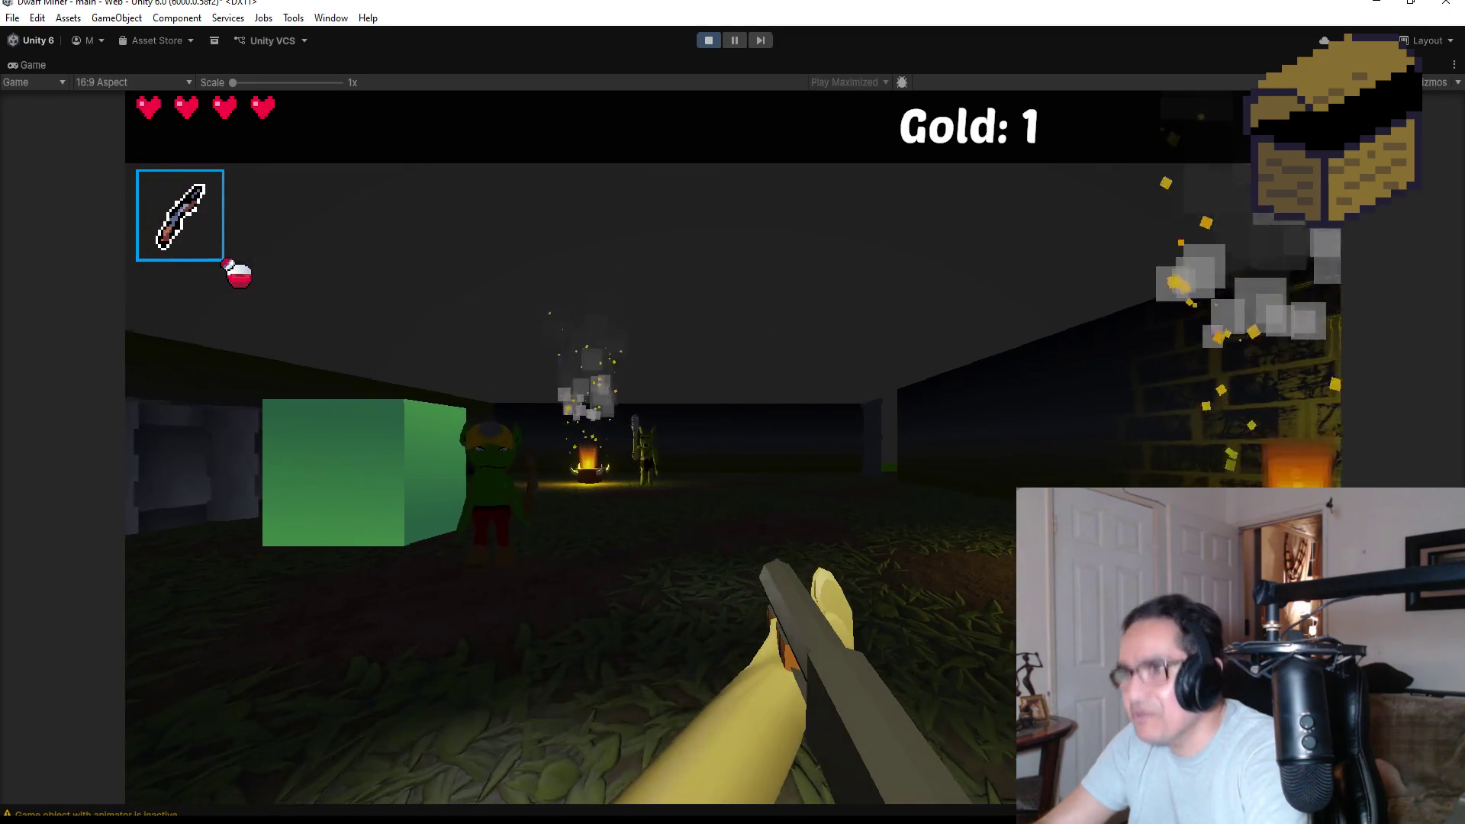
click(732, 448)
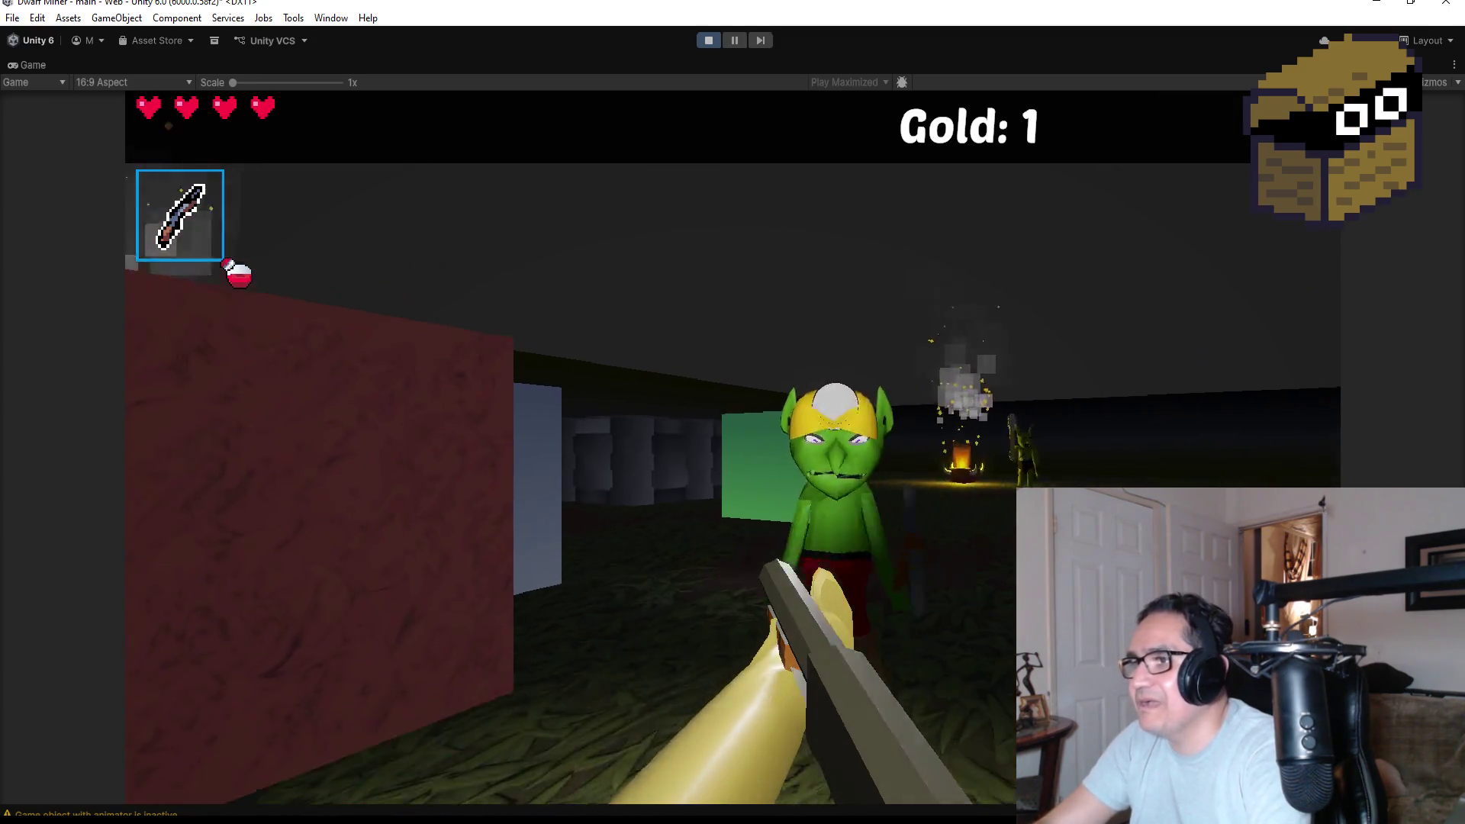
Switch to the staff, fireball the next goblin down, then walk over the red orb for gold.
scroll(732, 412, down, 1)
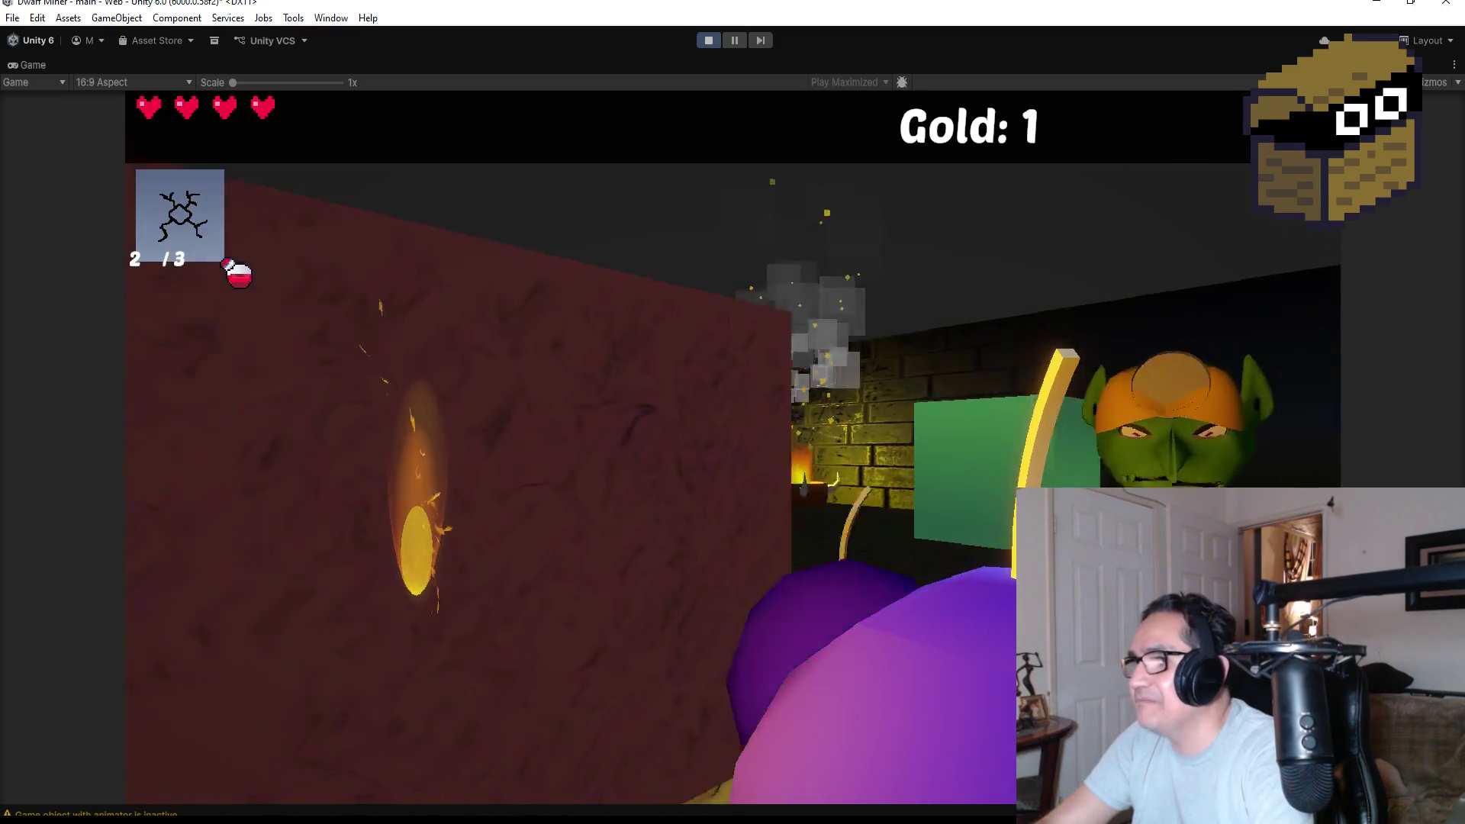
scroll(732, 412, down, 1)
click(733, 413)
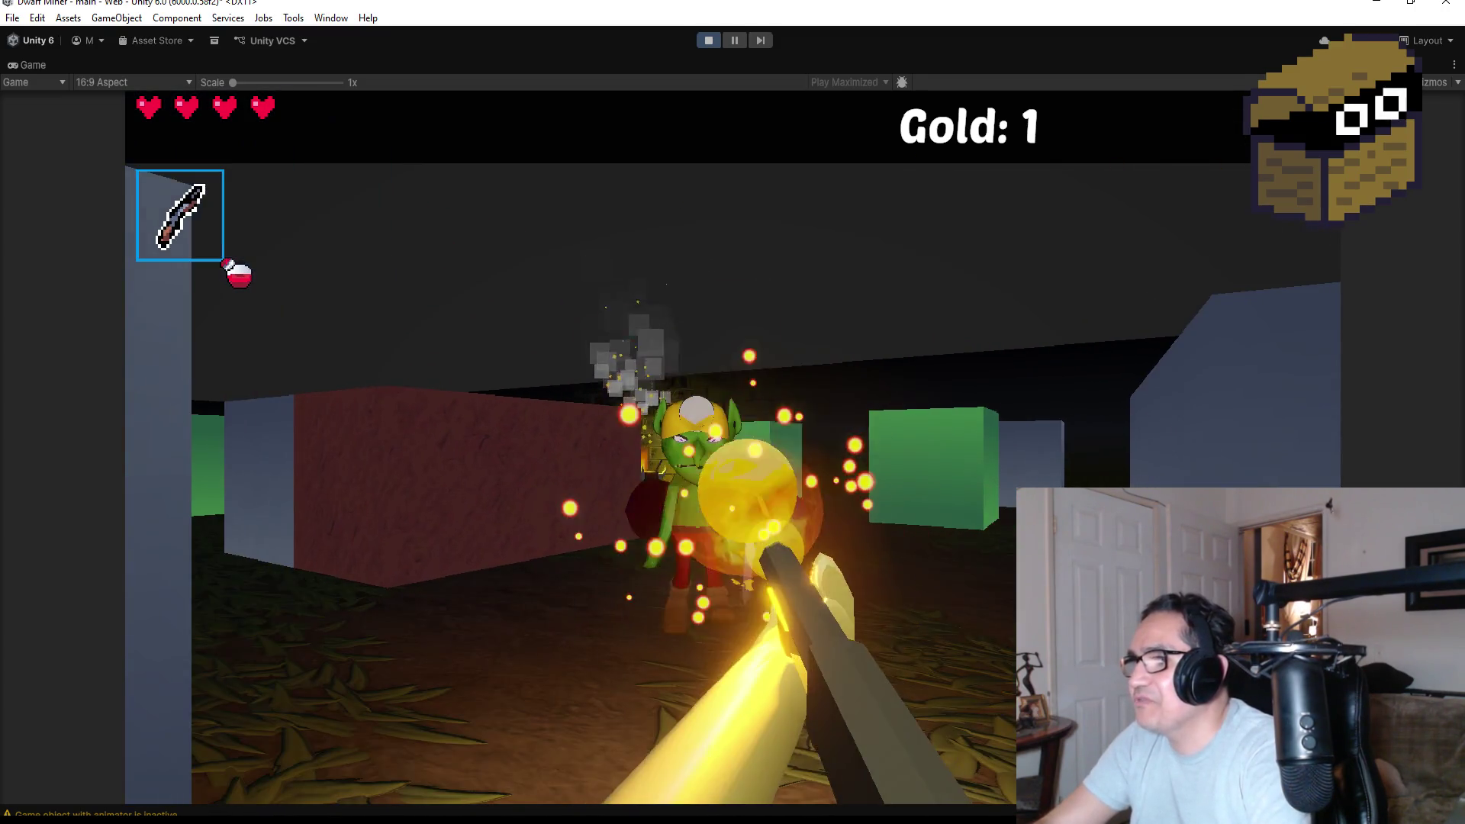
click(733, 412)
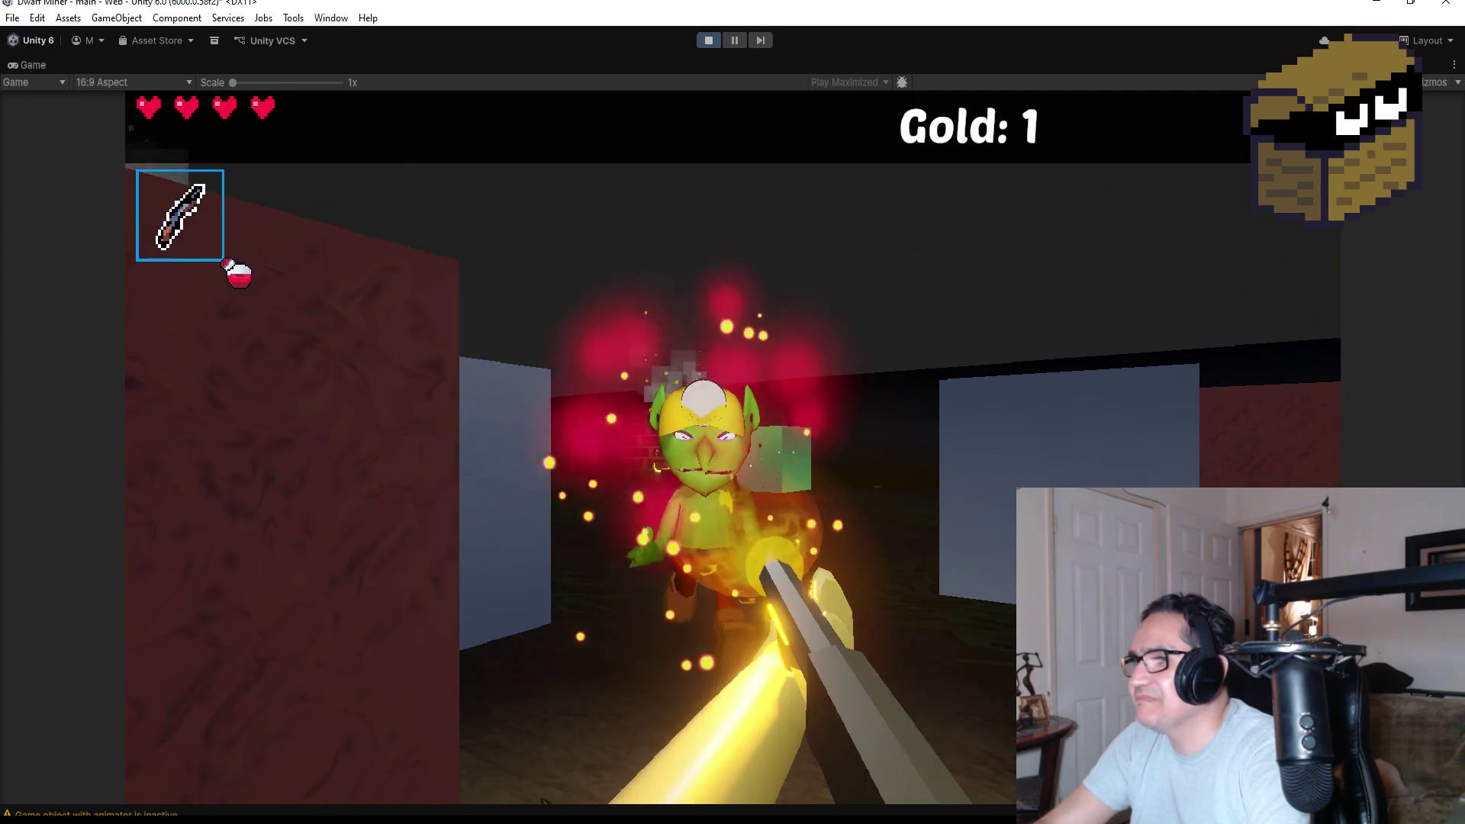
click(733, 412)
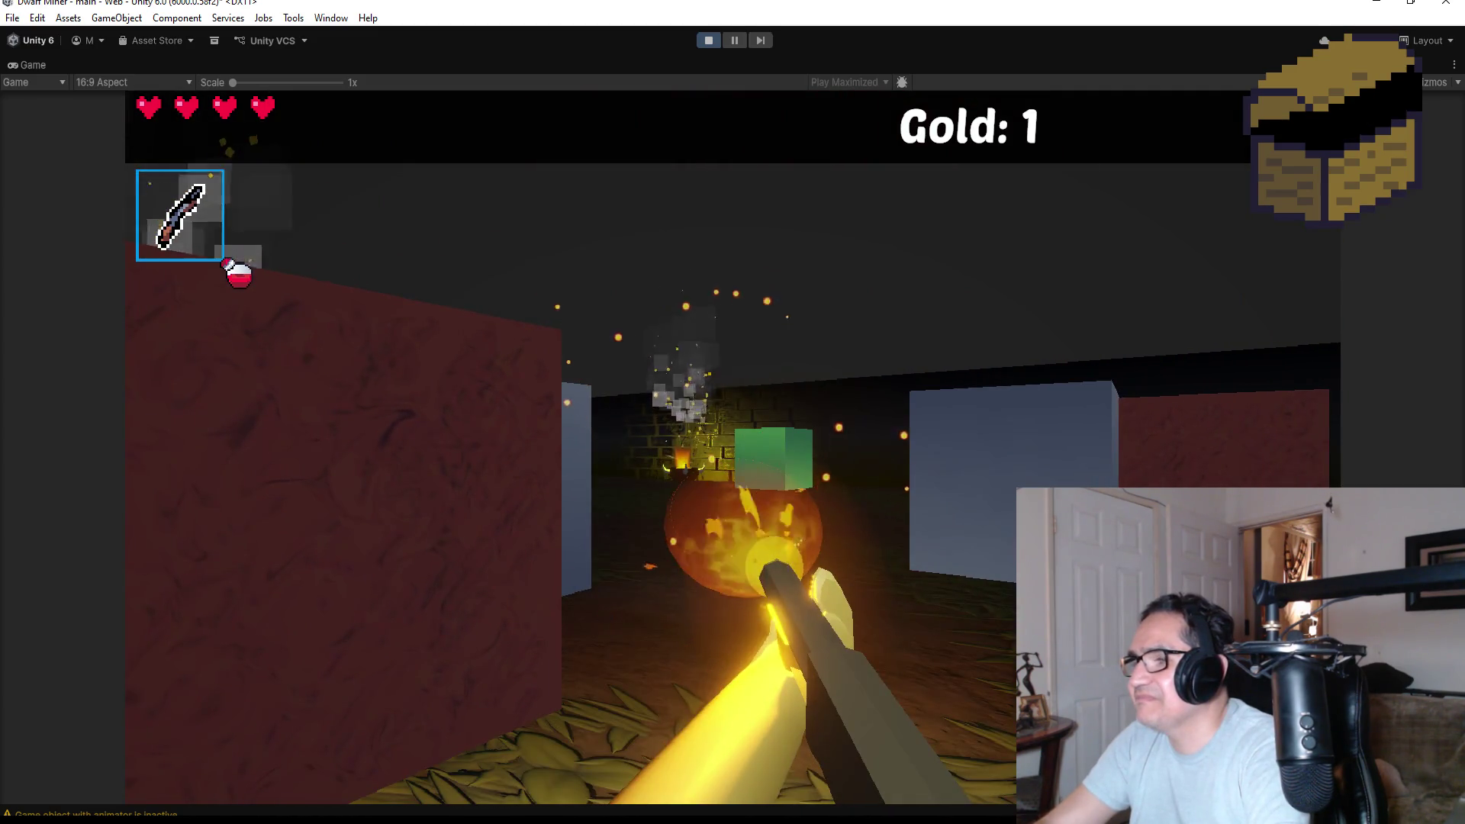
key(w)
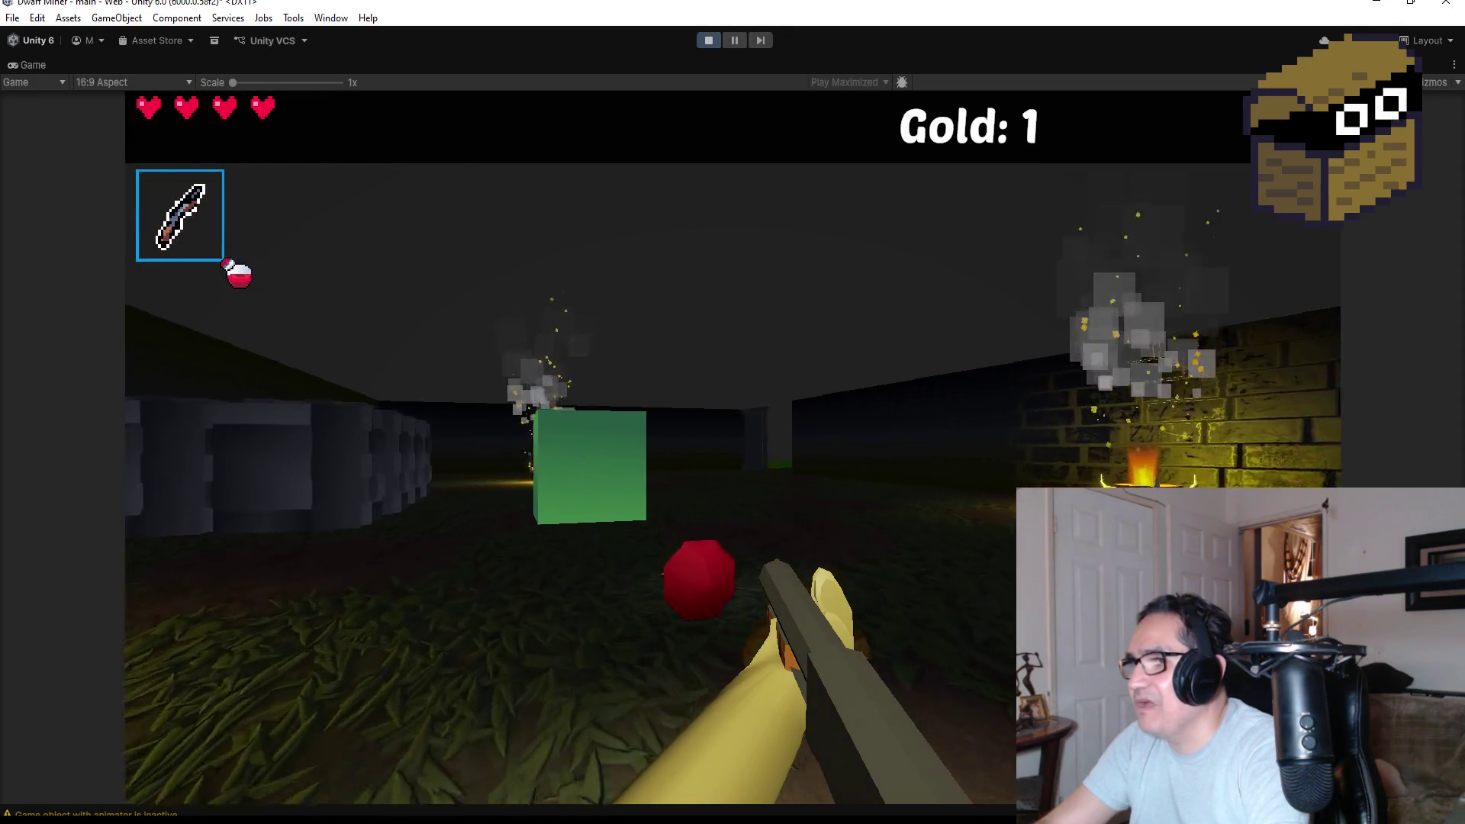
key(w)
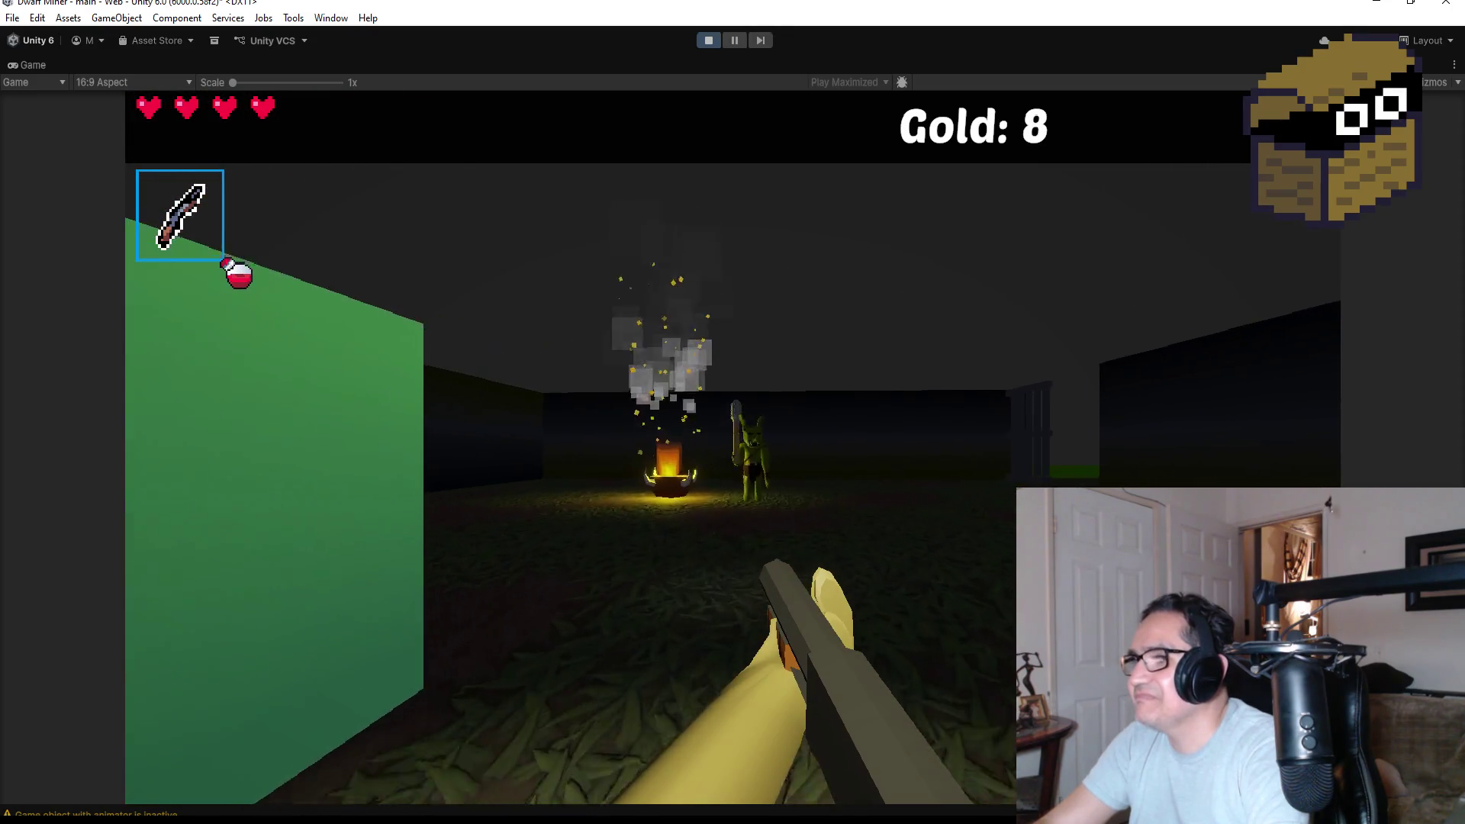
Fight the goblins near the brazier, including the club-wielder, with repeated fireballs while gold reaches 8.
key(w)
click(733, 412)
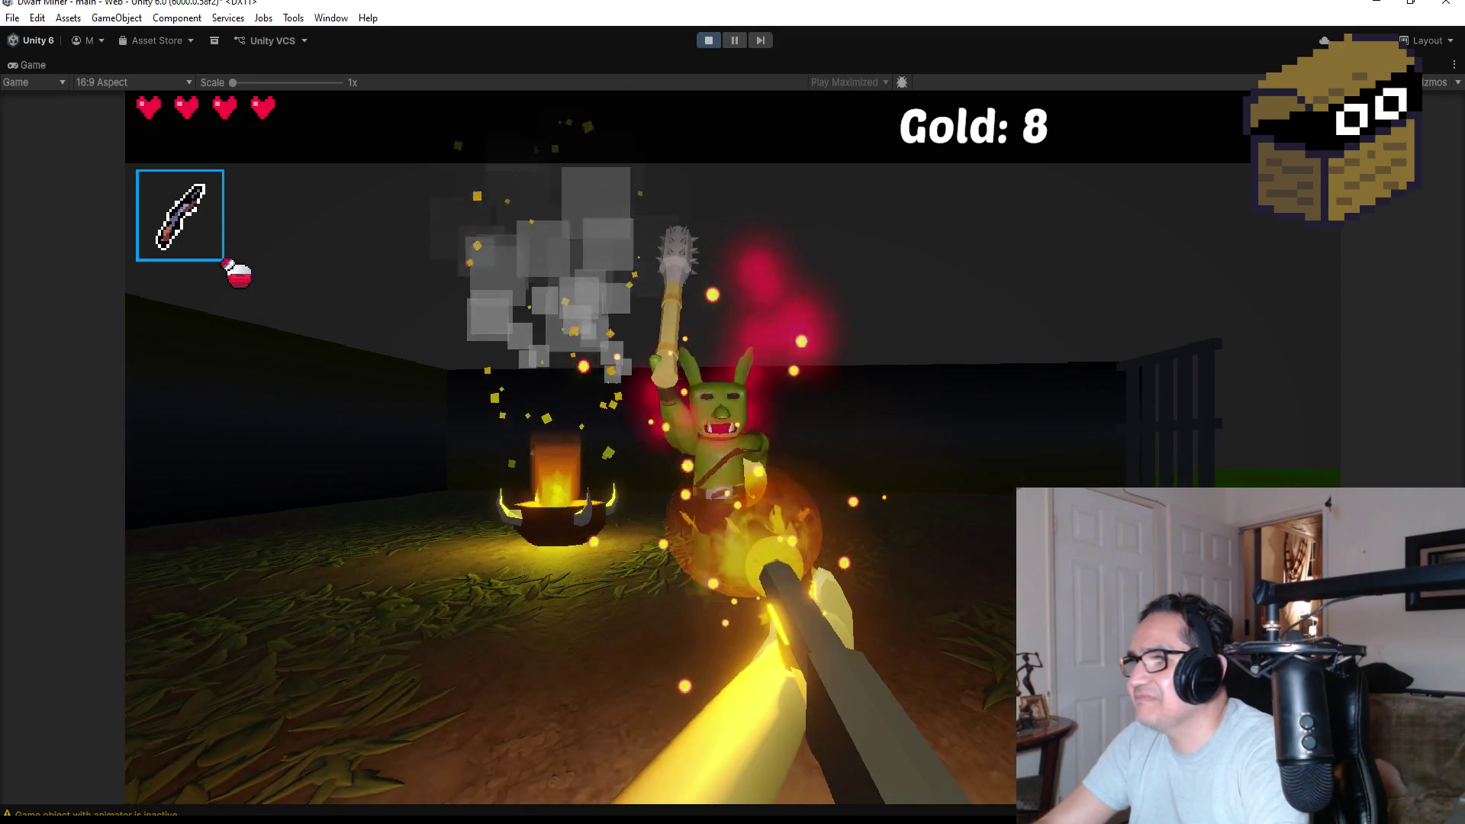
click(733, 412)
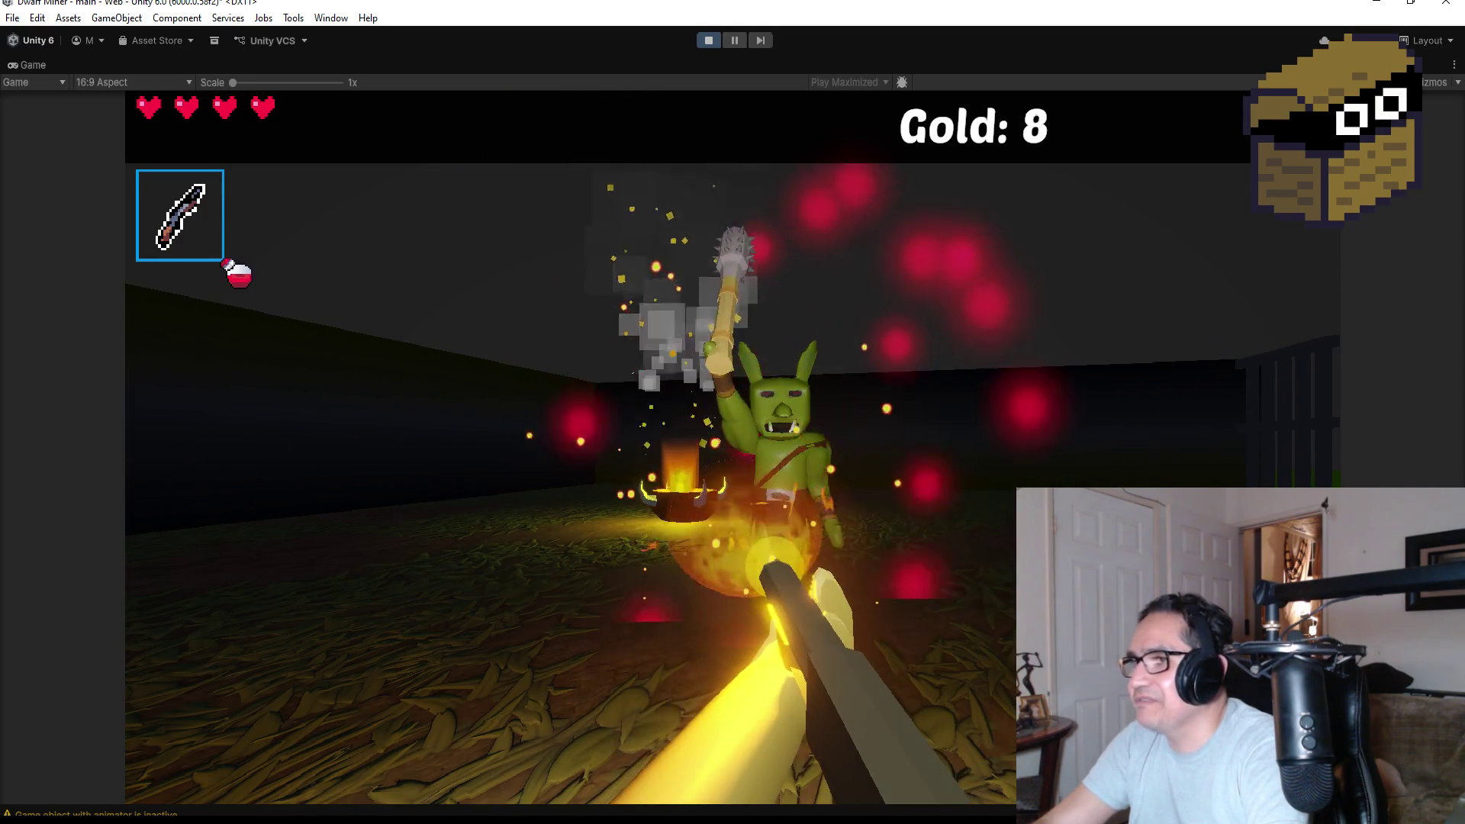
click(733, 412)
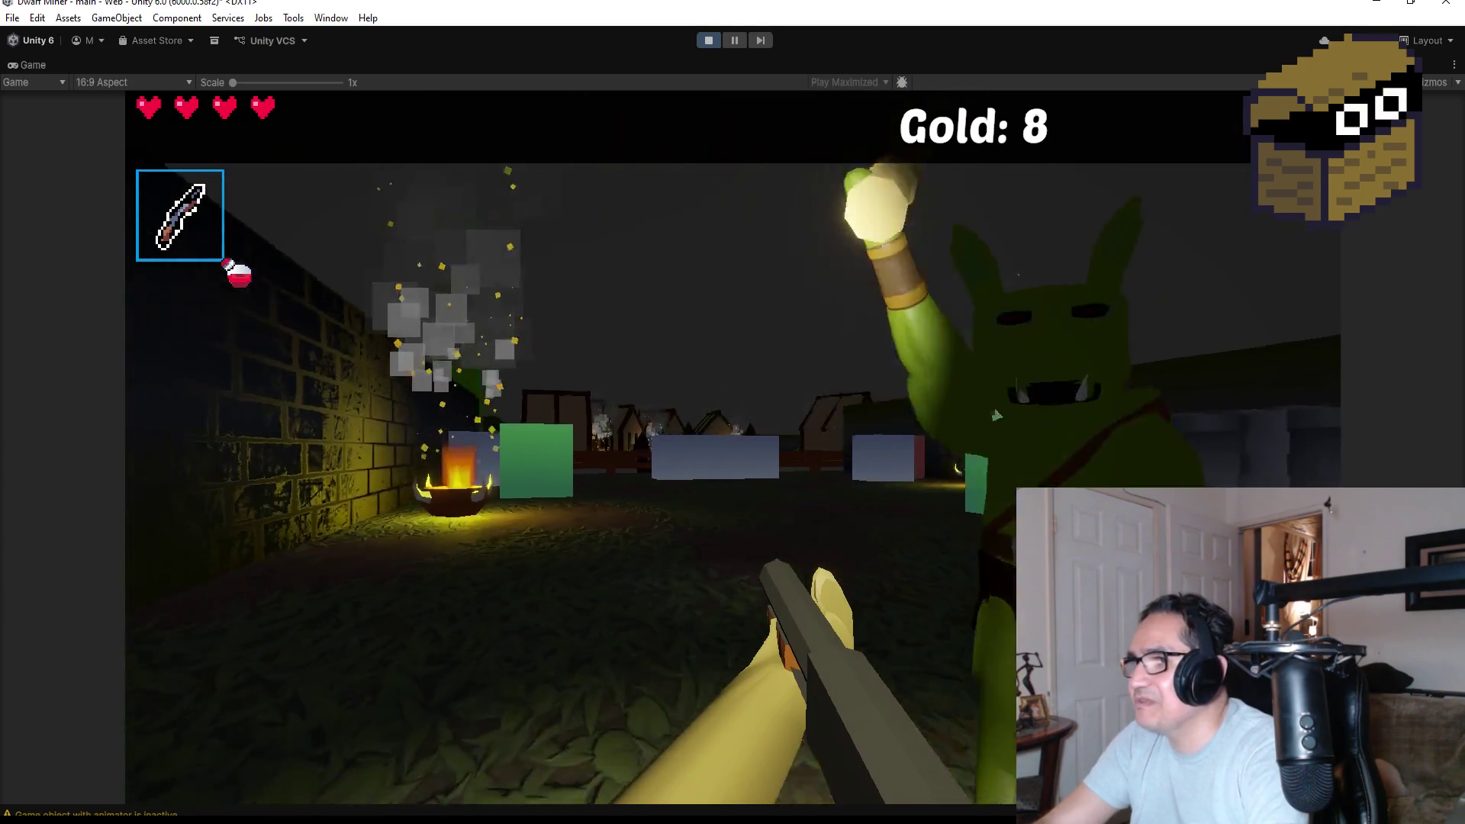
click(733, 412)
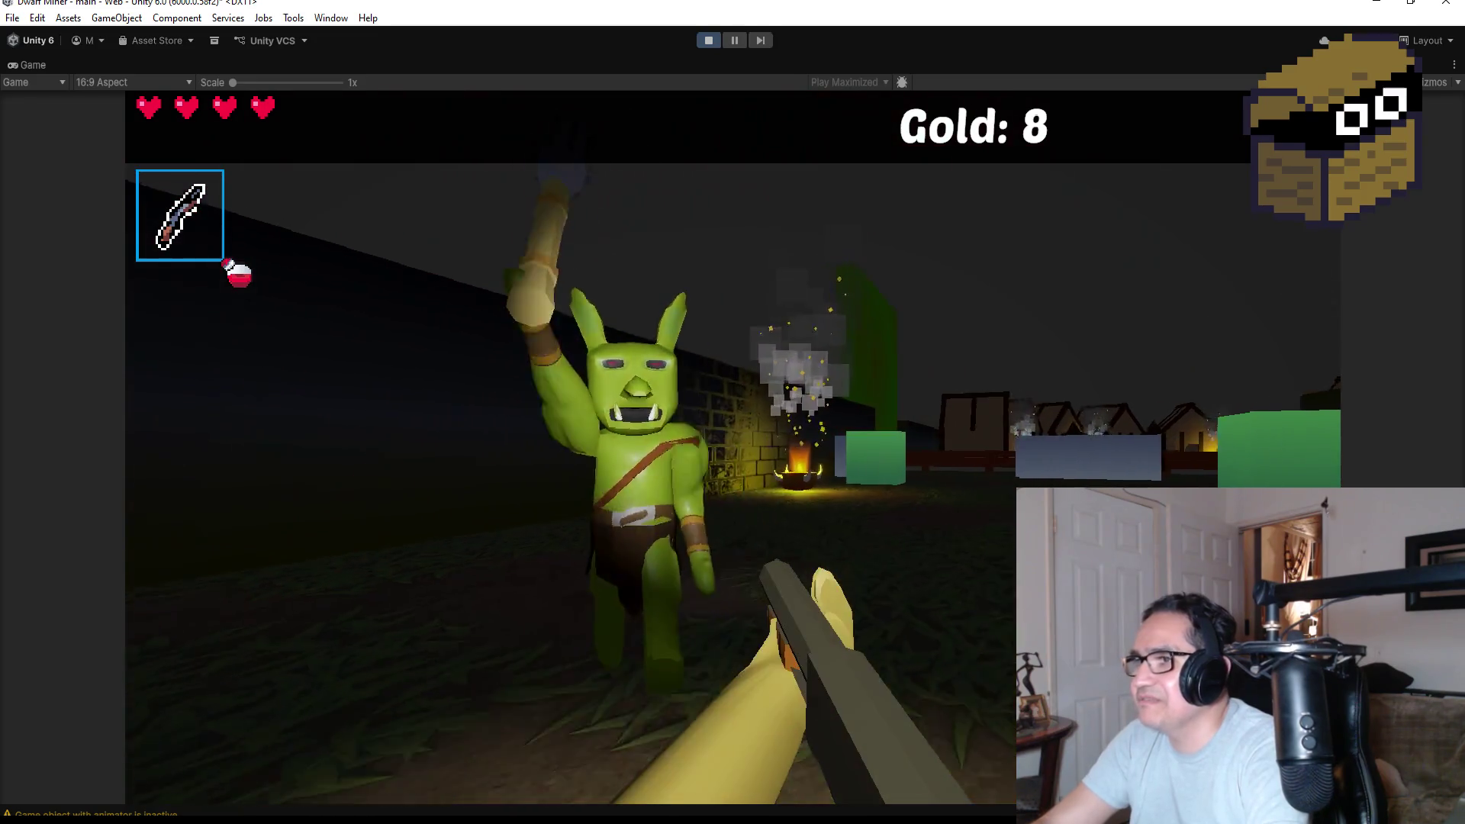
click(733, 412)
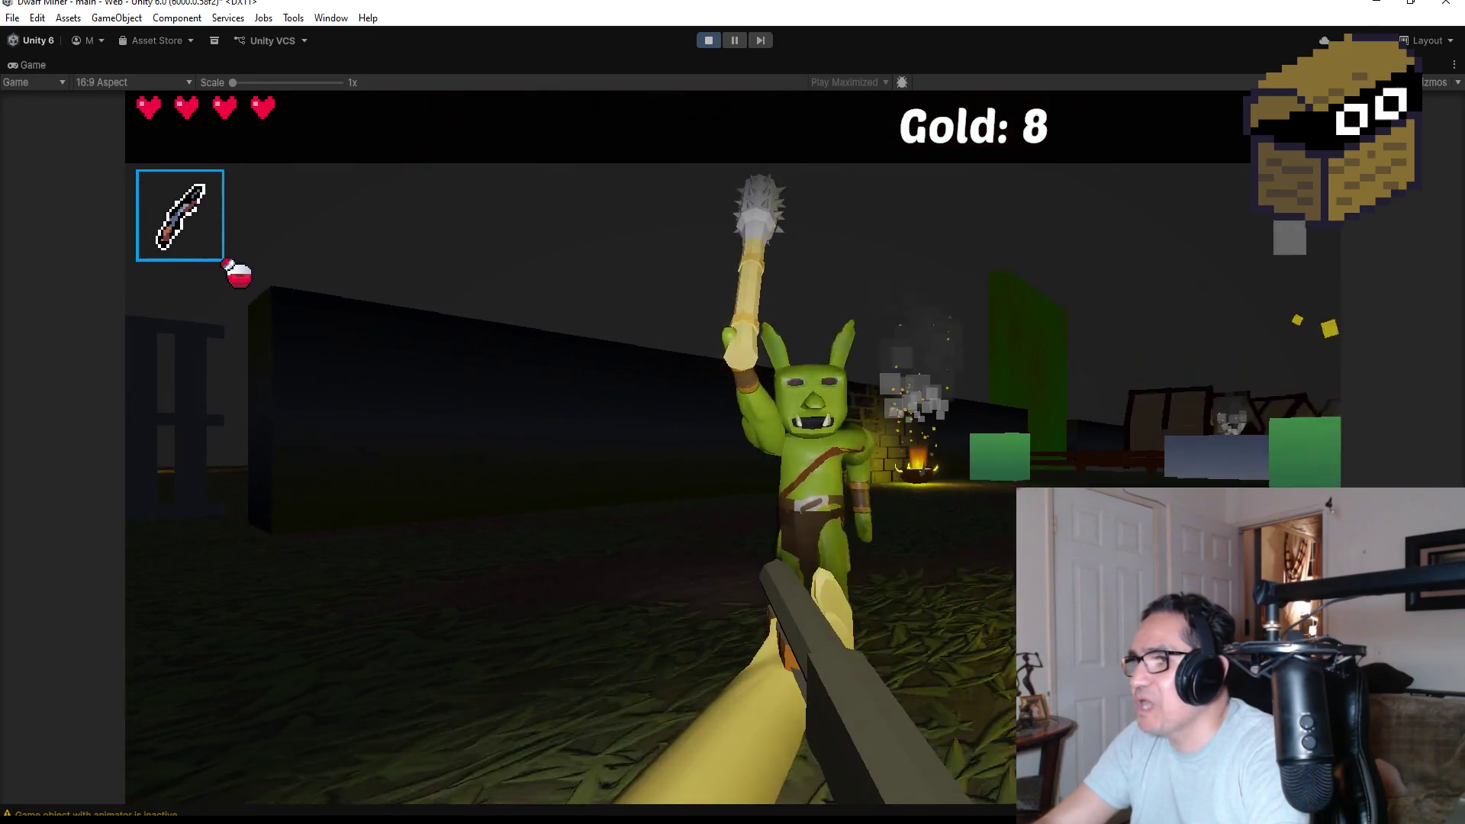
click(732, 412)
click(733, 412)
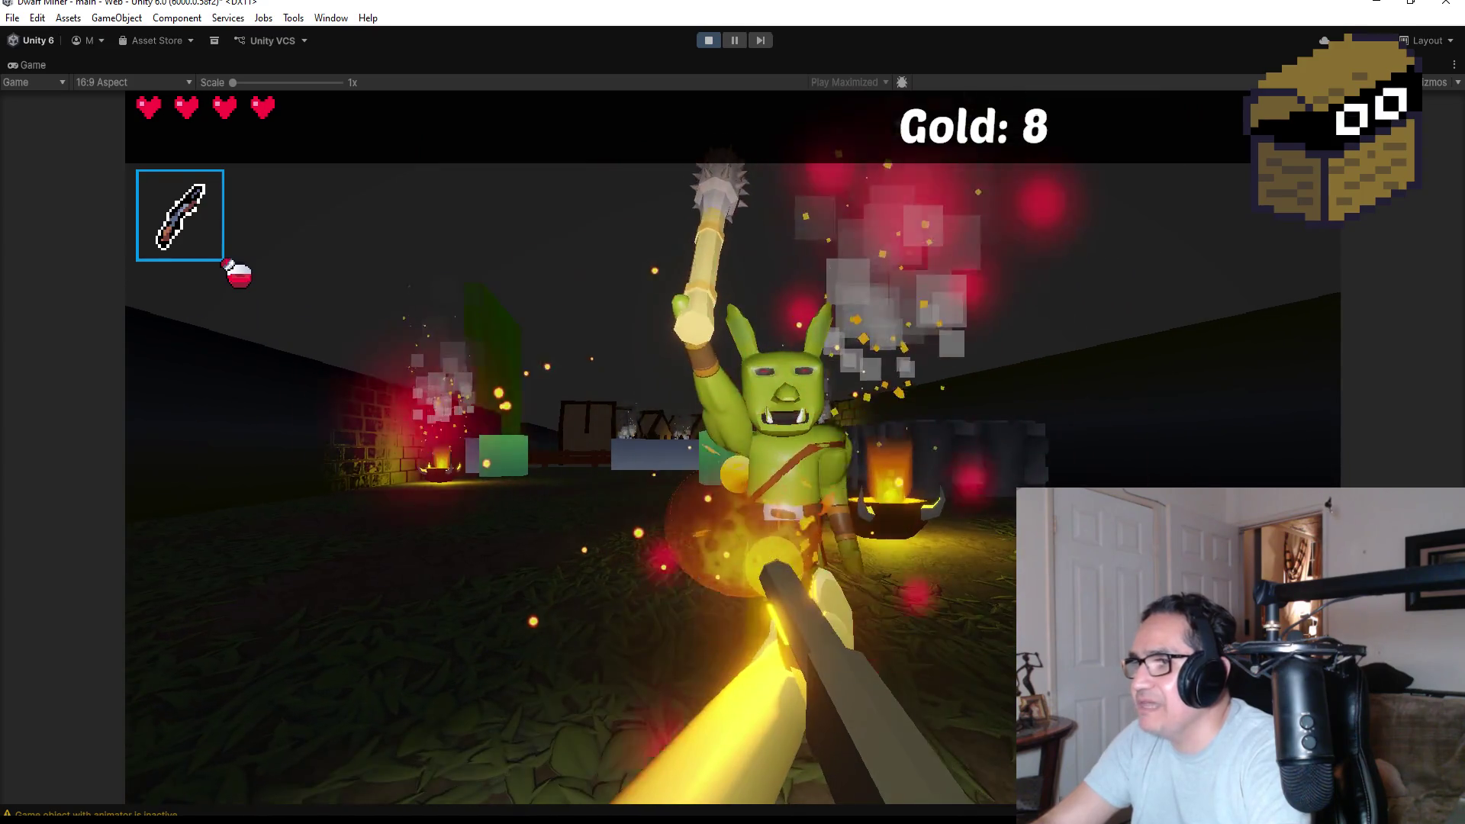
click(732, 412)
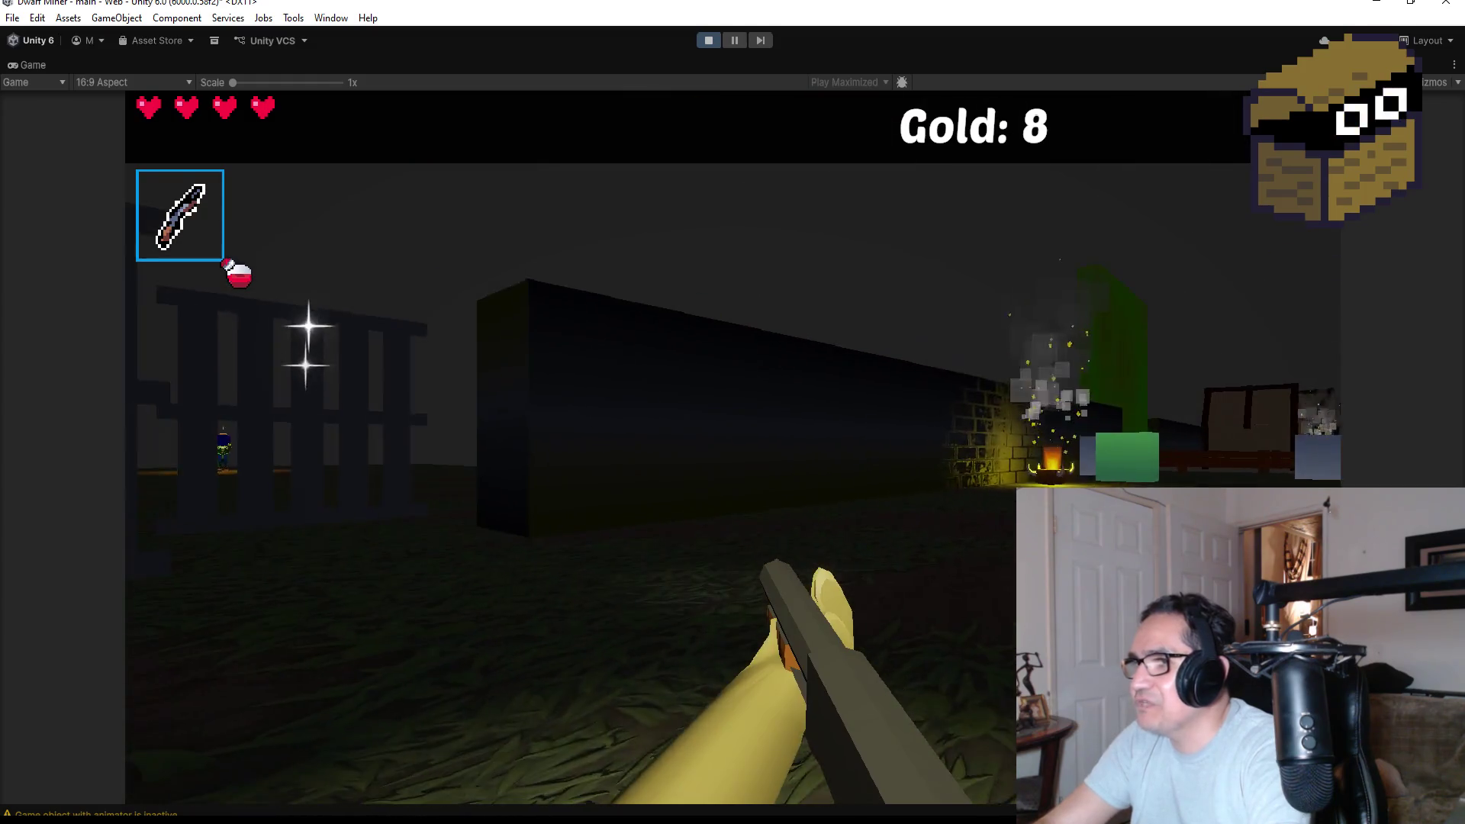
Approach the sparkling cage fence, jump against it, then back off and head right across the field.
key(w)
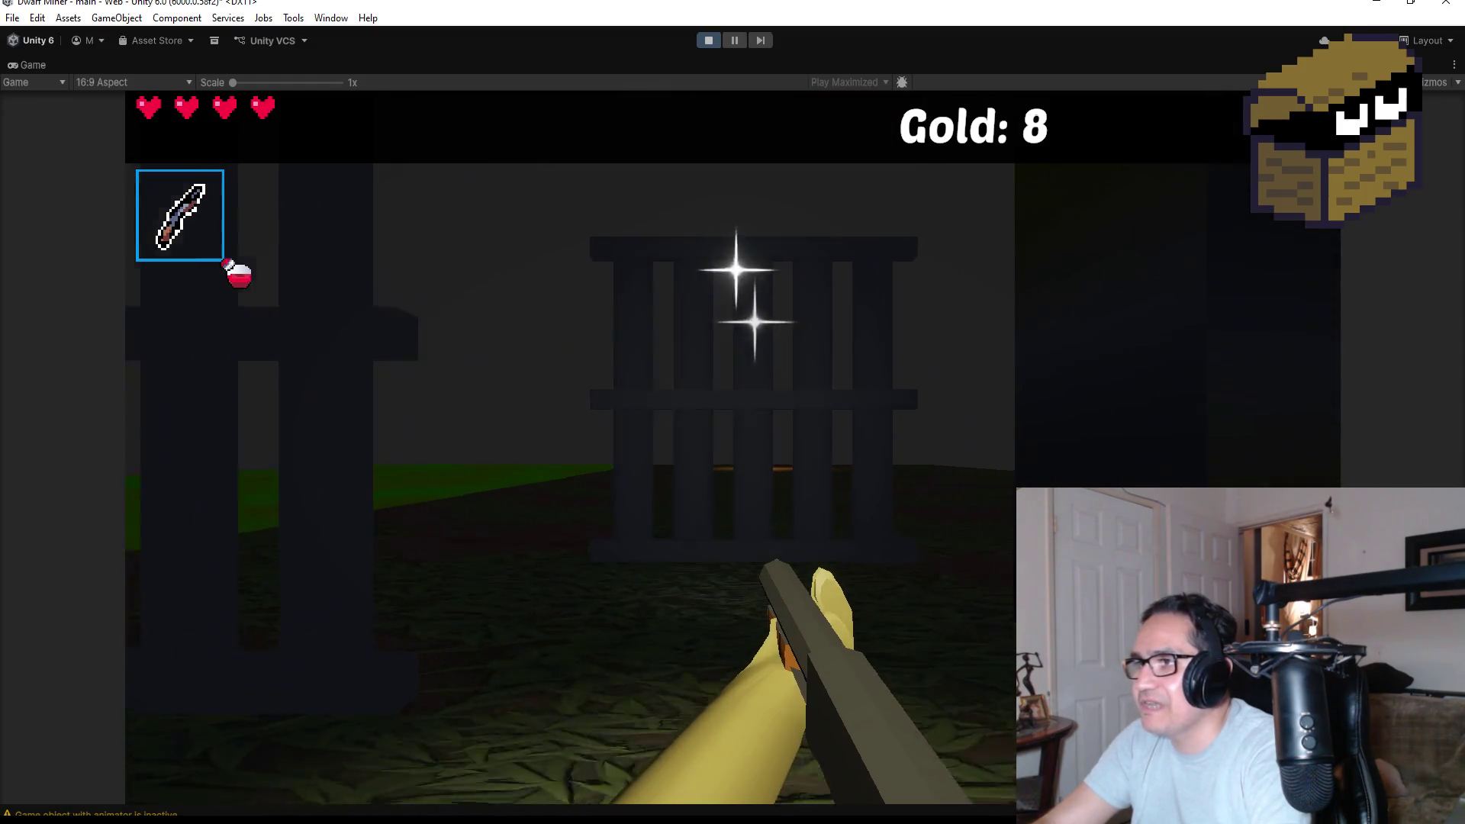
key(w)
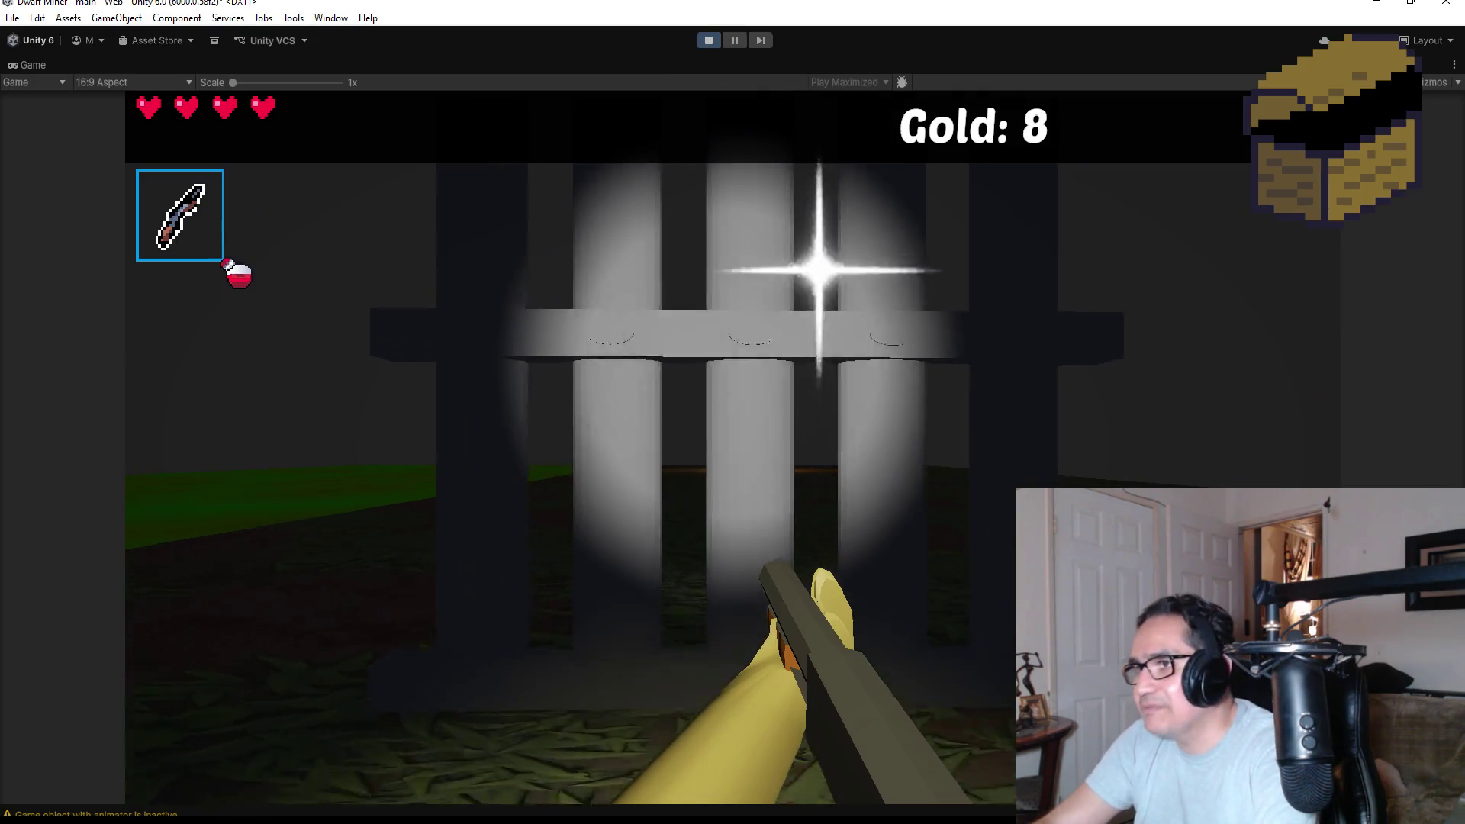
key(w)
key(s)
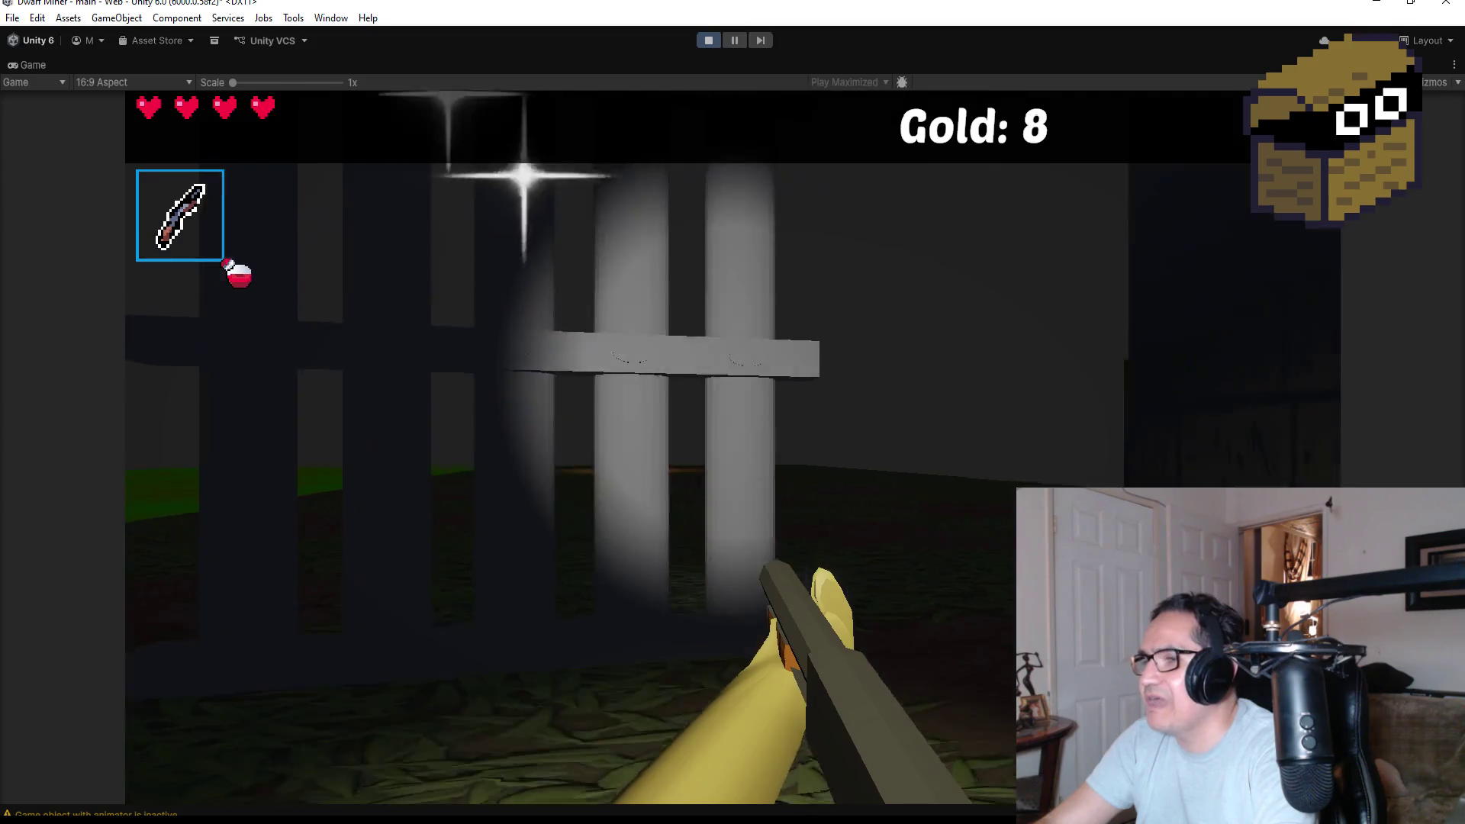
key(w)
key(d)
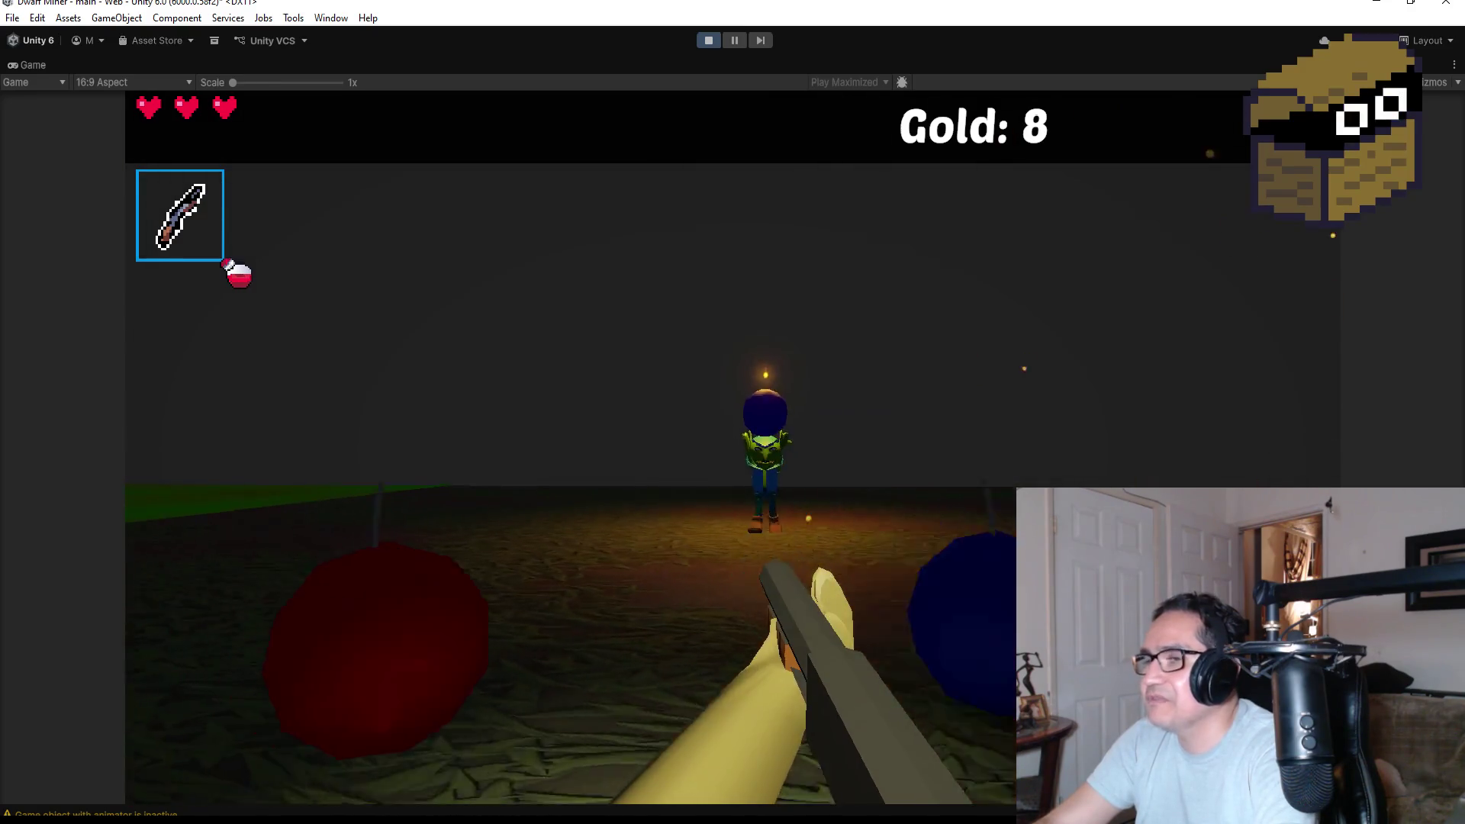
Swap to the pickaxe and back to the wand, then fire at the bomb goblin until Game Over.
key(1)
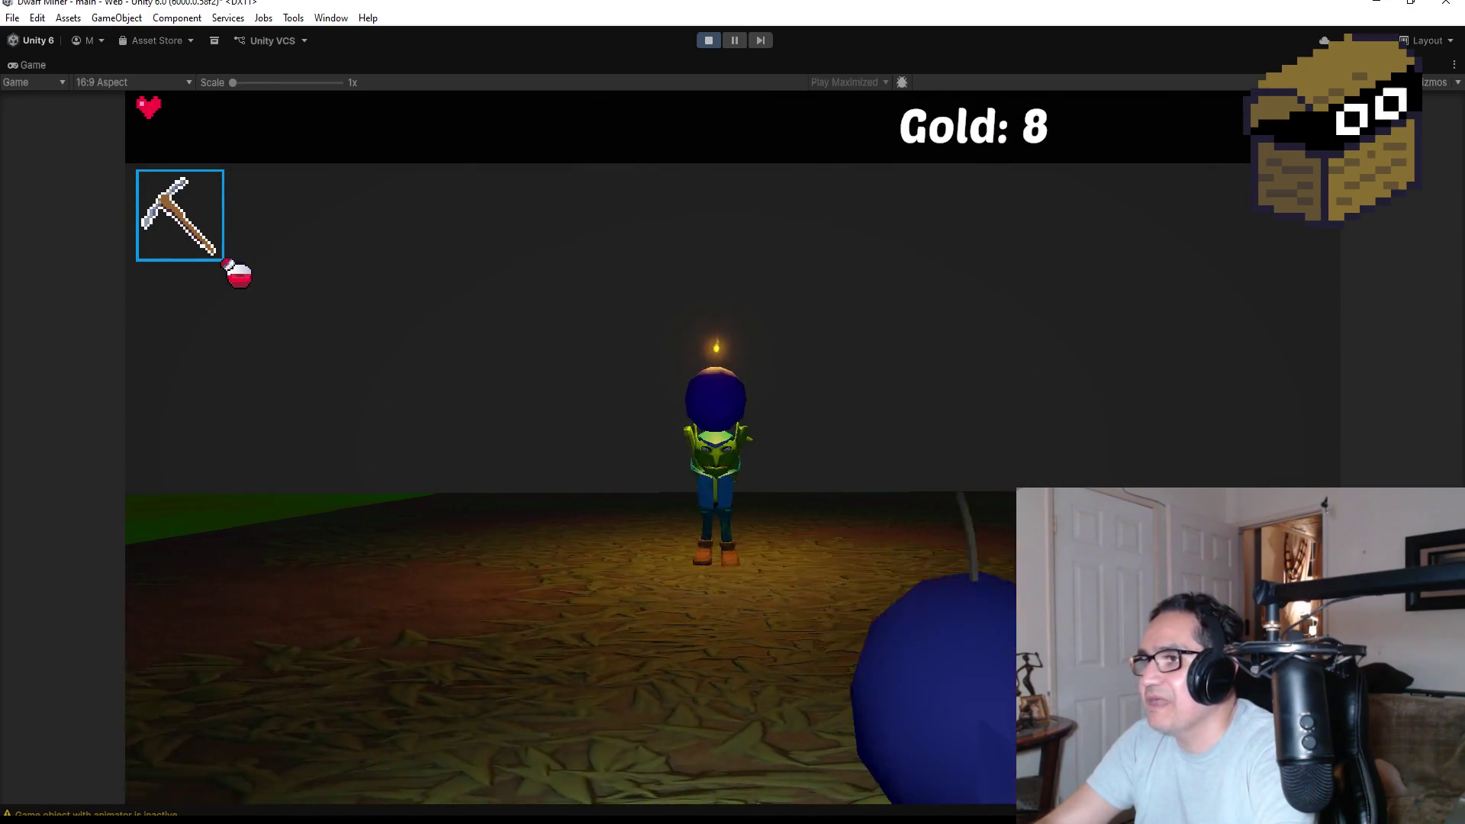
key(2)
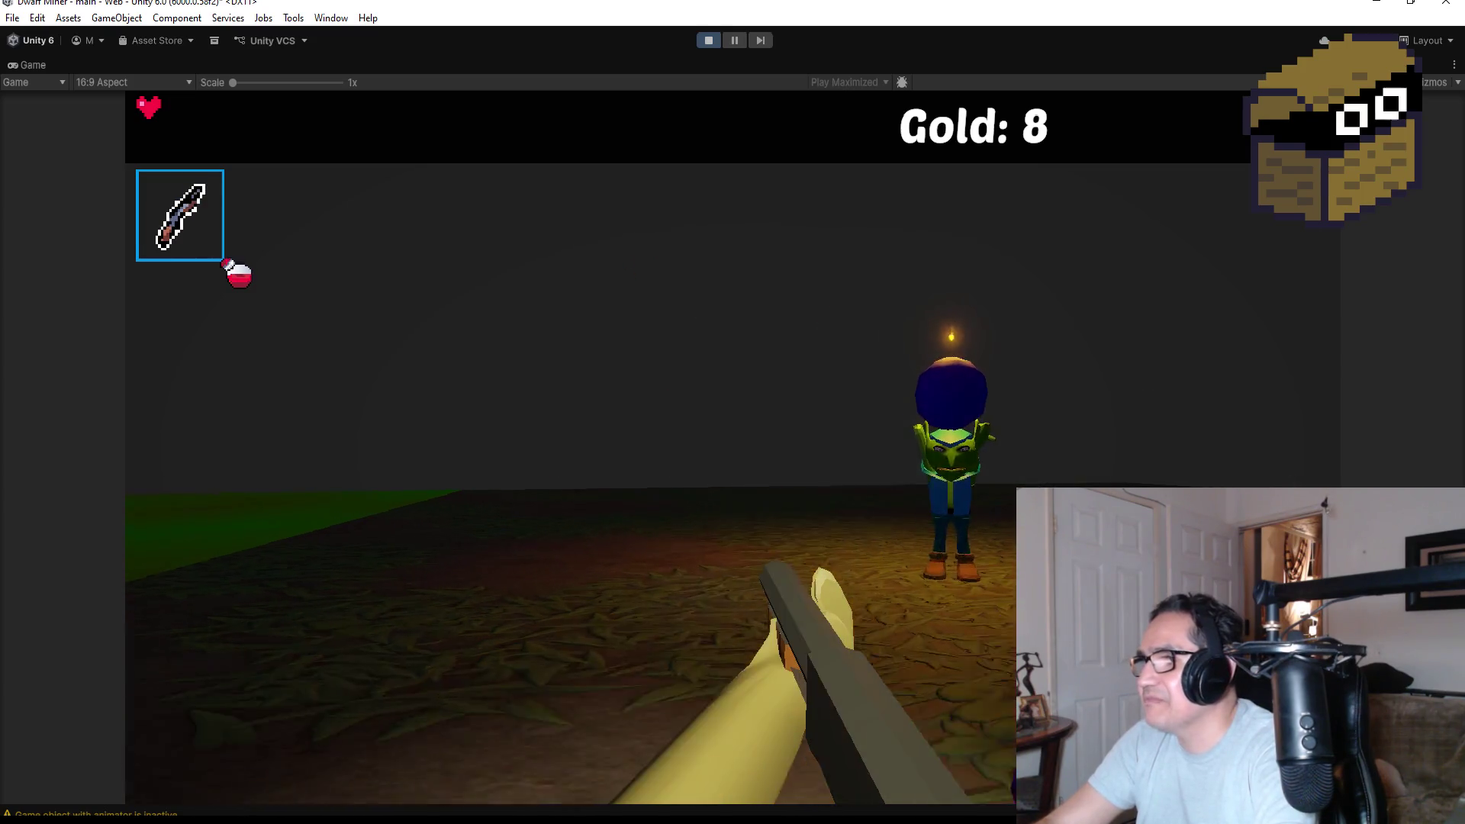
click(733, 449)
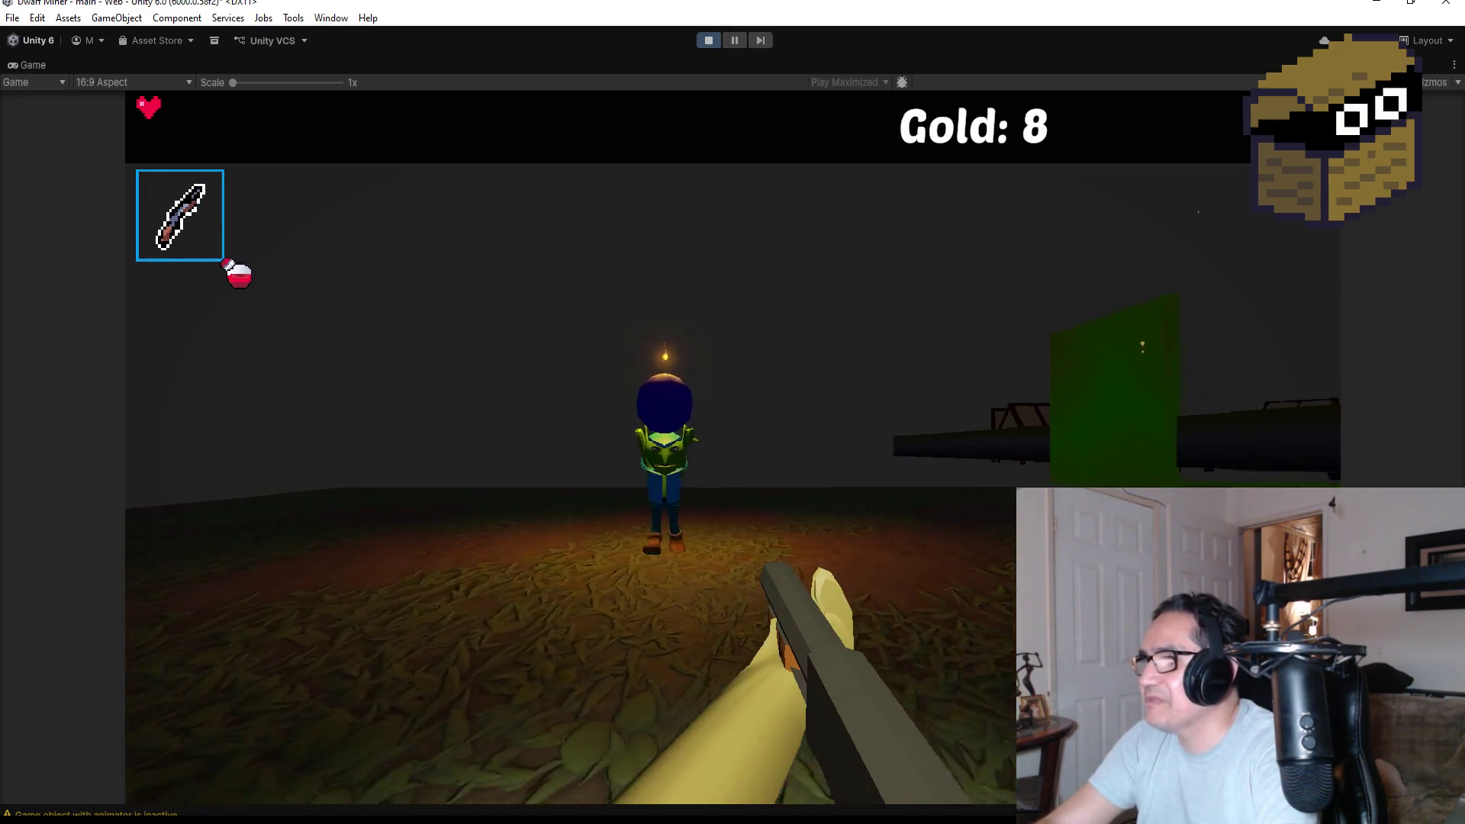
click(733, 449)
click(733, 448)
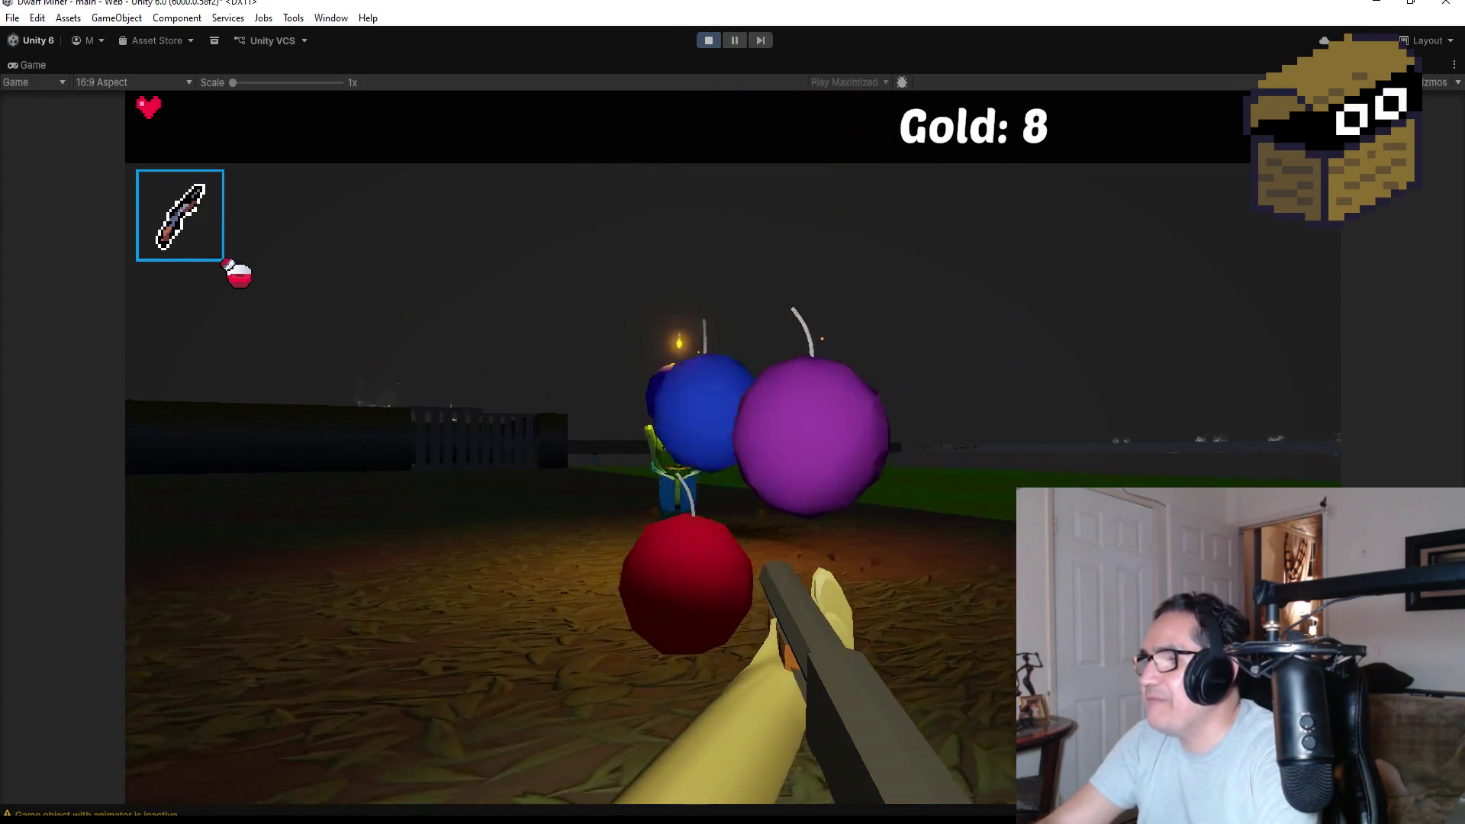
click(733, 449)
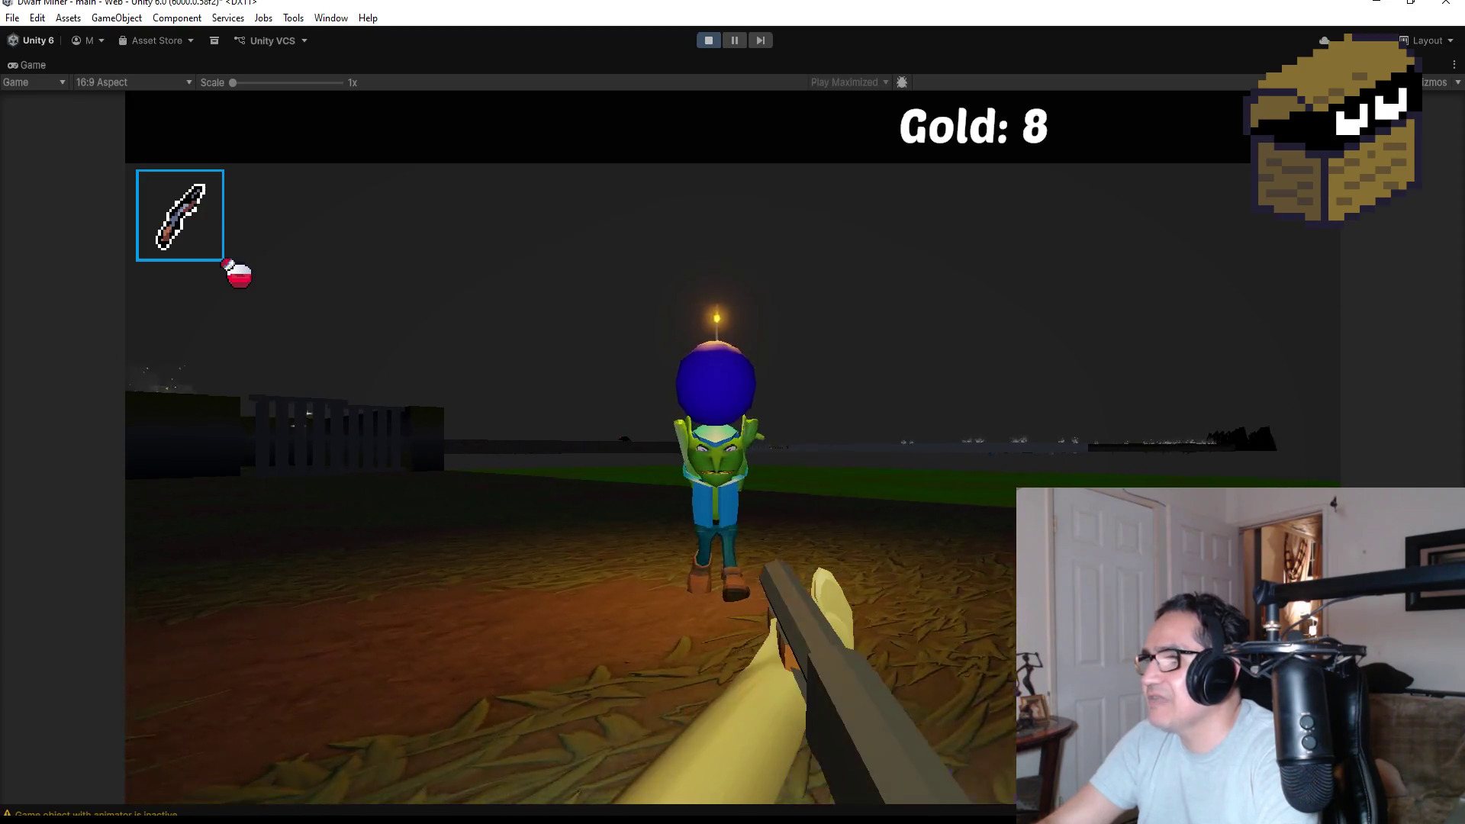
click(733, 448)
click(732, 449)
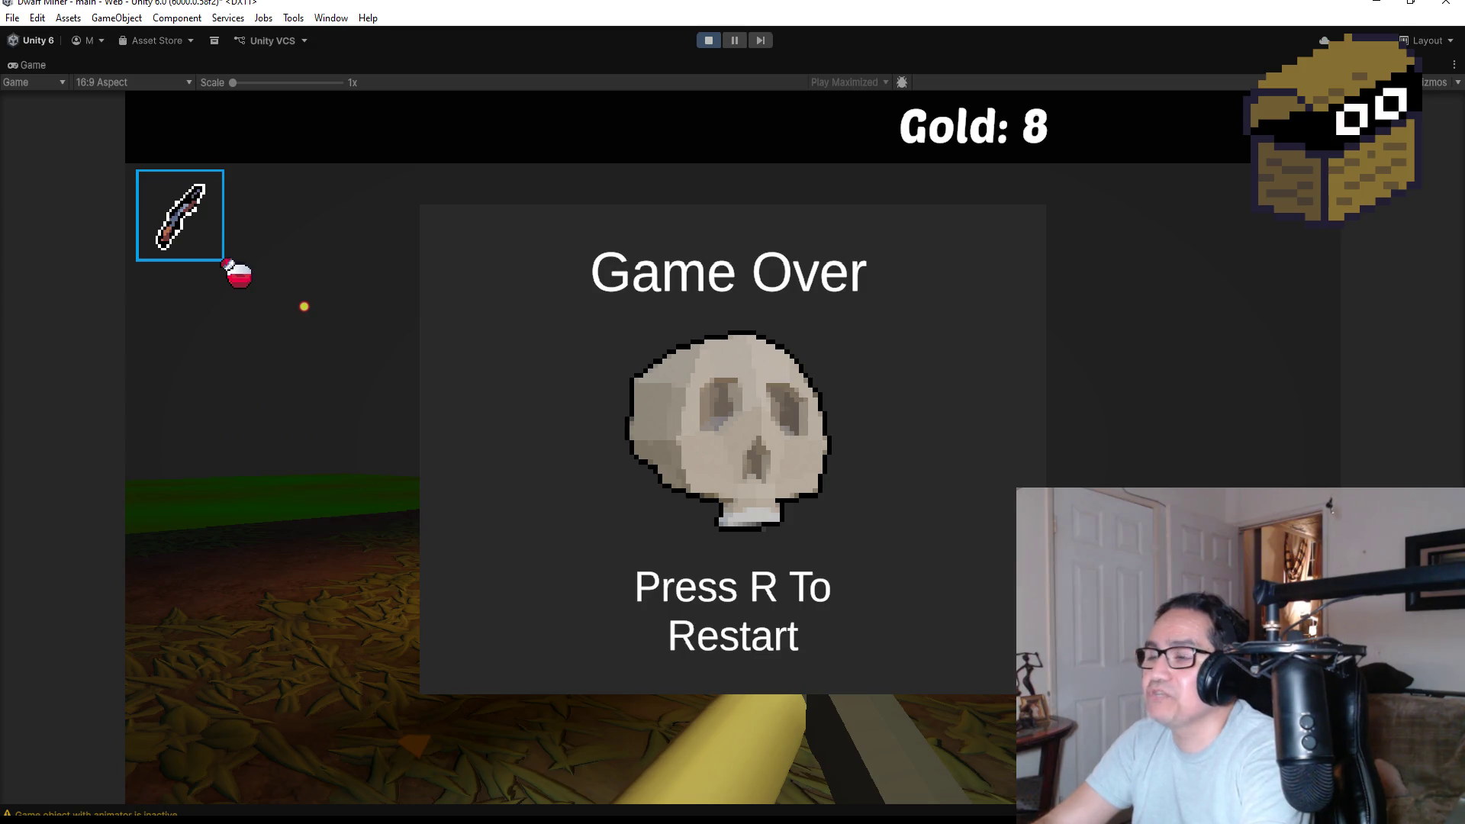
Restart with R, dismiss the settings screen, stop Play mode, and bring up MinerCage.cs.
key(r)
key(Escape)
click(709, 41)
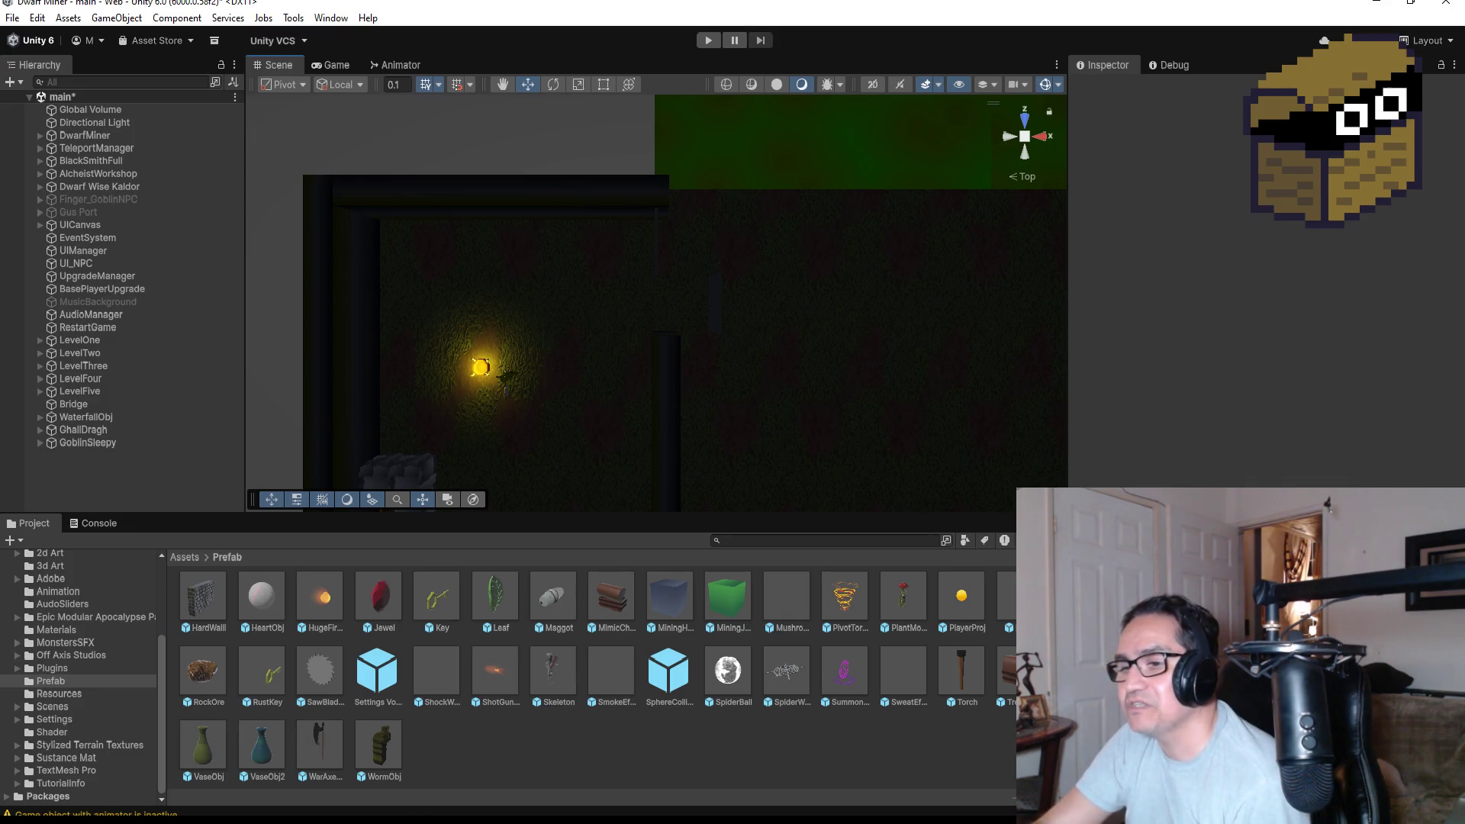
key(alt+Tab)
Look over MinerCage.cs around the Start endRotation code, then minimize Visual Studio.
scroll(642, 397, down, 3)
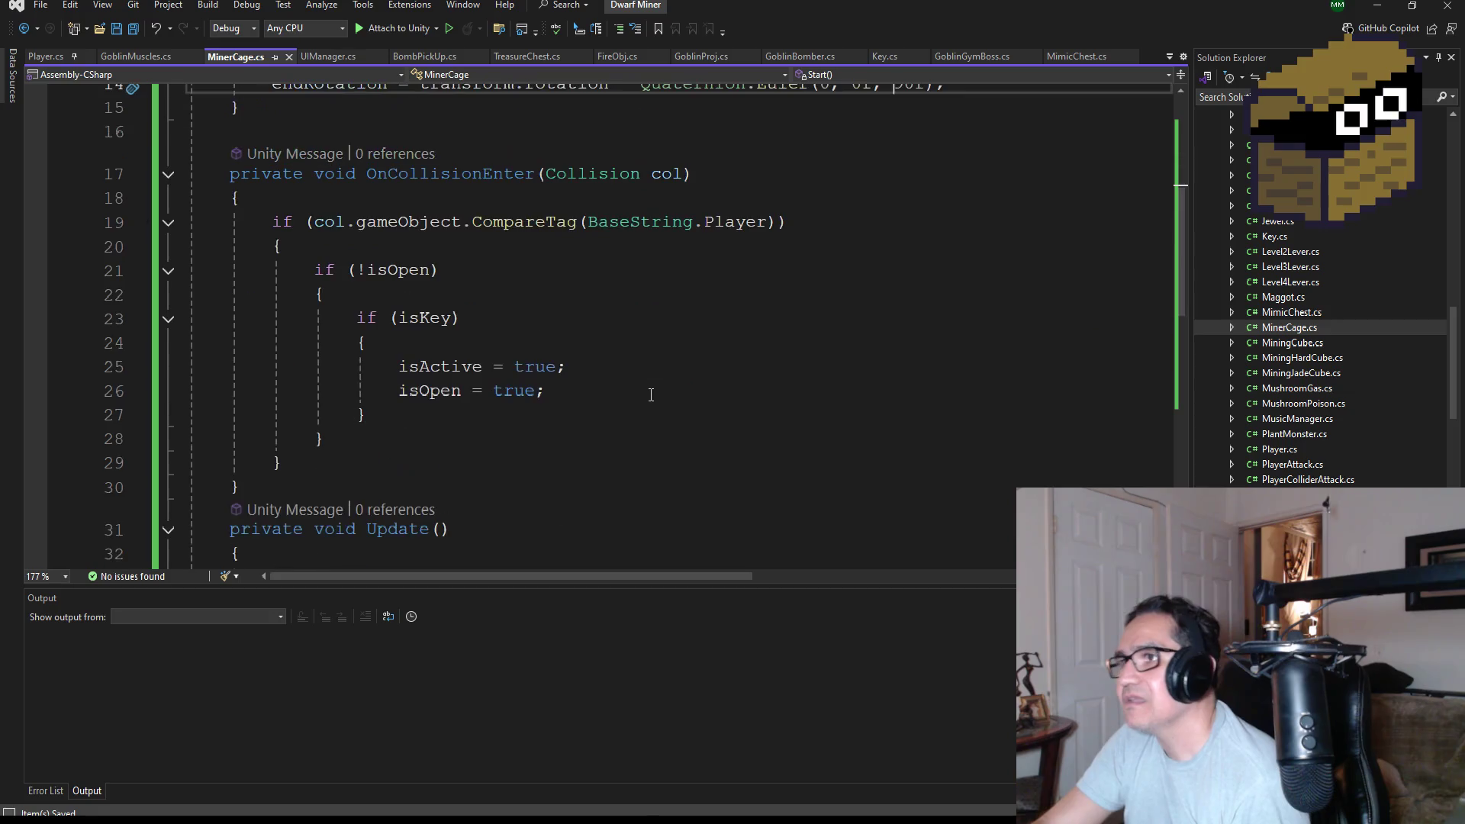
scroll(642, 396, down, 7)
scroll(694, 404, up, 2)
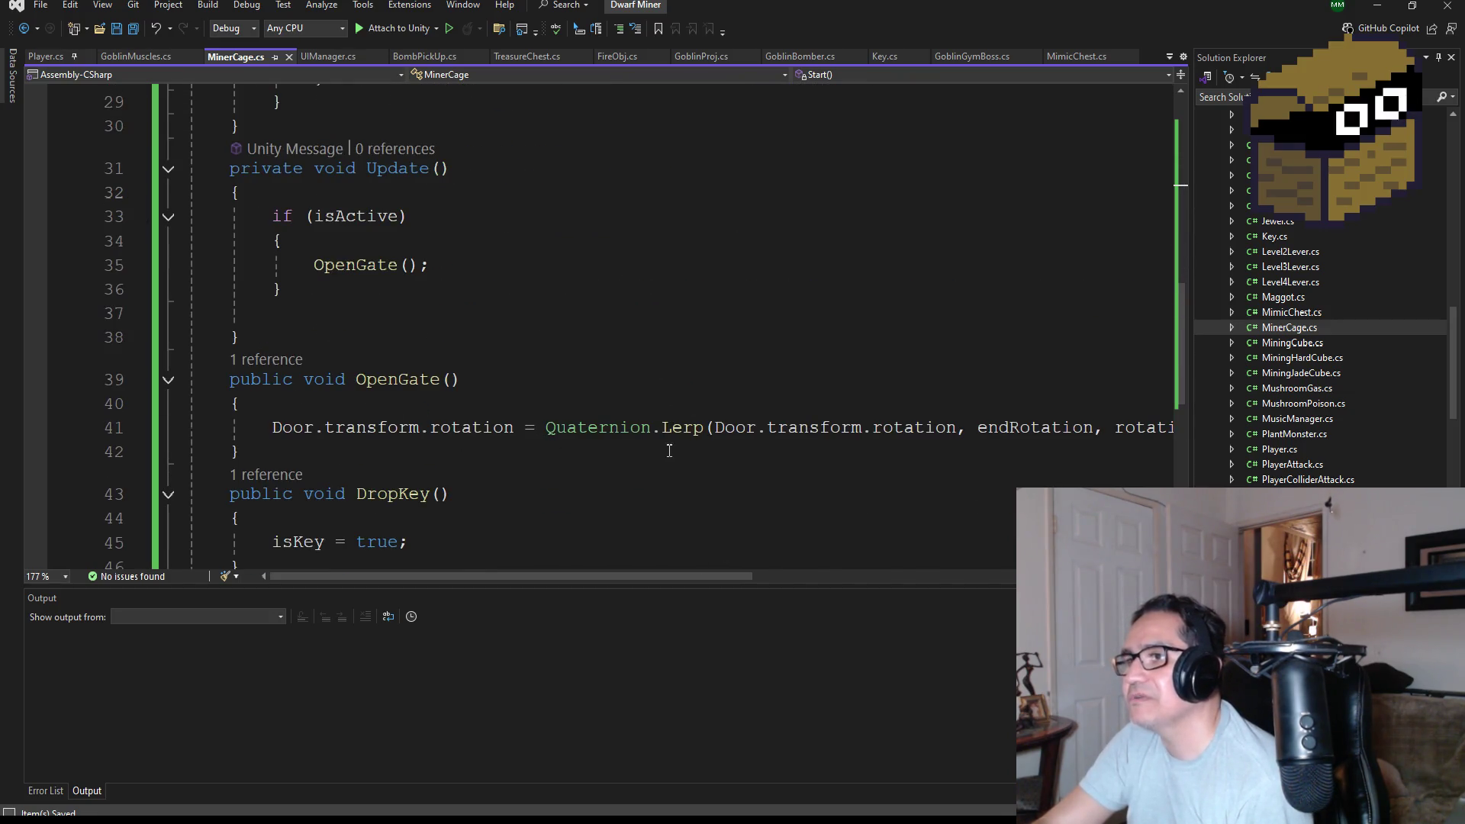
mouse_move(673, 441)
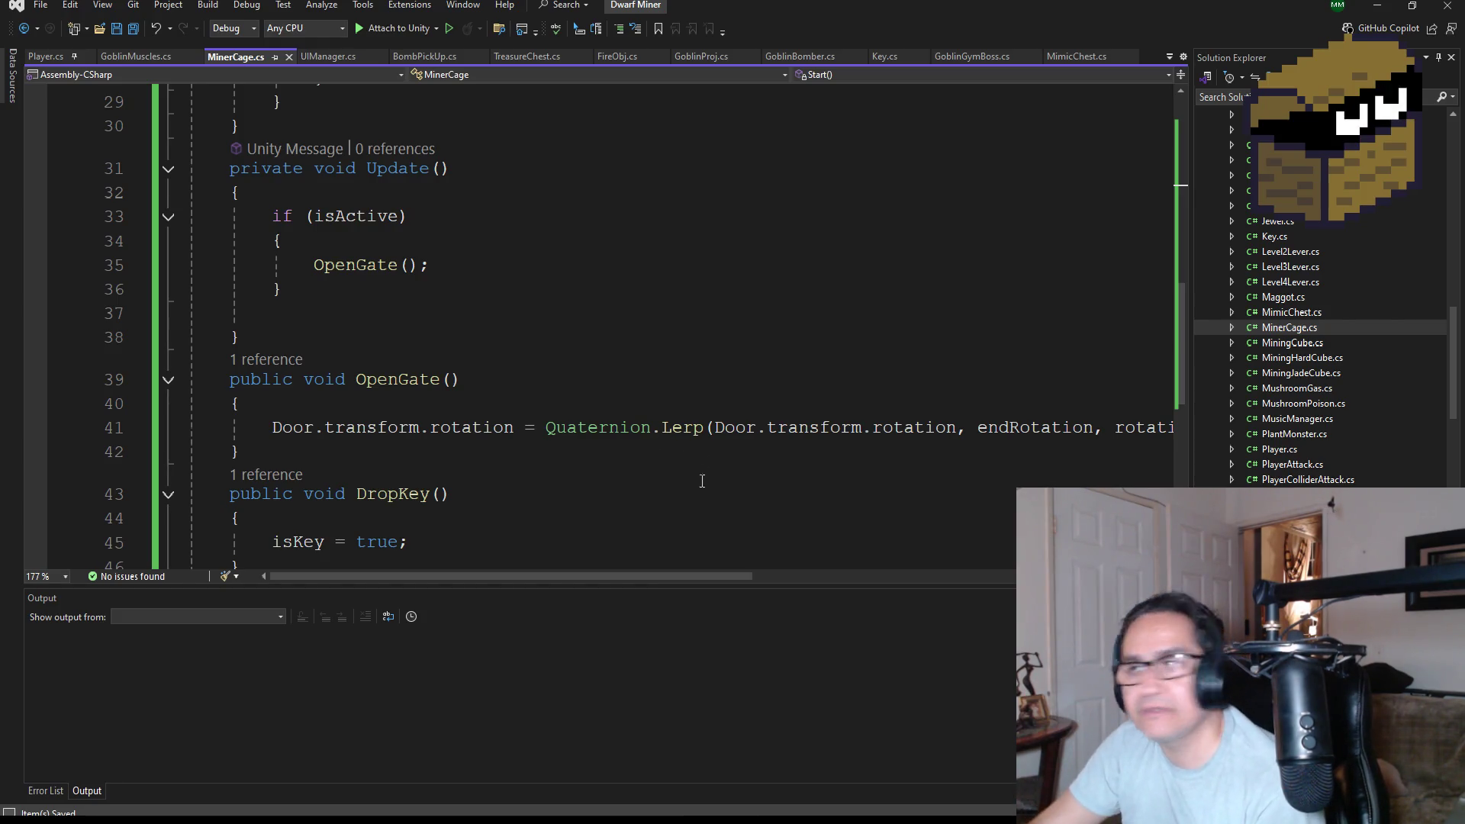
mouse_move(565, 576)
mouse_down()
mouse_move(890, 586)
mouse_move(534, 575)
mouse_up()
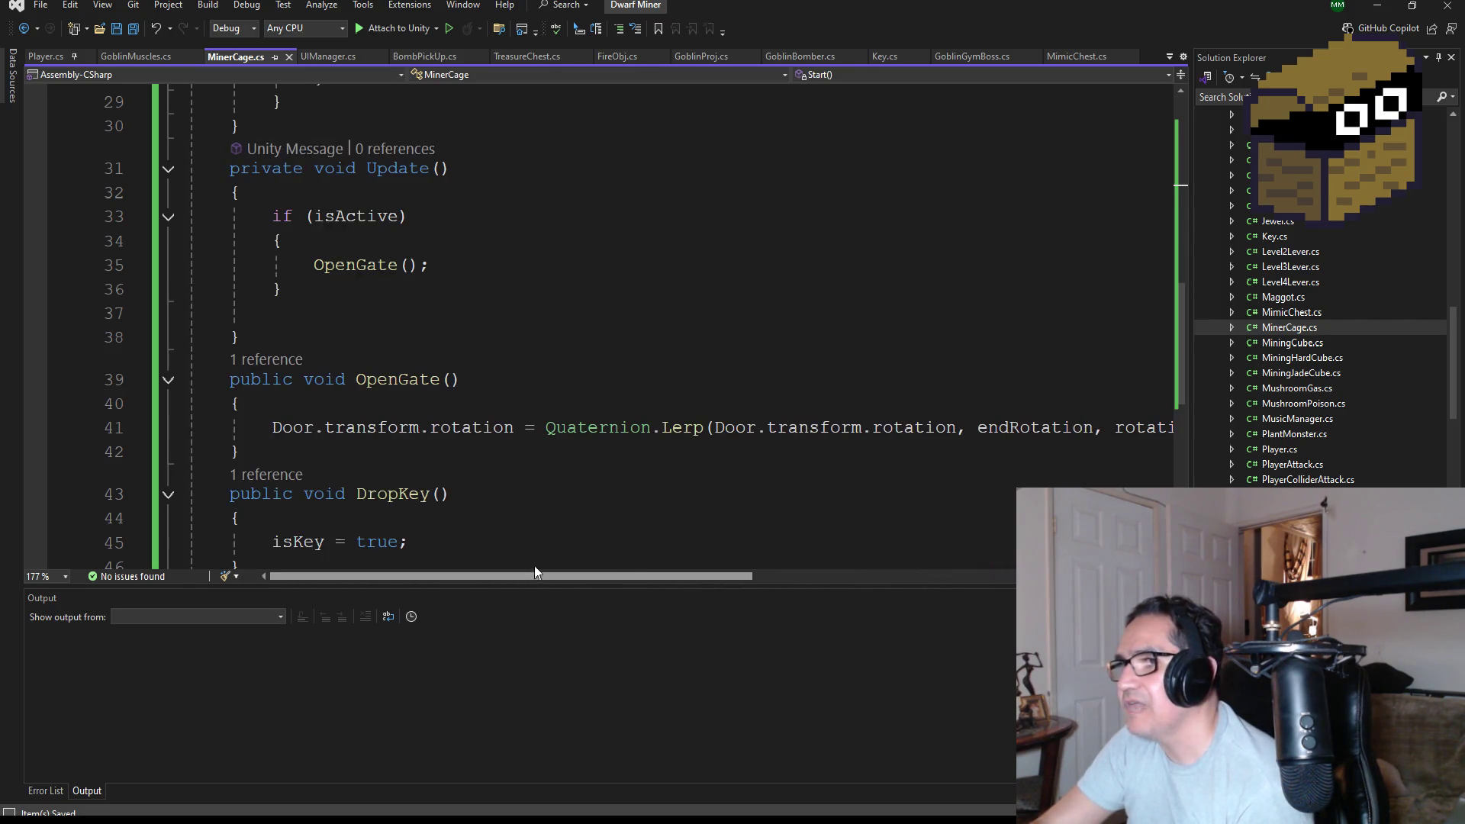
scroll(476, 432, up, 7)
scroll(476, 433, up, 3)
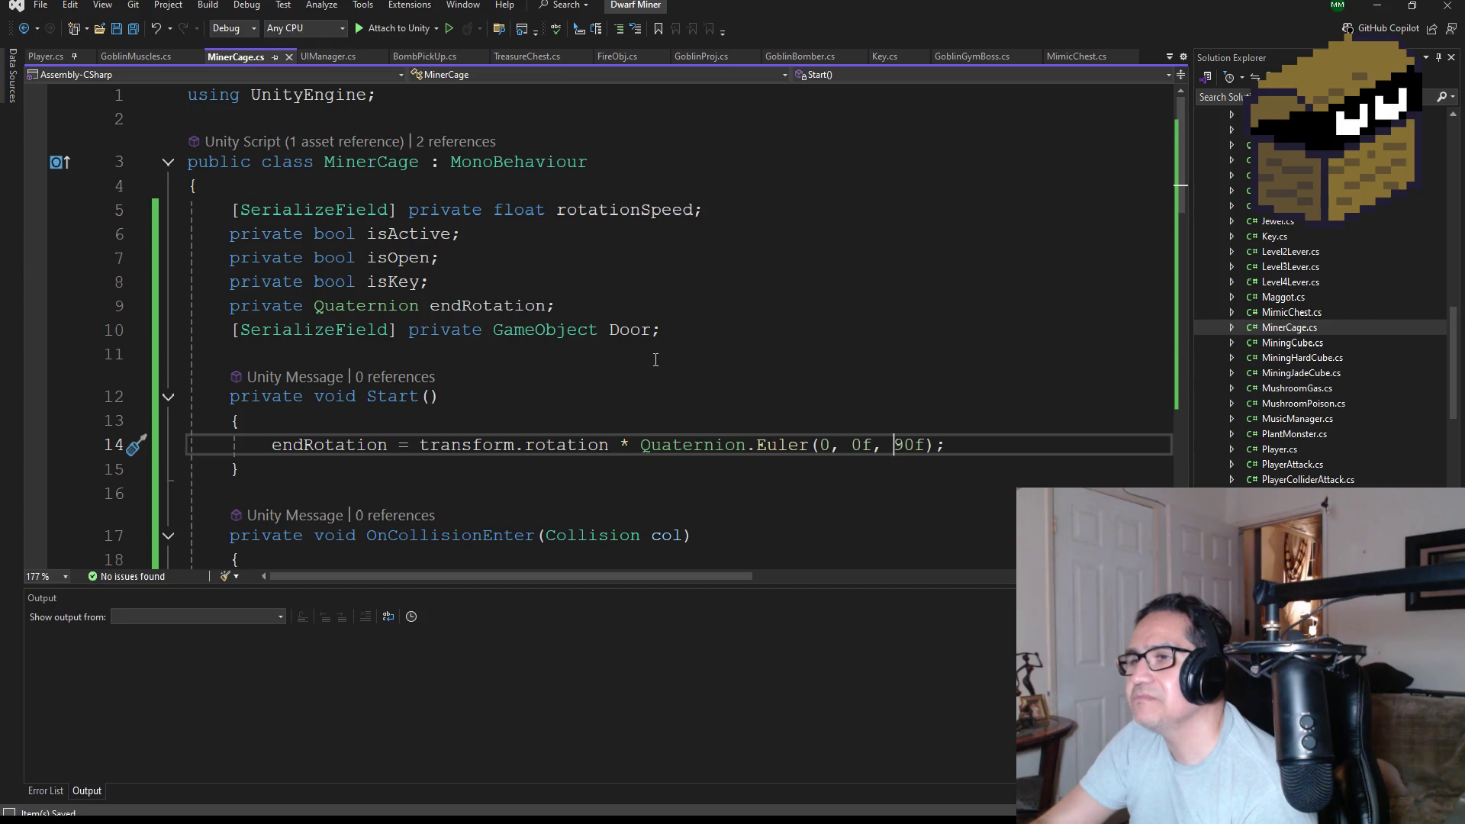
scroll(653, 415, down, 2)
scroll(1146, 167, up, 2)
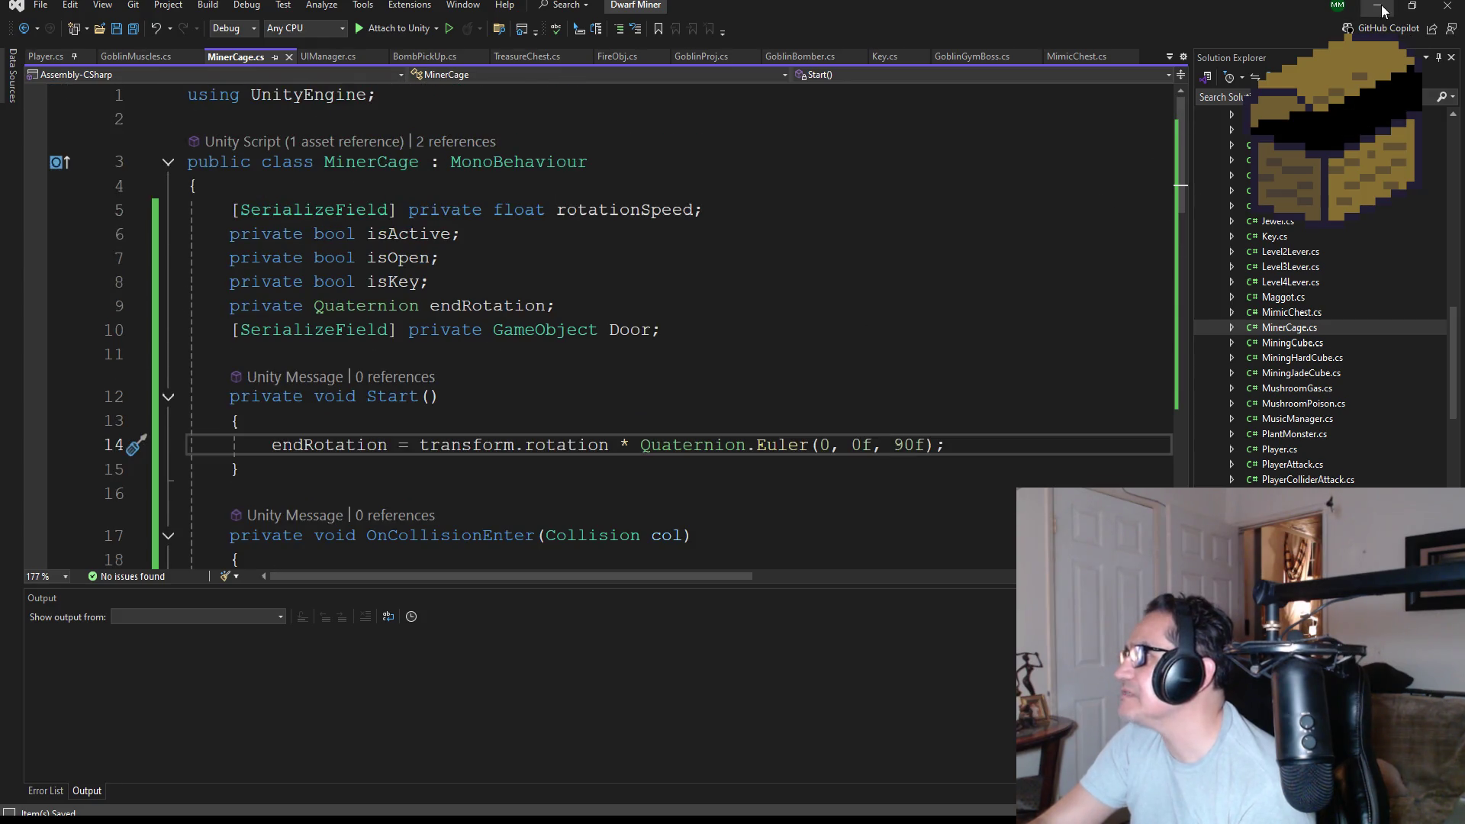
click(1382, 8)
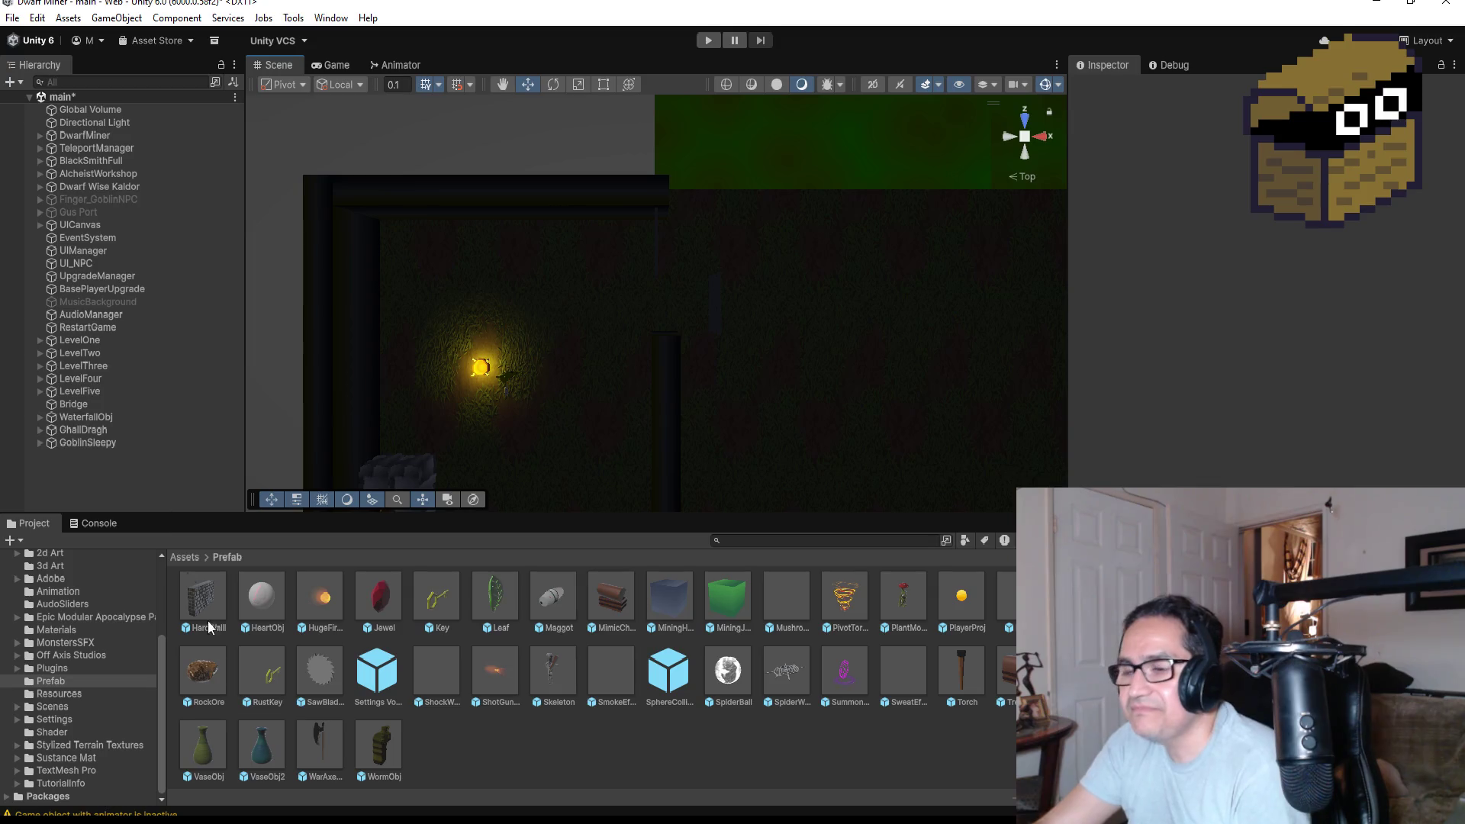
Alt+Tab back to Visual Studio showing MinerCage.cs.
key(alt+Tab)
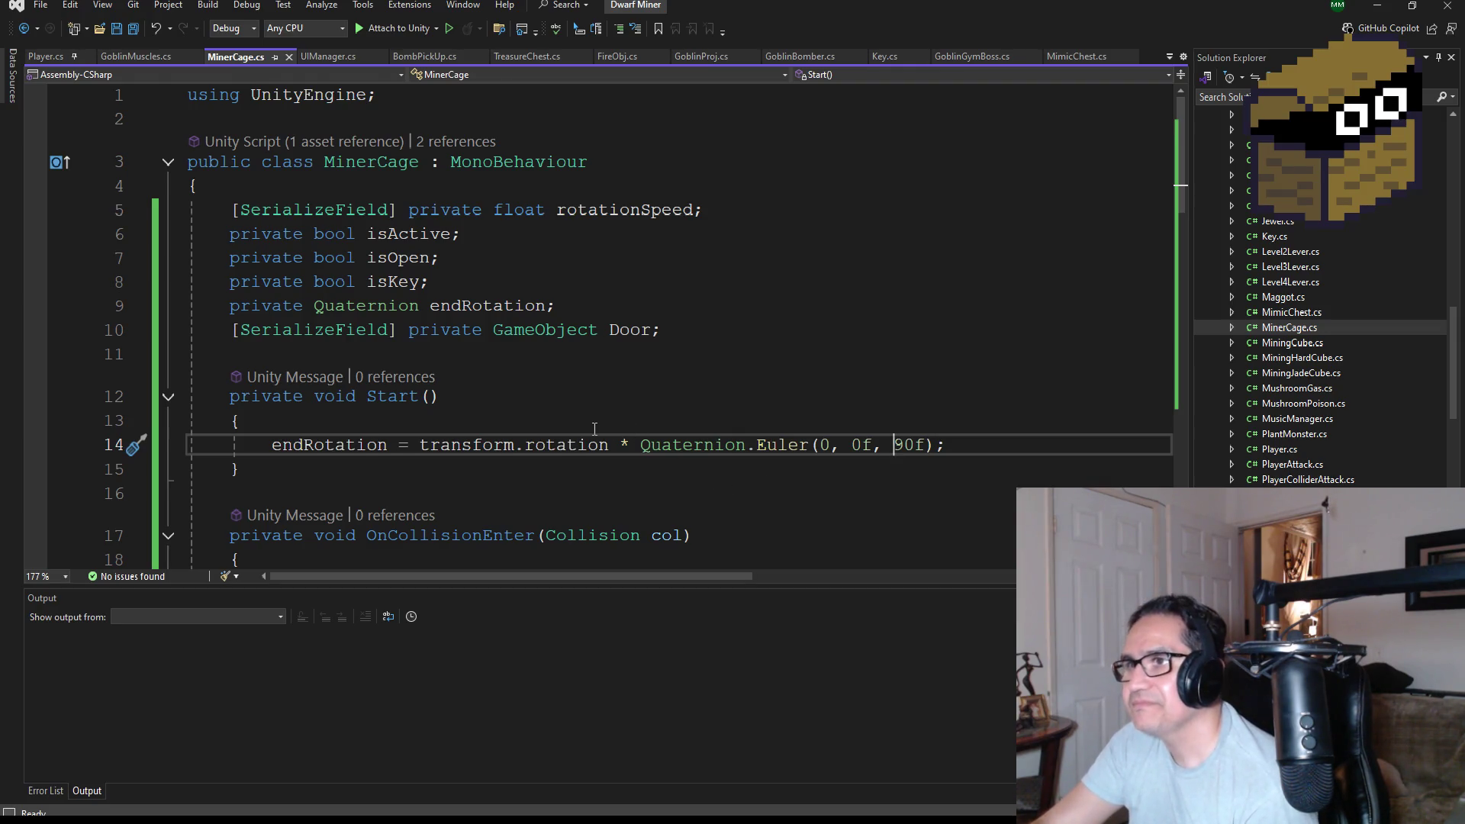
Scroll through MinerCage.cs reviewing the cage gate logic.
scroll(594, 430, down, 2)
scroll(629, 441, down, 2)
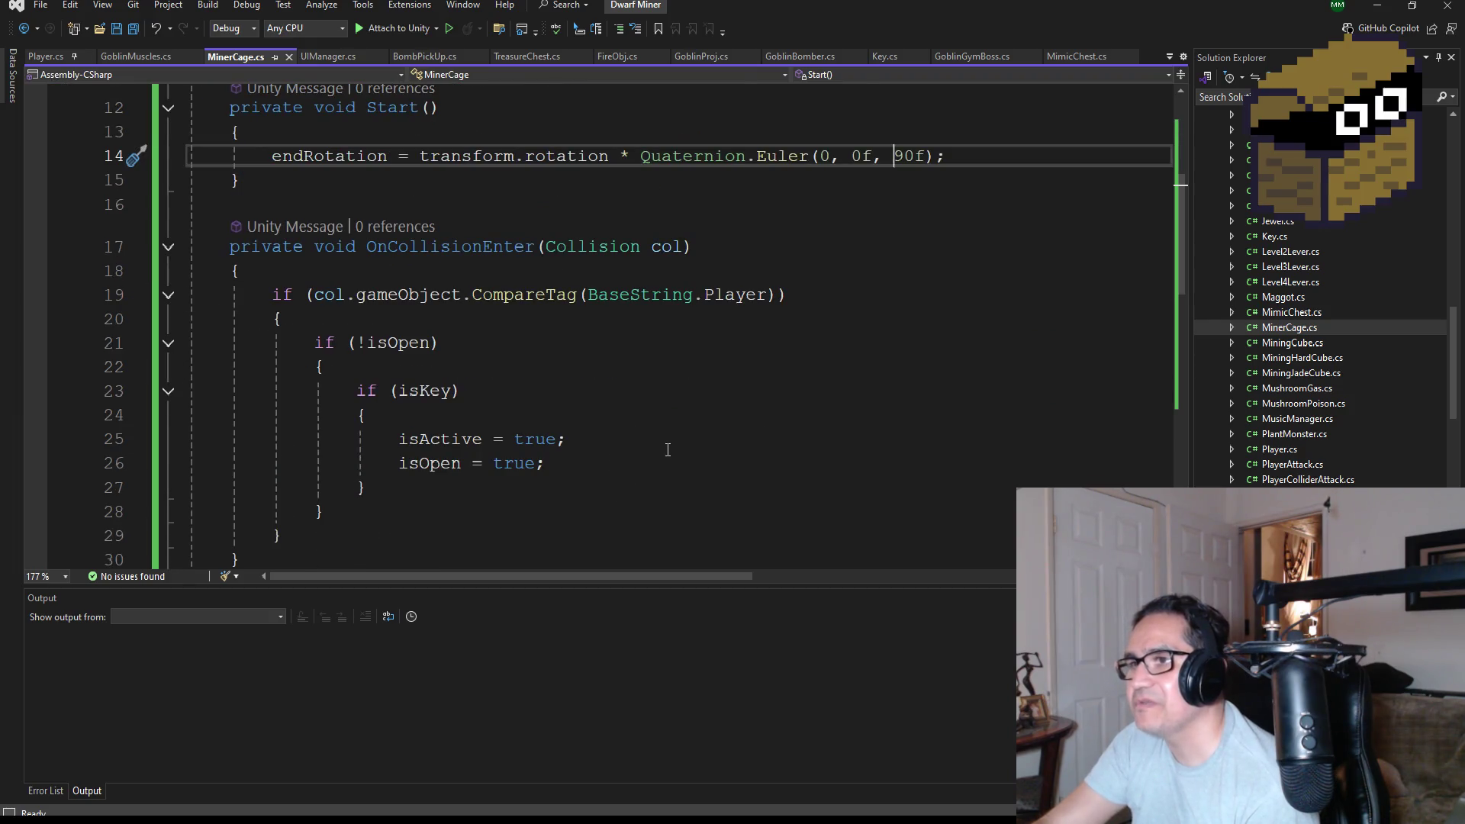
scroll(668, 451, down, 6)
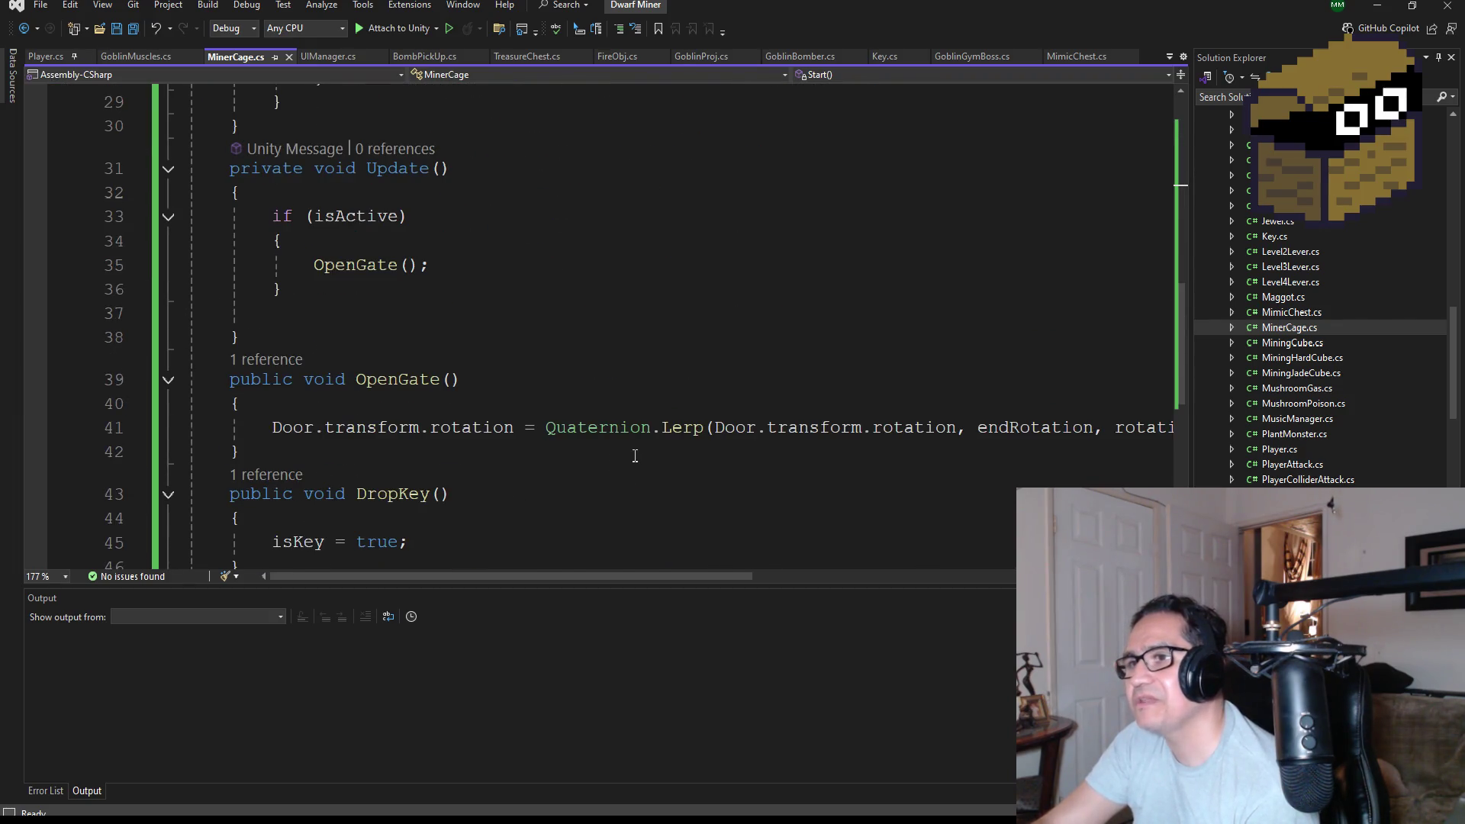
scroll(635, 455, down, 1)
mouse_move(658, 579)
mouse_down()
mouse_move(872, 582)
mouse_move(554, 585)
mouse_up()
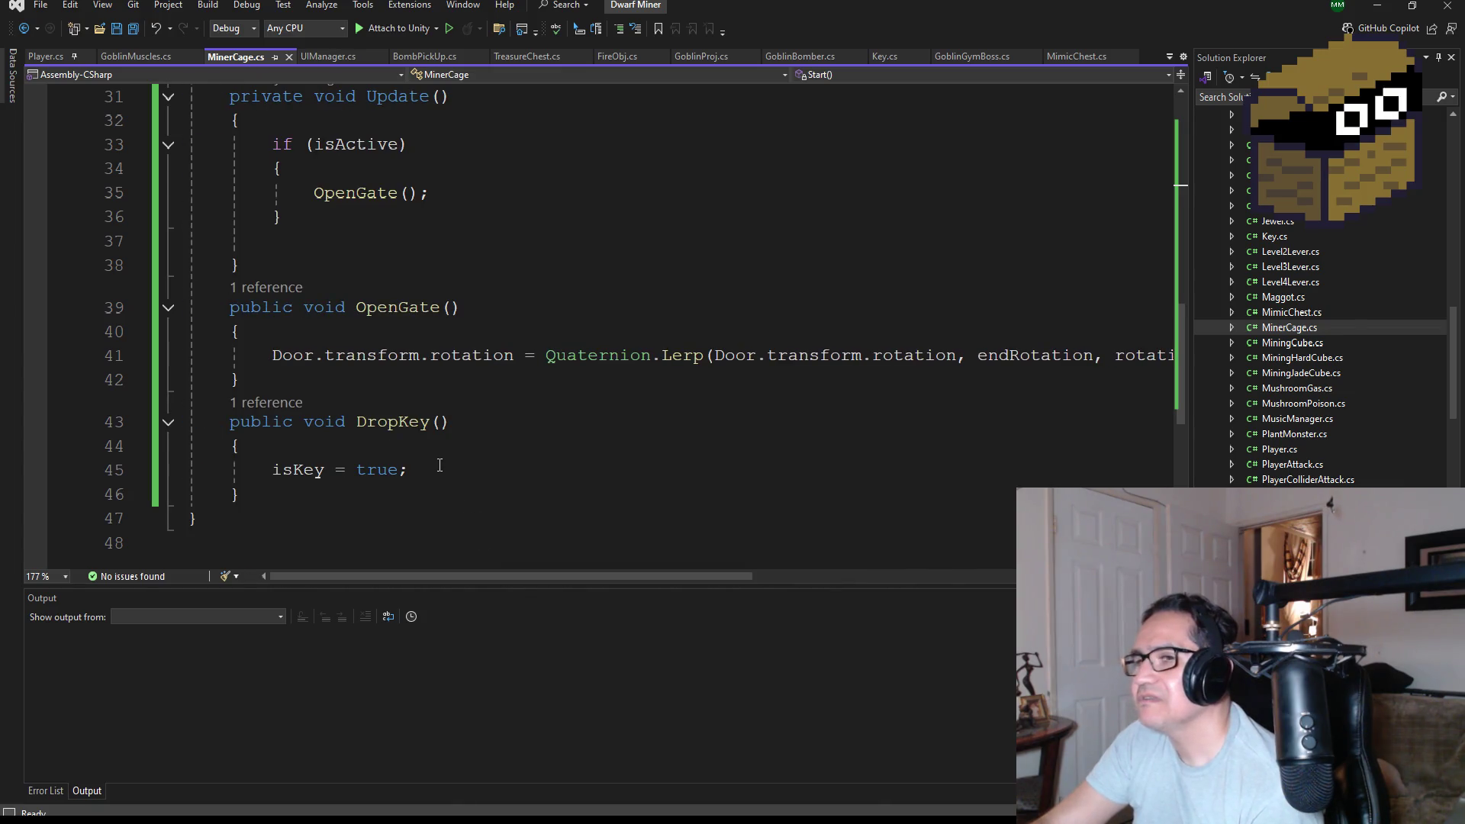
scroll(439, 466, up, 3)
scroll(509, 433, down, 3)
scroll(535, 433, up, 6)
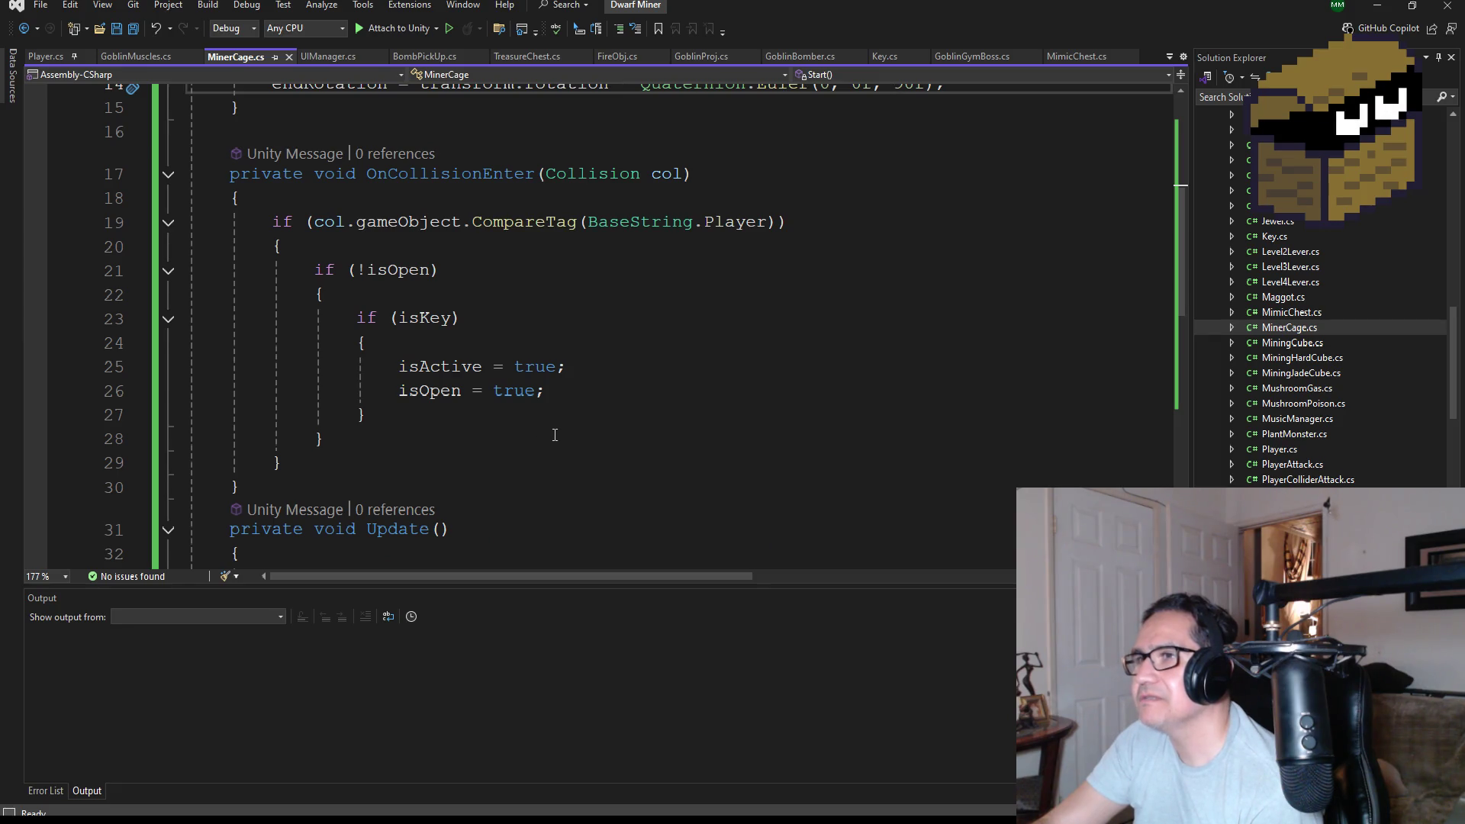
scroll(588, 437, up, 1)
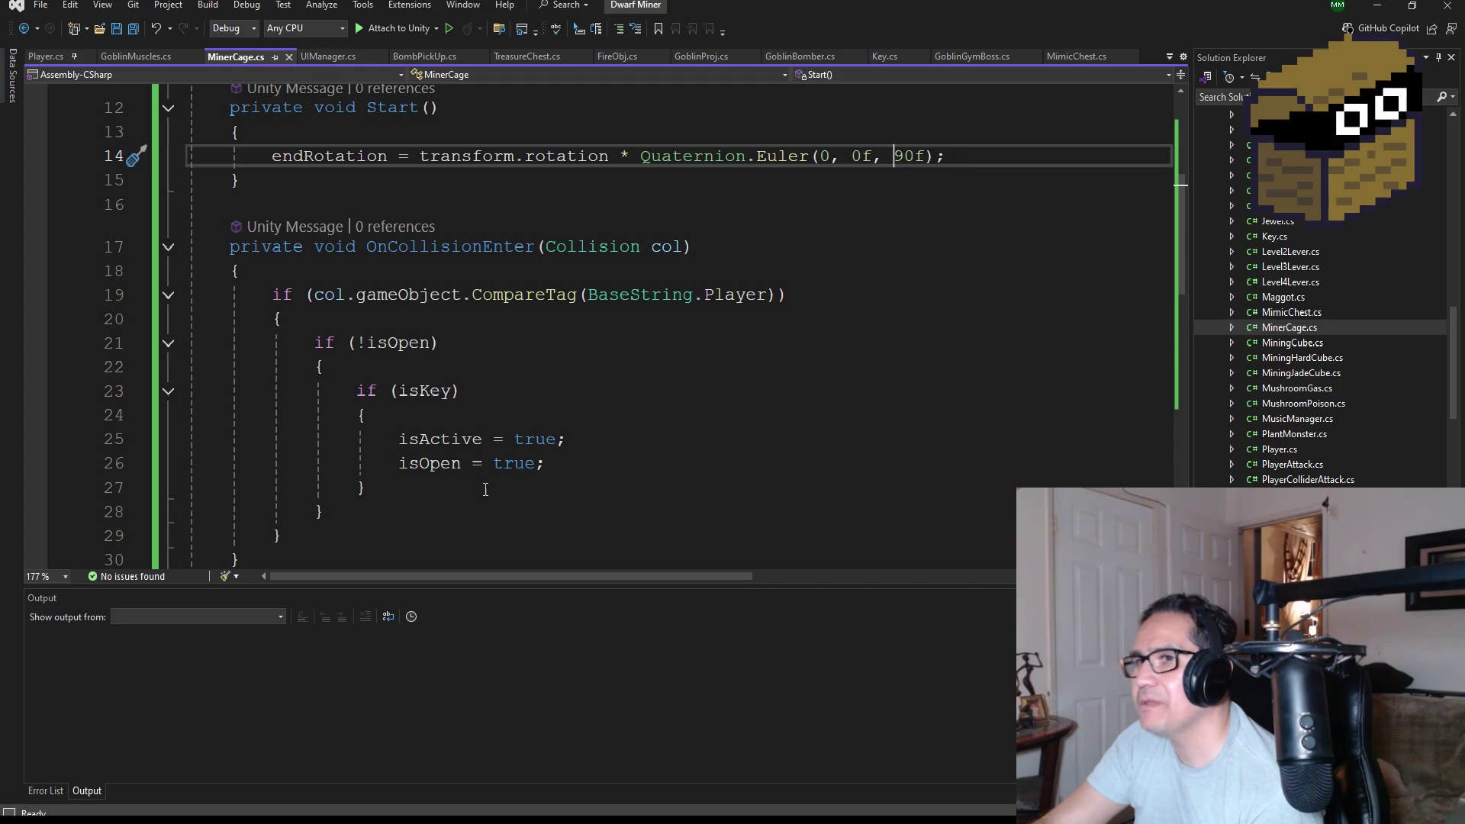
scroll(487, 489, up, 3)
scroll(428, 456, down, 2)
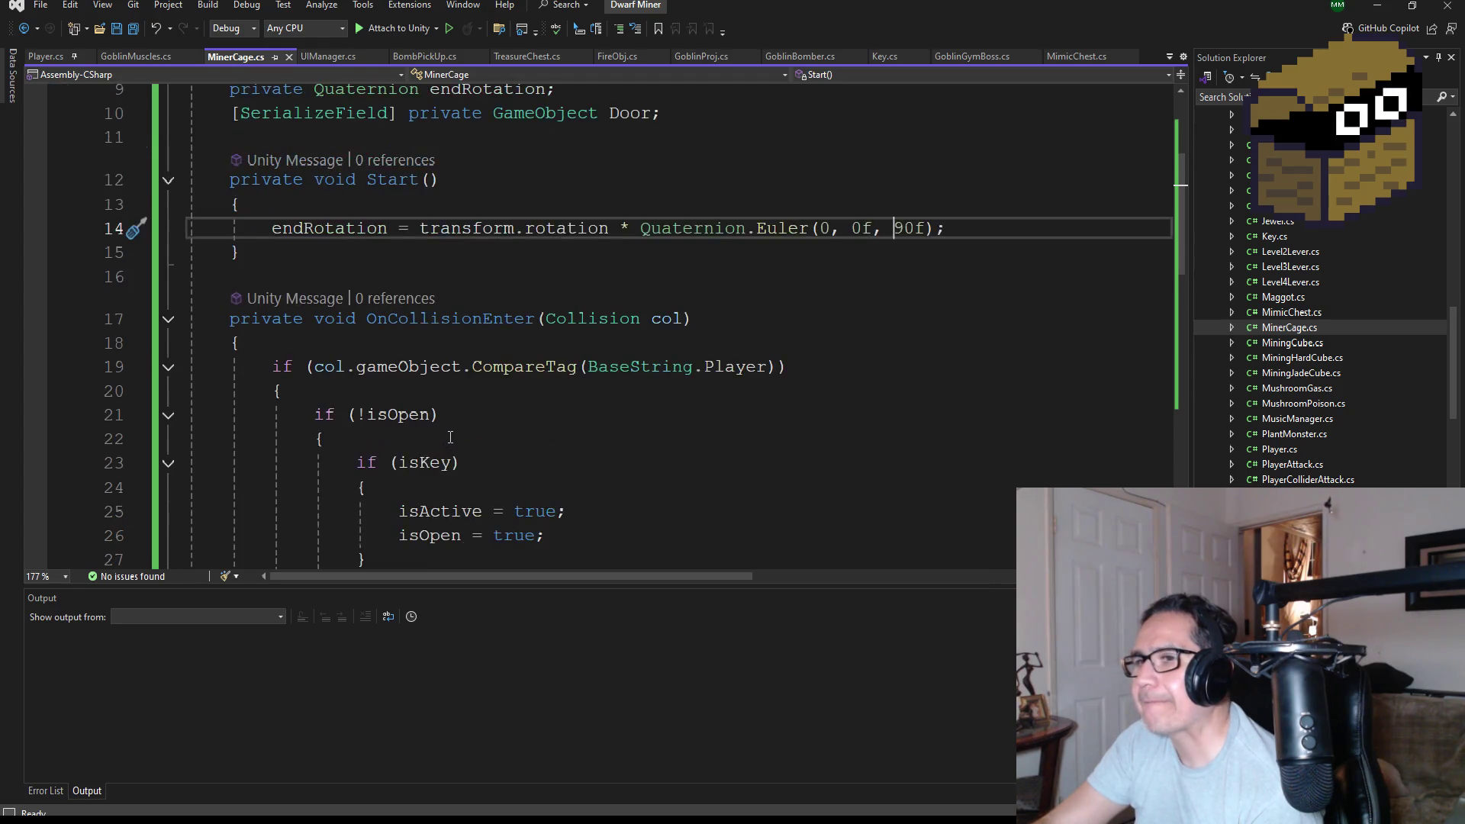
scroll(455, 429, up, 3)
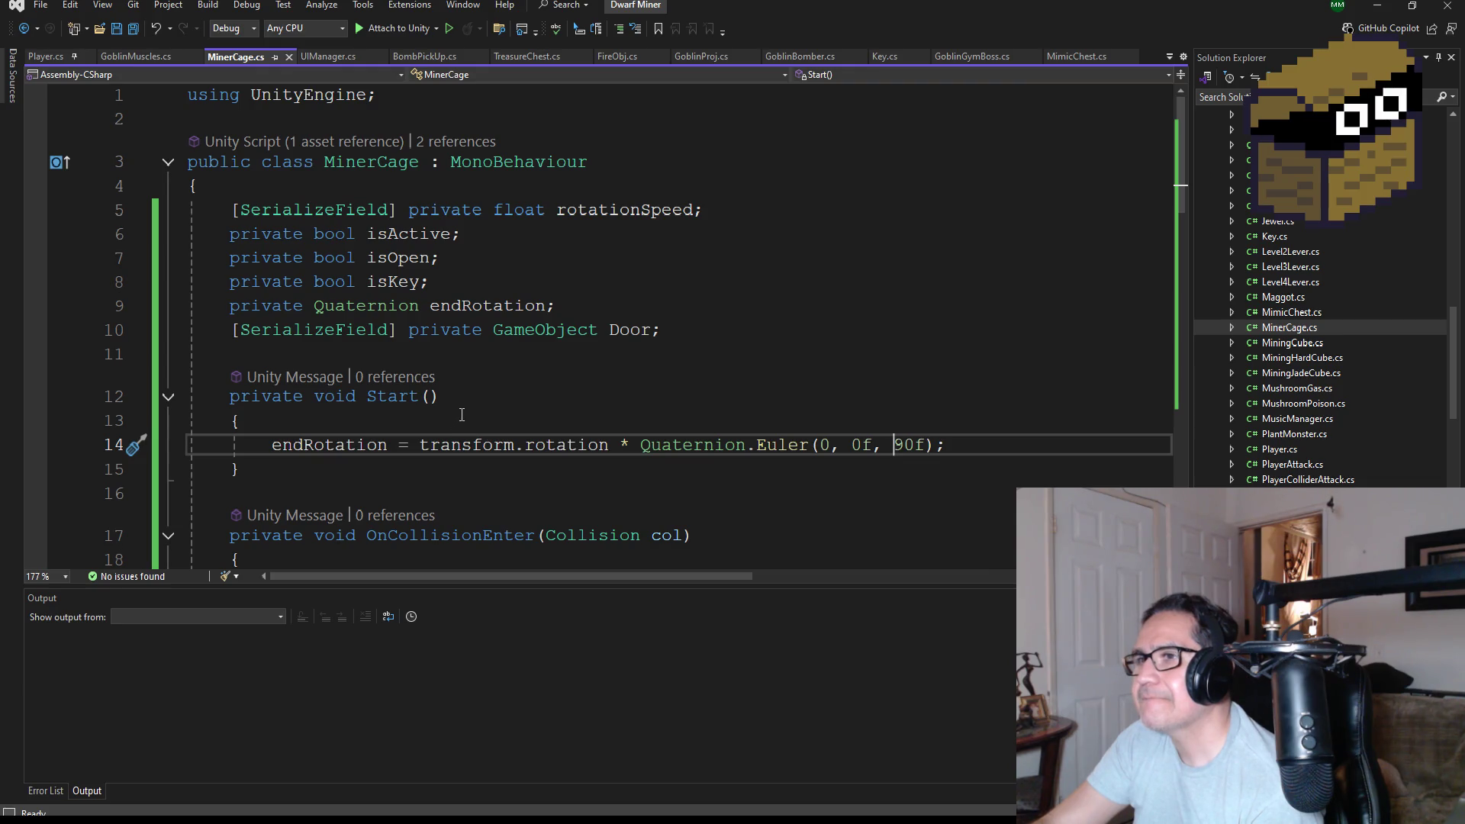
scroll(462, 414, down, 1)
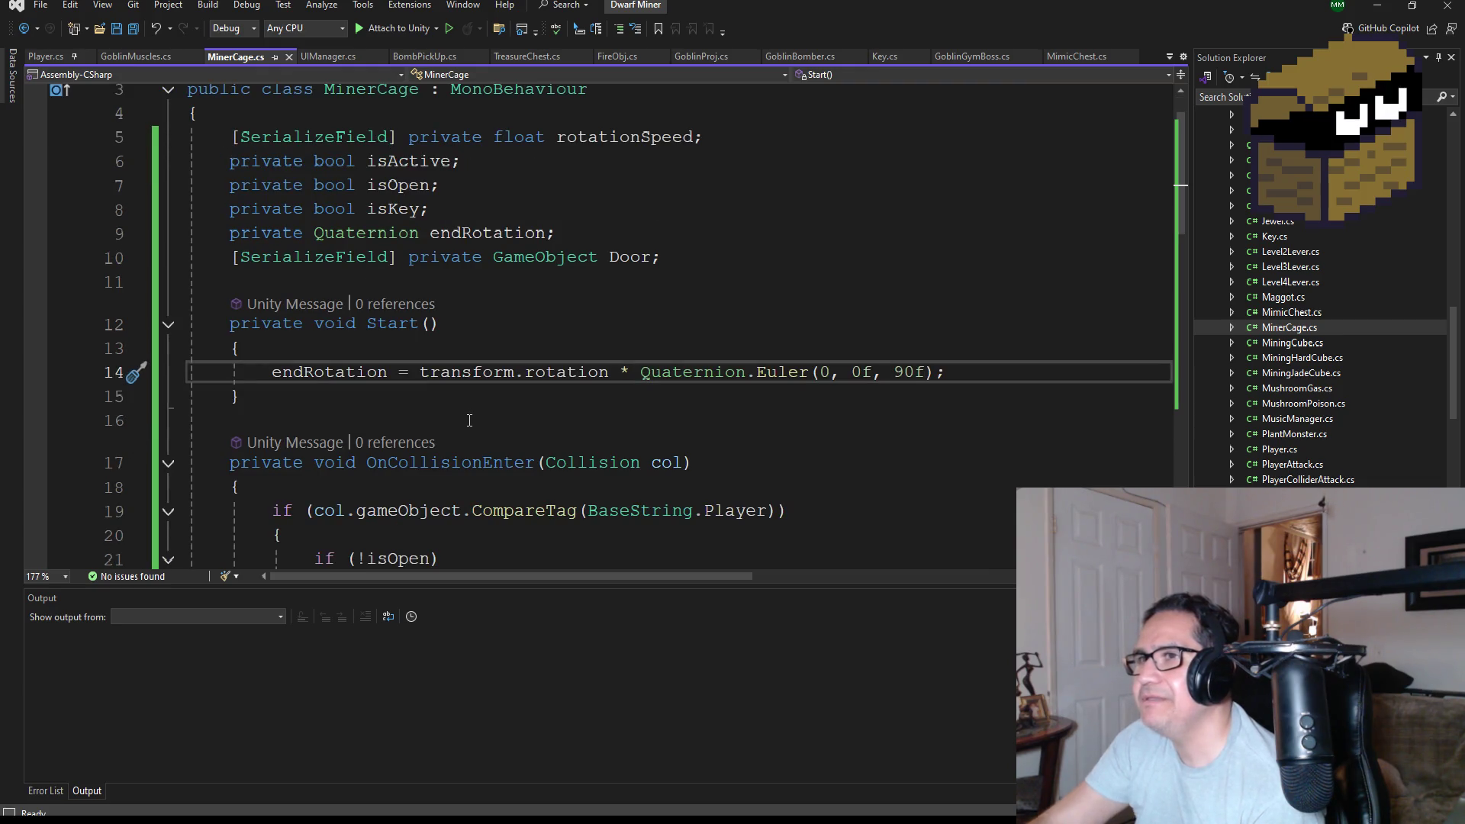
Finish reviewing the script without changes and minimize Visual Studio to return to Unity.
mouse_move(499, 379)
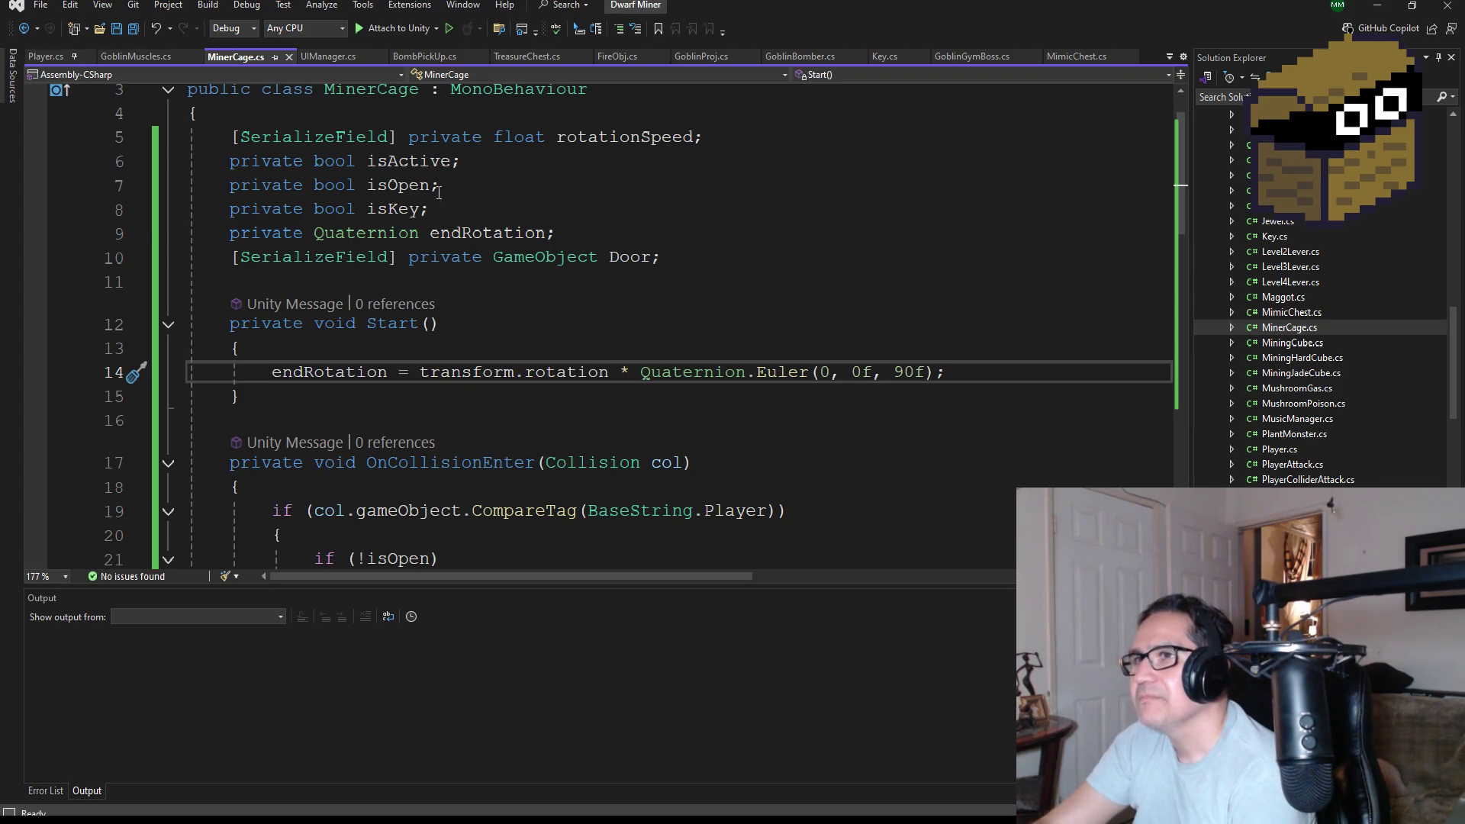
scroll(502, 213, down, 3)
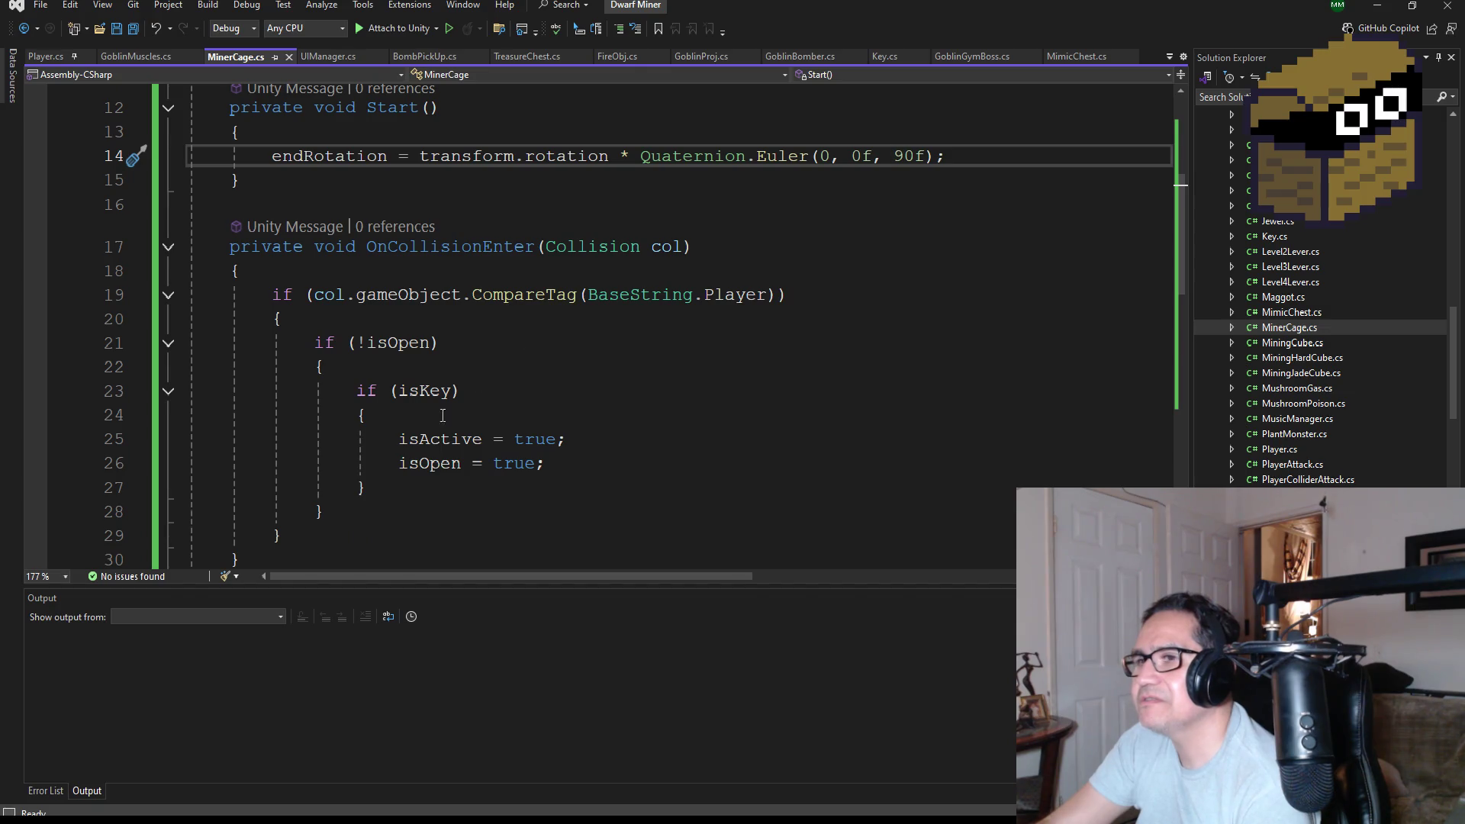
scroll(454, 433, up, 2)
scroll(487, 445, down, 10)
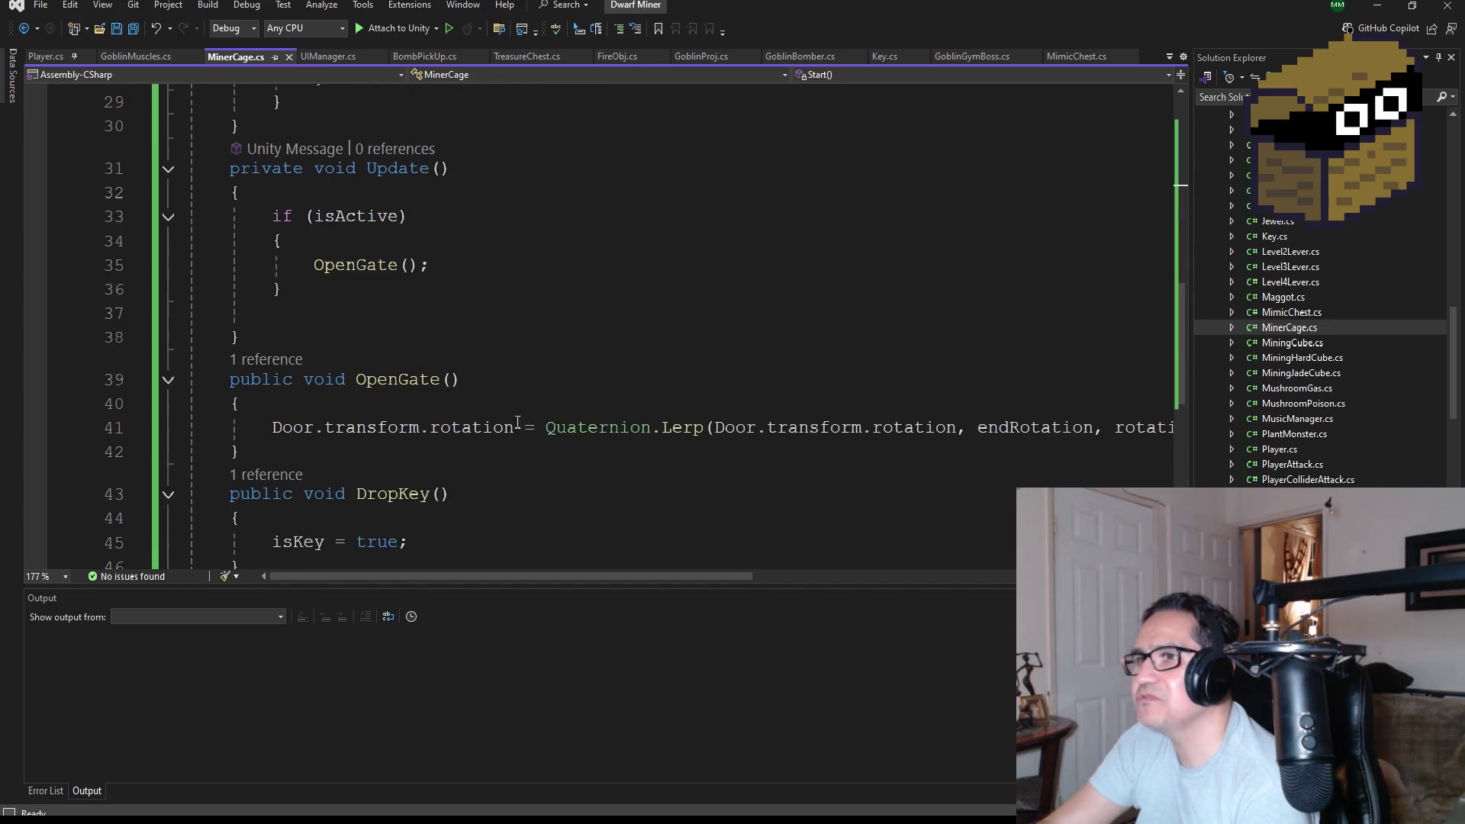
scroll(382, 404, up, 6)
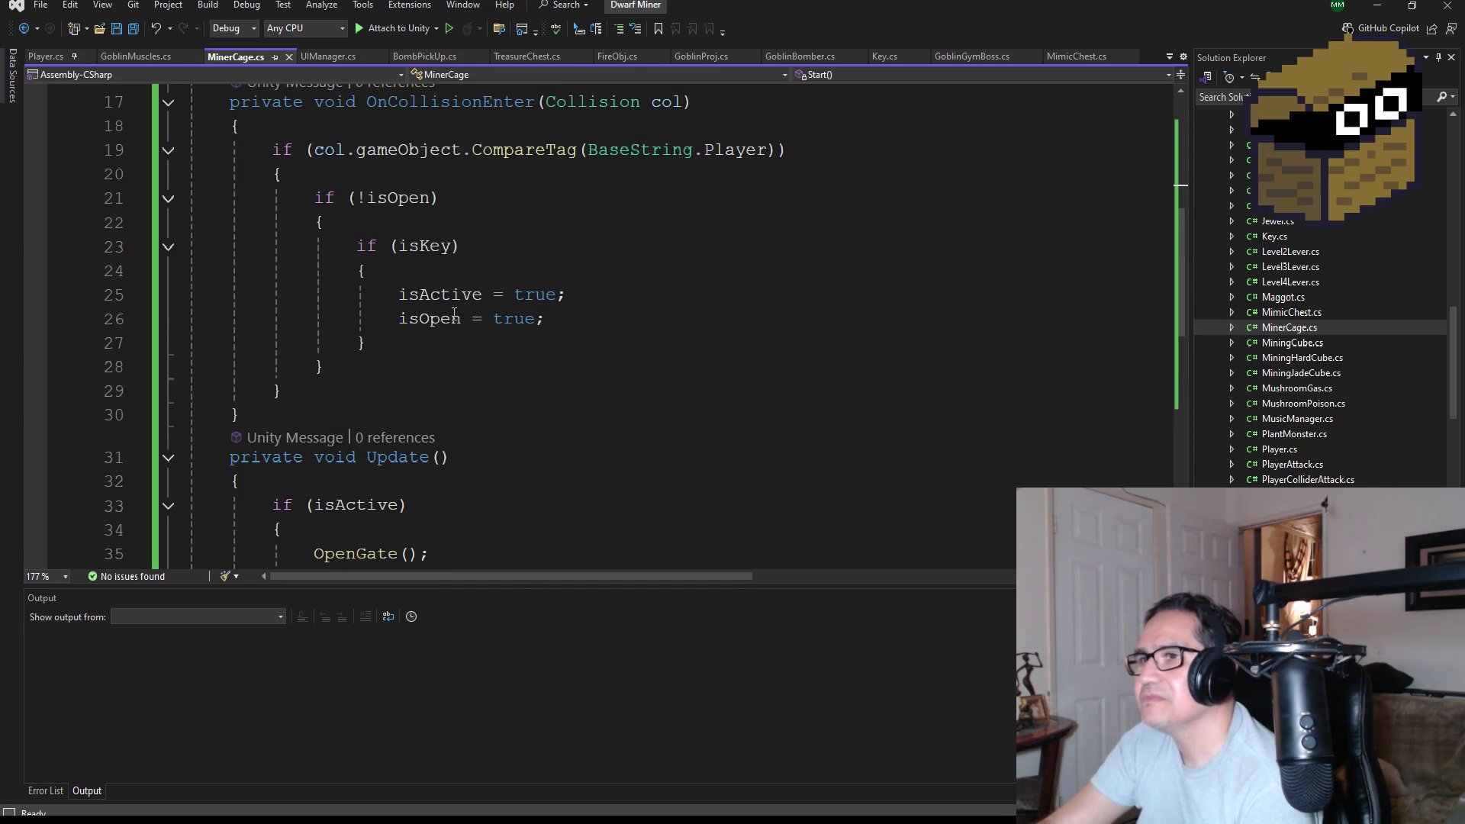
scroll(524, 360, down, 1)
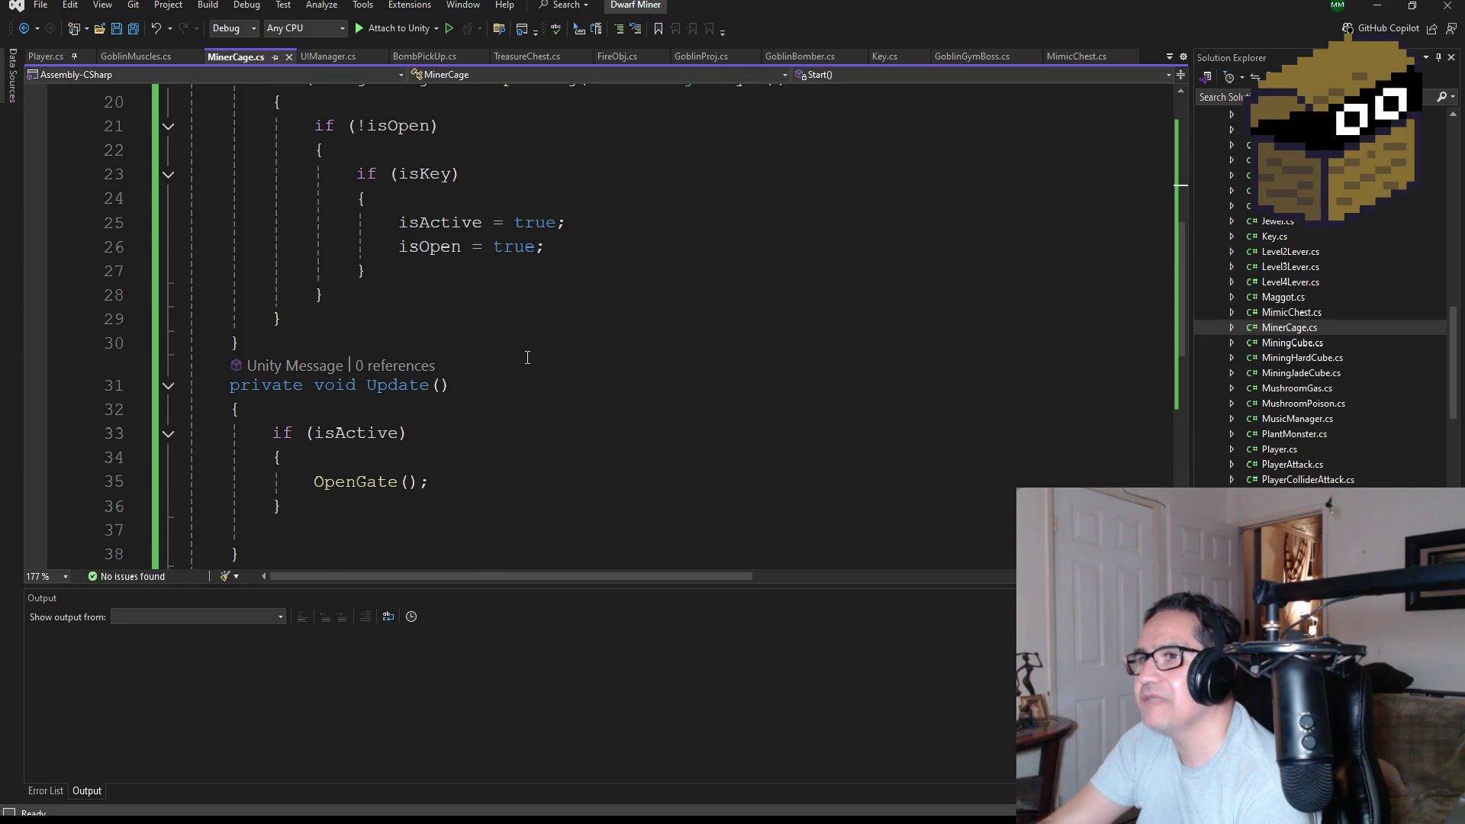
scroll(526, 357, down, 2)
scroll(507, 404, up, 2)
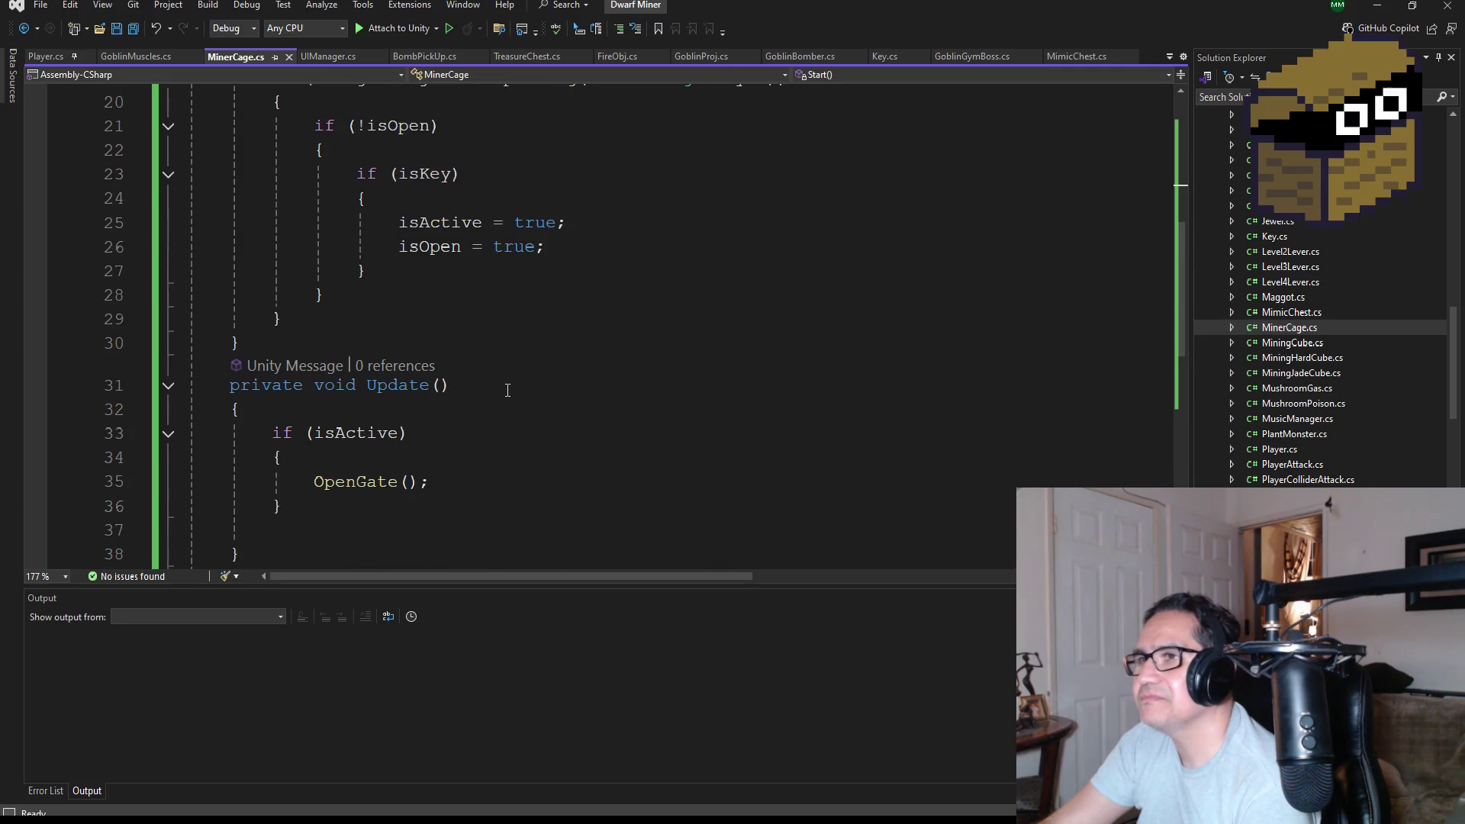
scroll(510, 387, up, 5)
scroll(517, 374, up, 2)
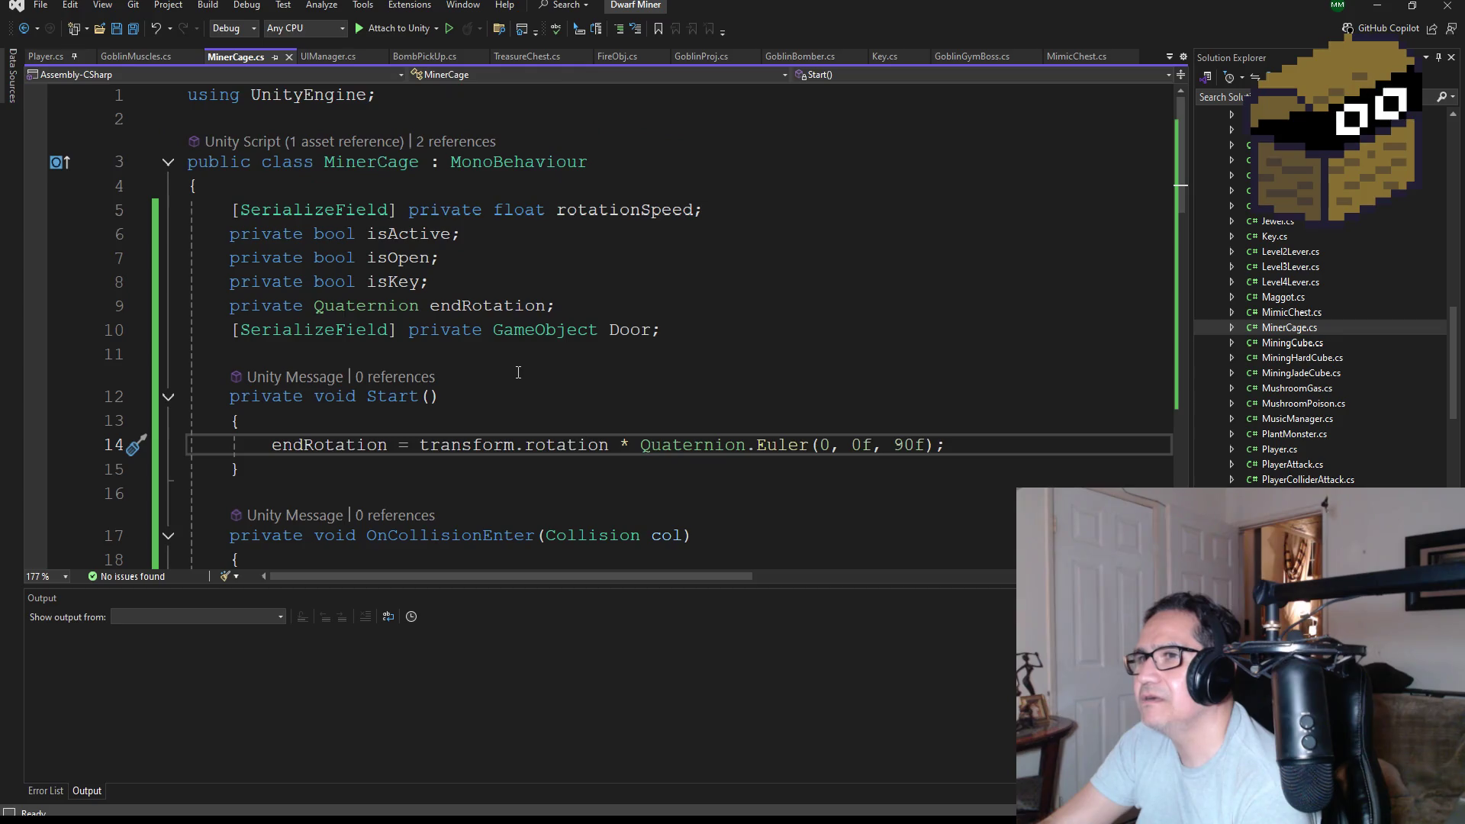
click(1380, 7)
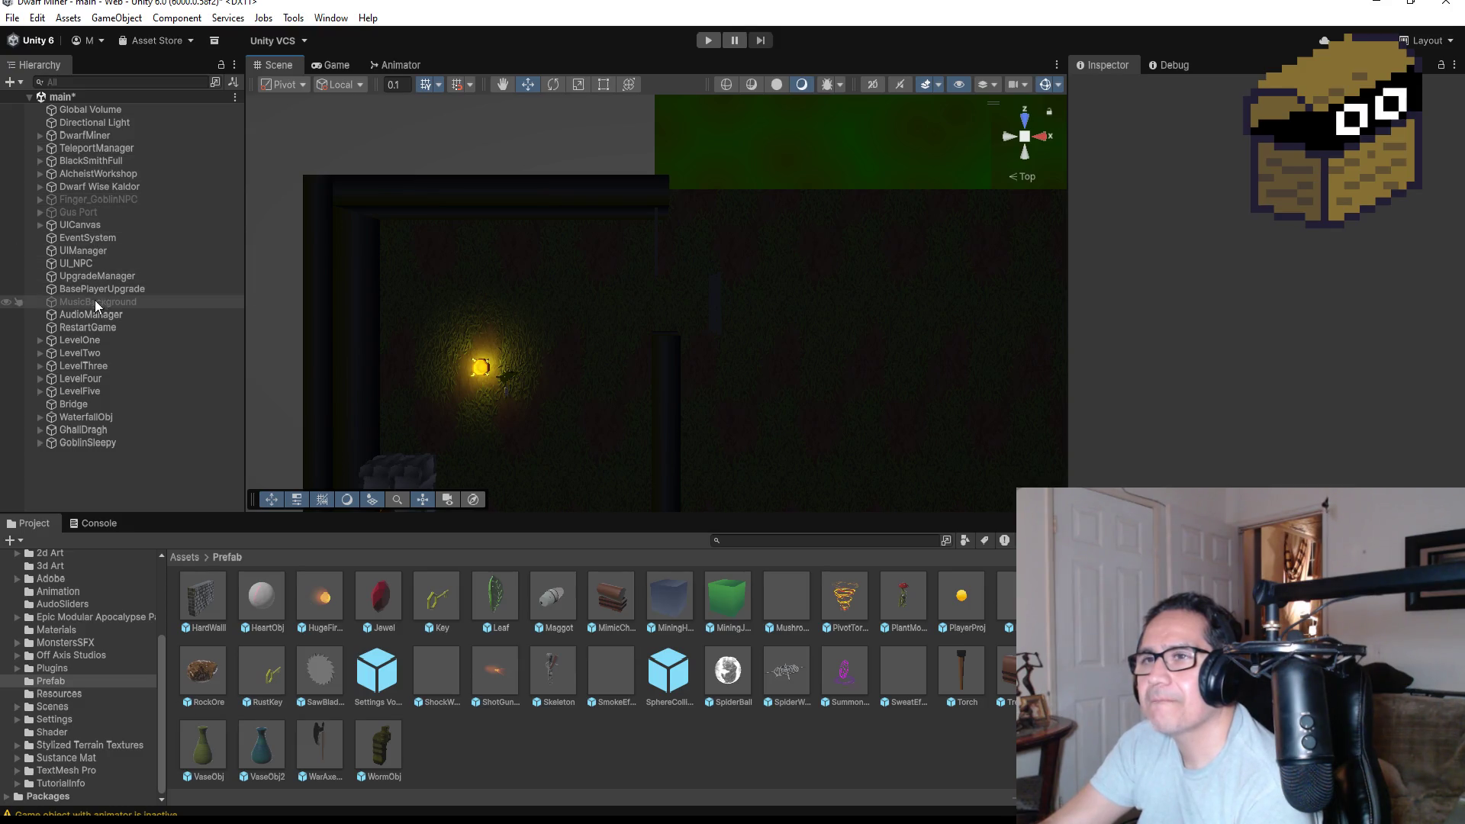
Expand LevelFive in the Hierarchy to show MinerCage and its siblings.
click(39, 391)
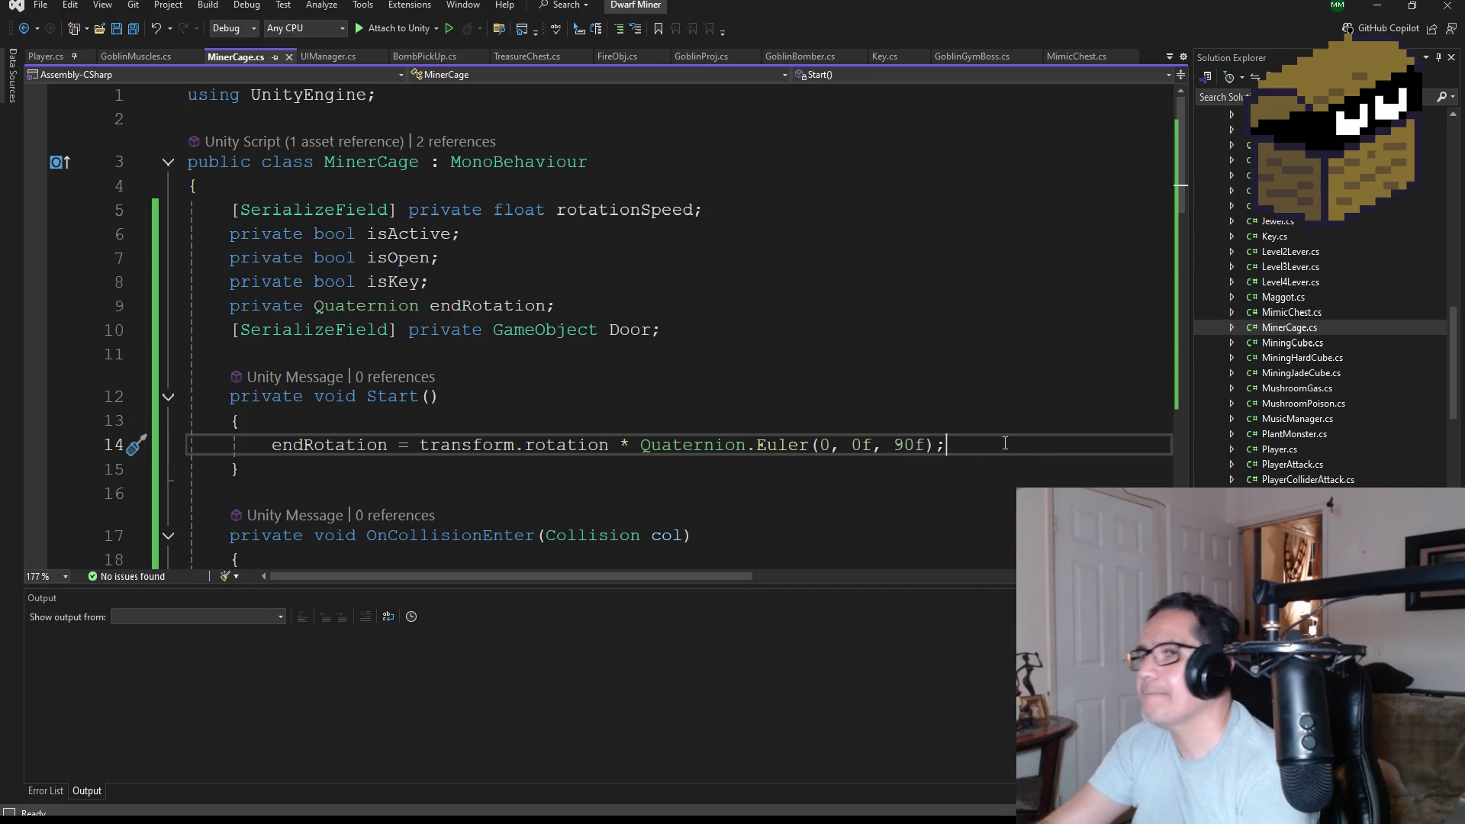
Add 'isActive = true;' below the endRotation line in Start, save all, and return to Unity.
key(Return)
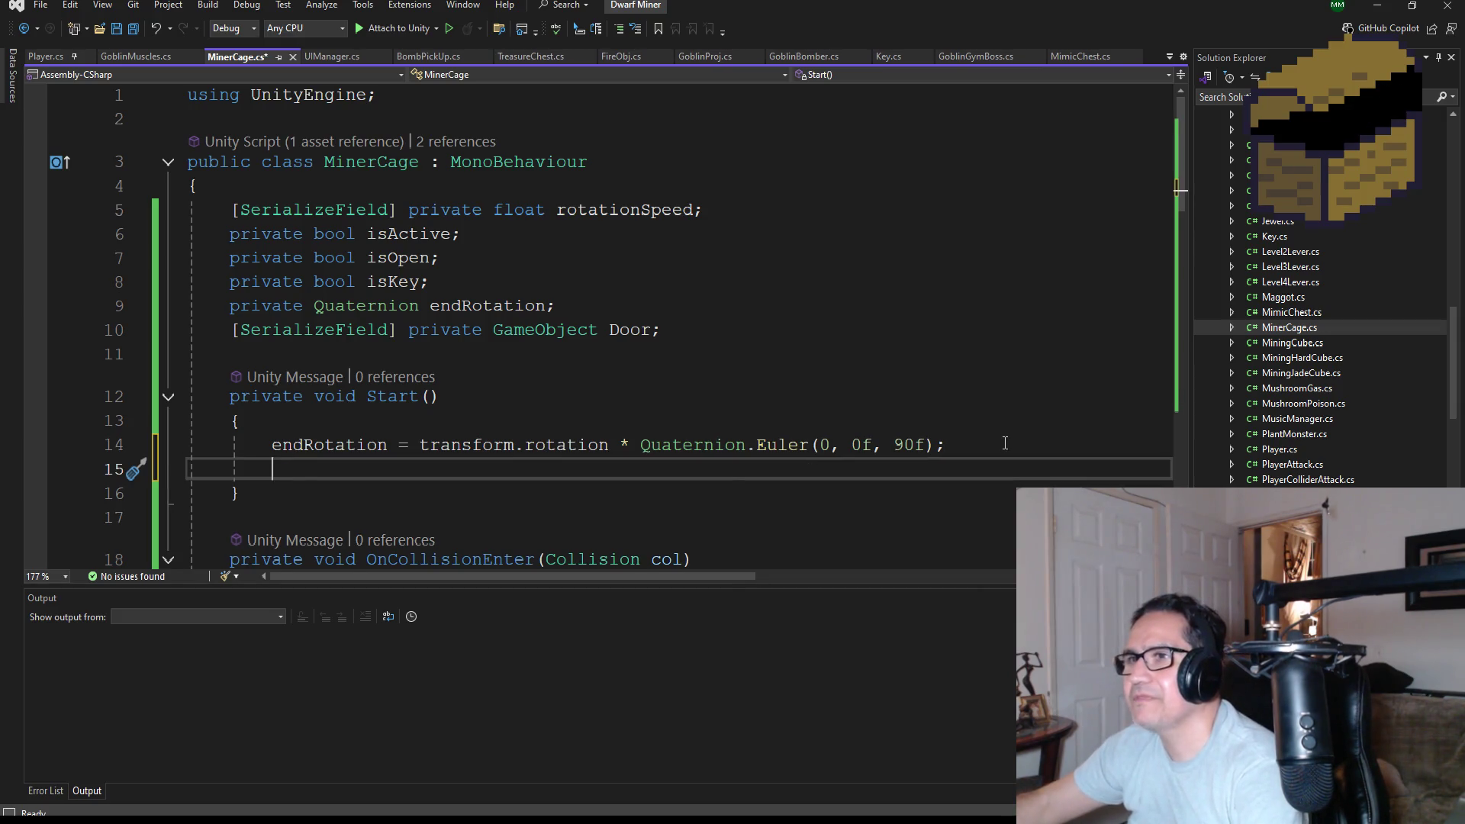
text(is)
key(Tab)
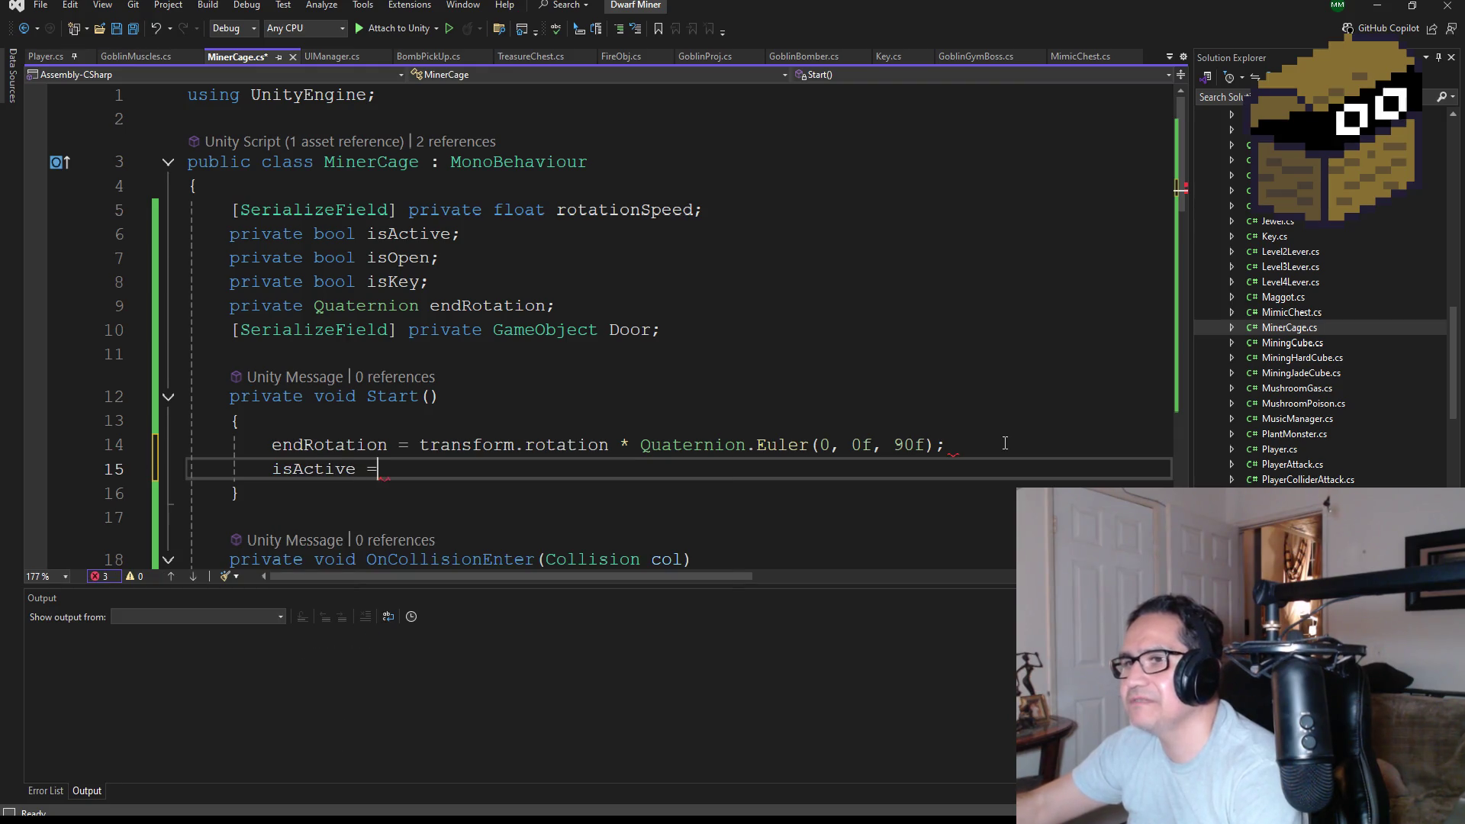
text( true;)
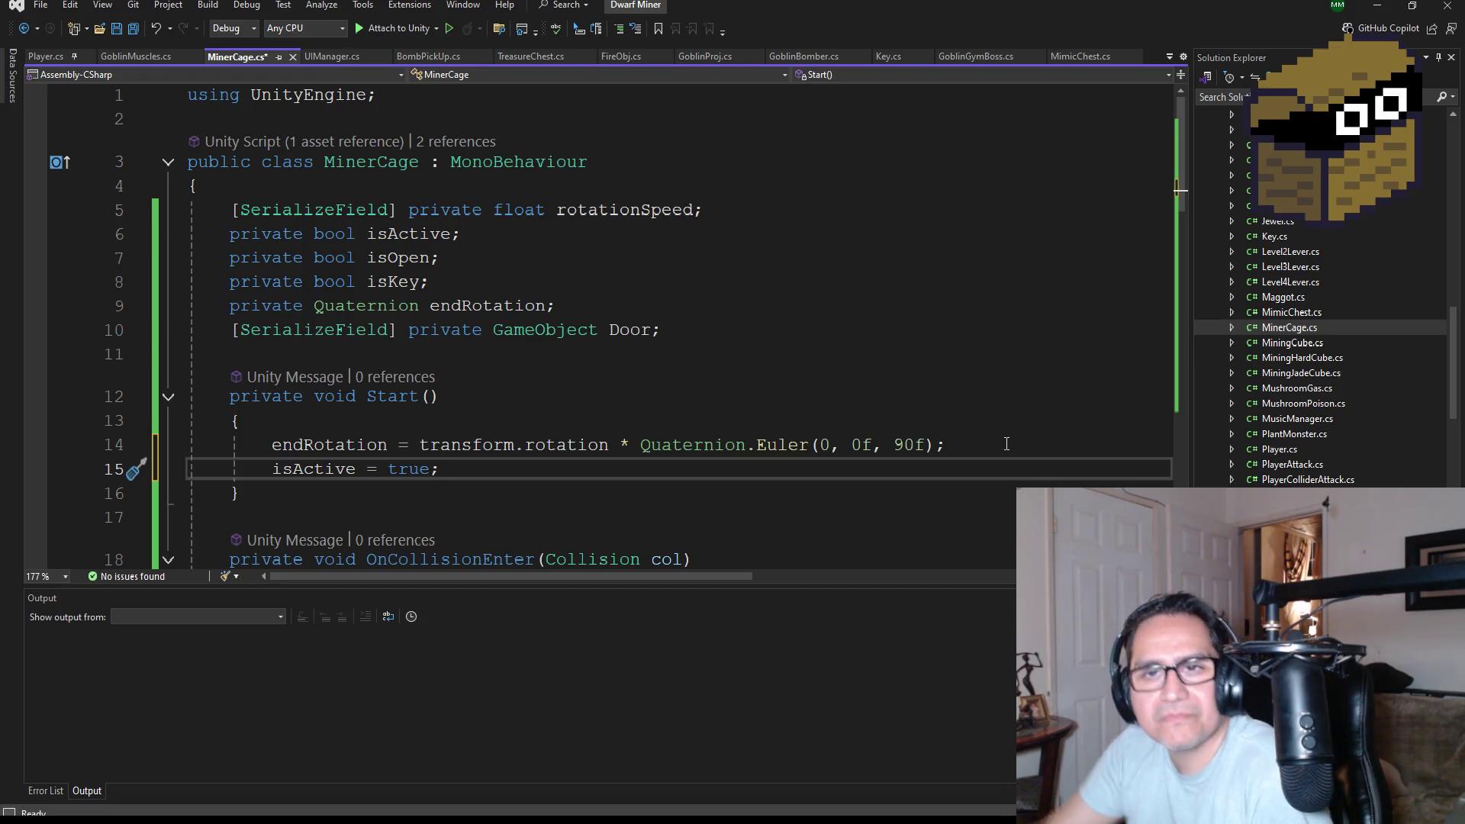
click(133, 31)
click(1391, 8)
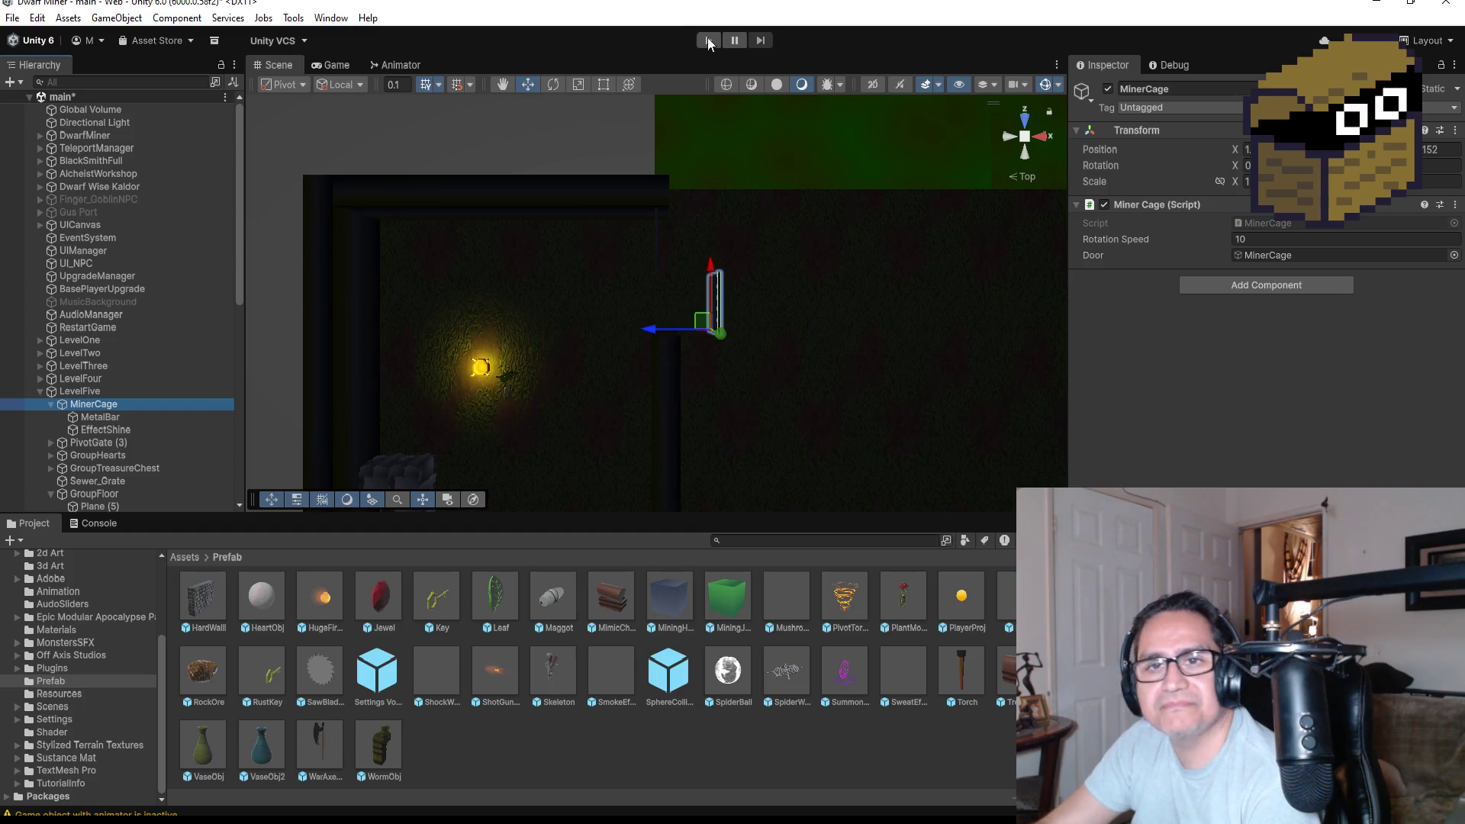
Enter Play mode from the Unity toolbar to playtest the gate change.
click(710, 40)
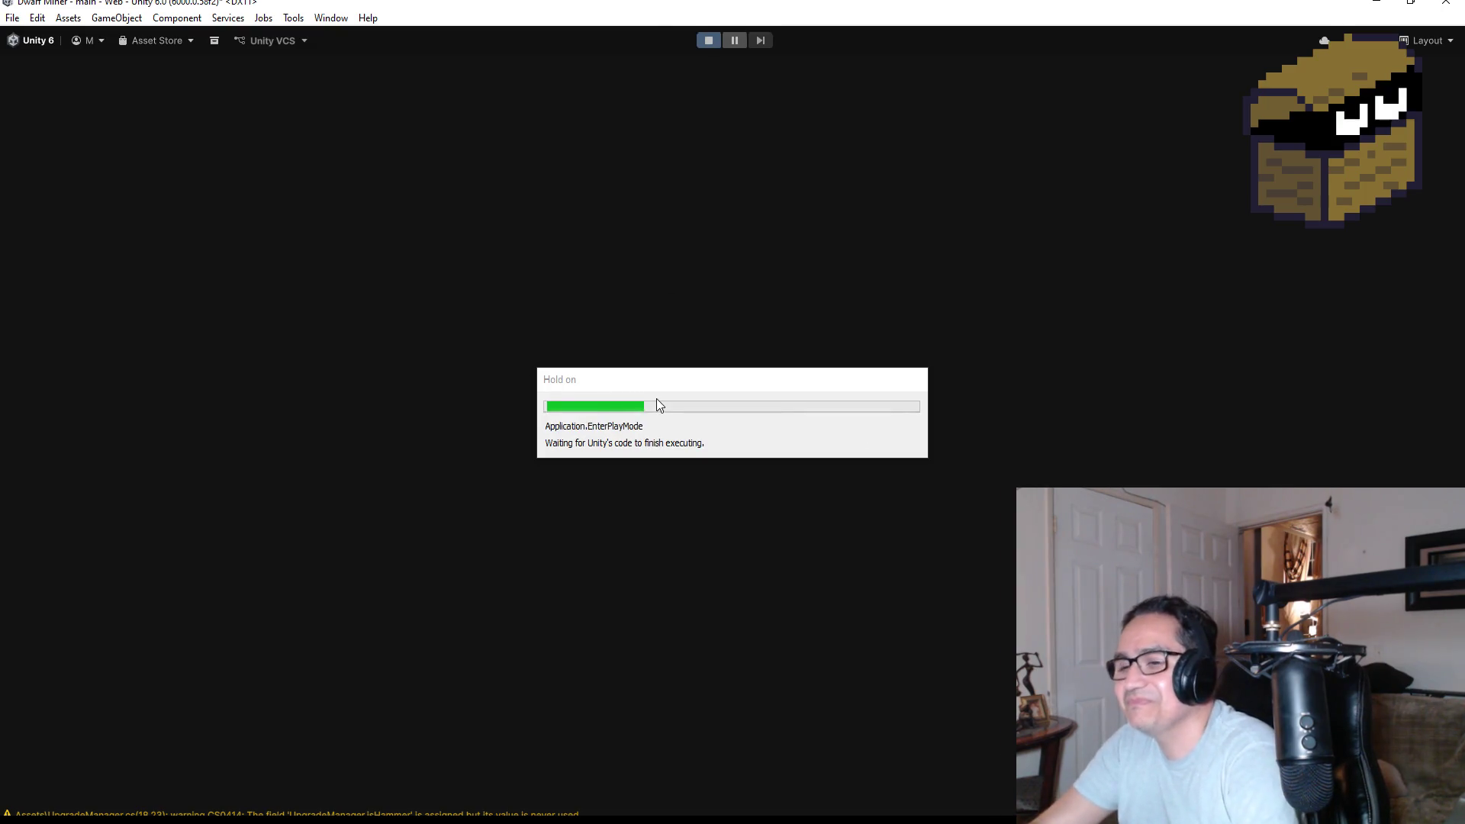
Start the game, switch to item 2 and smash two crates for gold.
key(Escape)
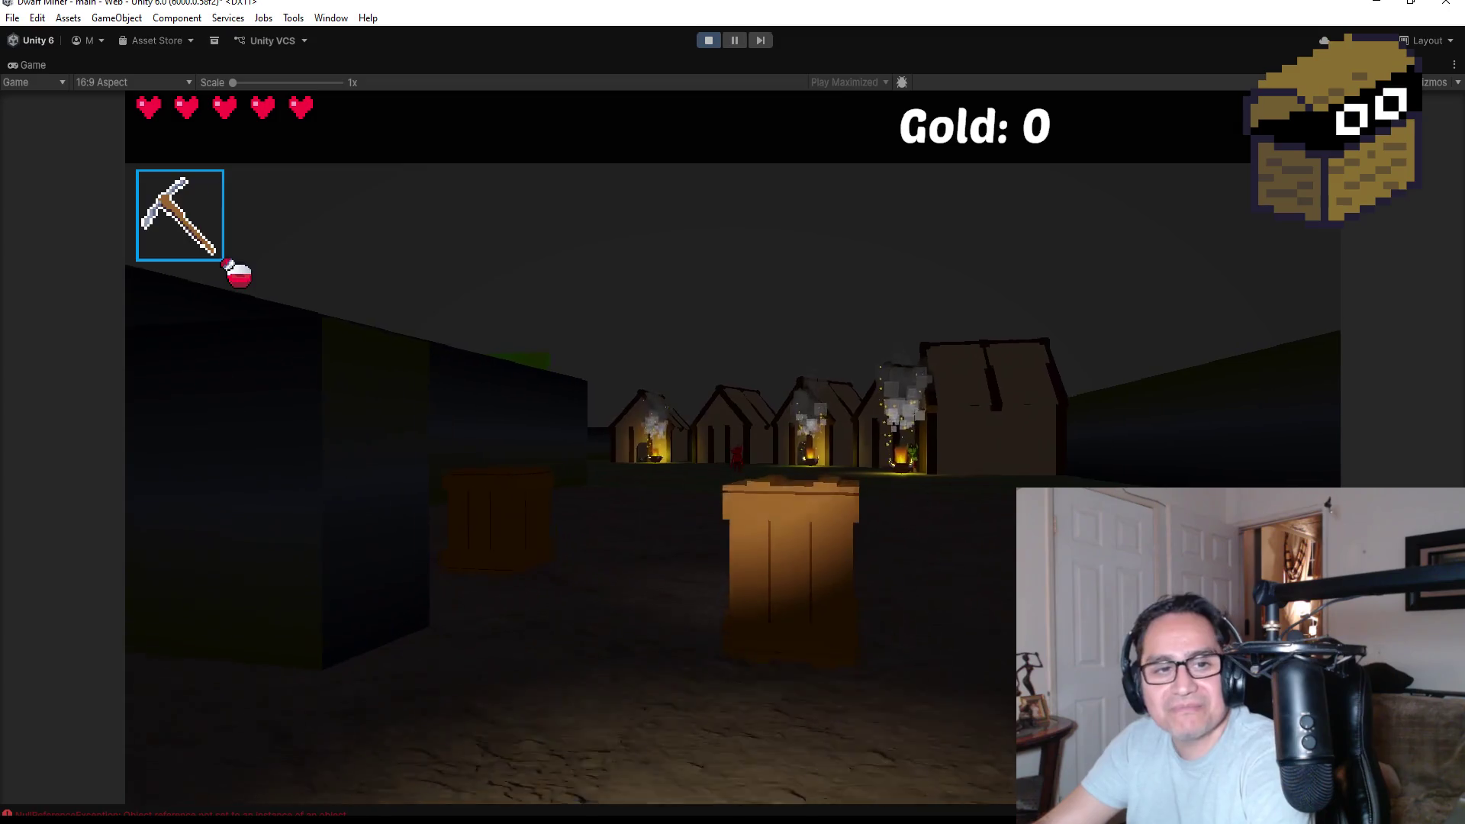
key(2)
click(733, 446)
click(732, 447)
Advance toward the lit houses and kill the red demon and a goblin.
key(w)
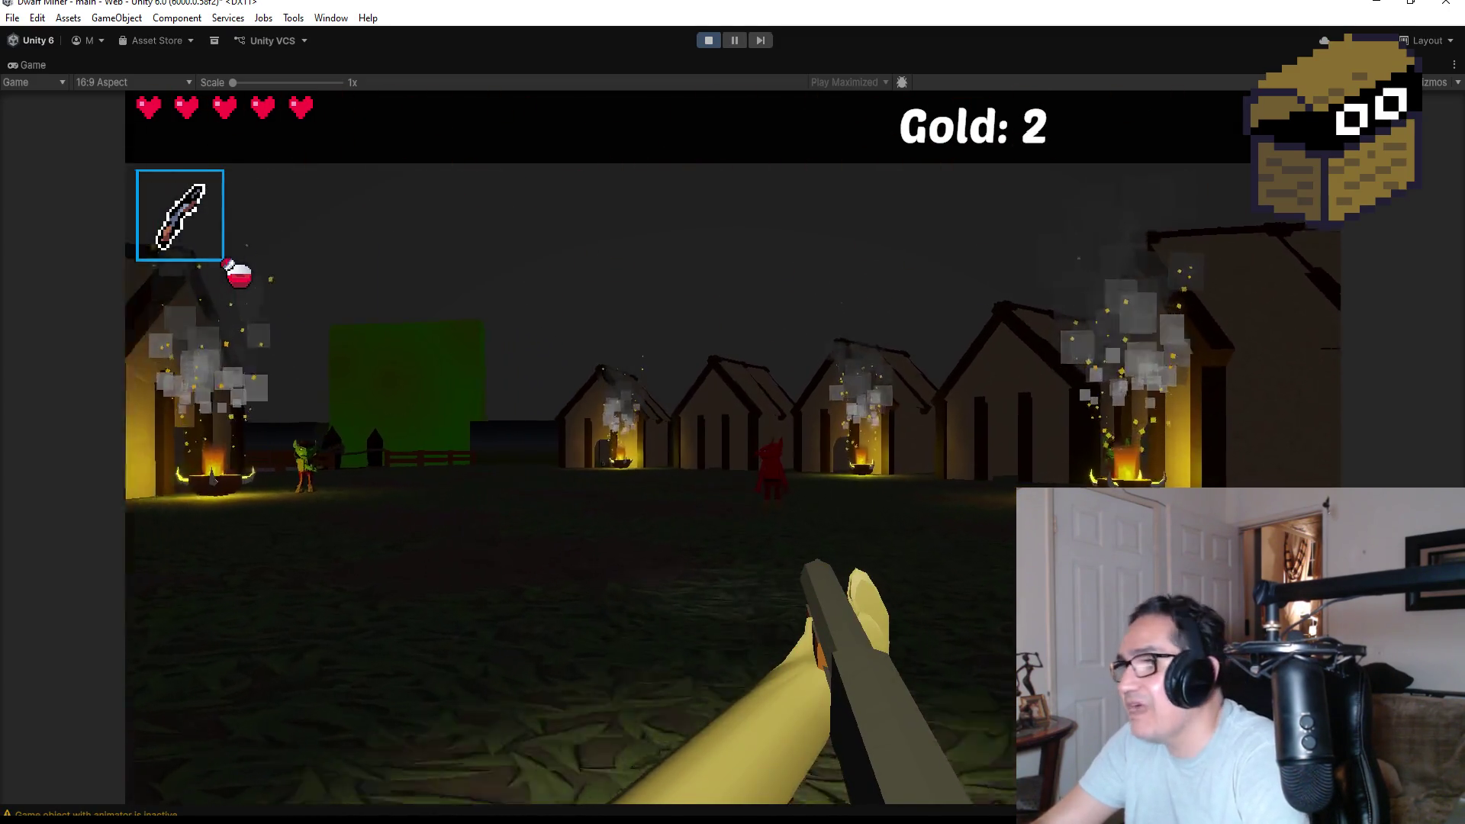
click(732, 446)
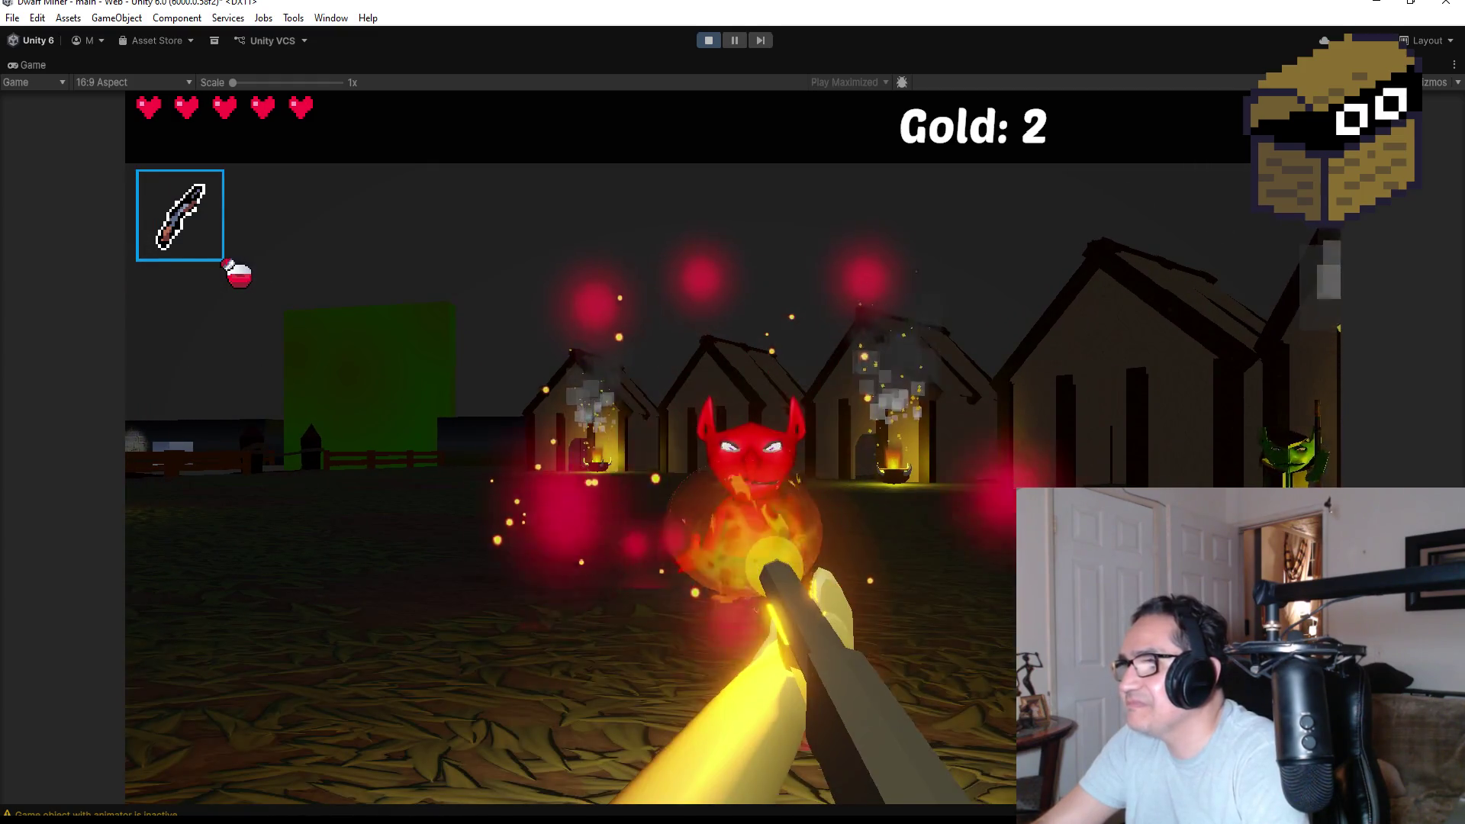
click(733, 447)
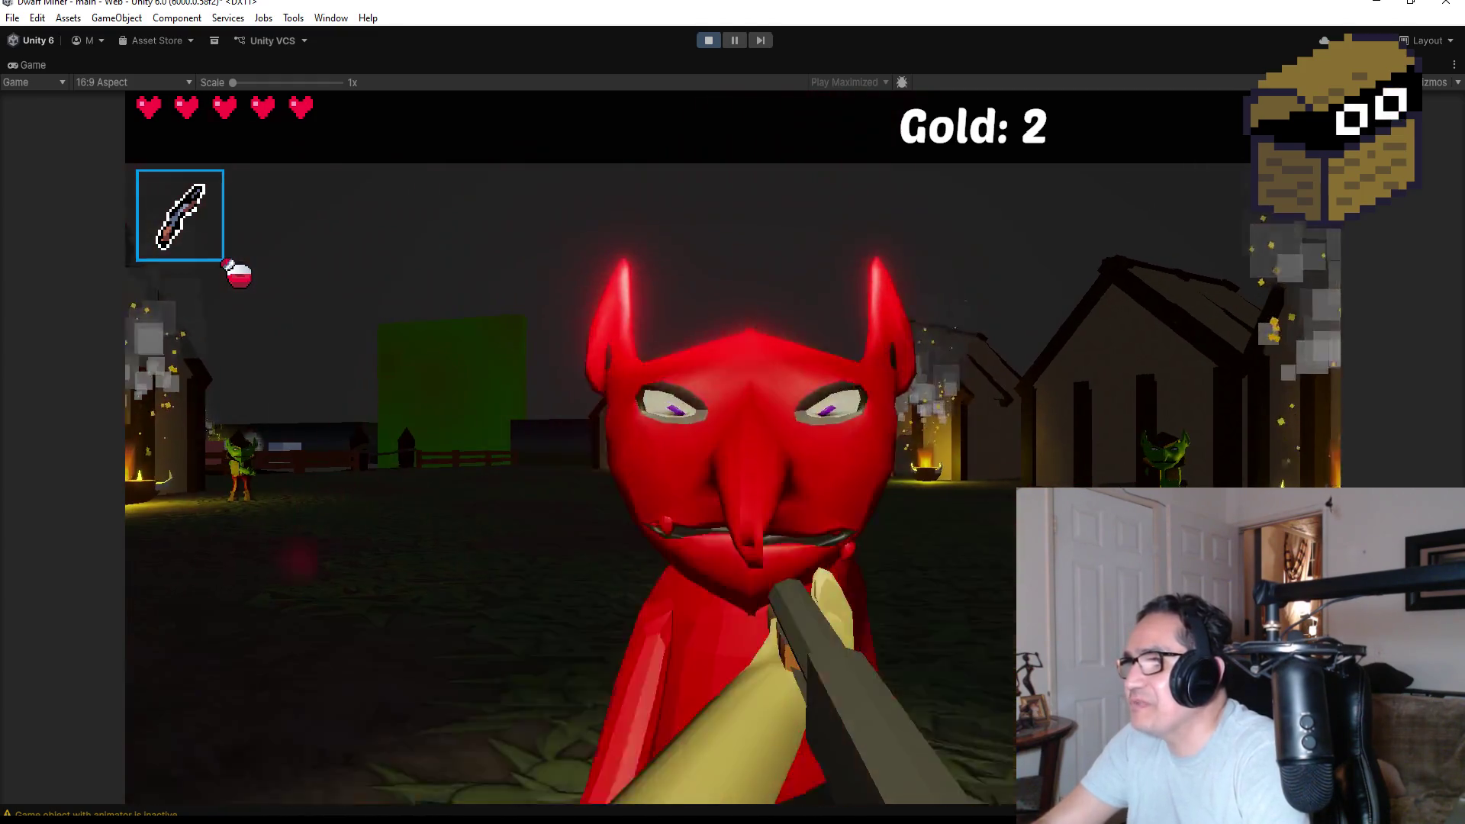
click(733, 446)
click(733, 446)
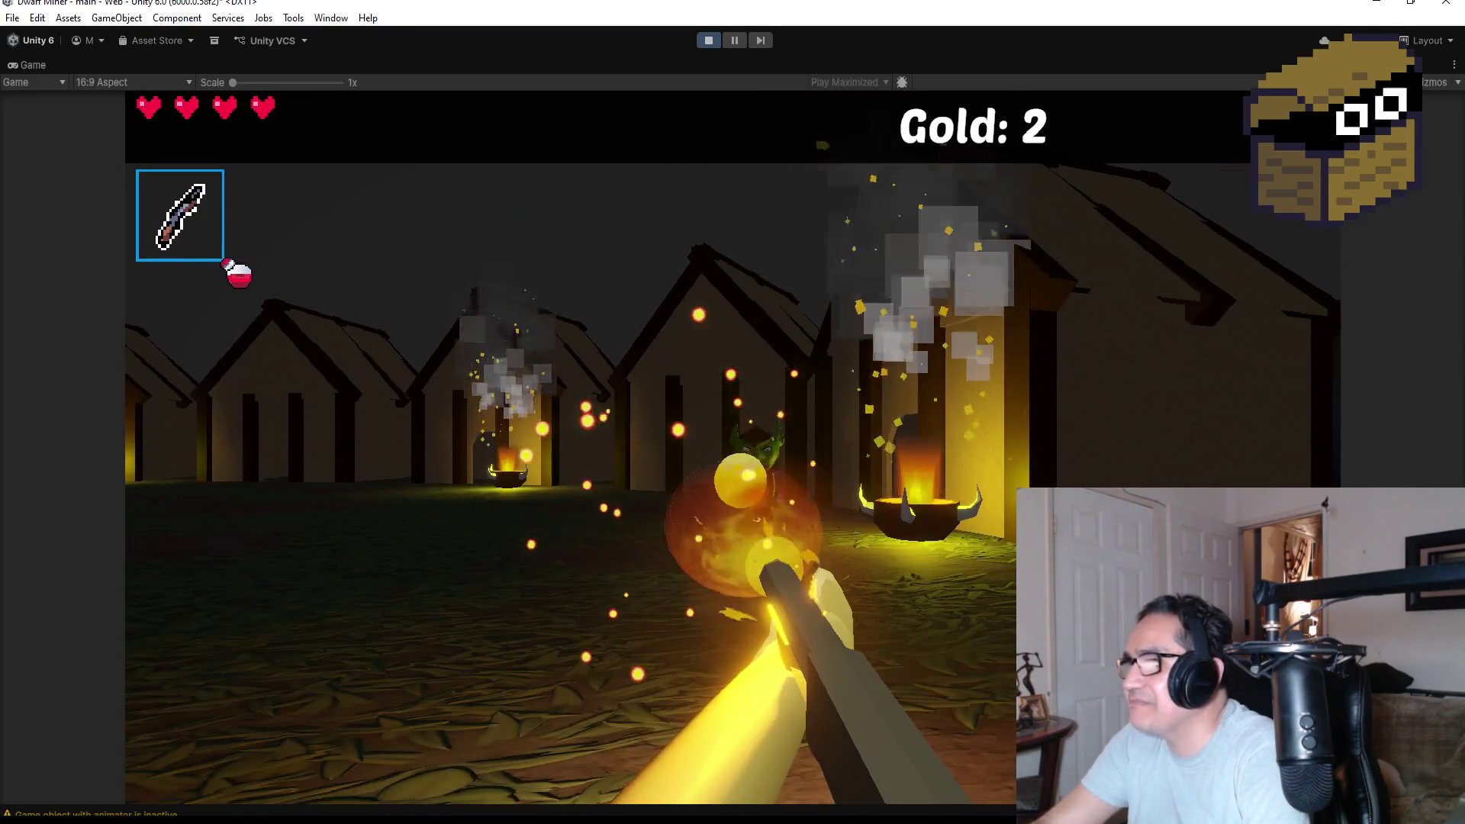
click(733, 447)
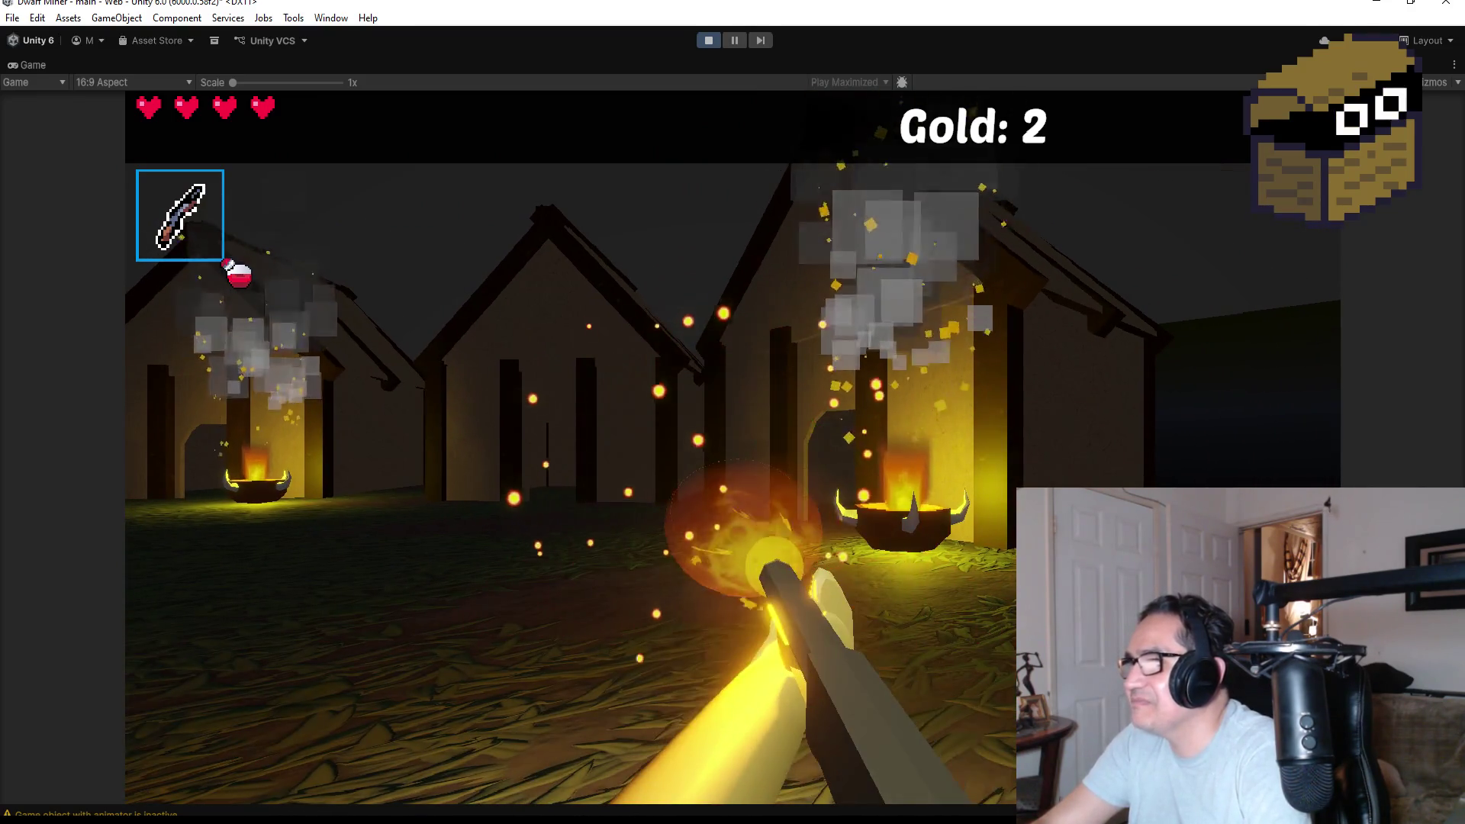
Move around the burning house doorway past the fallen goblin.
key(w)
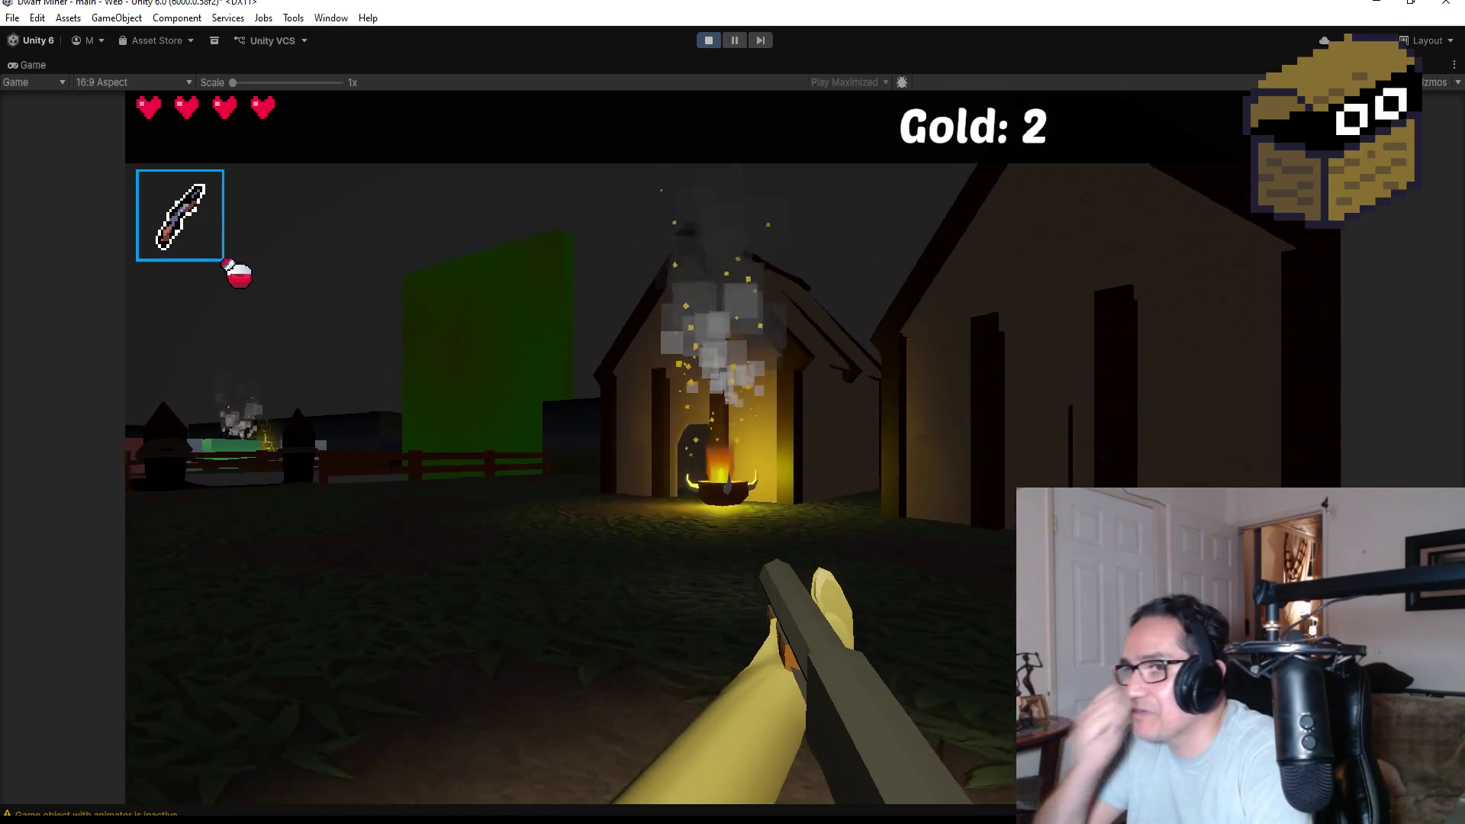
key(w)
key(w)
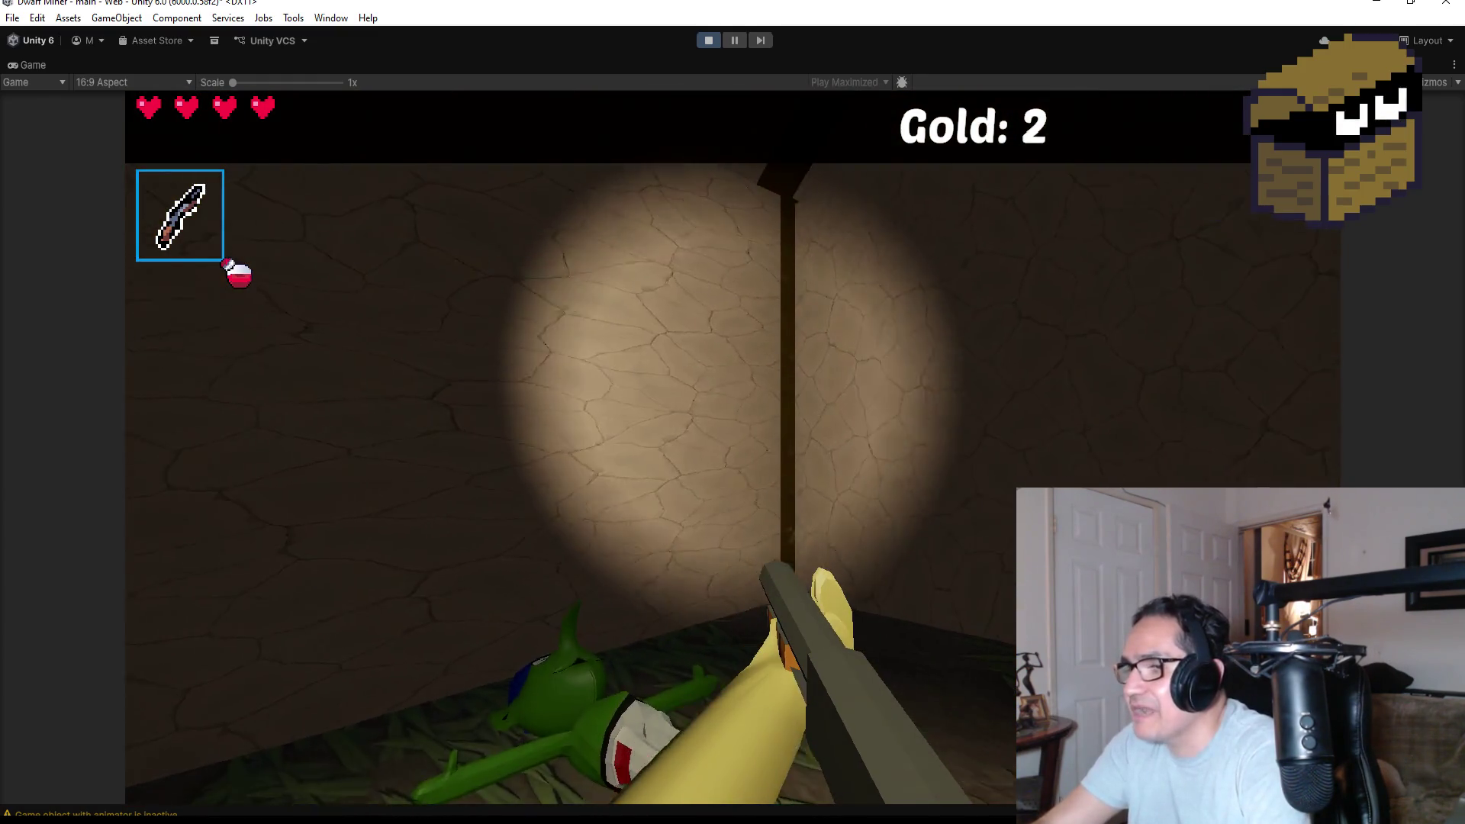
key(s)
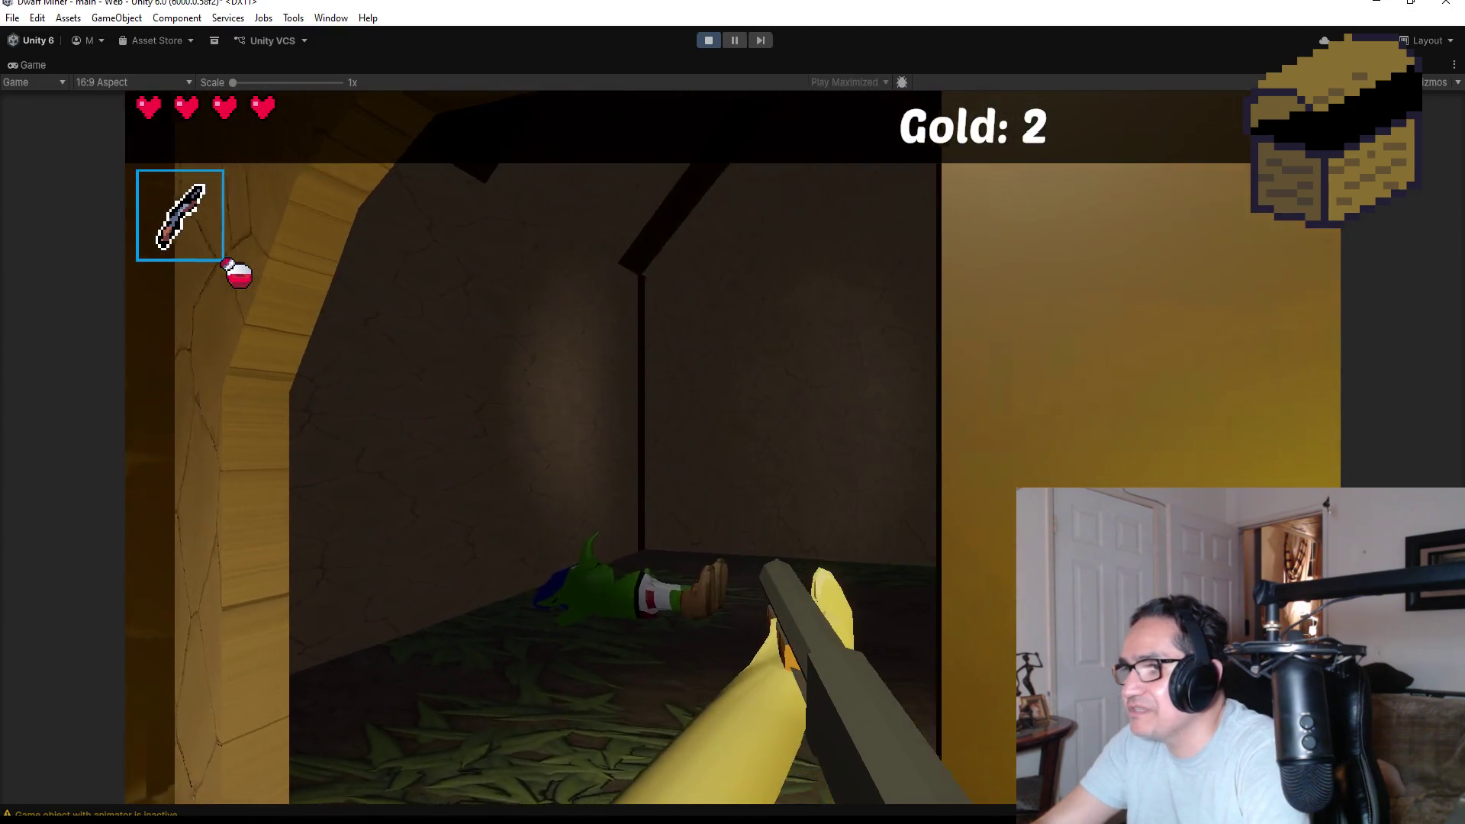
key(w)
key(s)
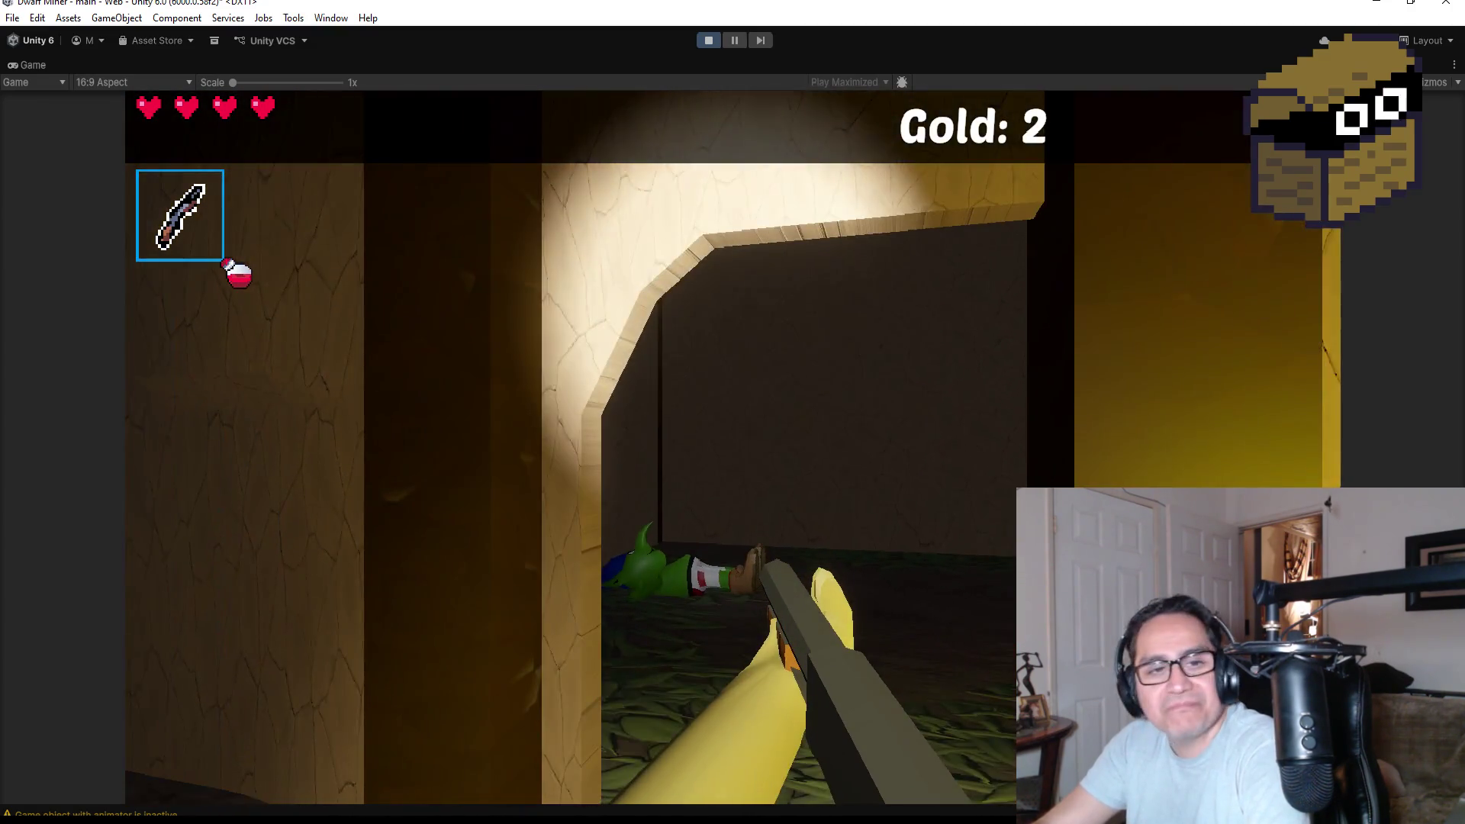
key(w)
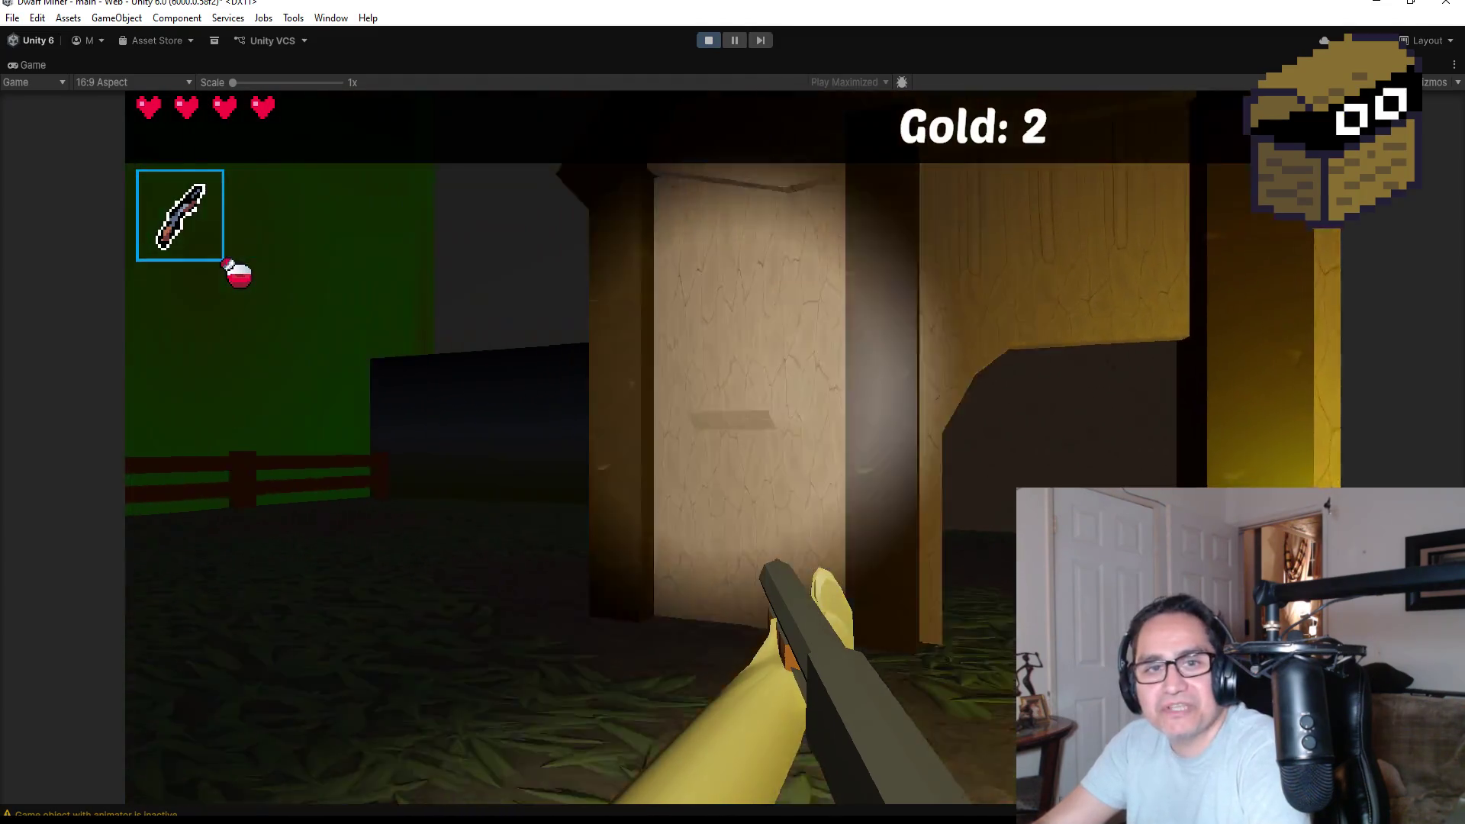
Walk across the village, through the fence gate and into the alley.
key(w)
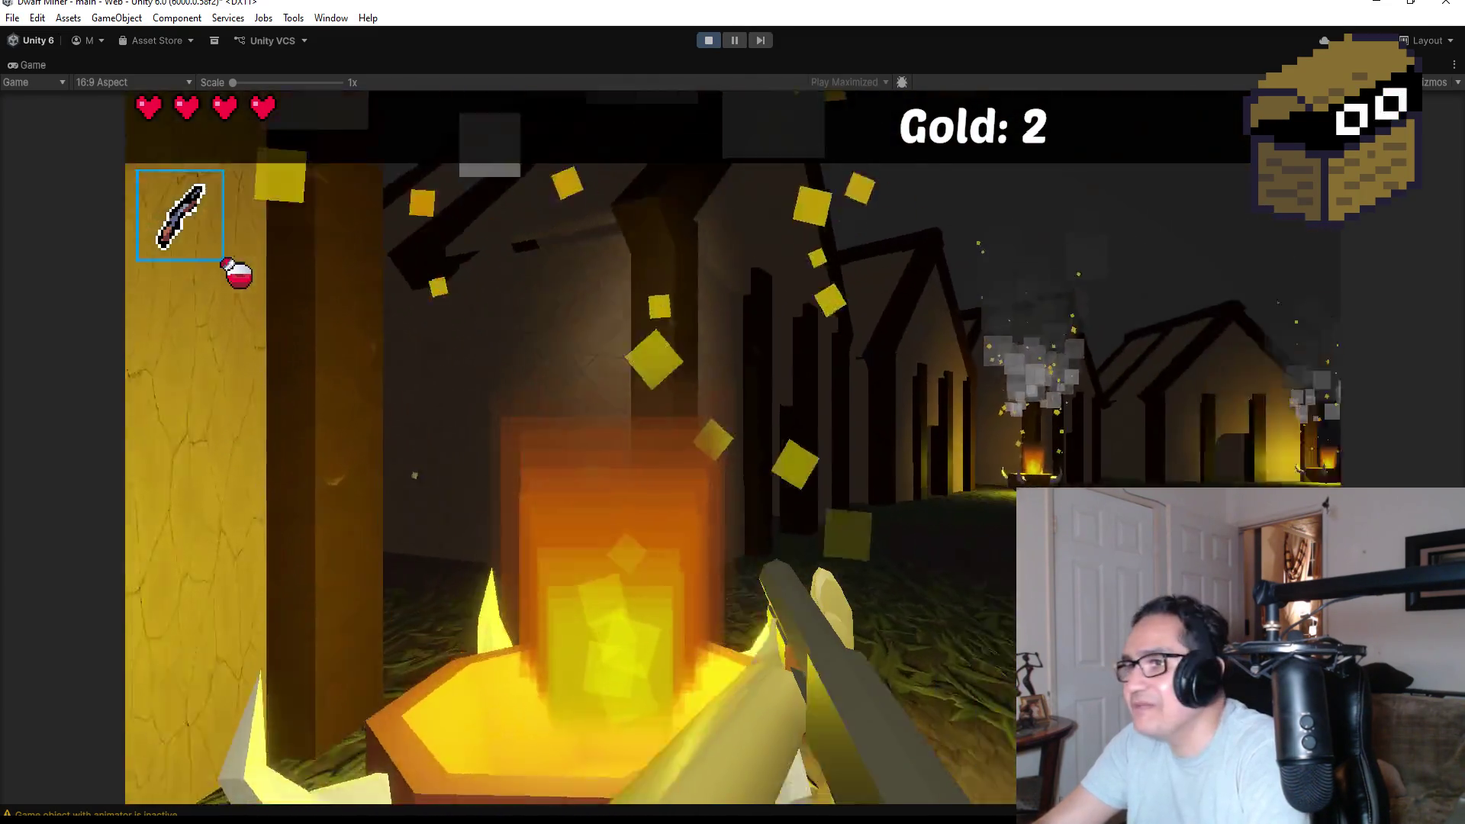
key(w)
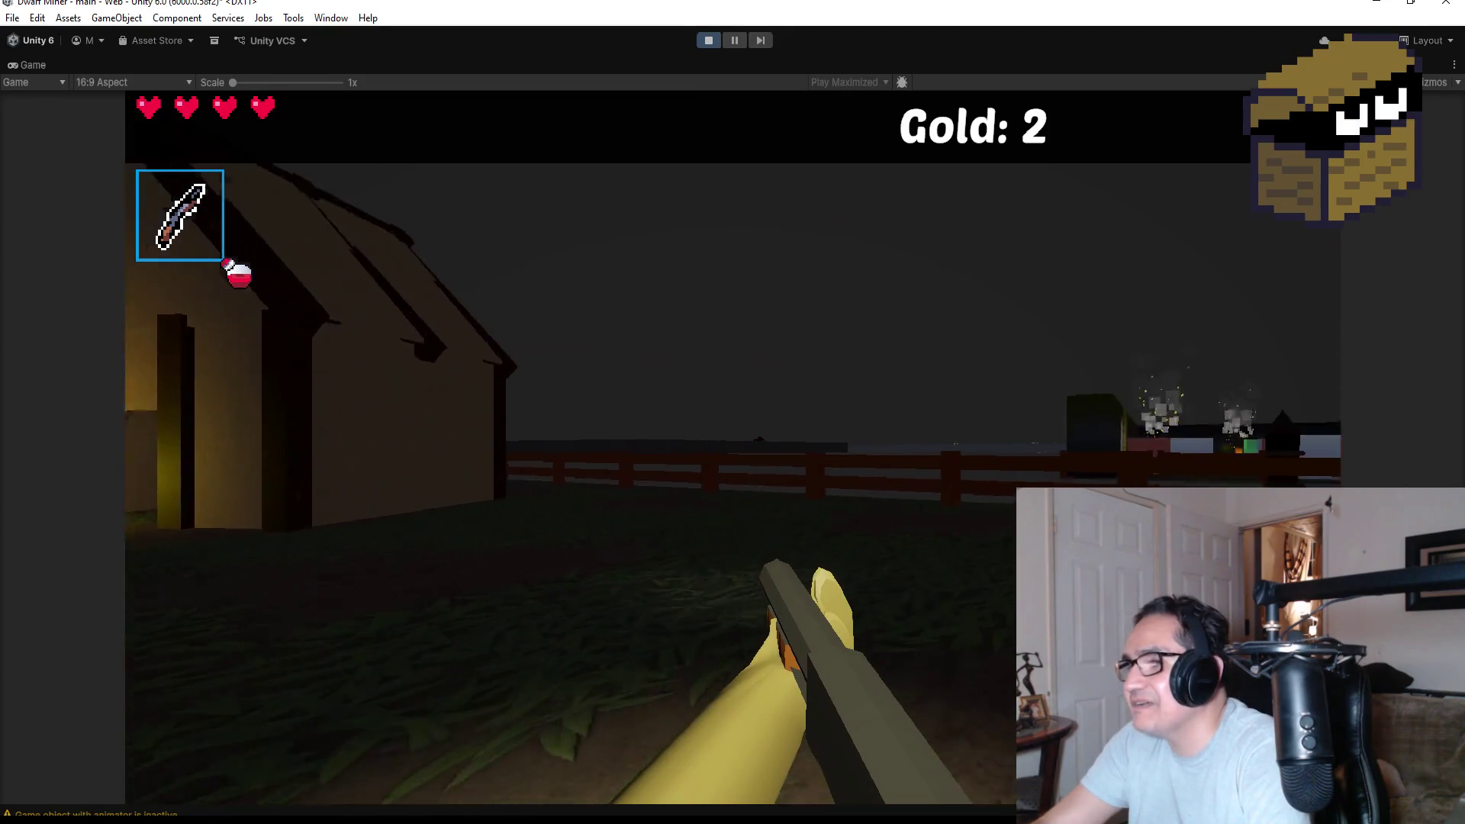
key(w)
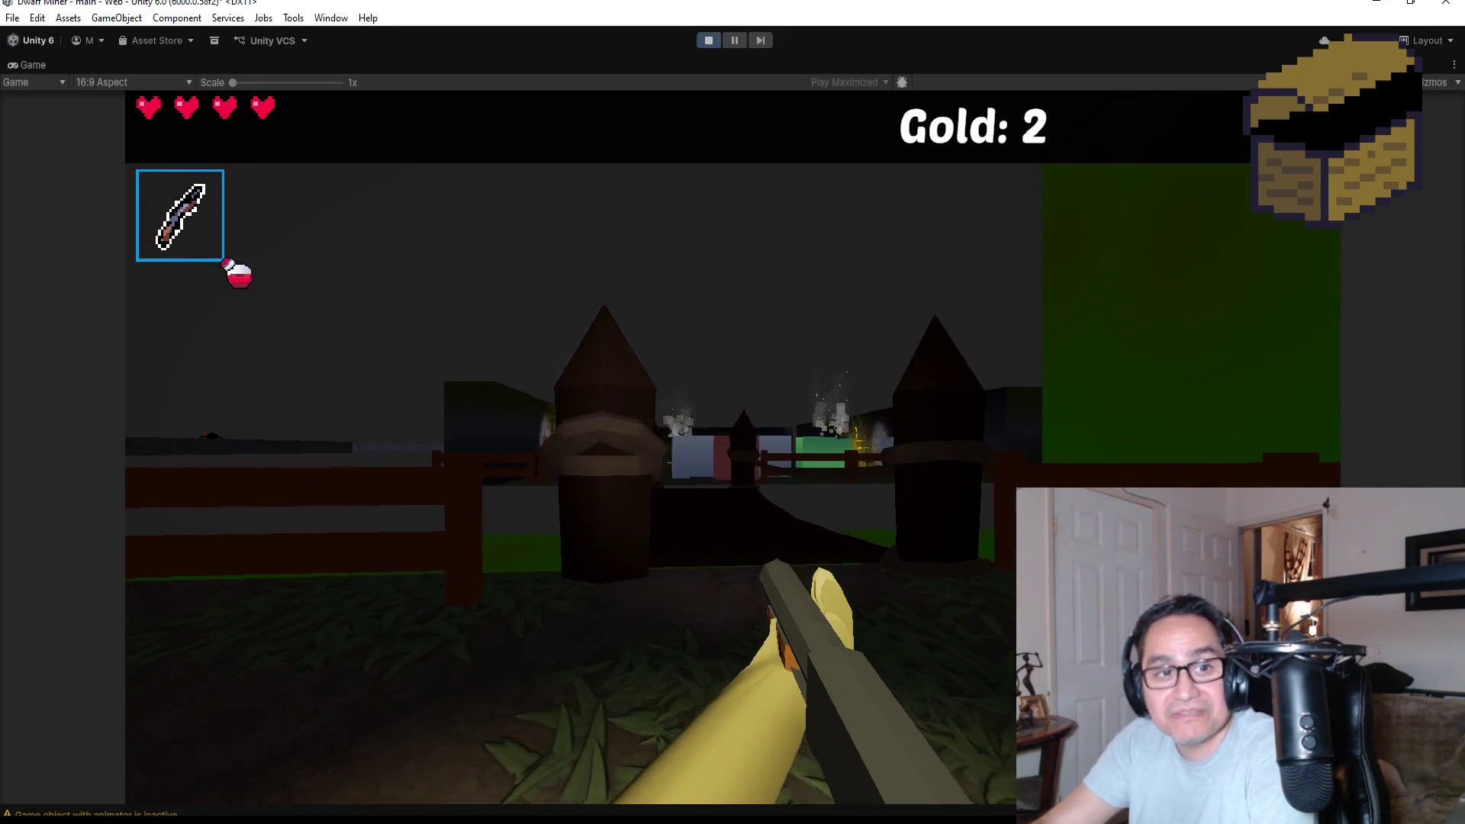
key(w)
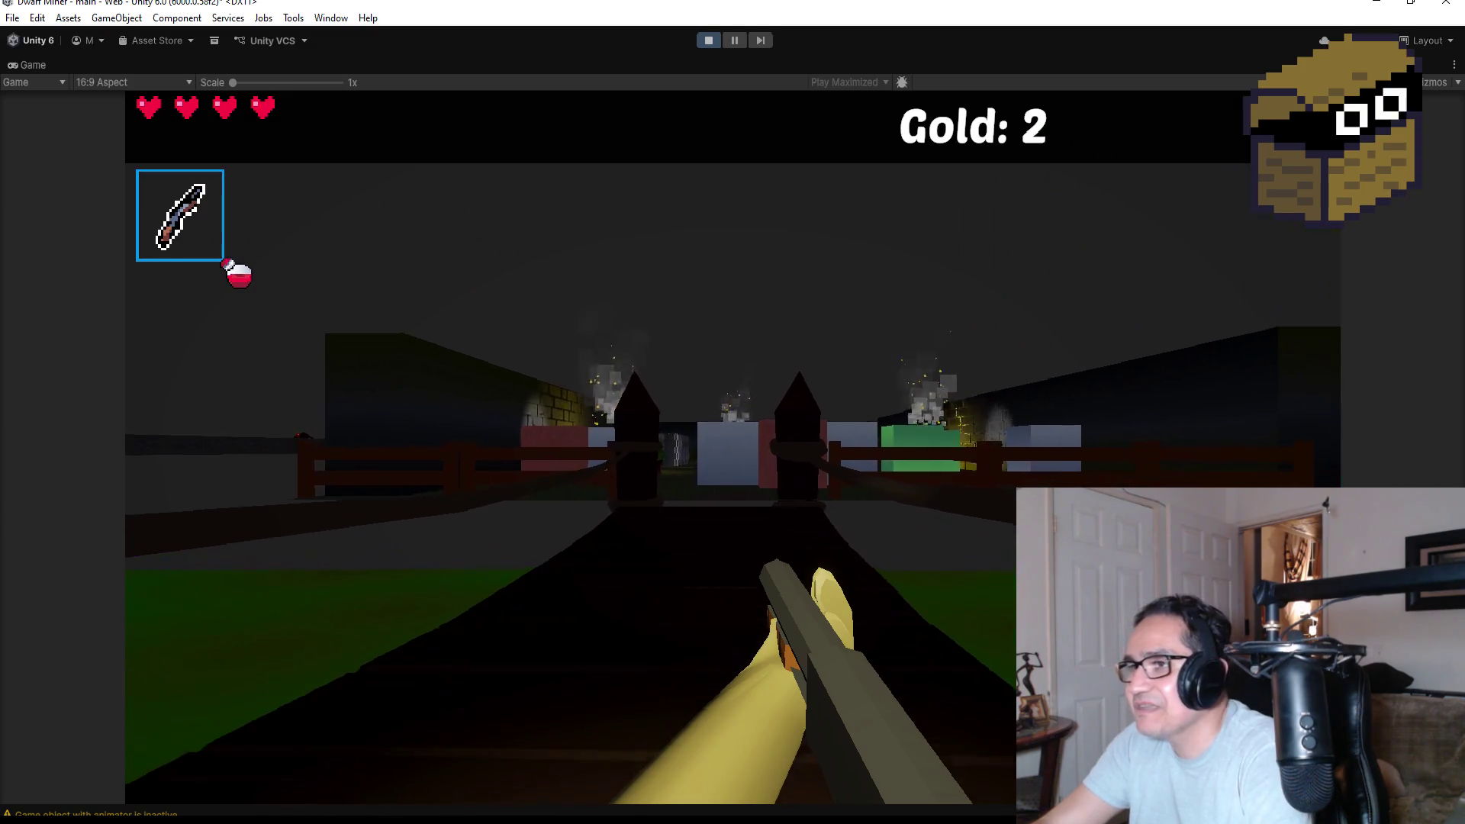
key(w)
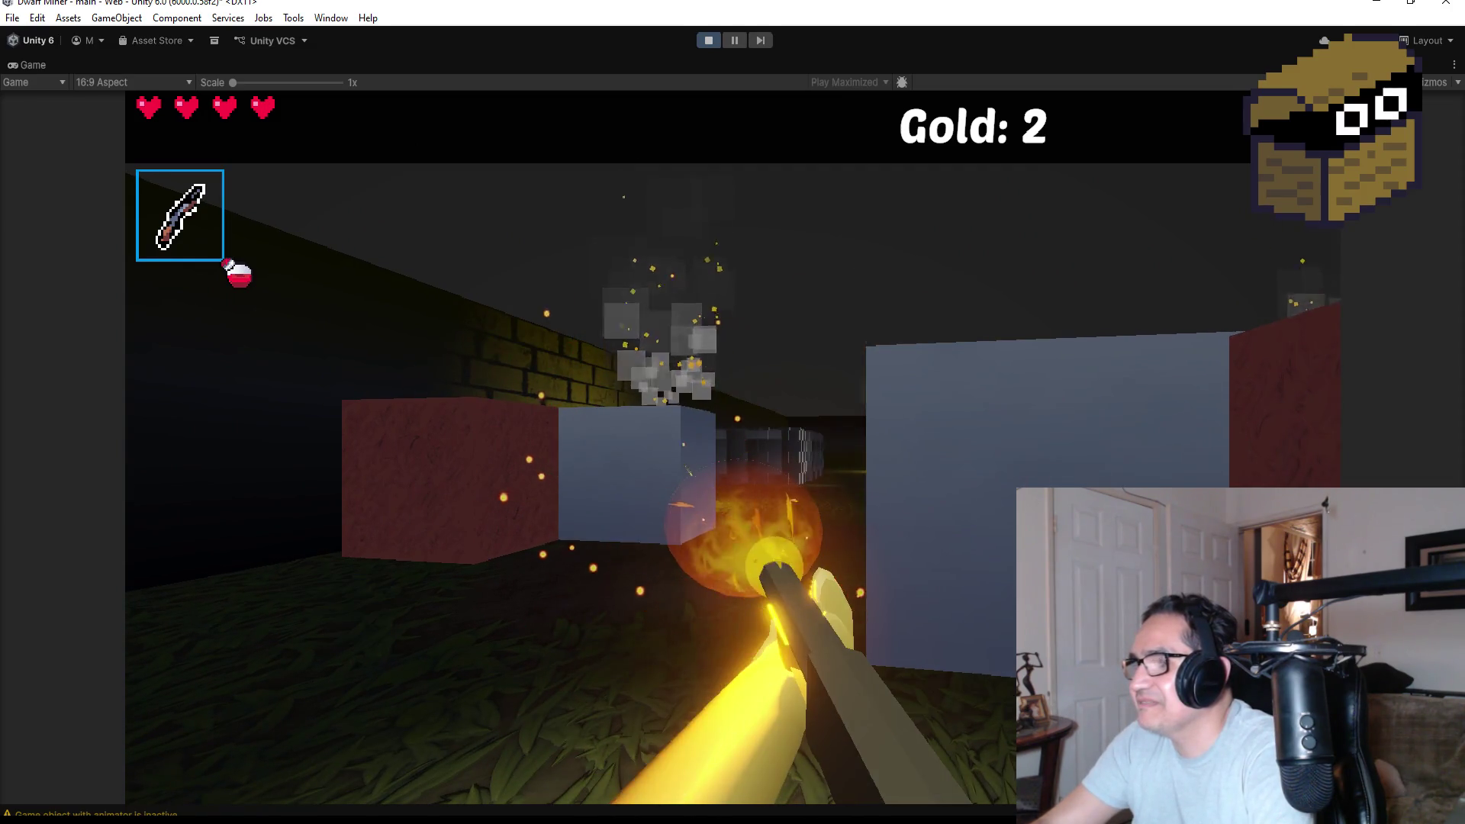
key(w)
key(w)
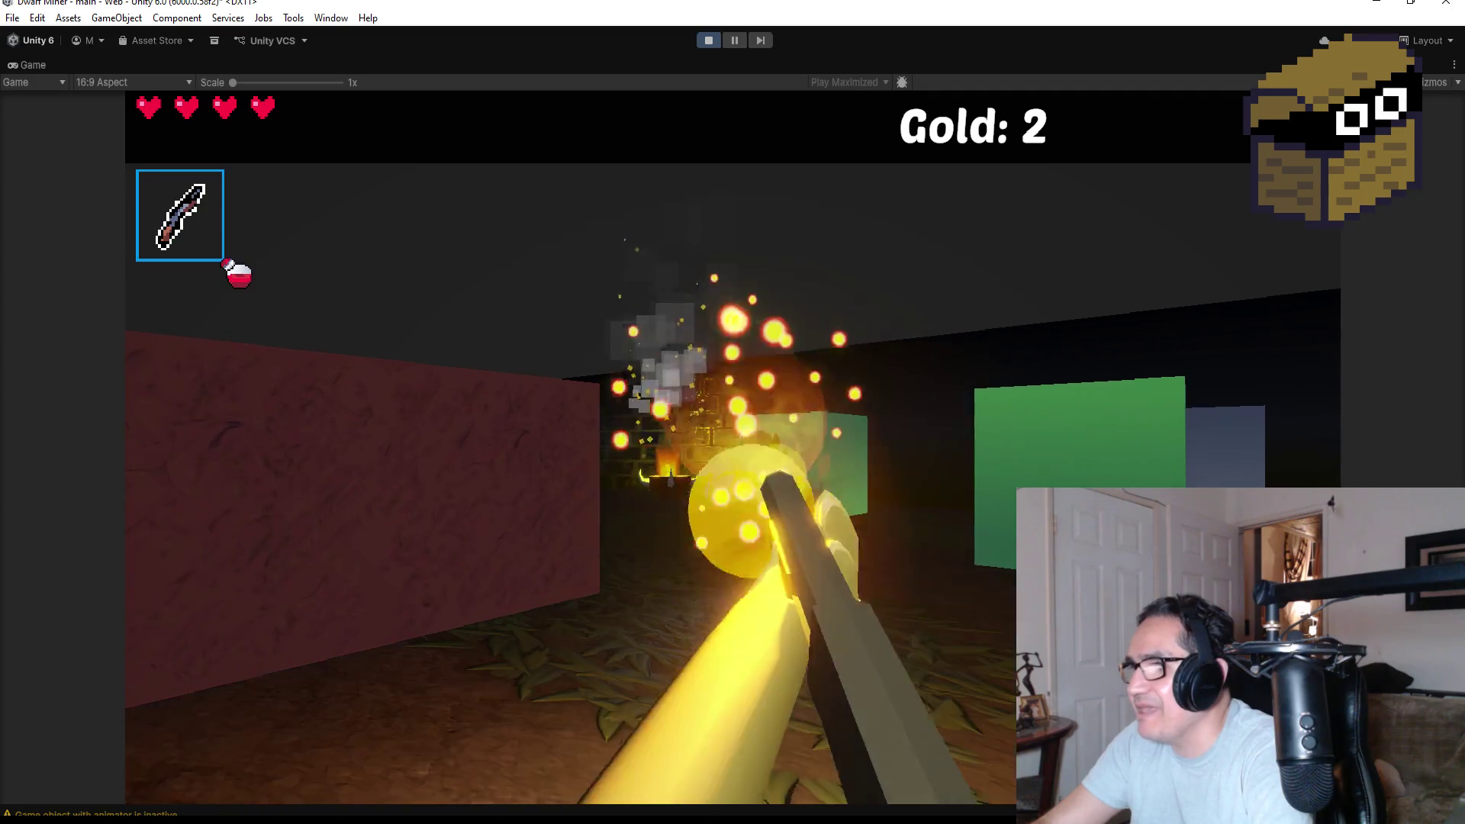
key(w)
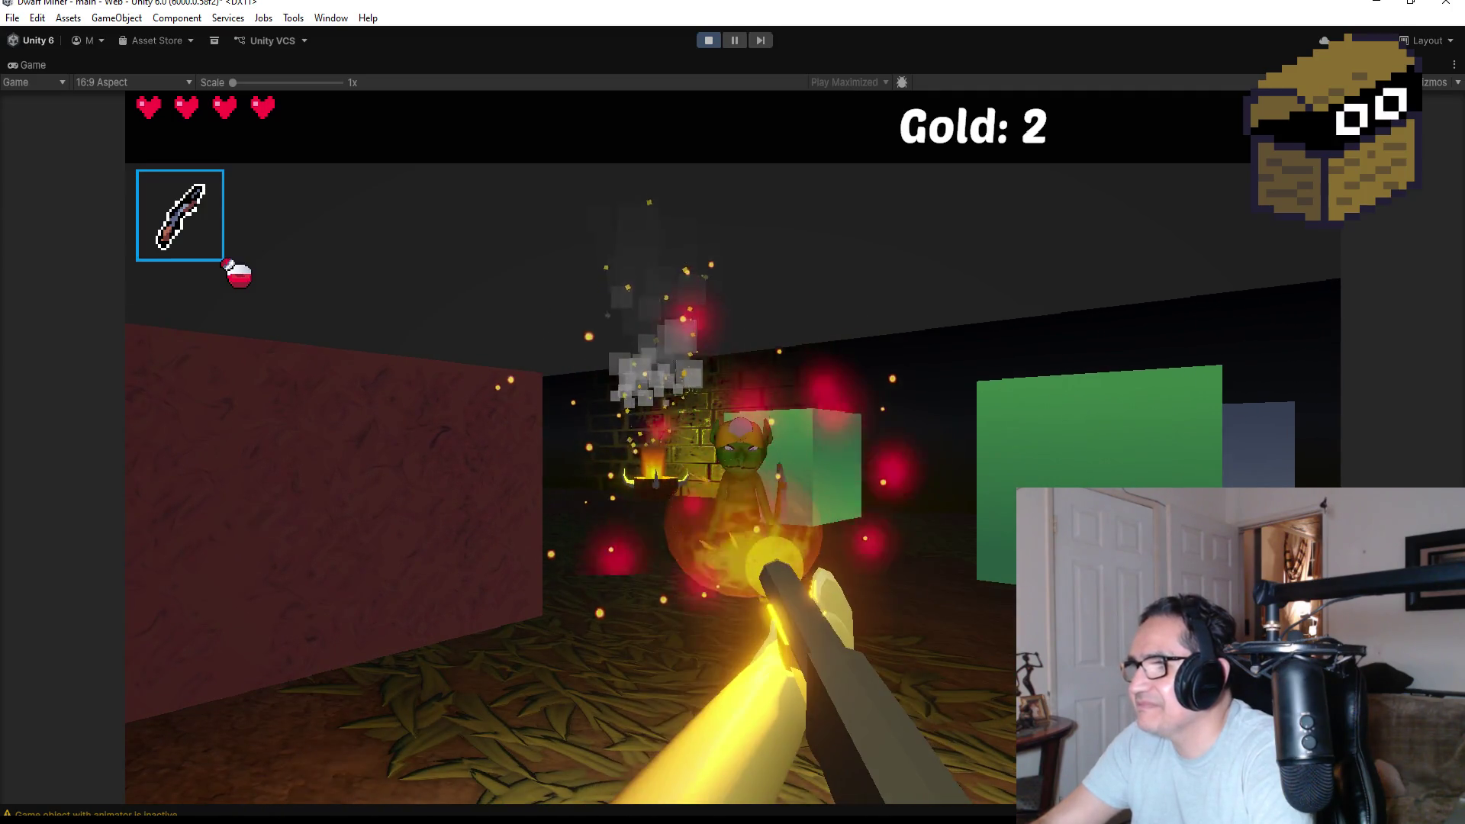
Throw a purple bomb, switch back to the staff and fireball the goblin by the campfire.
key(w)
key(2)
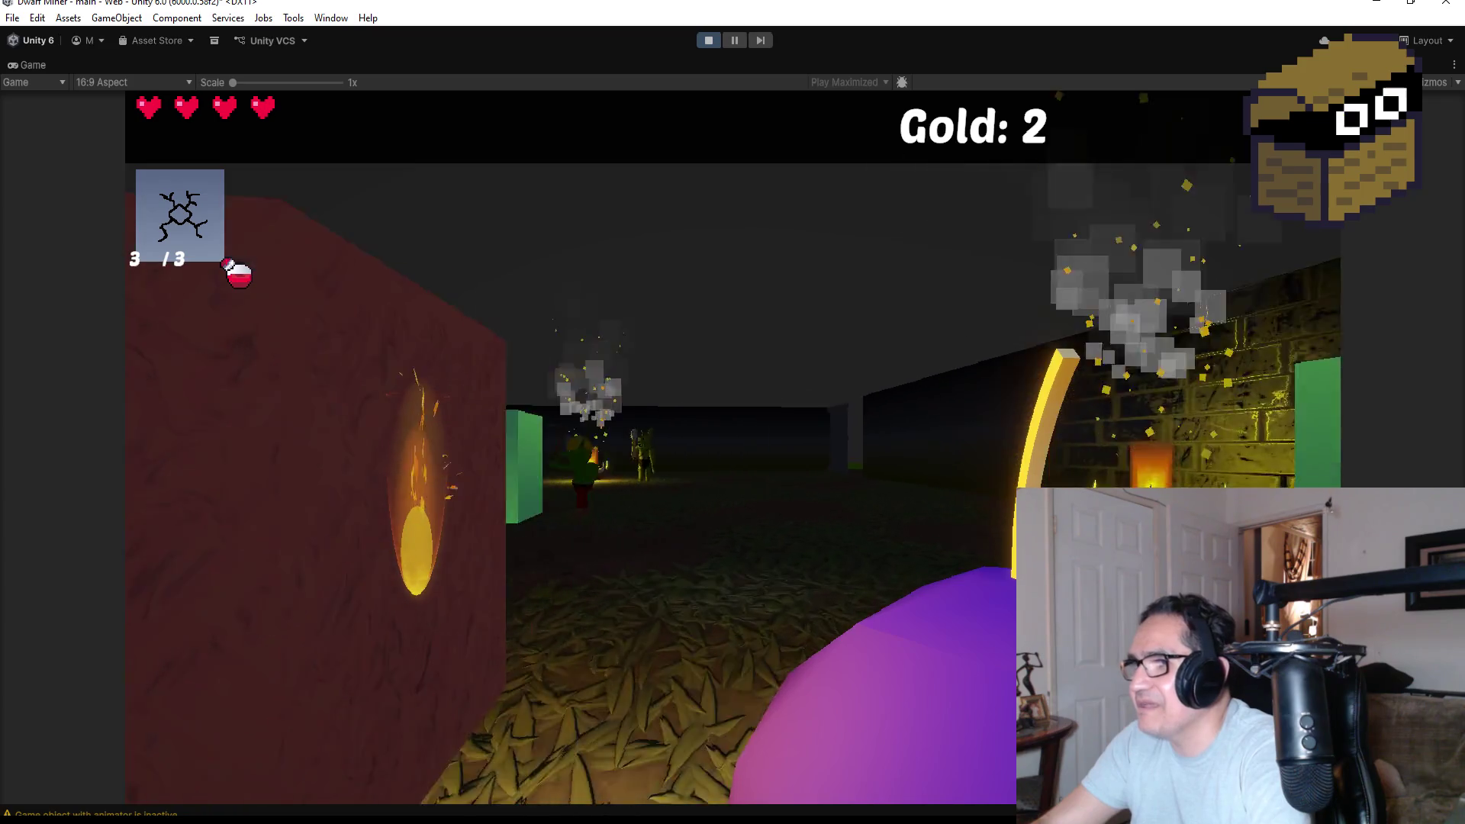
click(733, 447)
key(1)
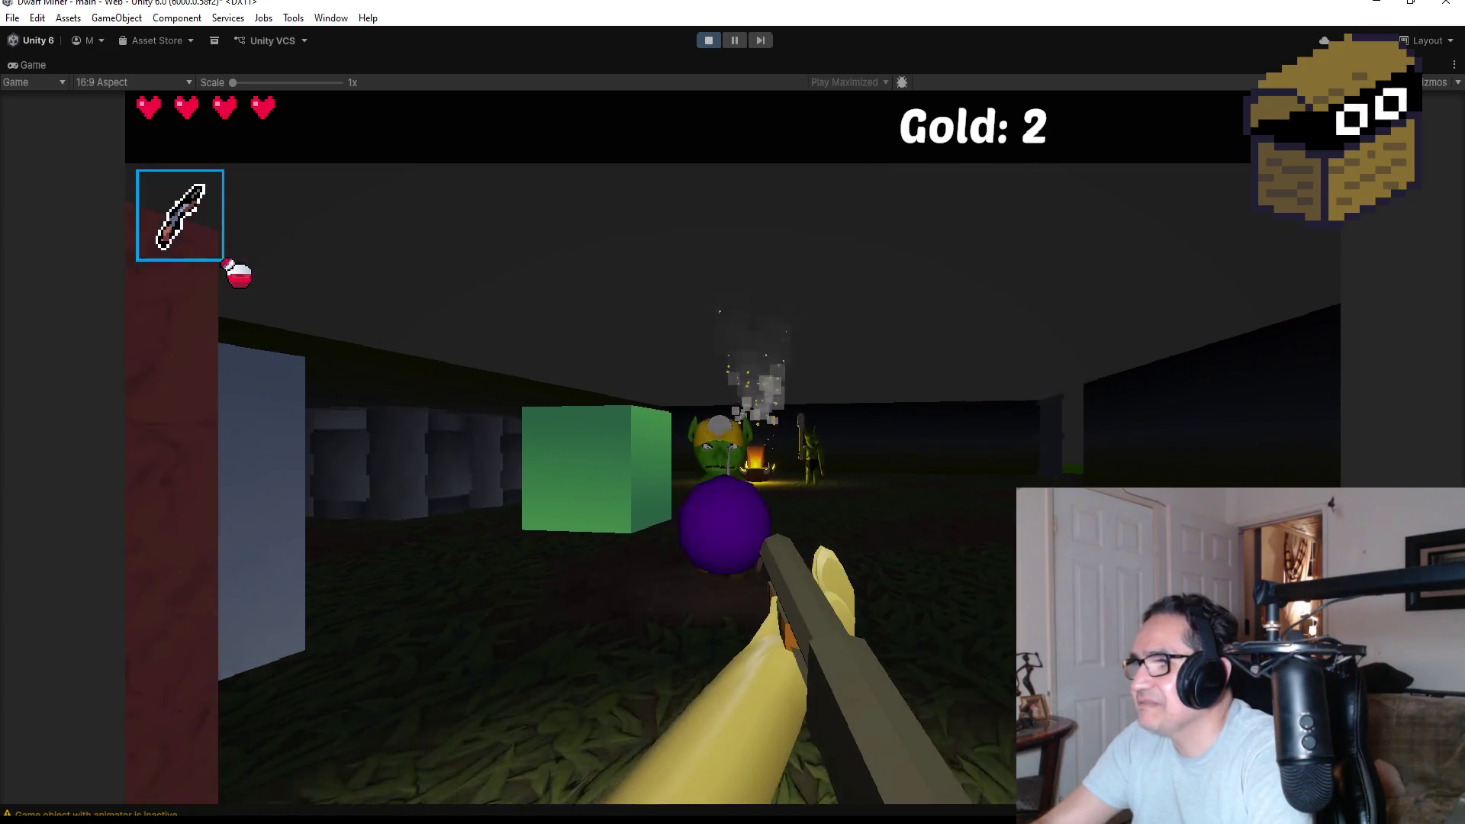
key(s)
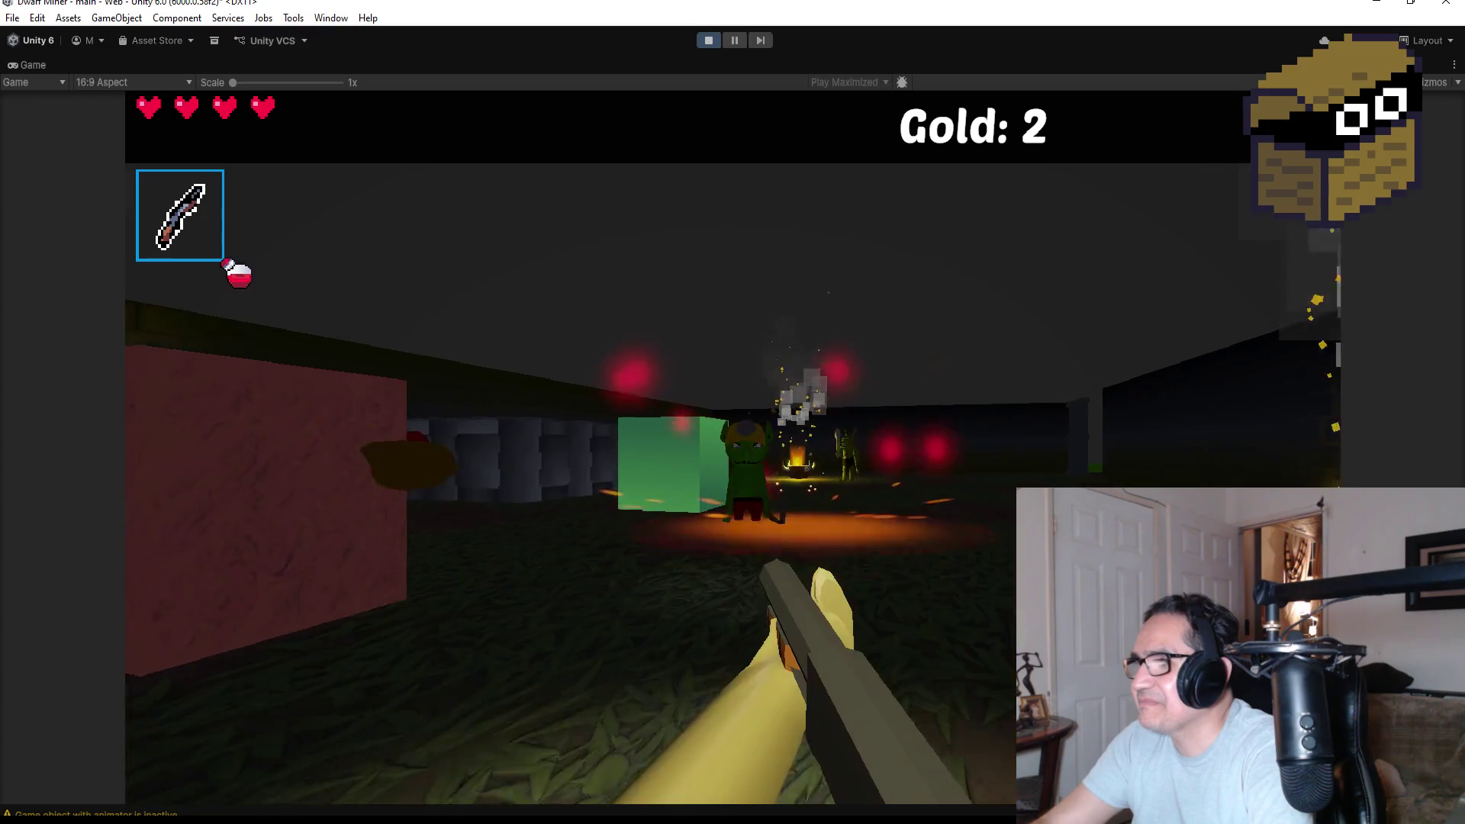
click(733, 447)
click(732, 446)
Walk onto the gold rock so Gold rises from 2 to 3.
key(w)
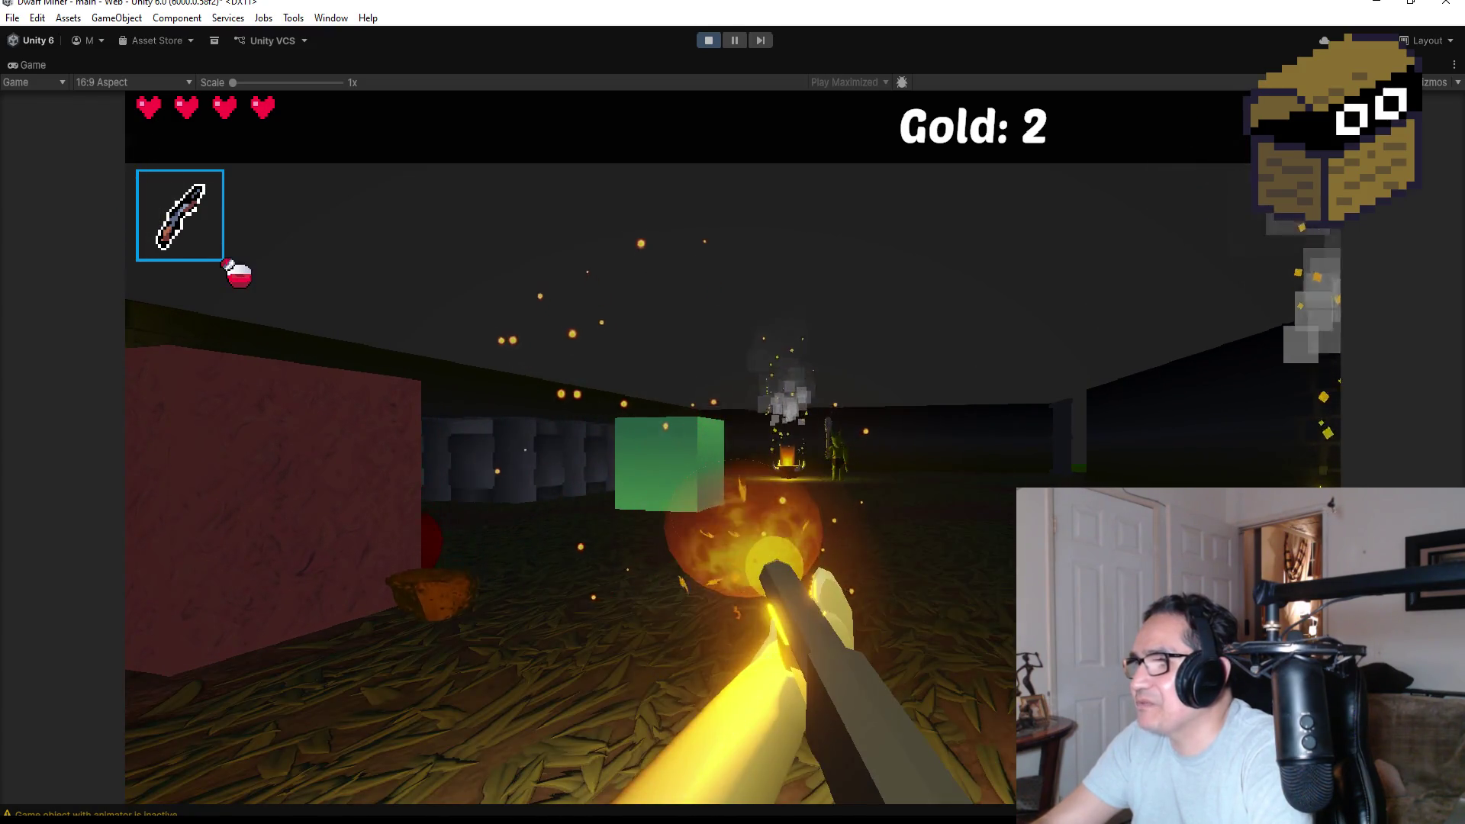
key(w)
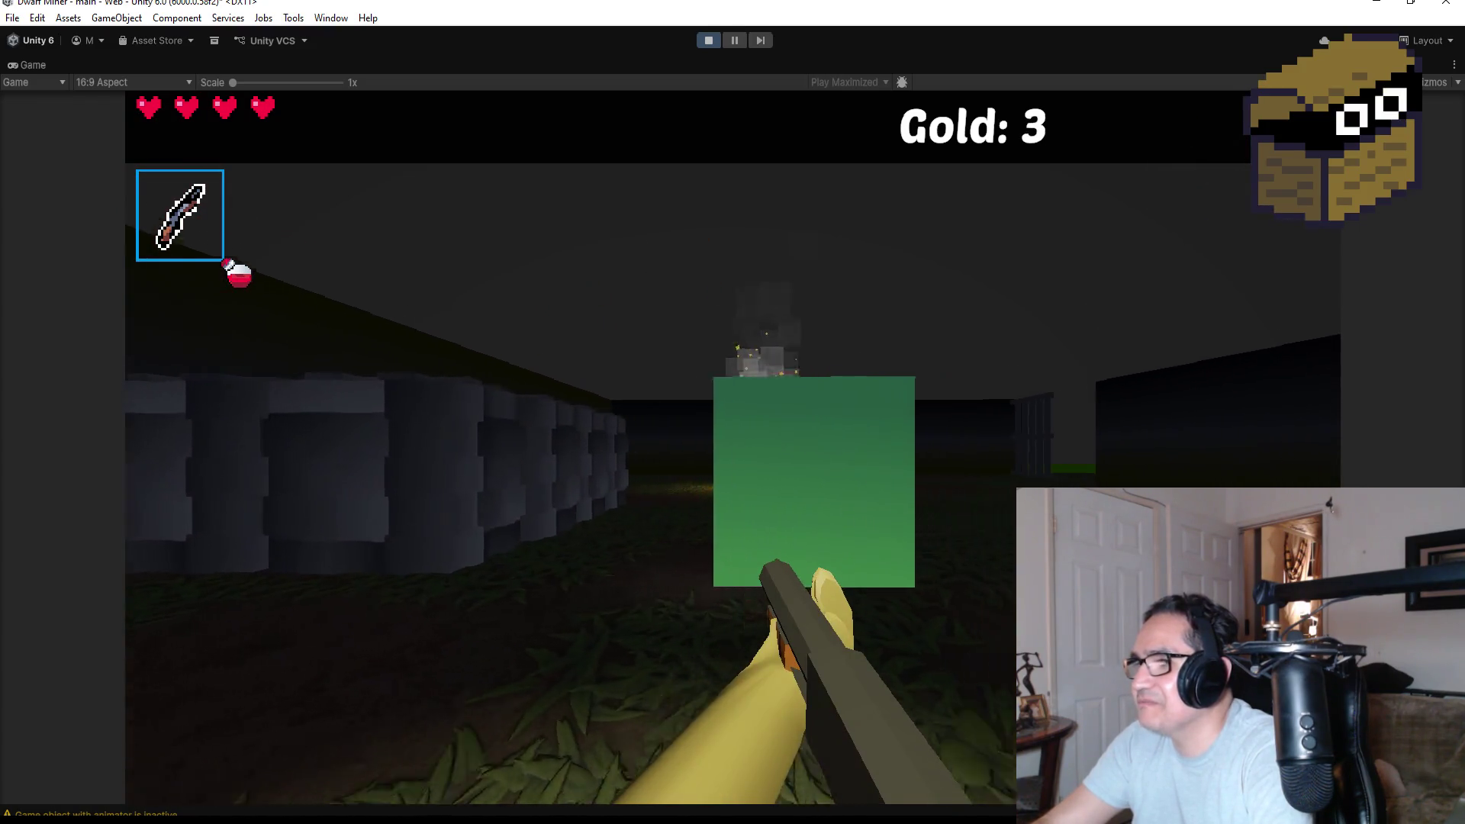
key(w)
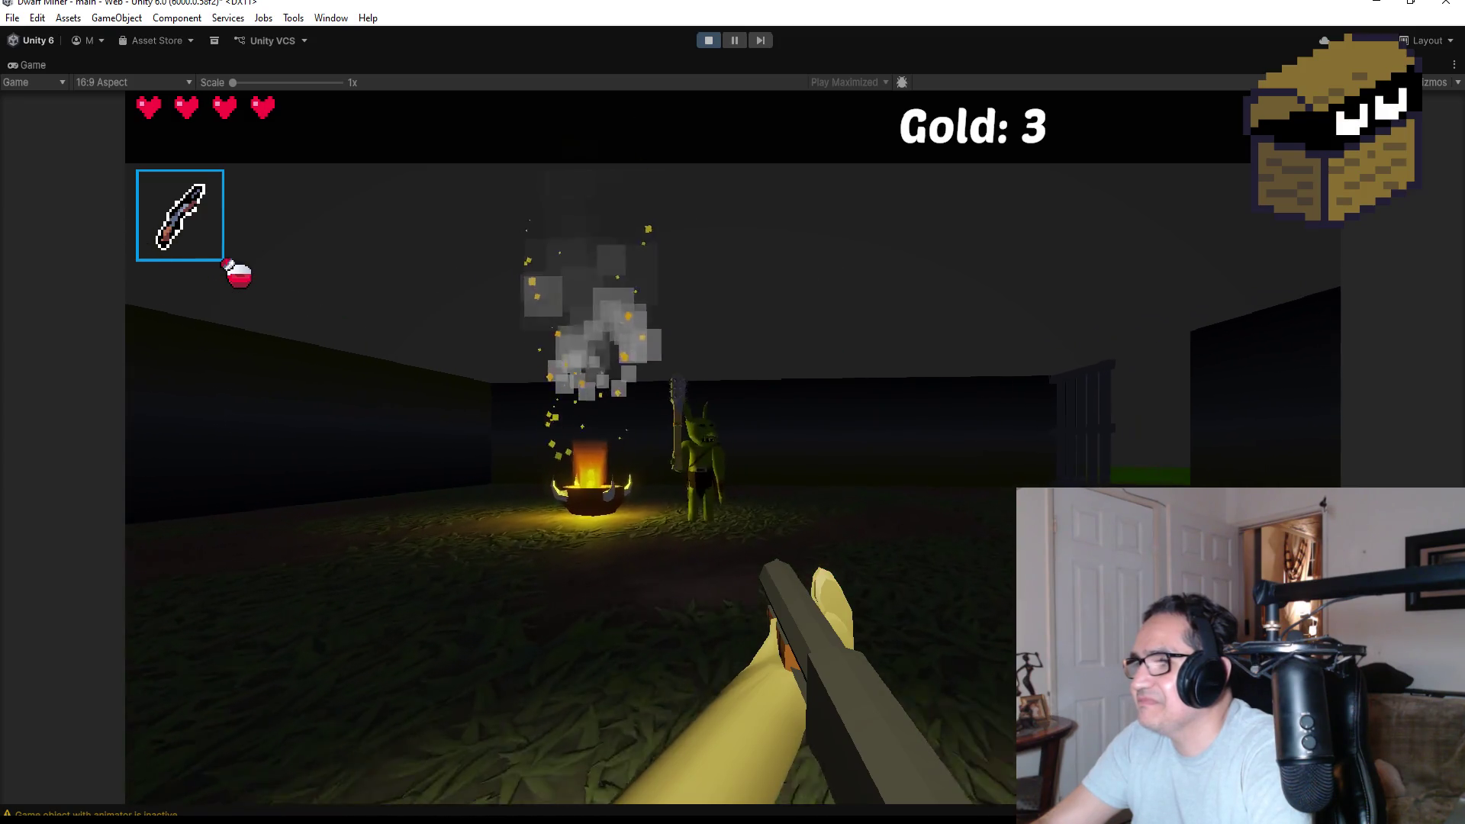
Fireball the charging goblin until it dies and drops a glowing golden key.
click(733, 447)
click(733, 446)
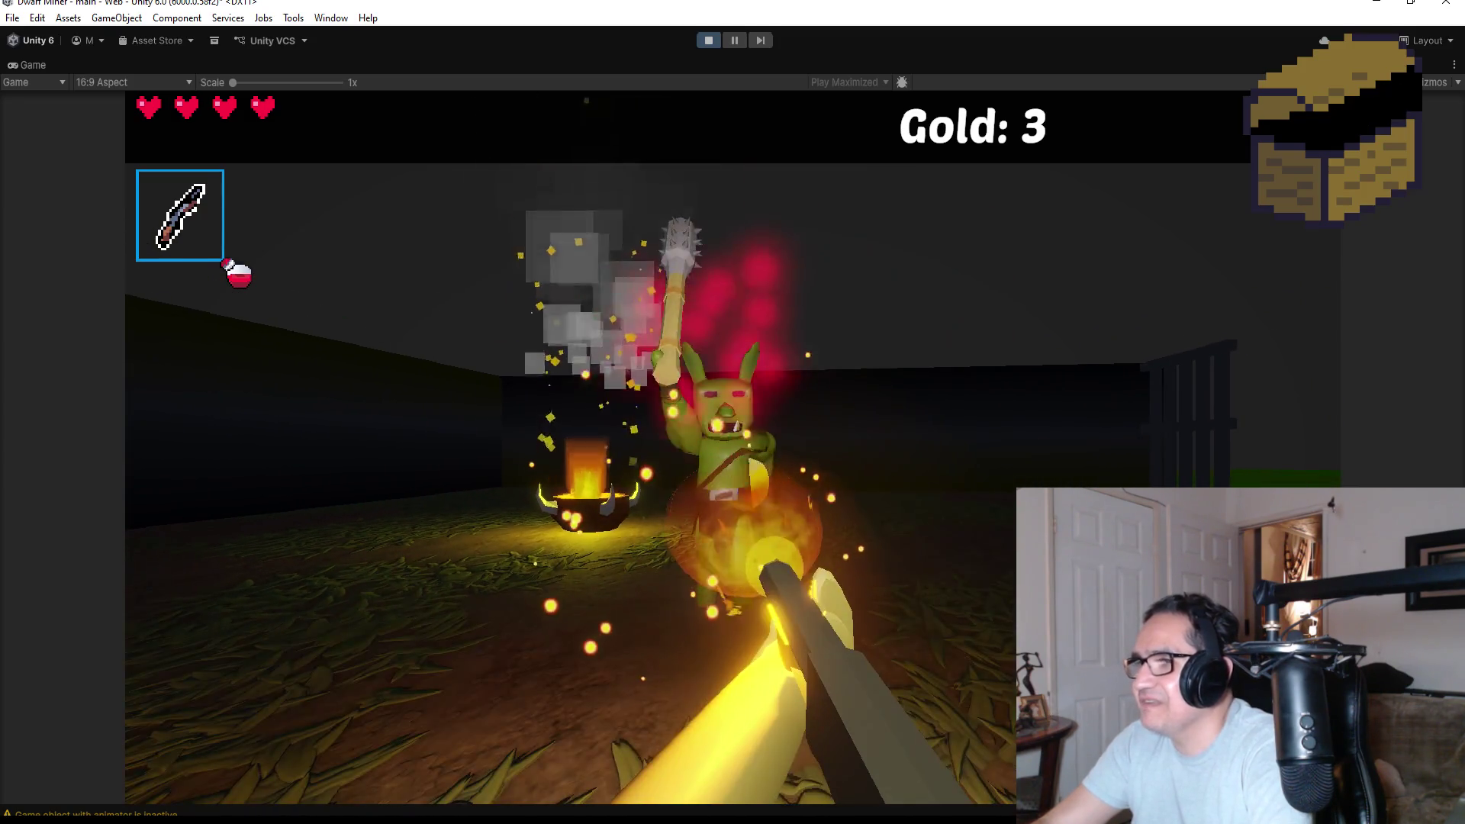
click(732, 446)
click(733, 447)
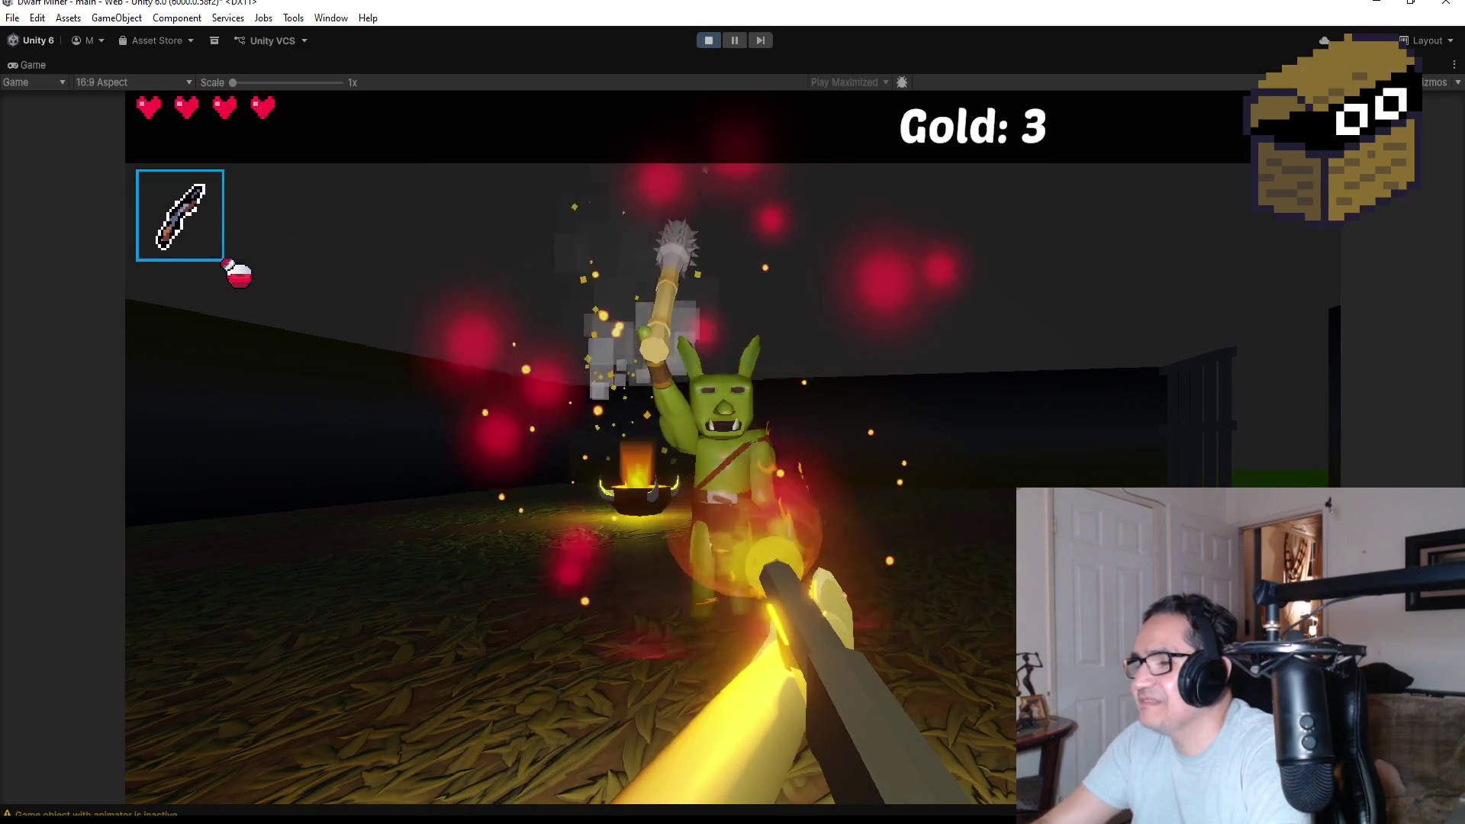
click(733, 446)
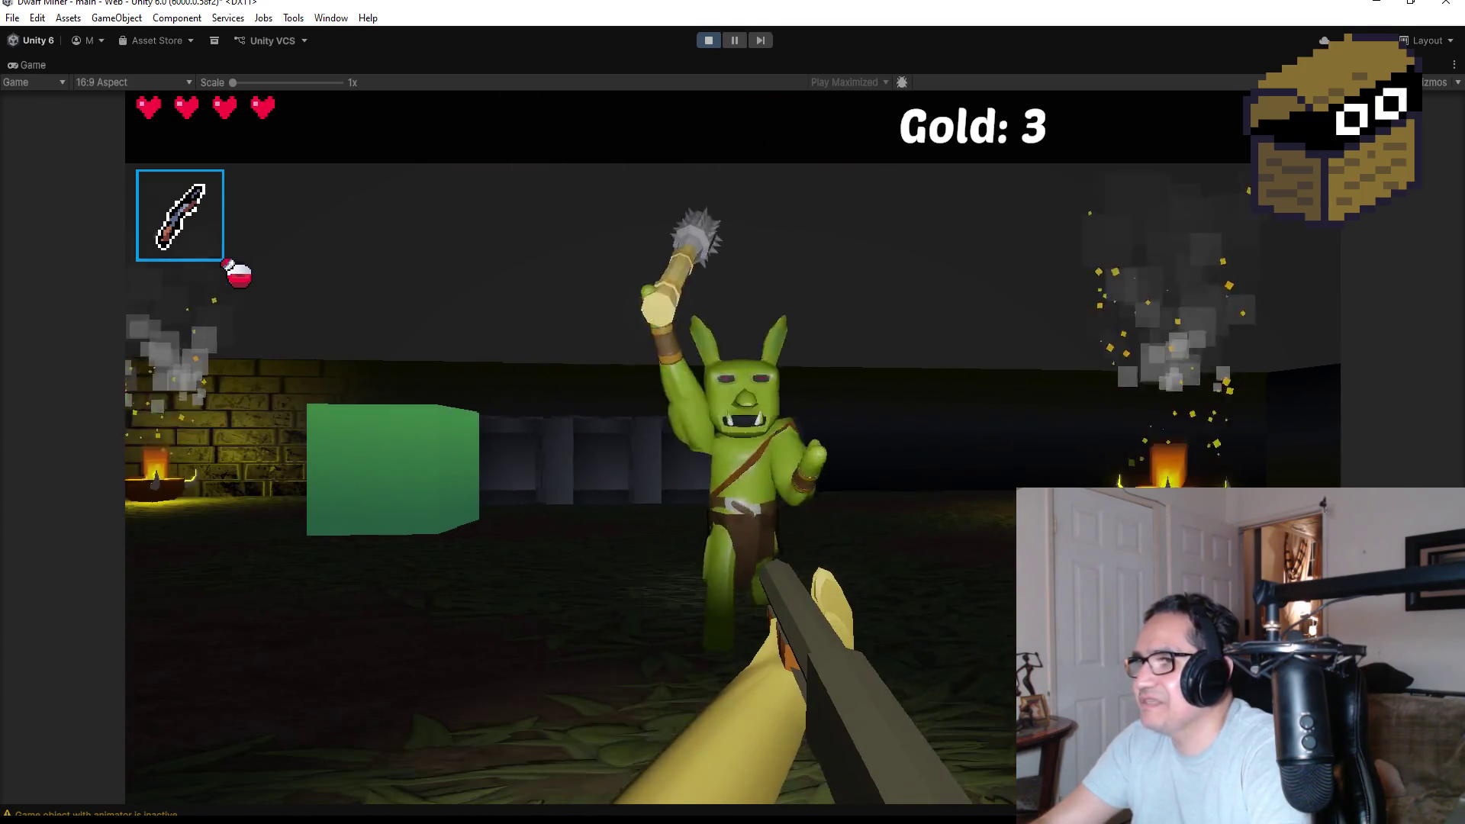
click(733, 446)
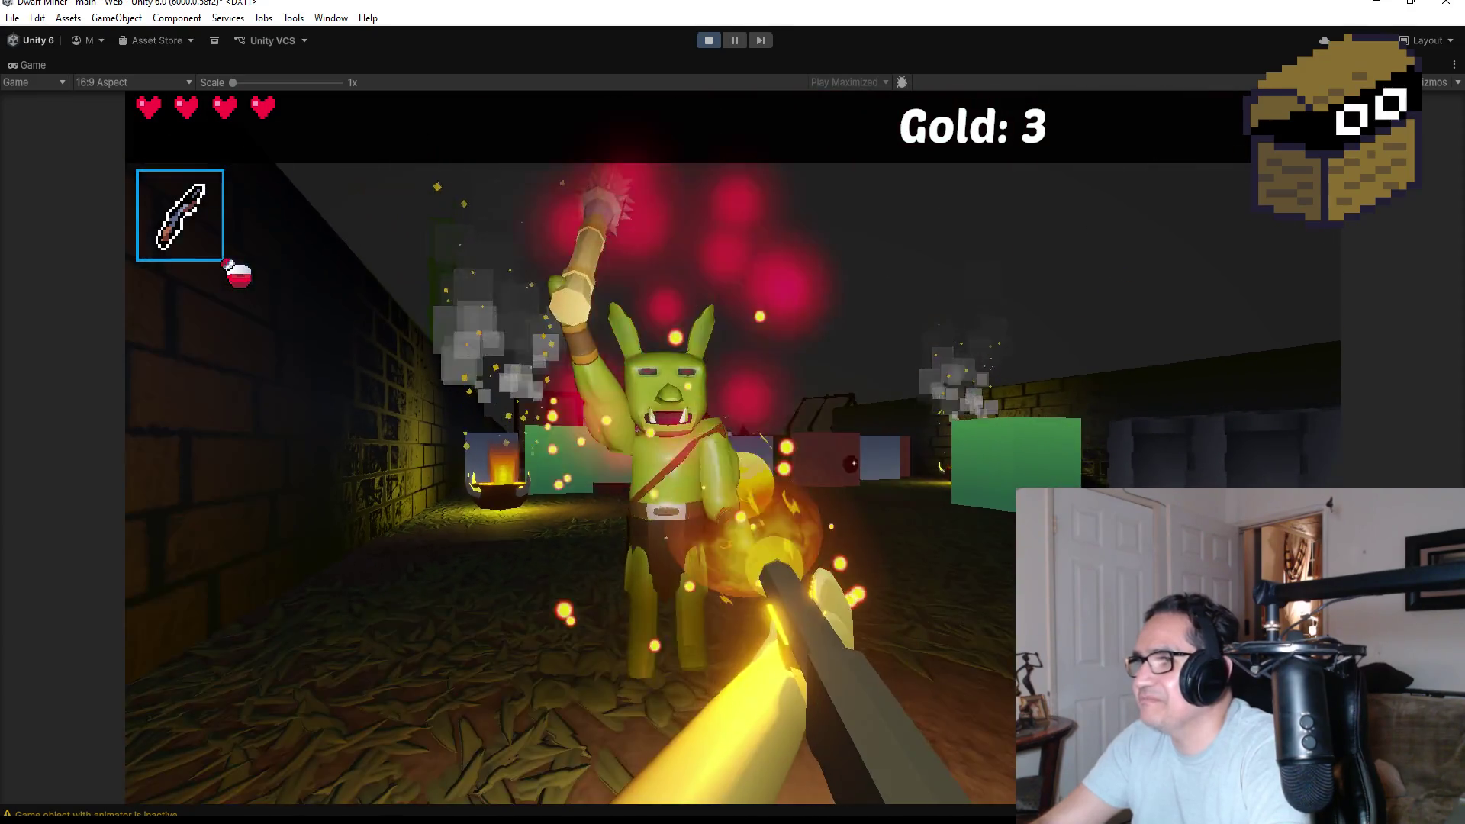
click(733, 447)
click(732, 447)
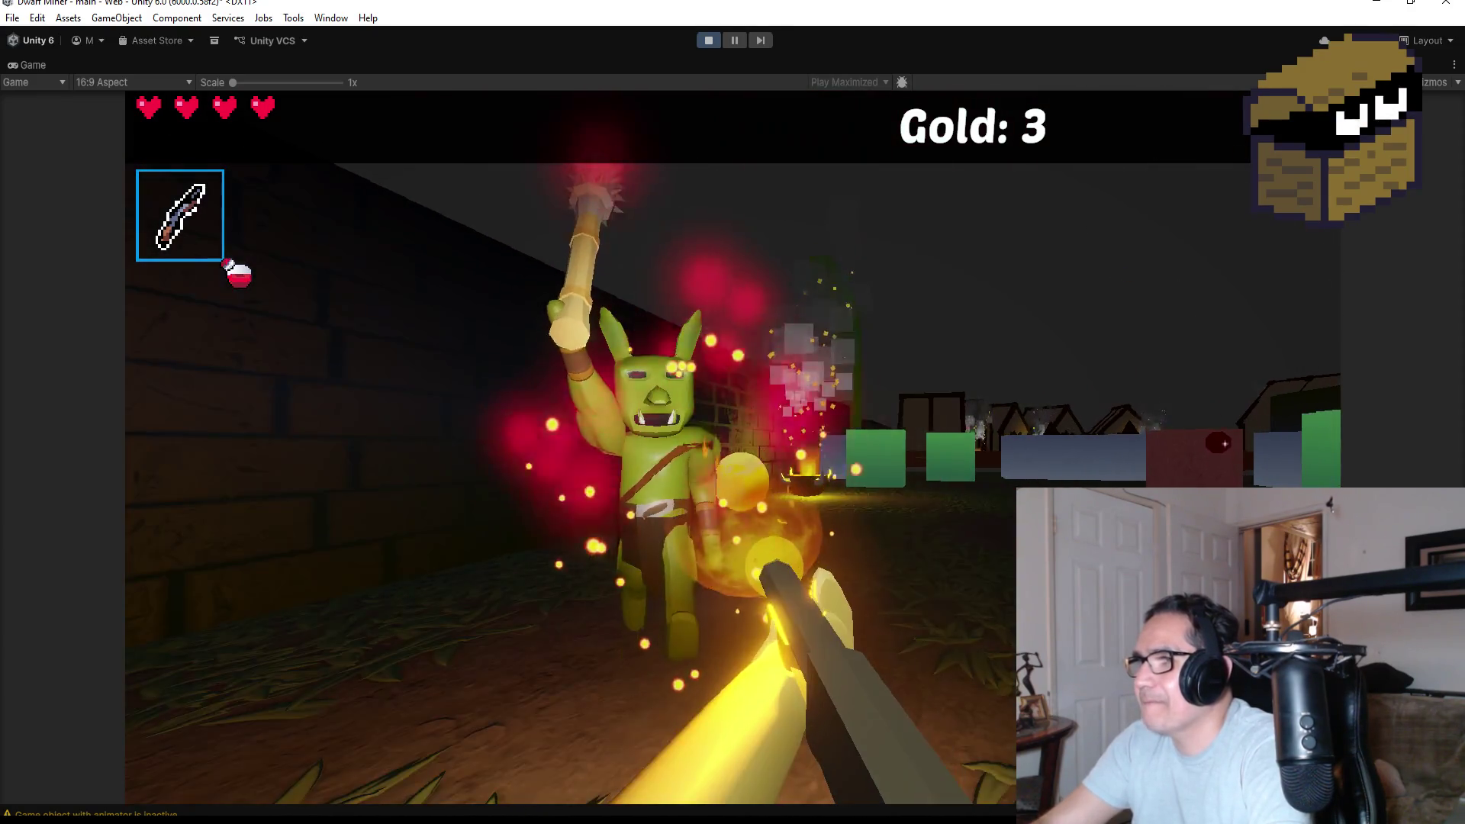
click(732, 446)
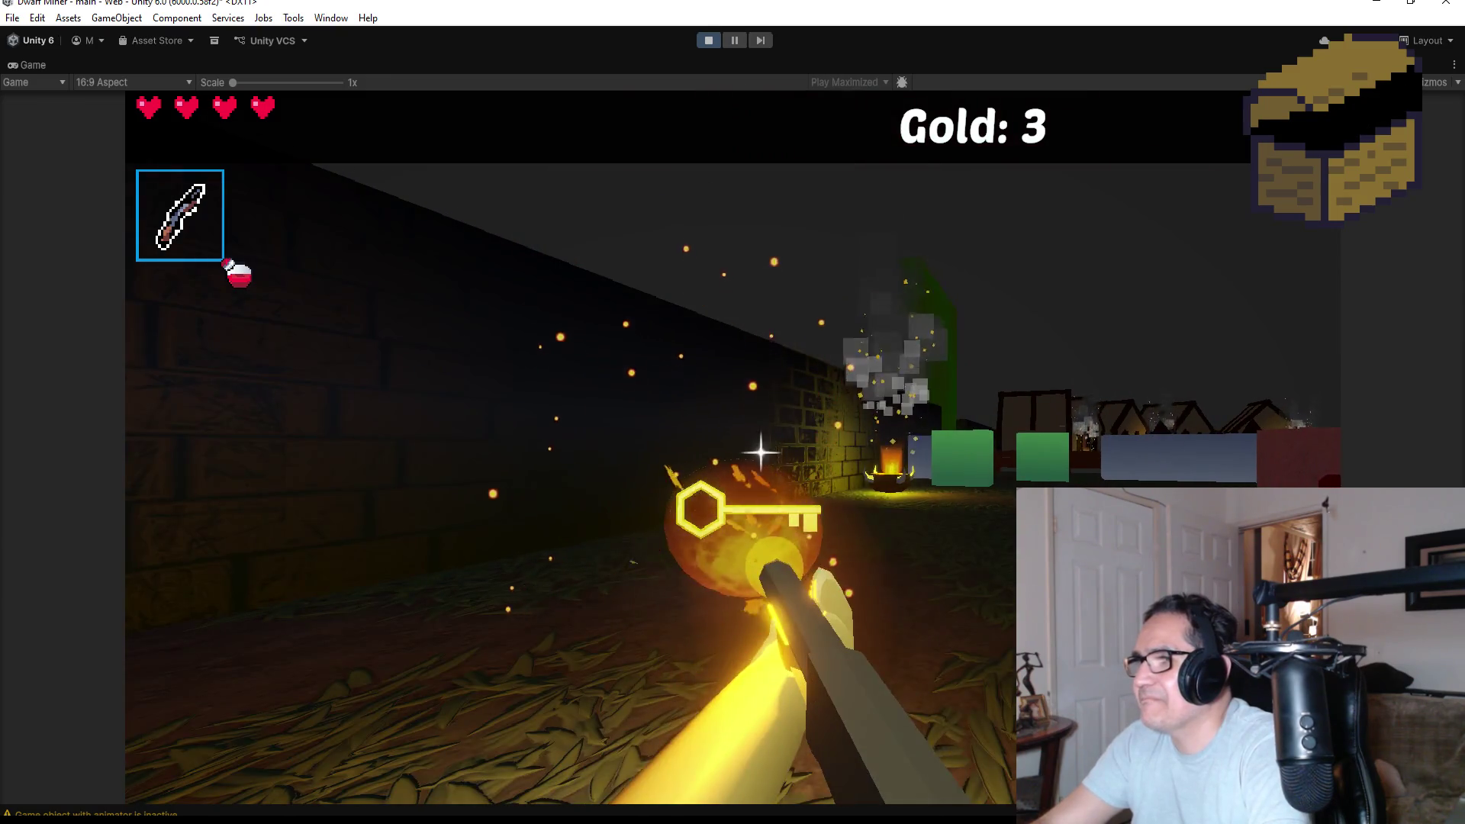
Walk past the bright pillar through the building to the white fence.
key(w)
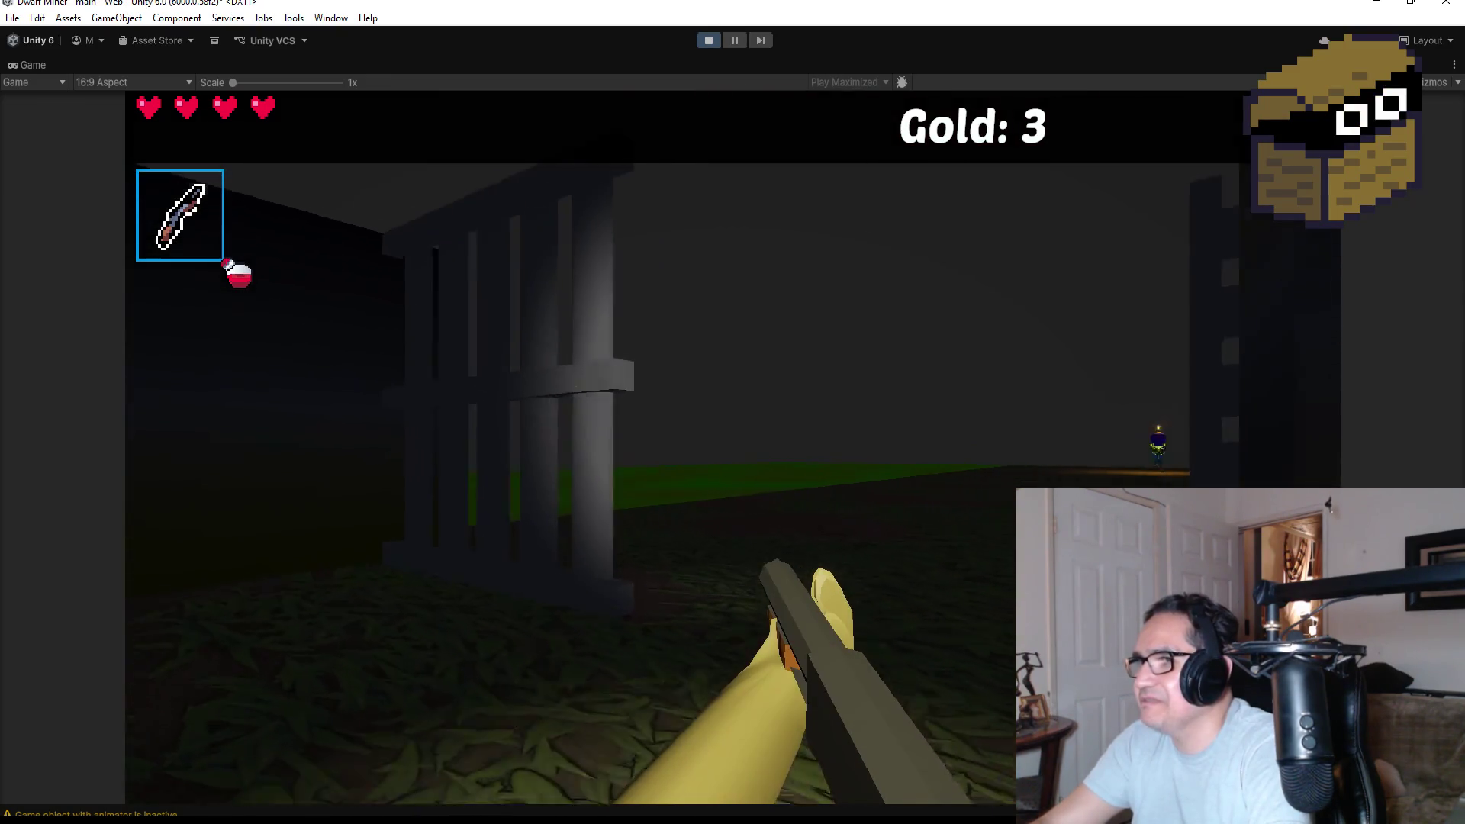
key(w)
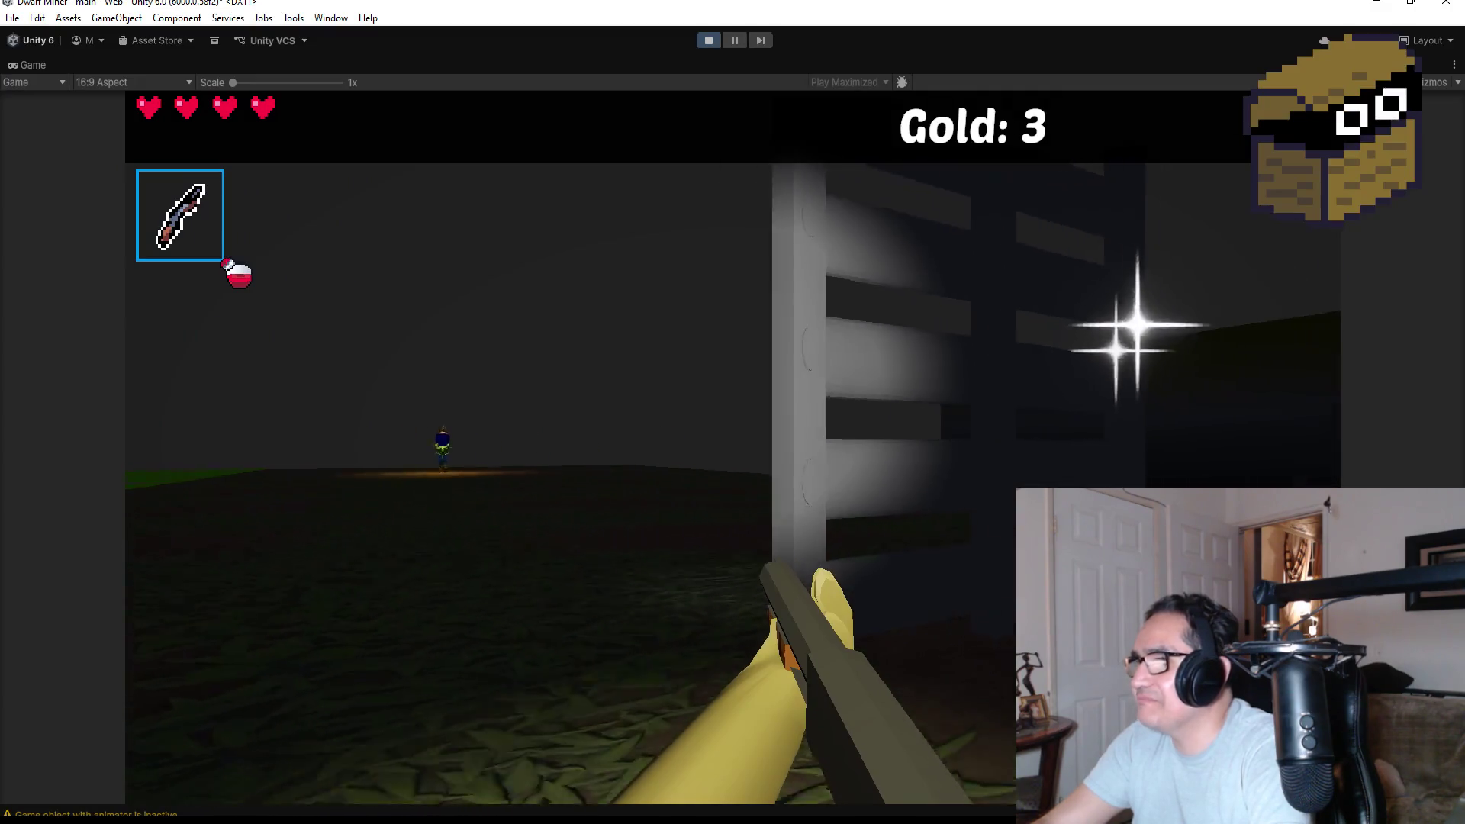
key(w)
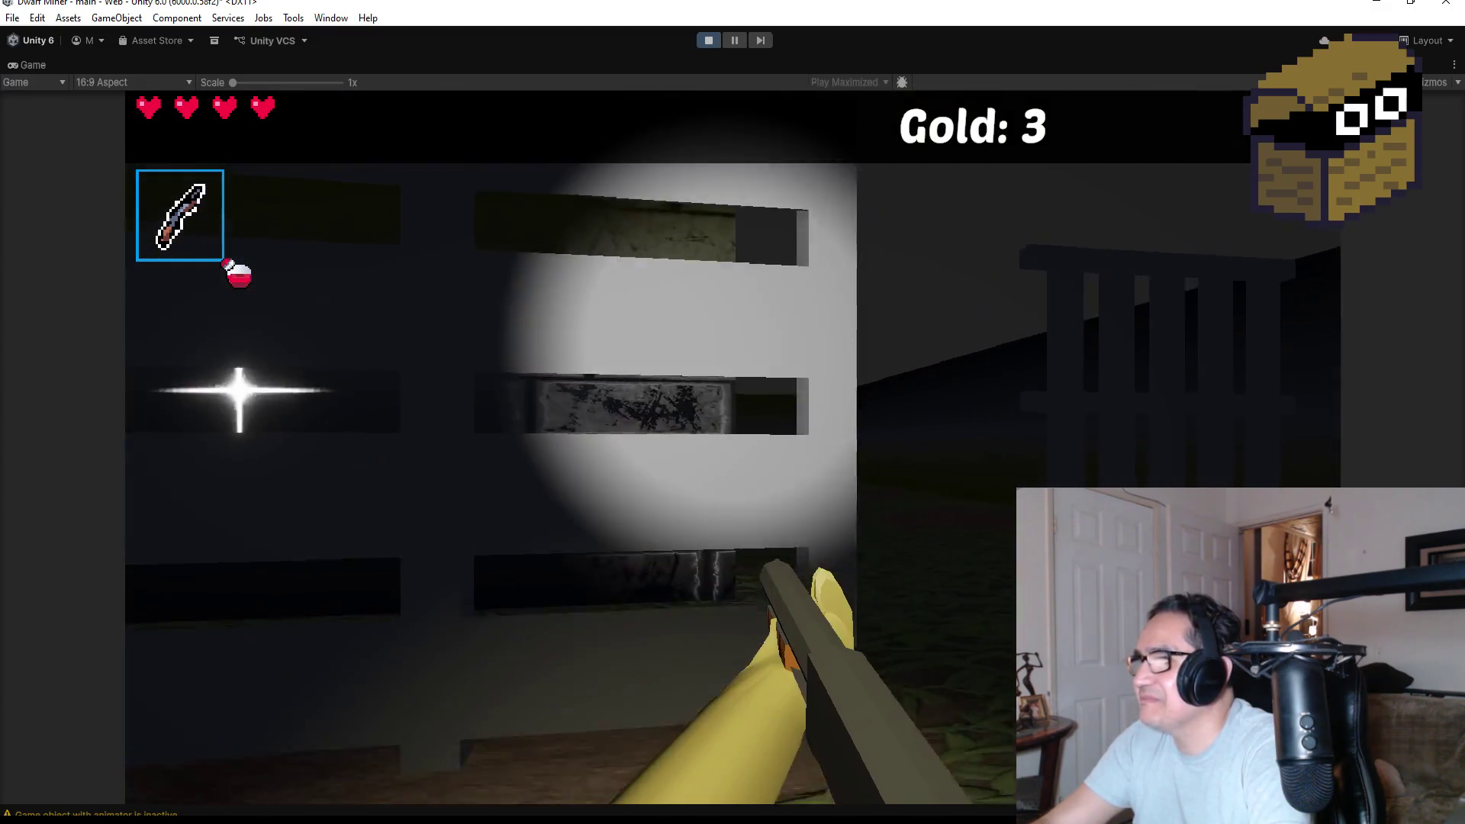
key(w)
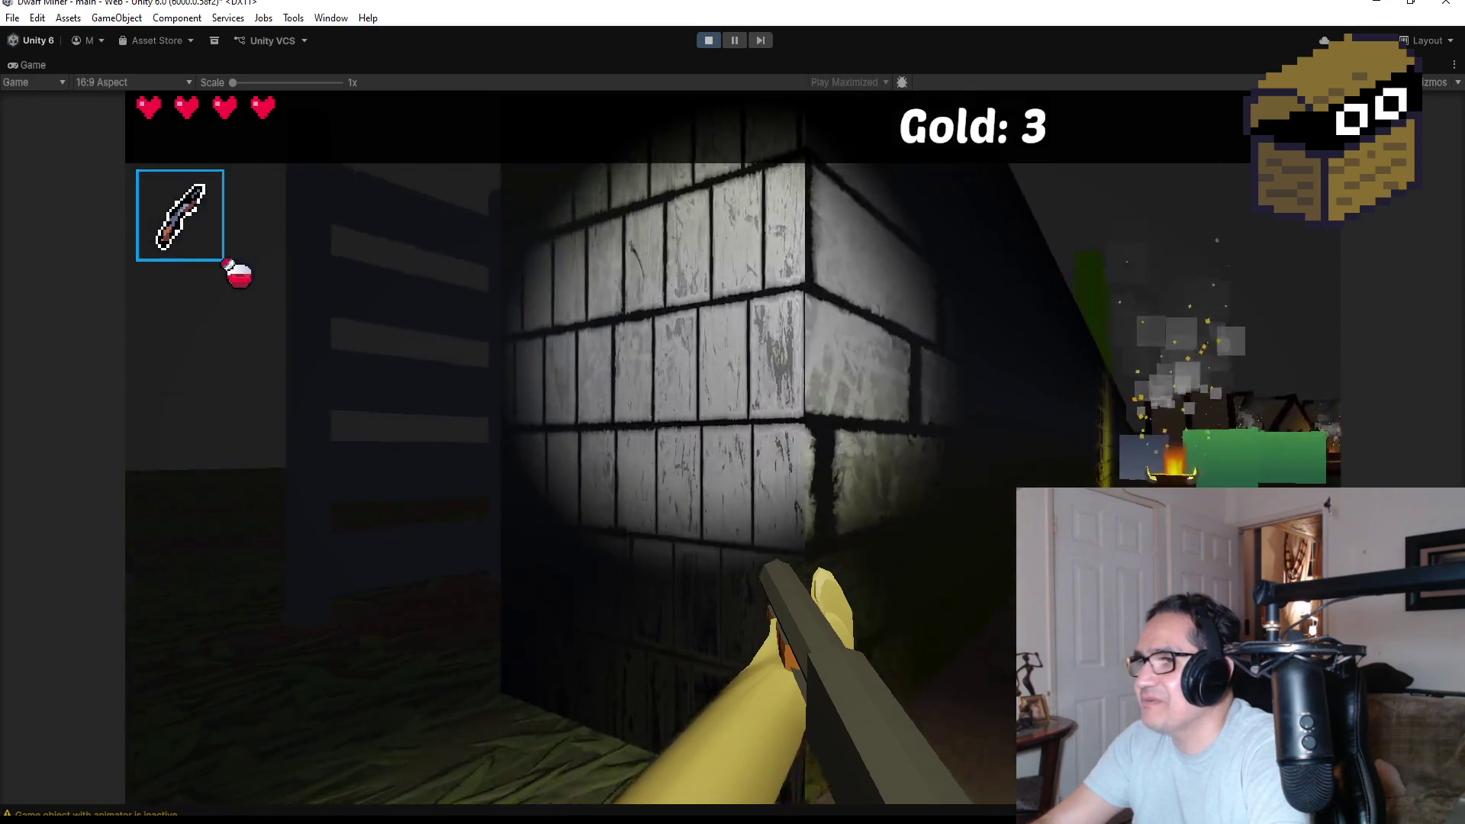
Head toward the open field, bring up the Settings pause panel and stop Play mode.
key(w)
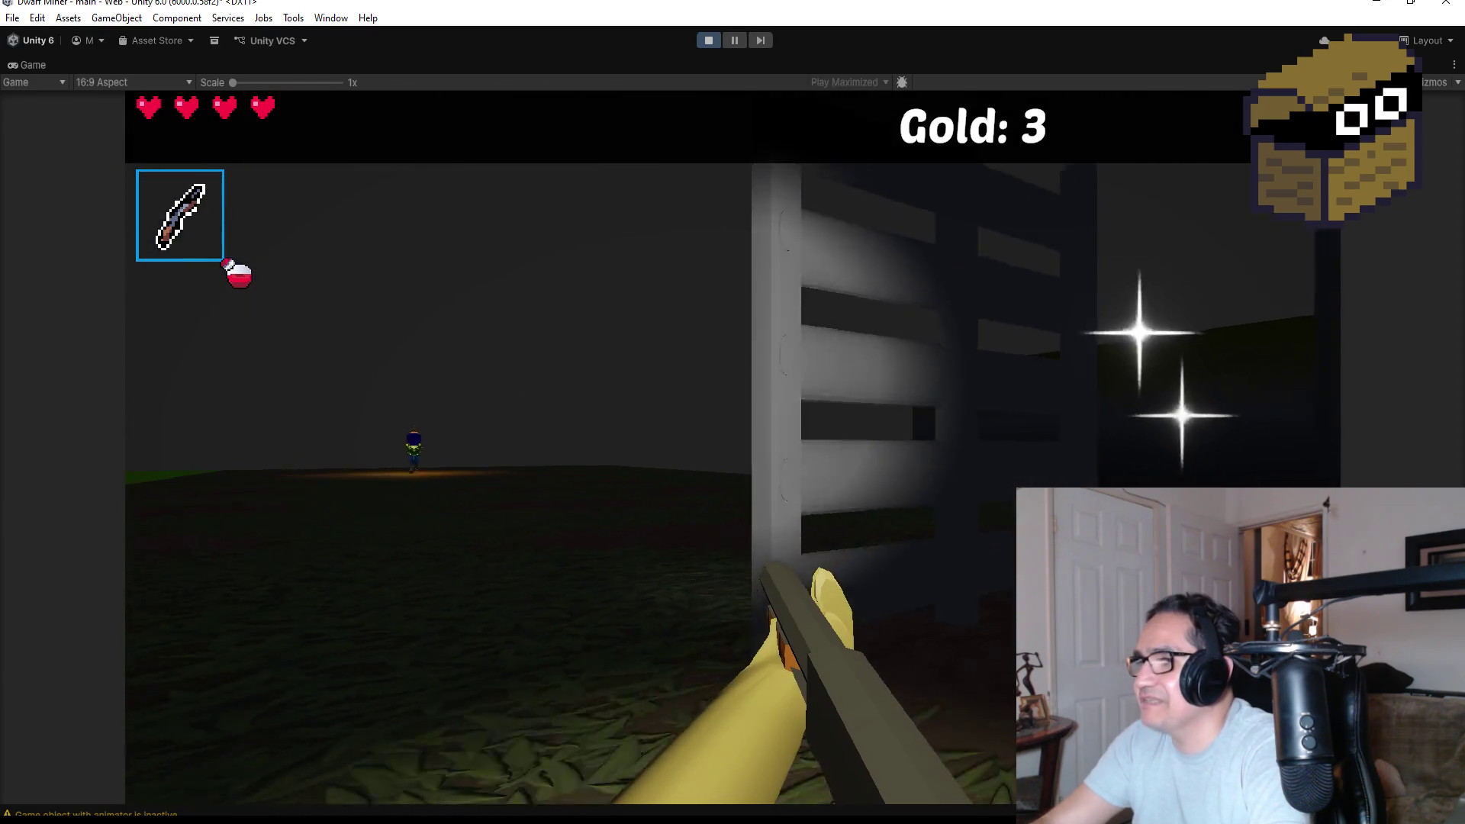
key(w)
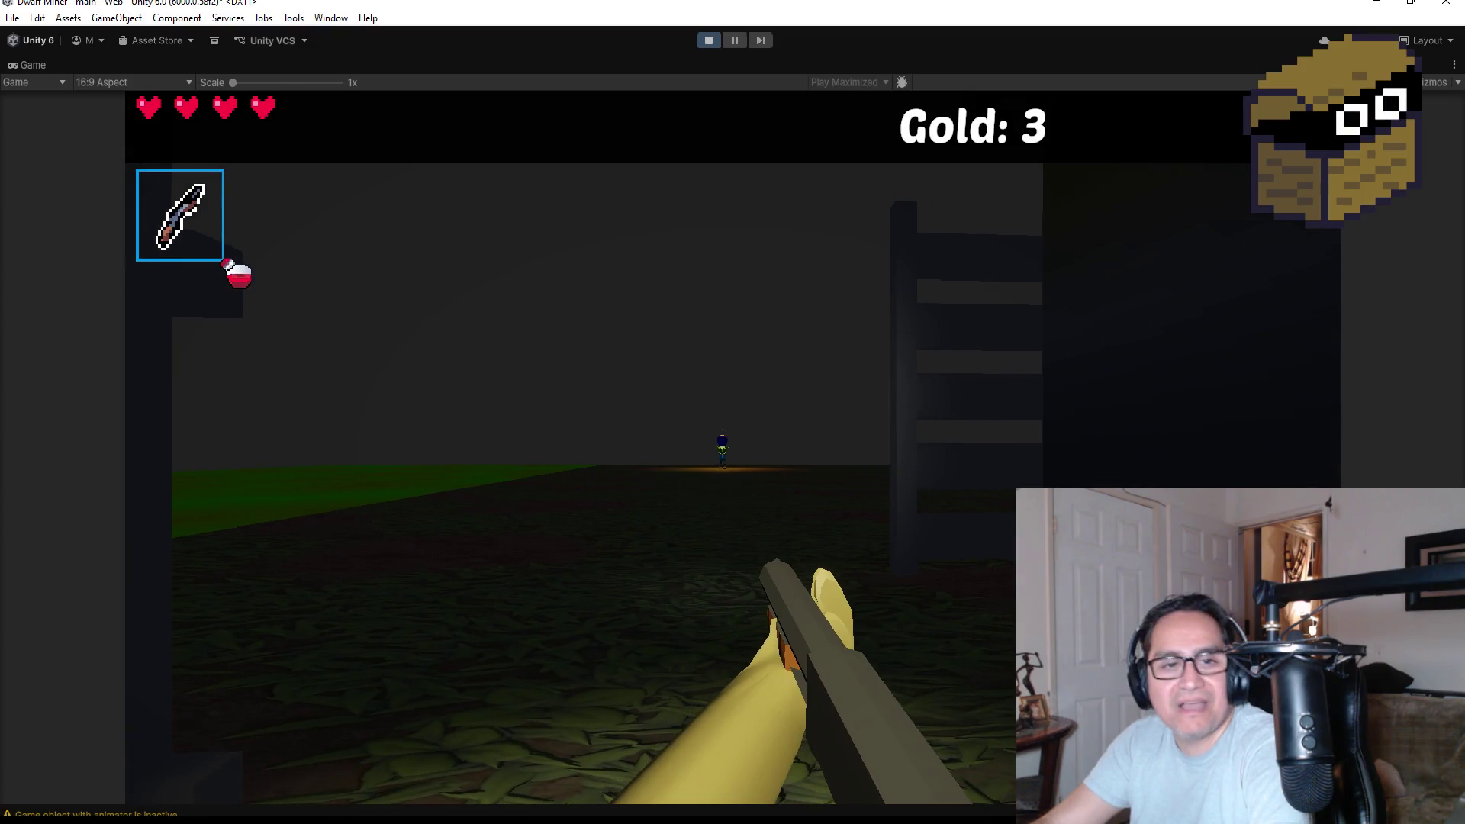
key(Escape)
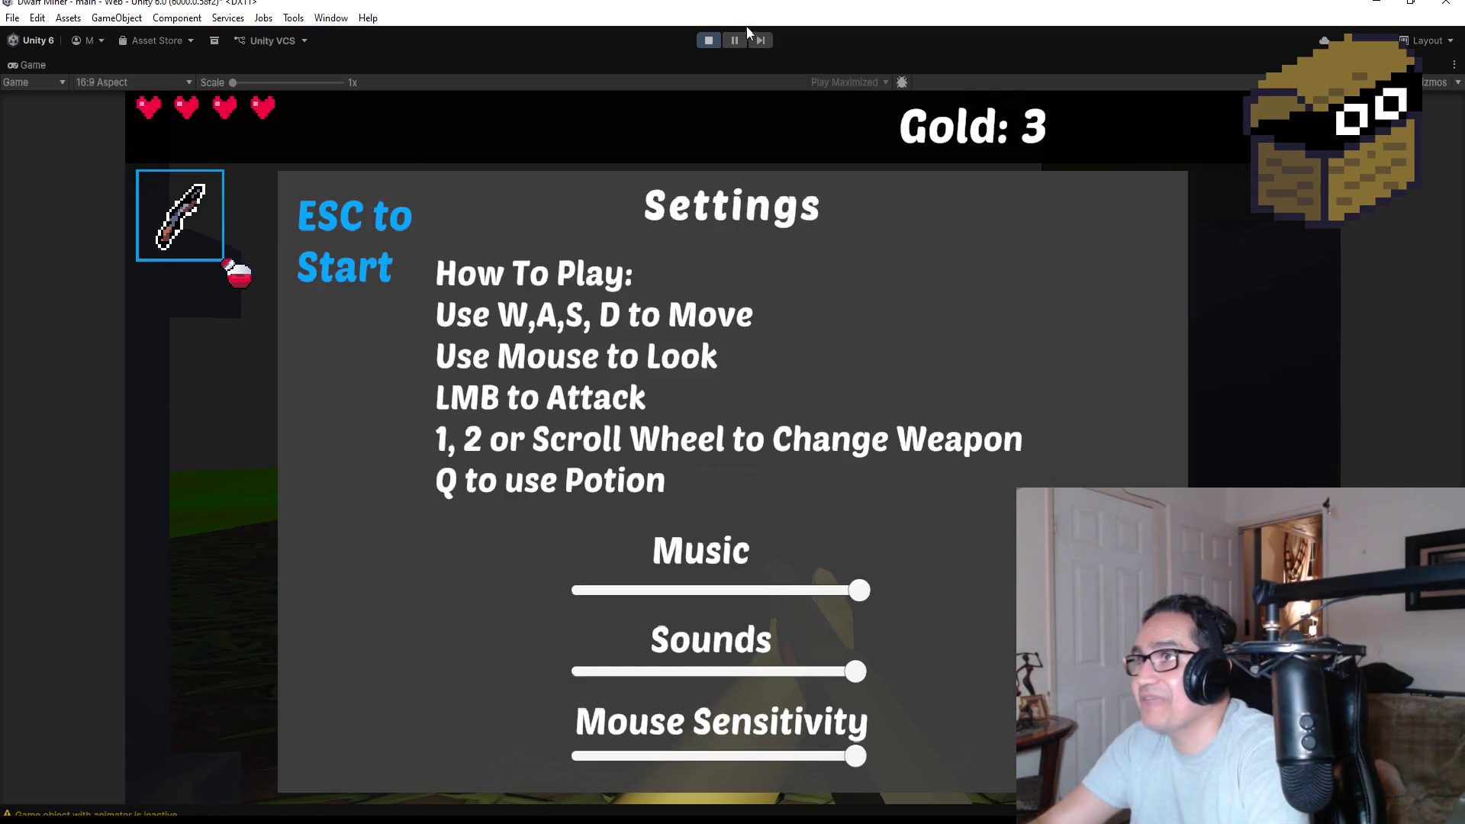
click(702, 40)
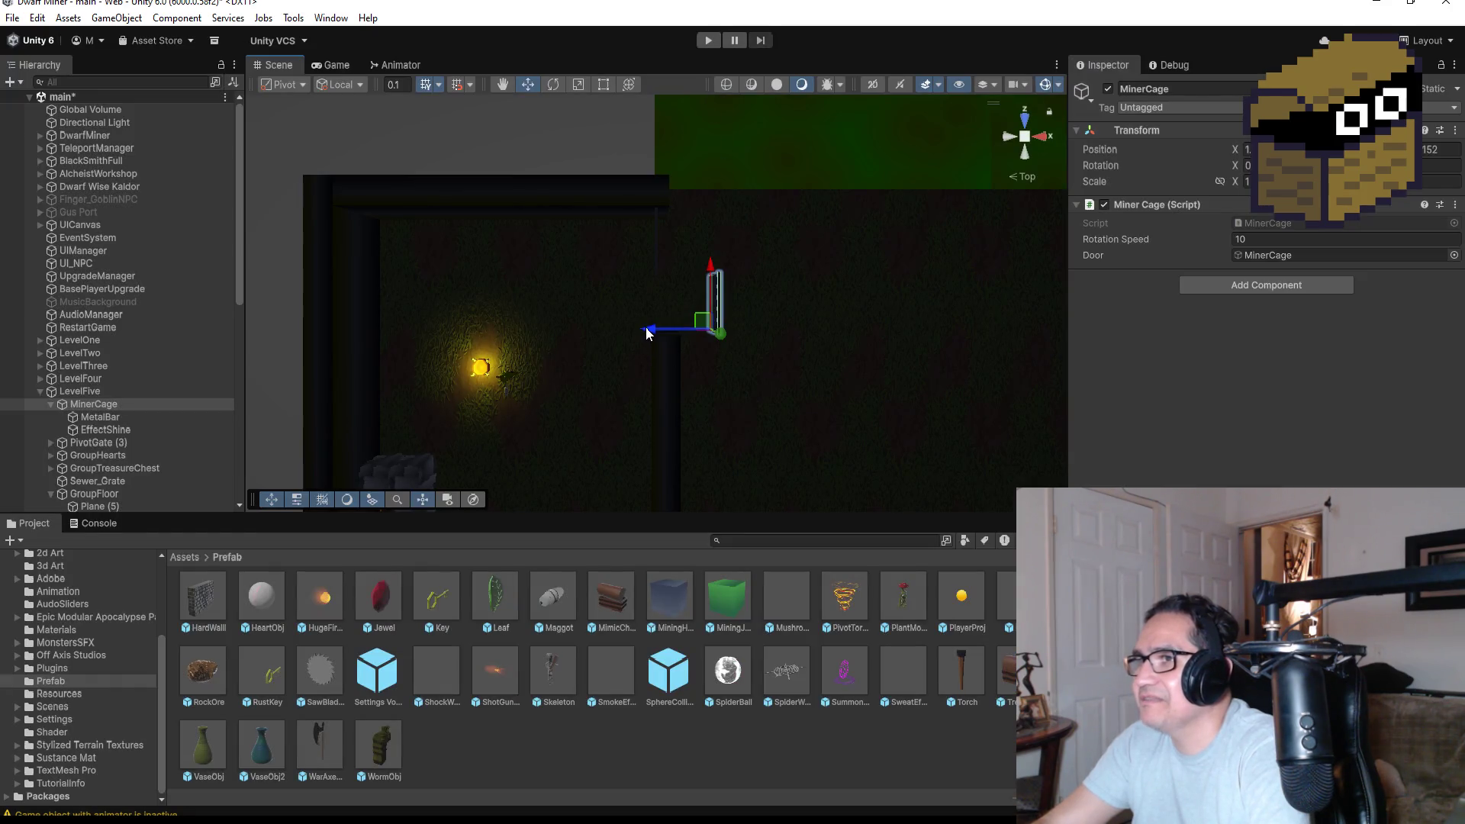
Slide the MinerCage gate along X, frame it in Top view, then switch to MinerCage.cs.
mouse_move(647, 334)
mouse_down()
mouse_move(602, 330)
mouse_move(609, 319)
mouse_up()
key(f)
mouse_move(736, 362)
mouse_down()
mouse_move(1182, 81)
mouse_move(1128, 130)
mouse_up()
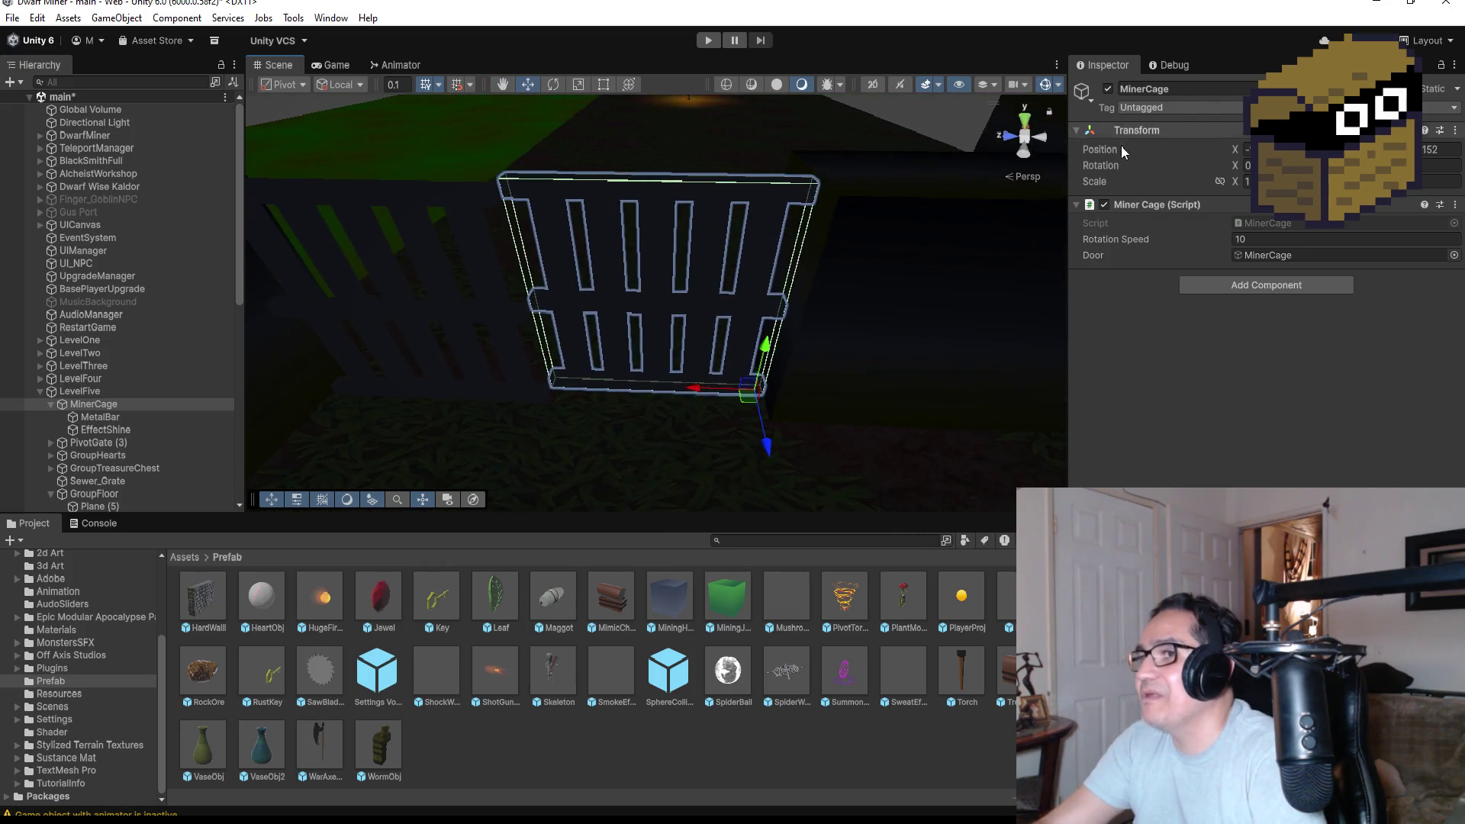
click(1027, 122)
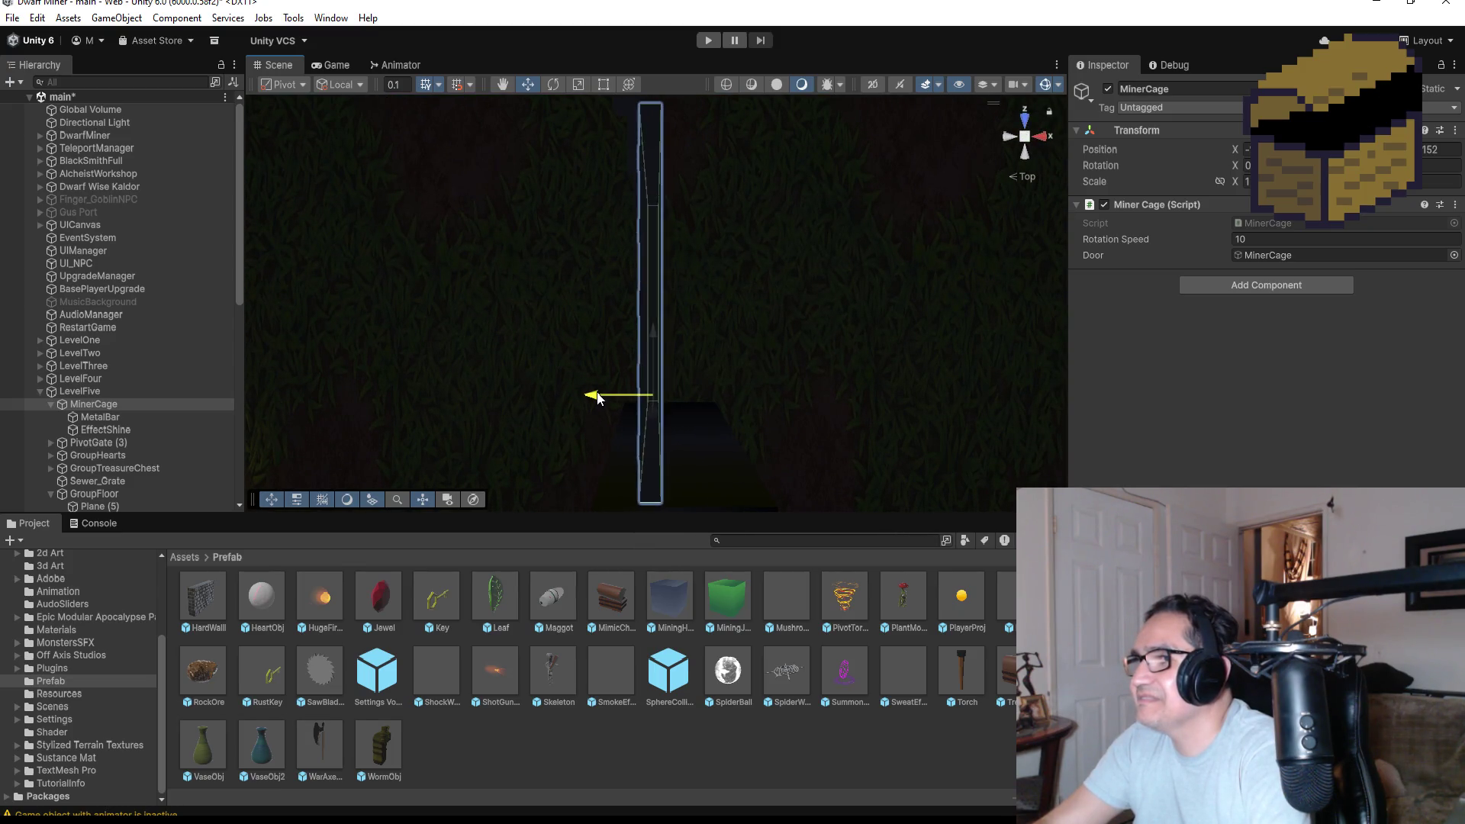
key(alt+Tab)
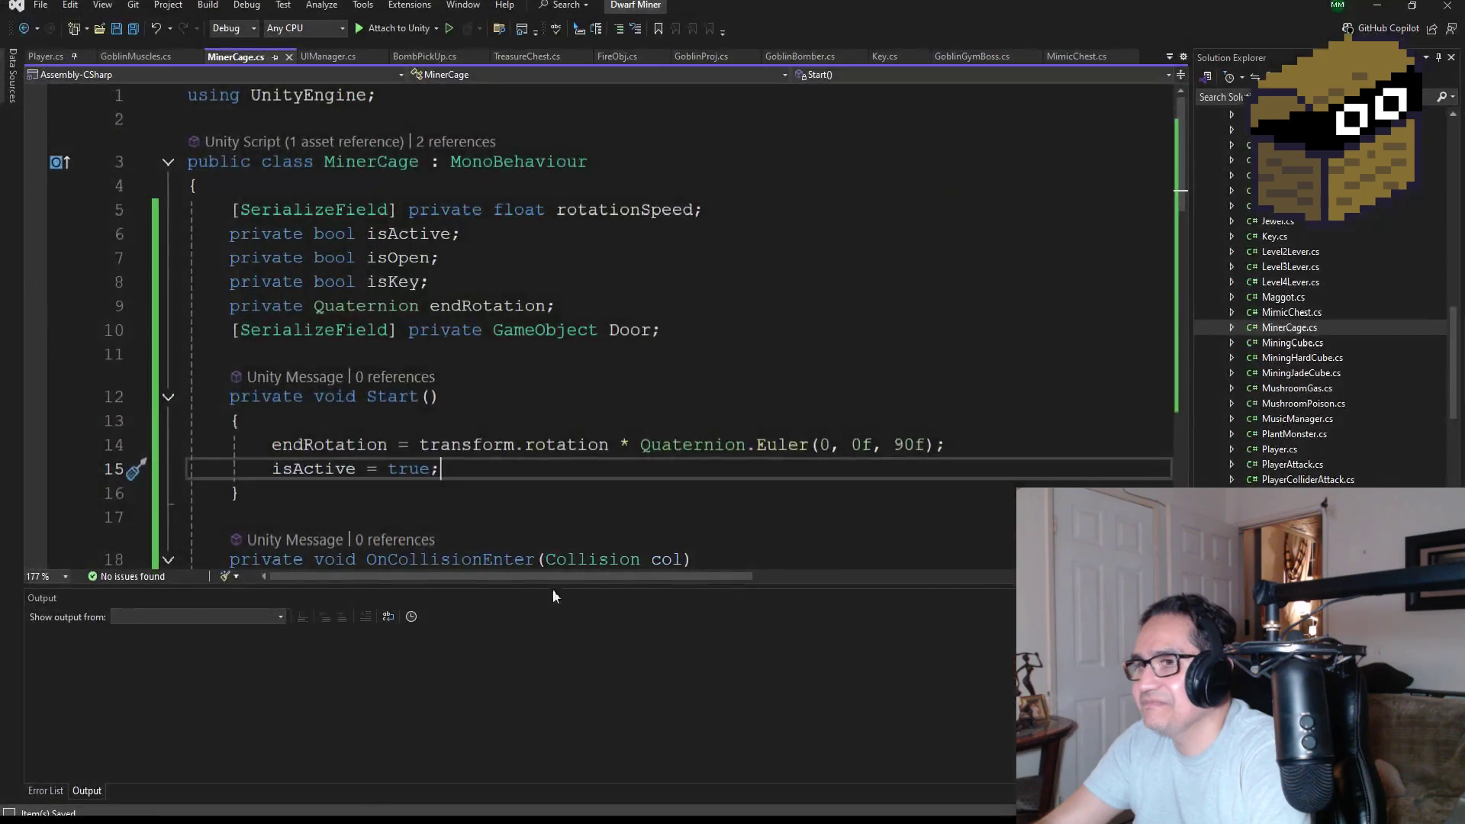
Scroll through MinerCage.cs and select line 15, 'isActive = true;', in Start().
scroll(670, 433, down, 4)
scroll(477, 409, down, 2)
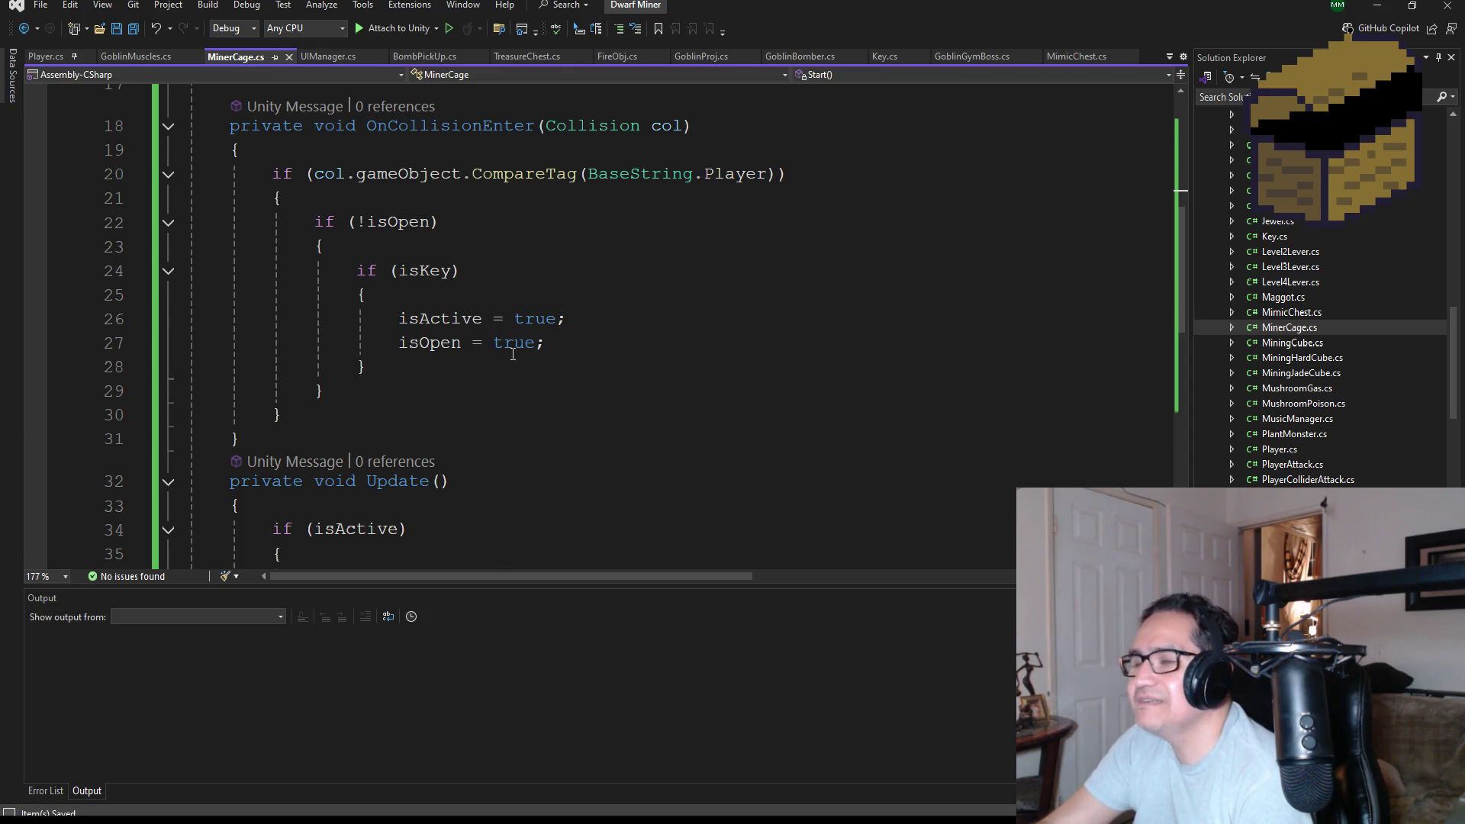
scroll(476, 386, down, 3)
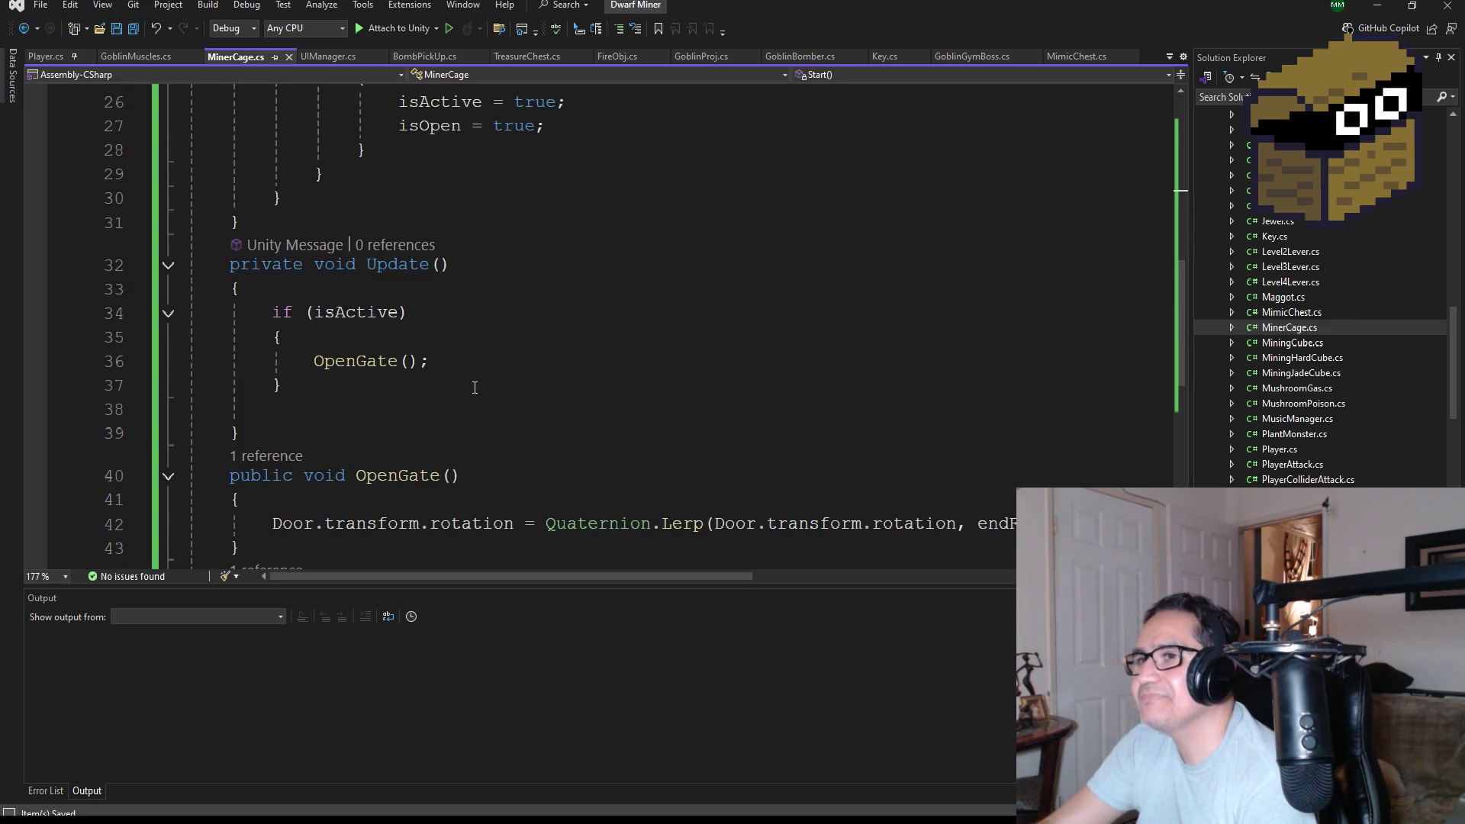
scroll(475, 388, down, 3)
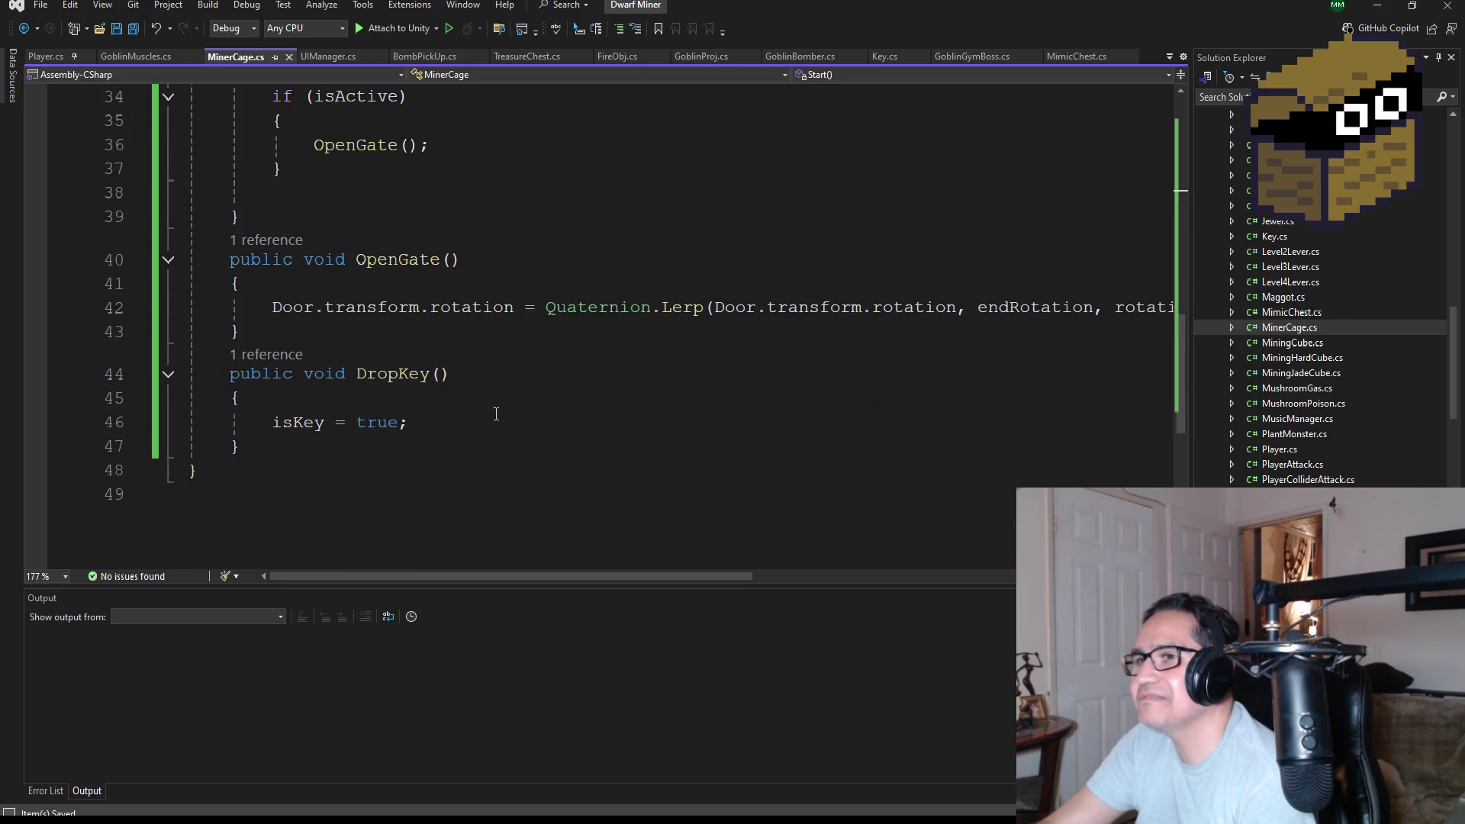
scroll(503, 385, up, 6)
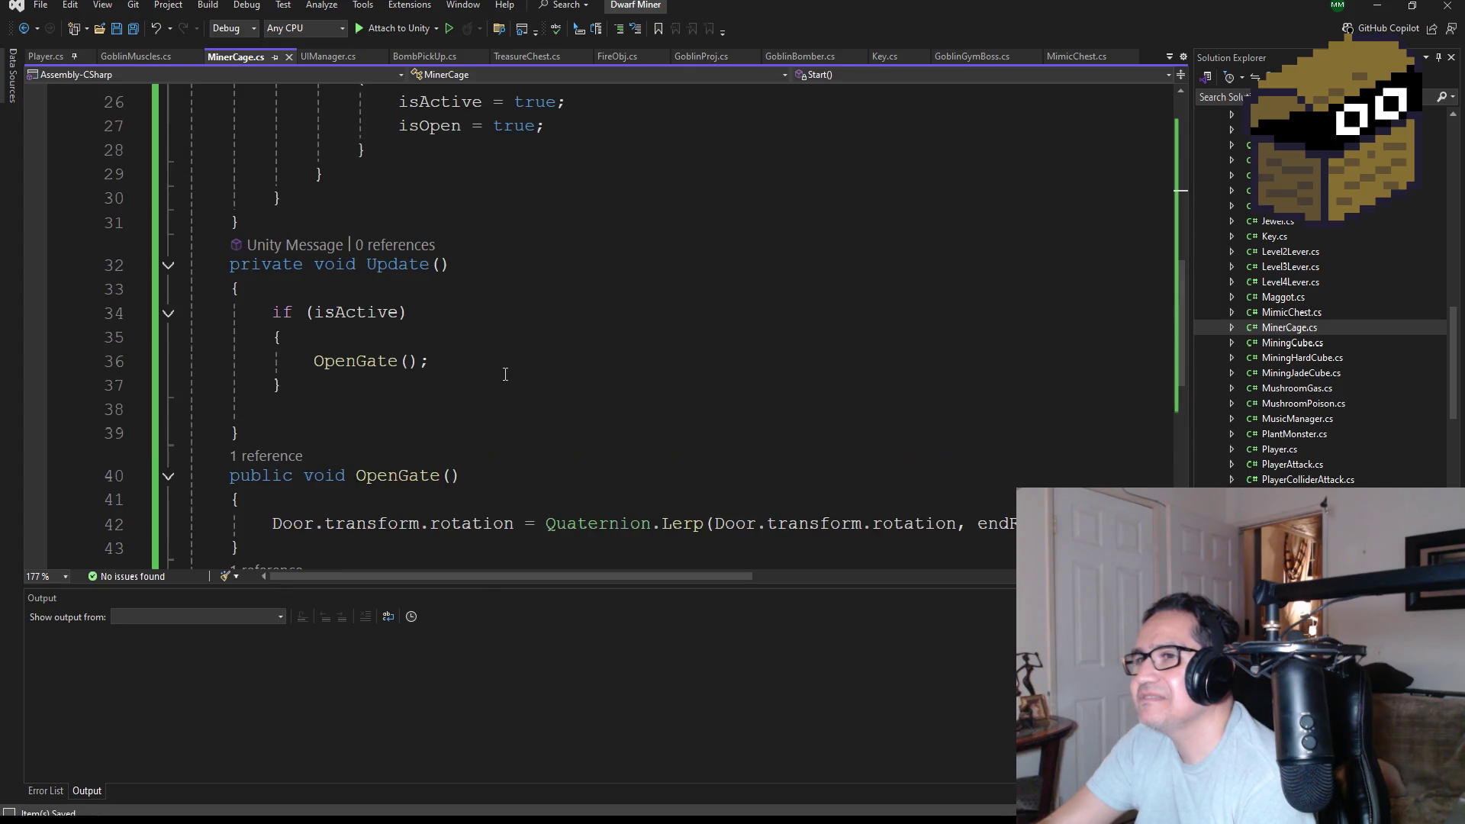
scroll(530, 377, up, 3)
drag(456, 246, 166, 256)
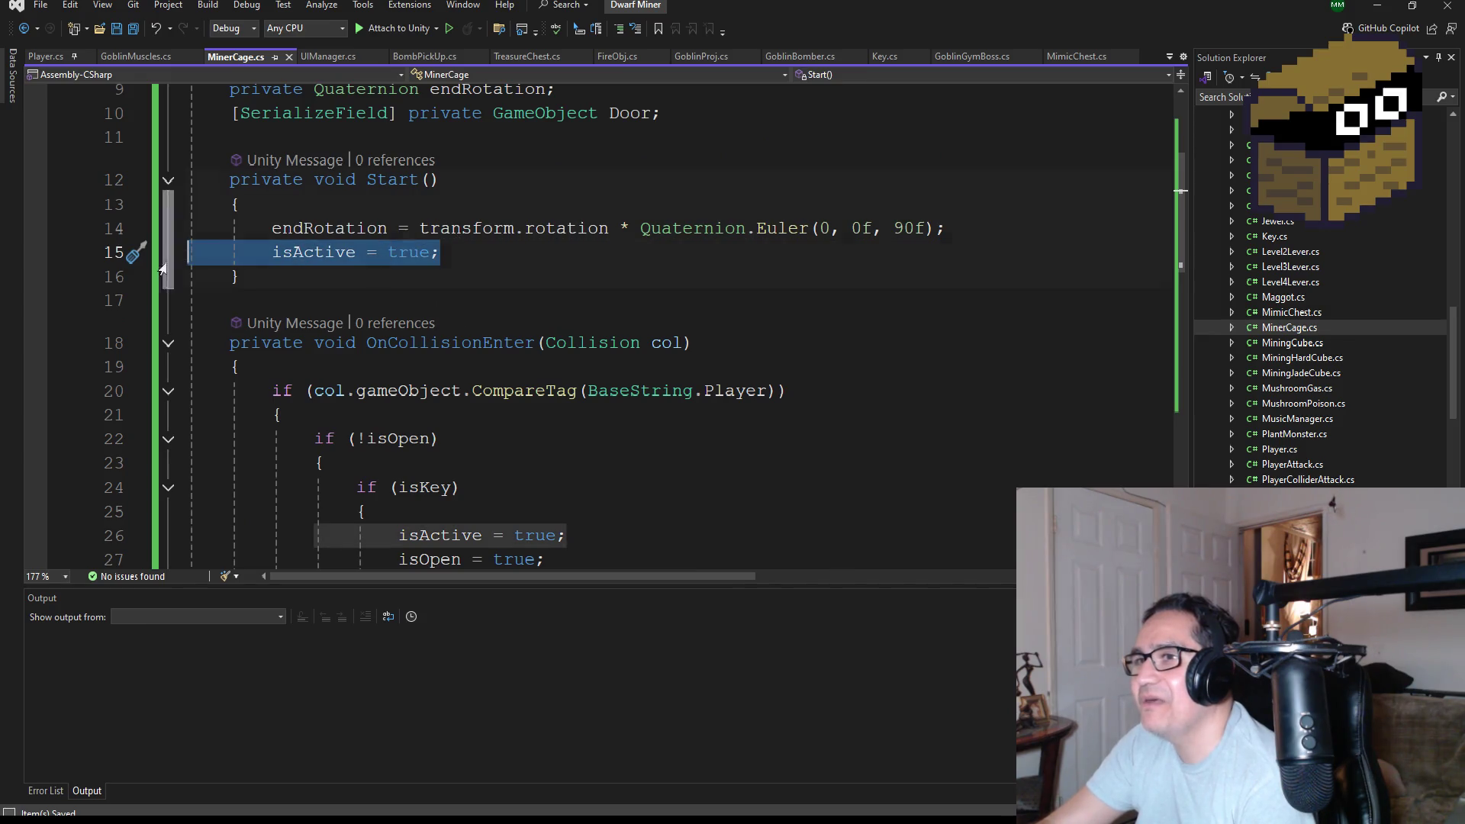
Delete 'isActive = true;' from Start() and leave Visual Studio for Unity.
key(BackSpace)
key(BackSpace)
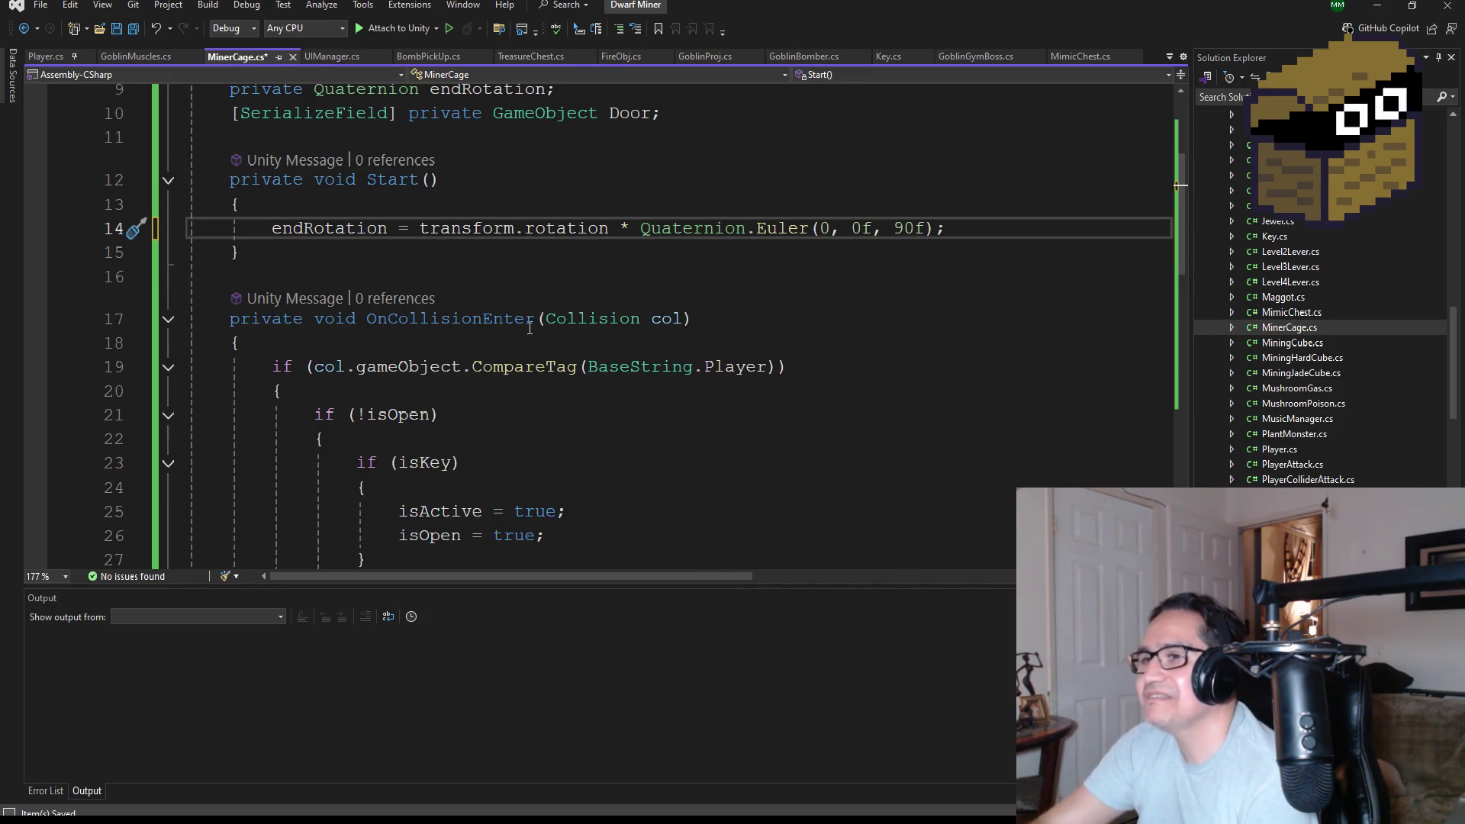
scroll(524, 337, down, 3)
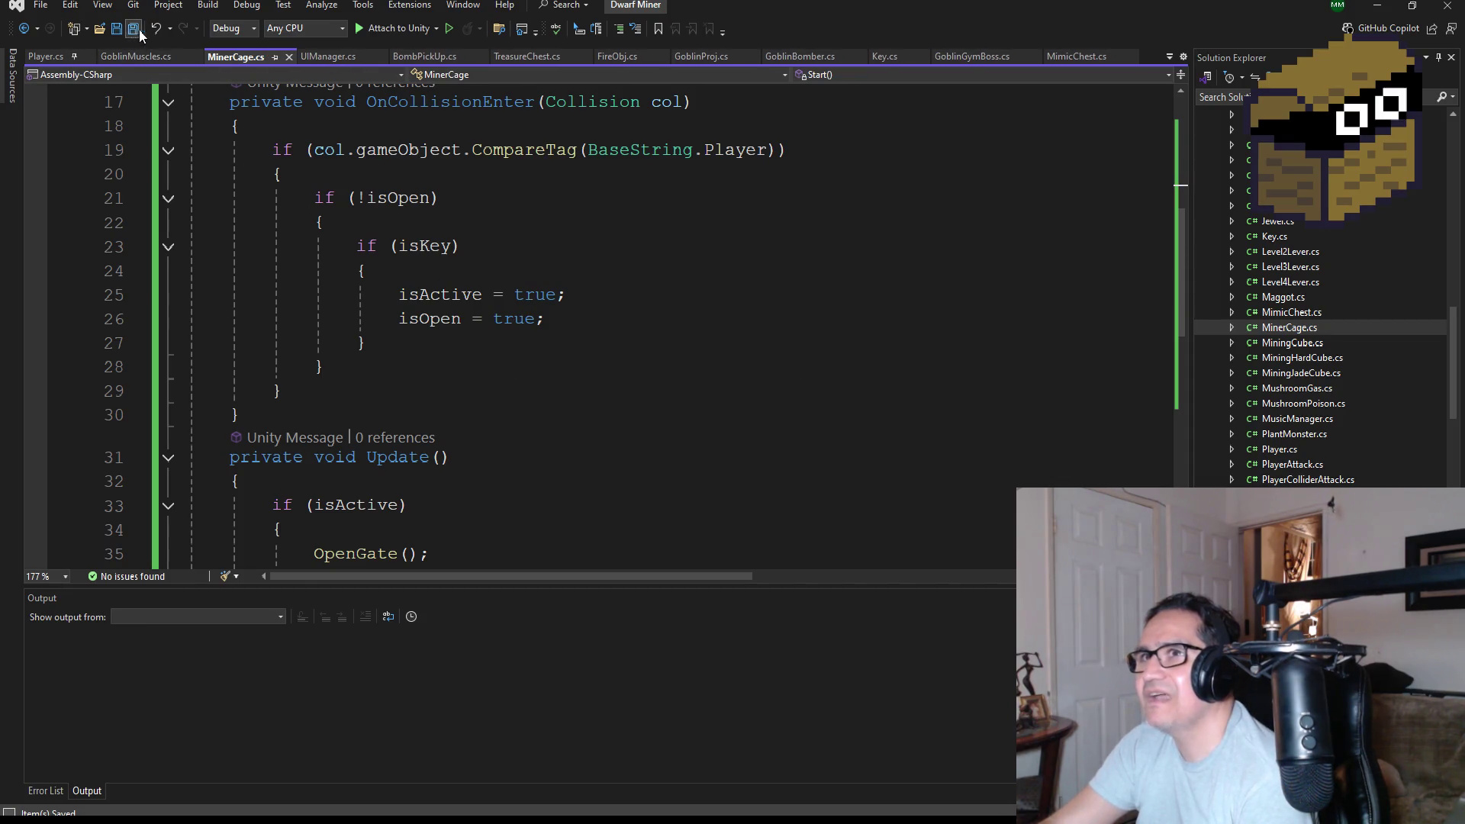
click(1392, 7)
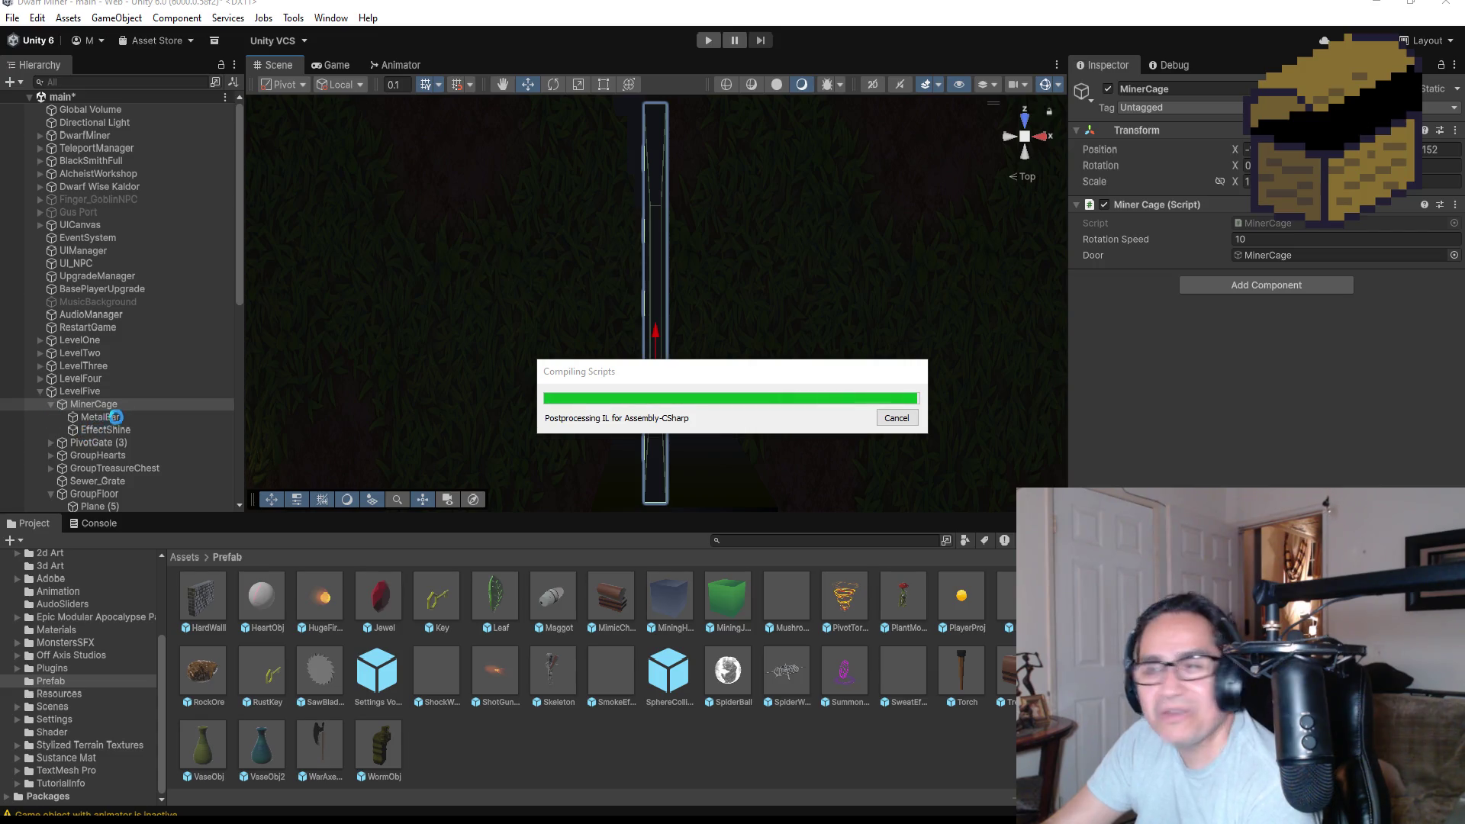
Remove the Miner Cage (Script) component from MinerCage, then select its MetalBar child.
click(64, 407)
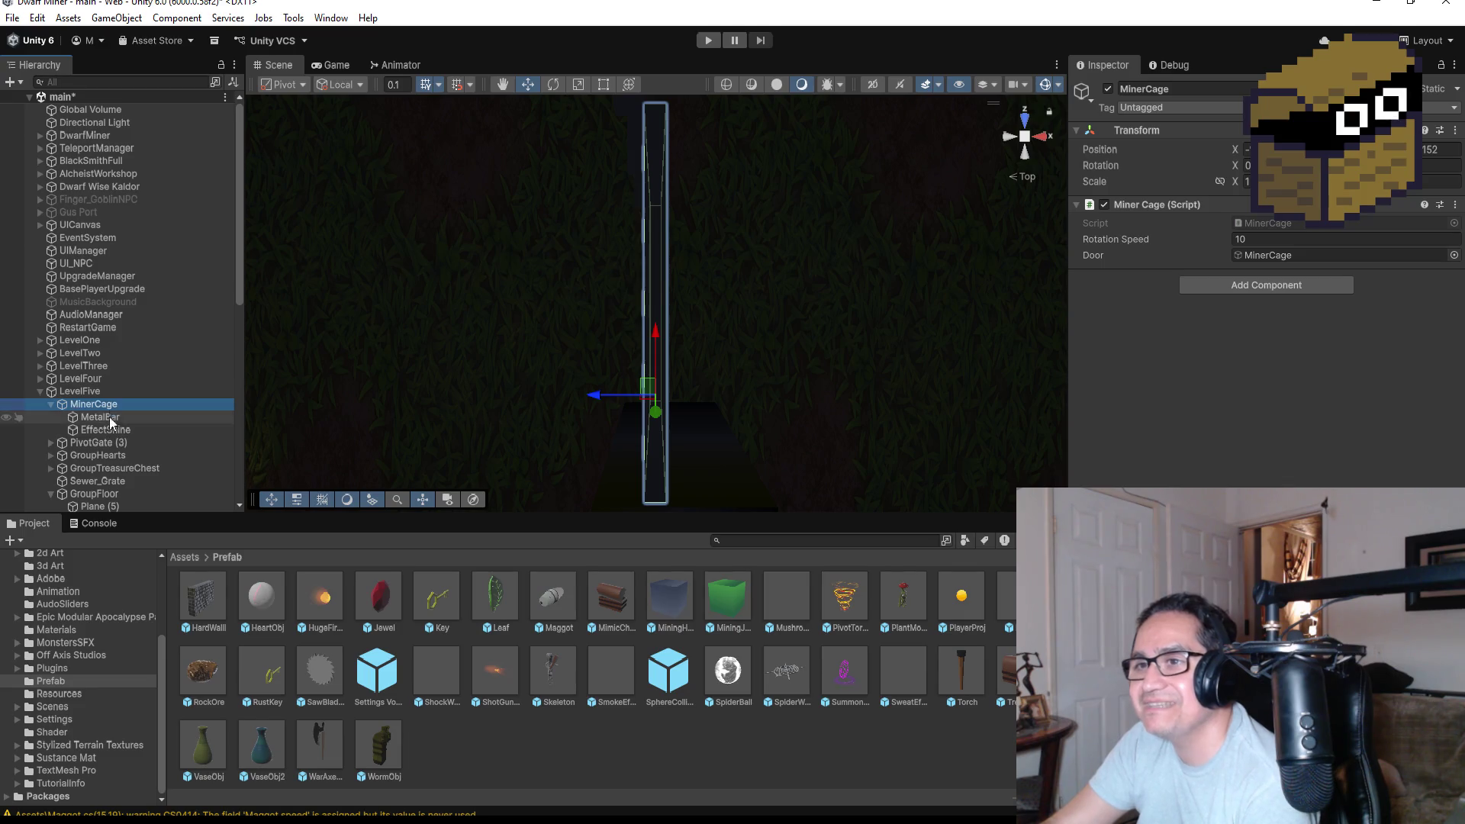
click(108, 419)
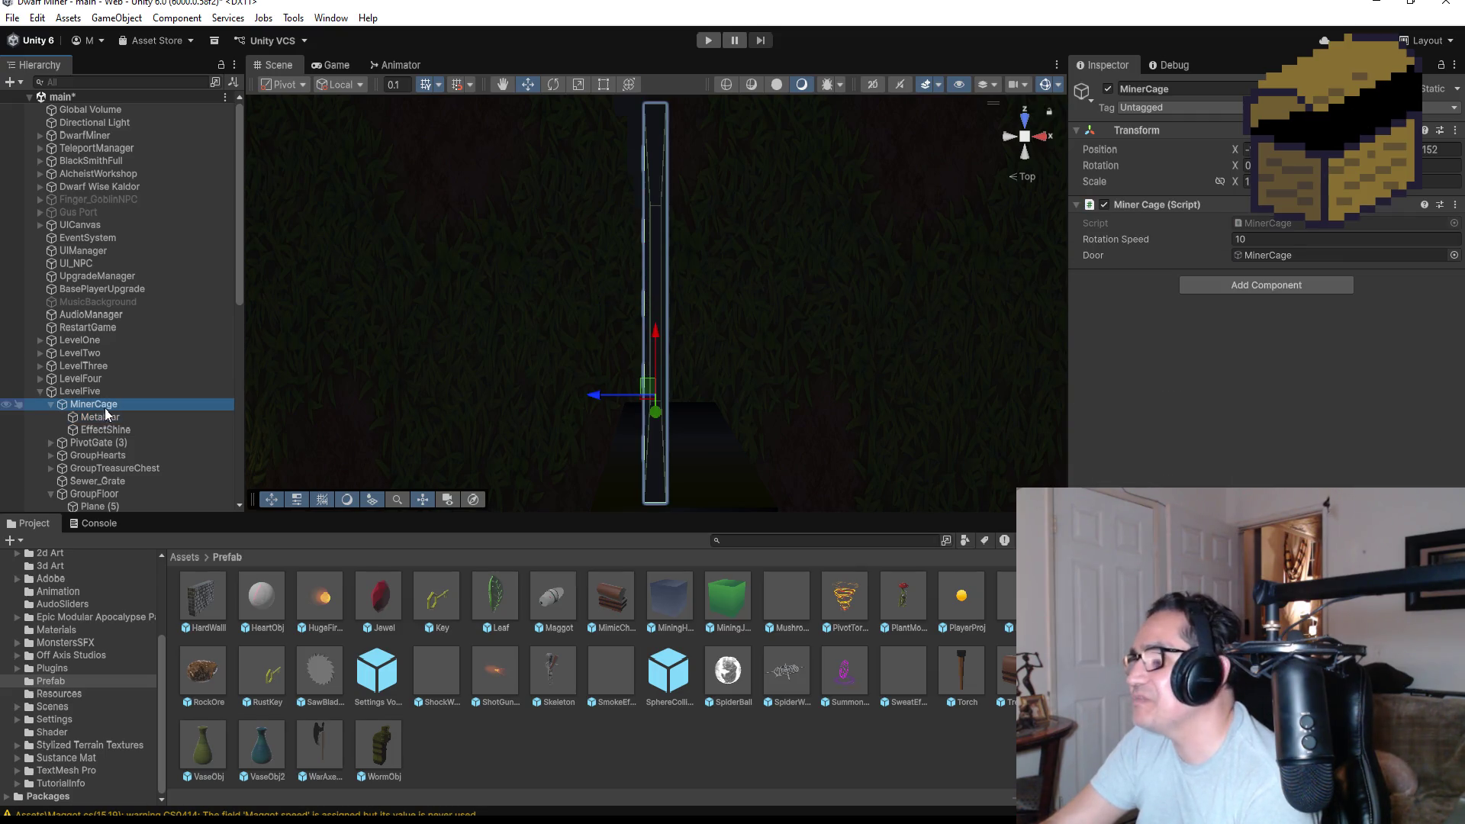
click(1456, 205)
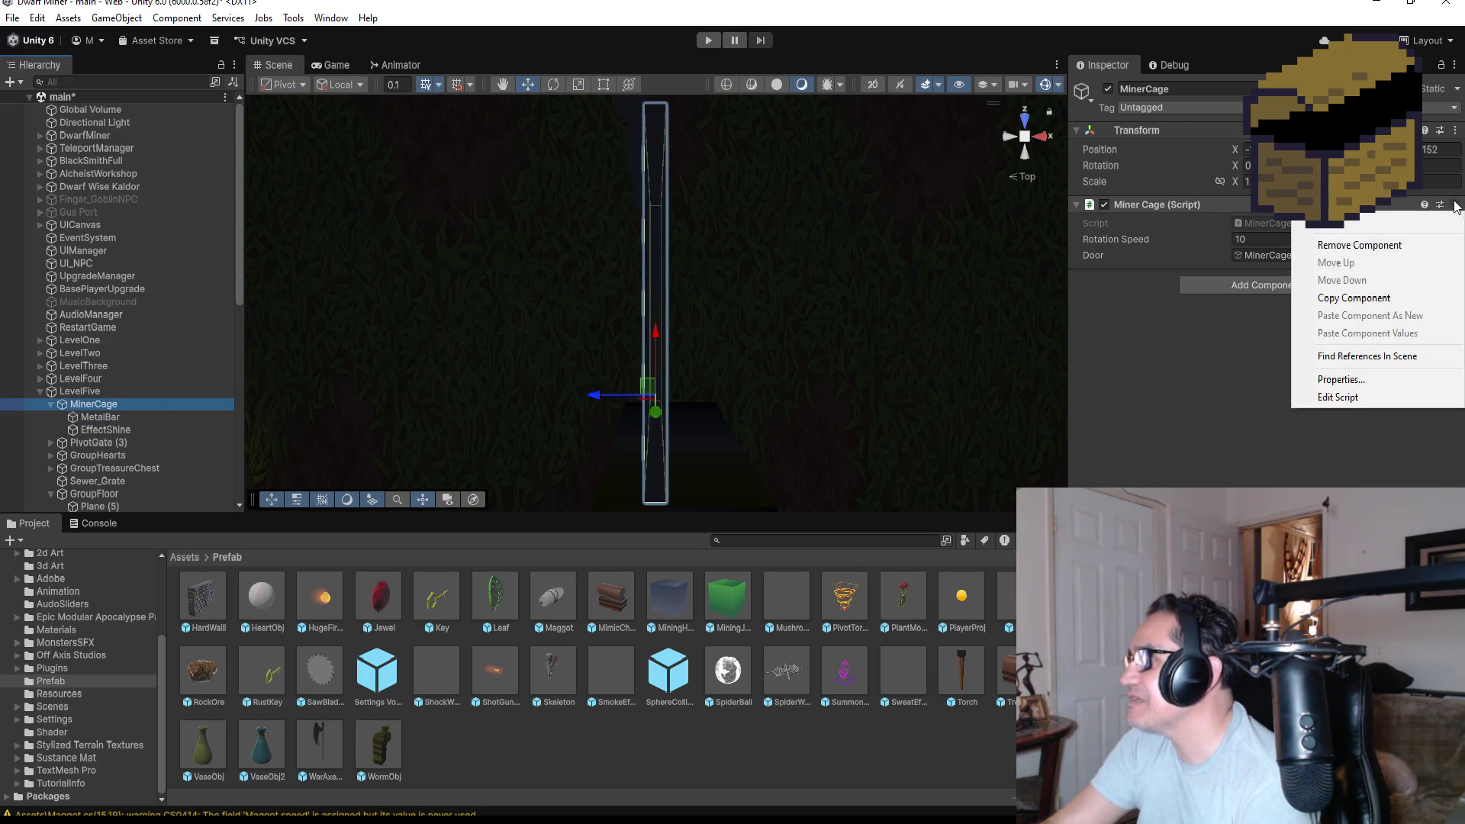
click(1366, 245)
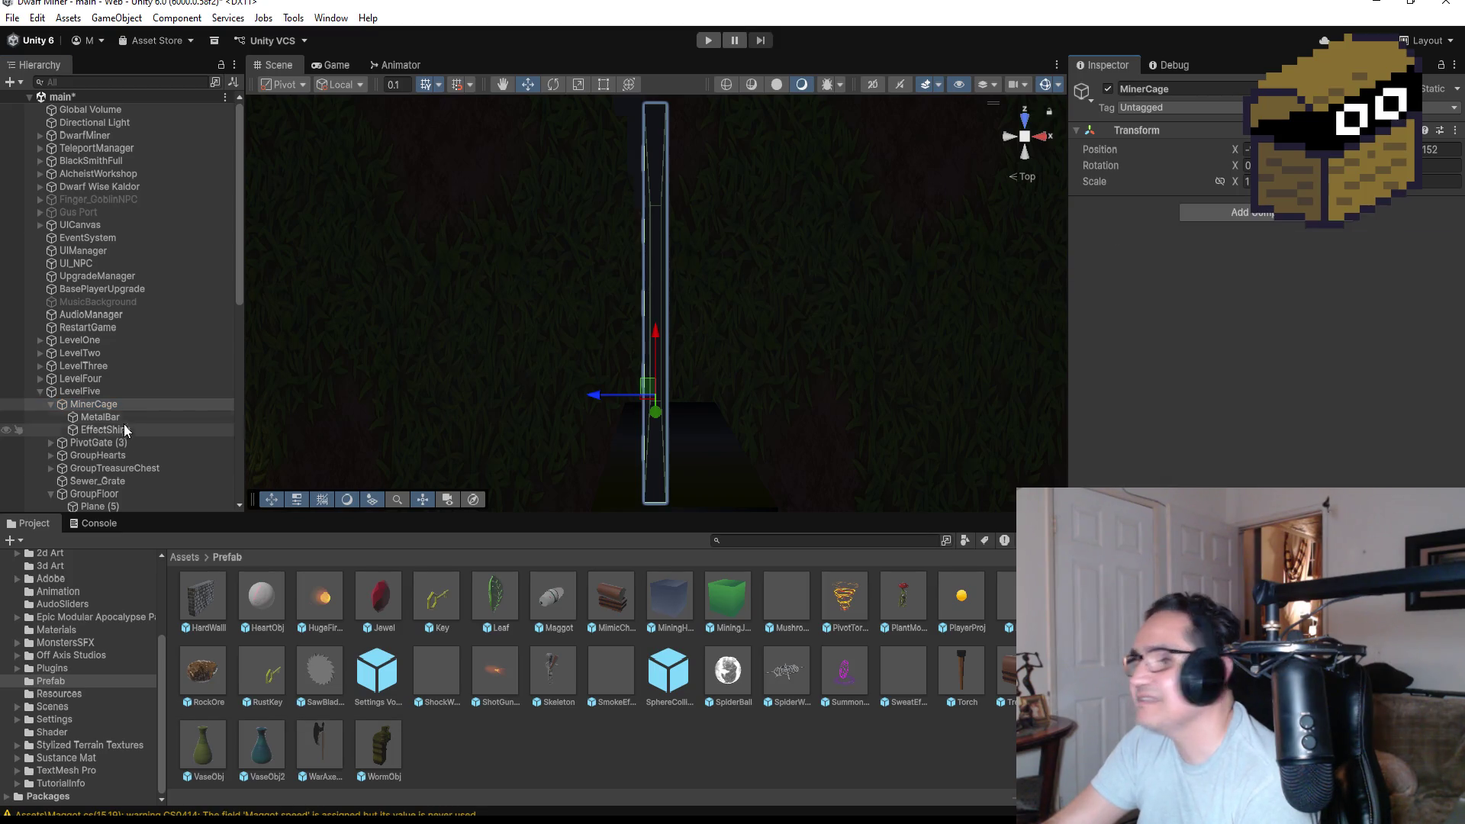
click(136, 417)
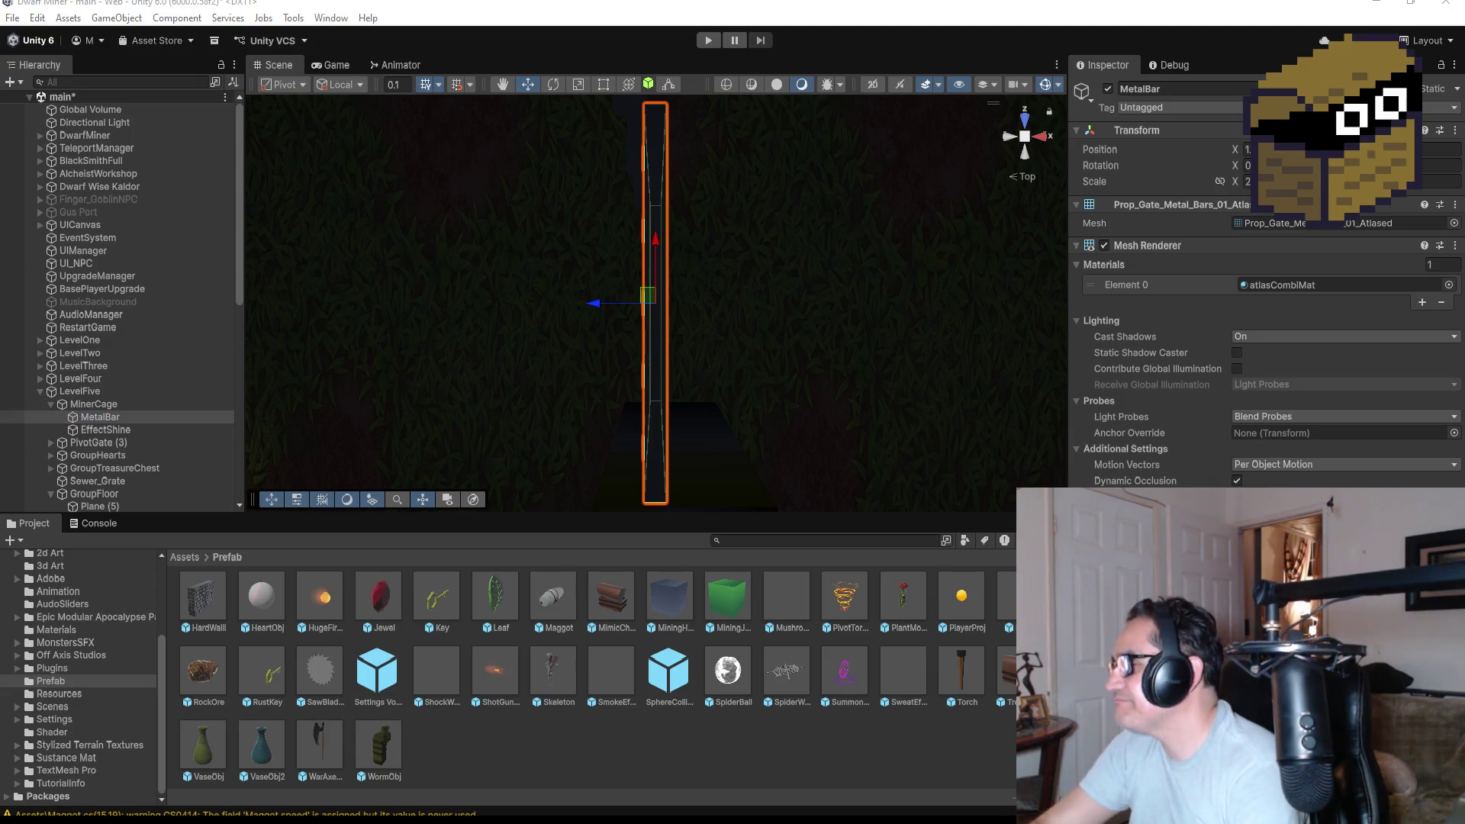
Review MetalBar's Prop_Gate_Metal_Bars_01 mesh in the Inspector, then open the File menu.
scroll(1259, 305, down, 1)
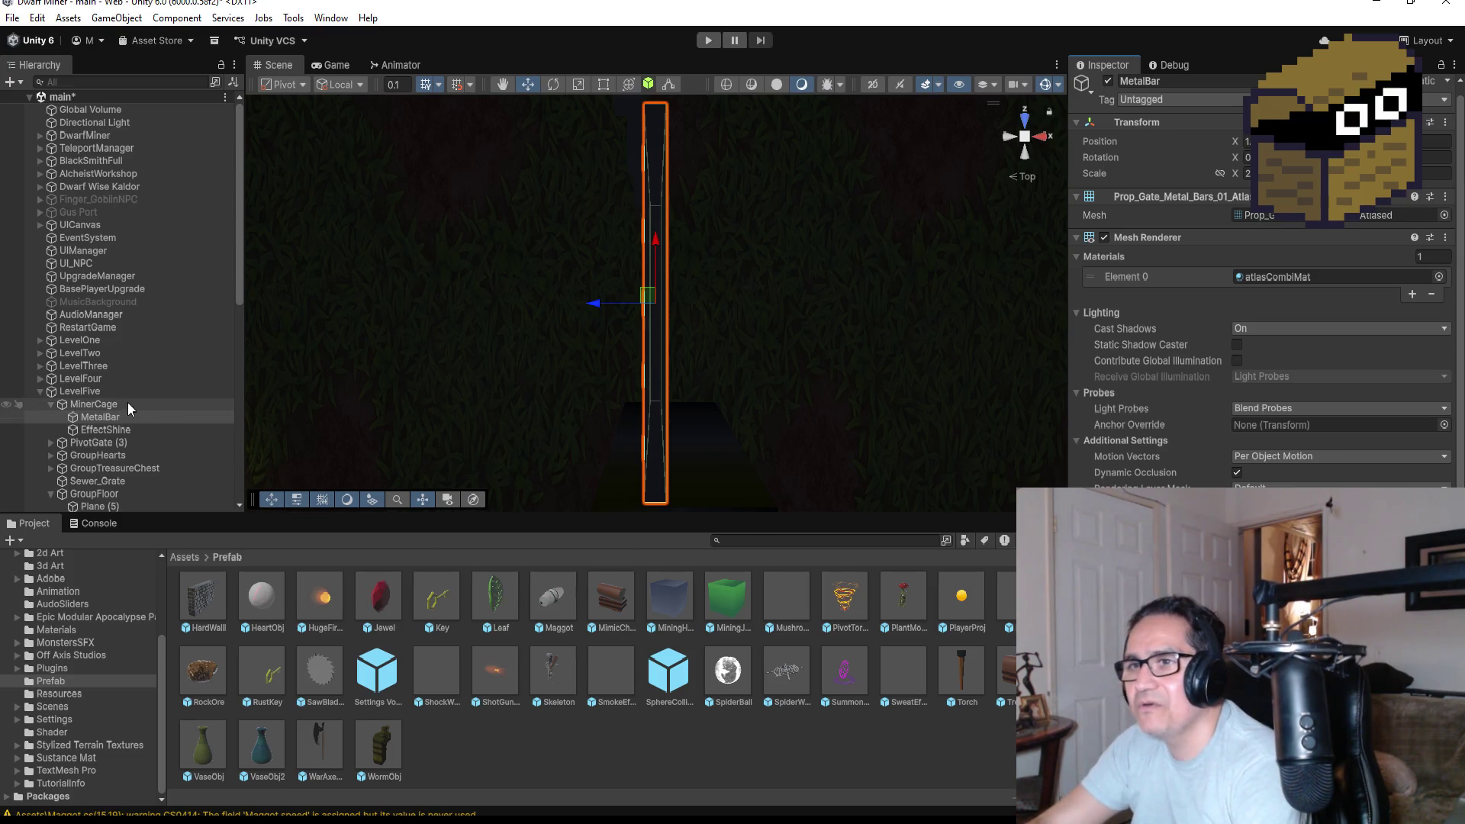
scroll(595, 679, up, 1)
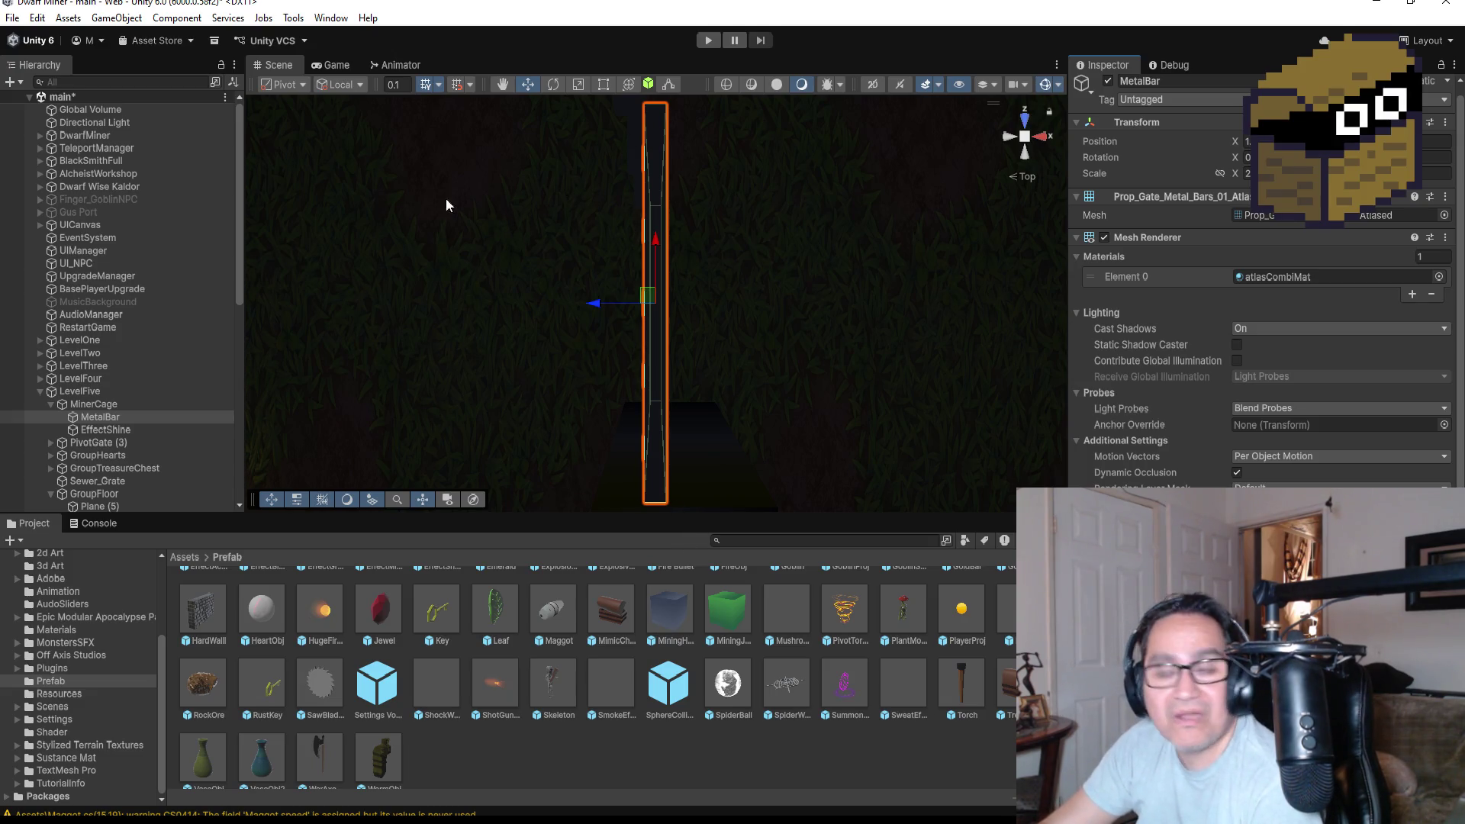
click(11, 18)
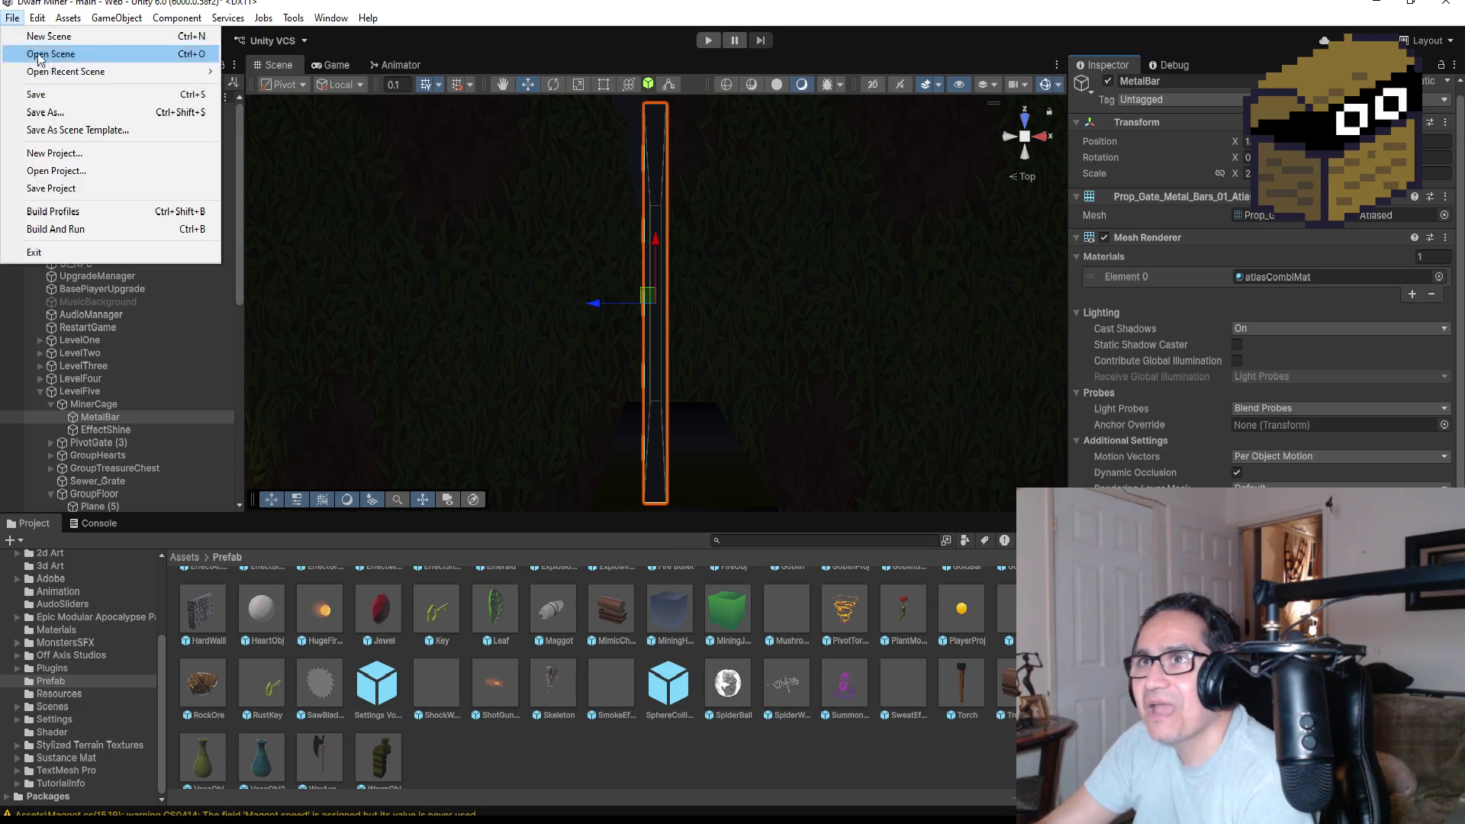
Save the main scene with File > Save twice and enter Play mode.
click(53, 96)
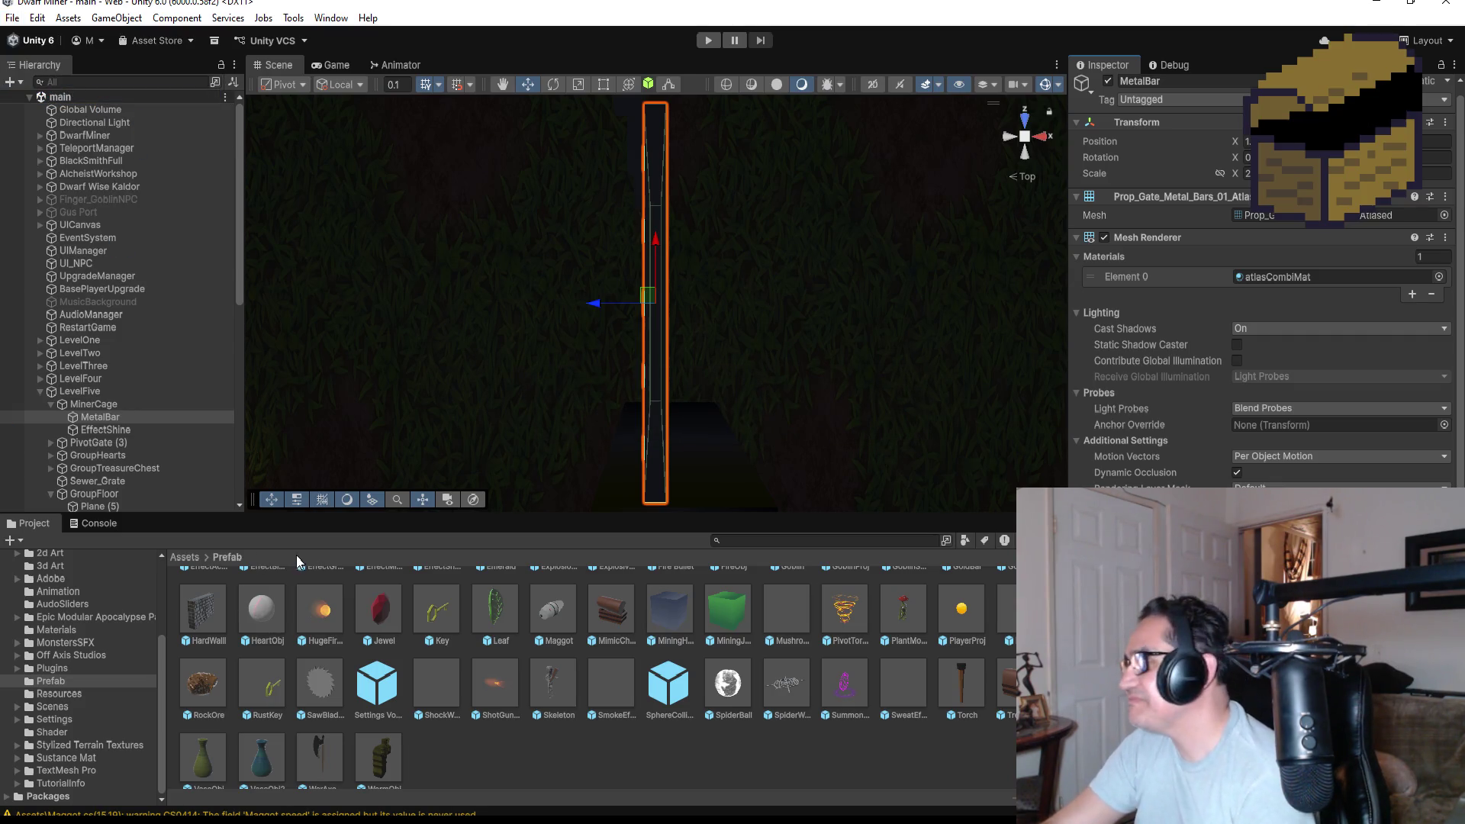
click(12, 18)
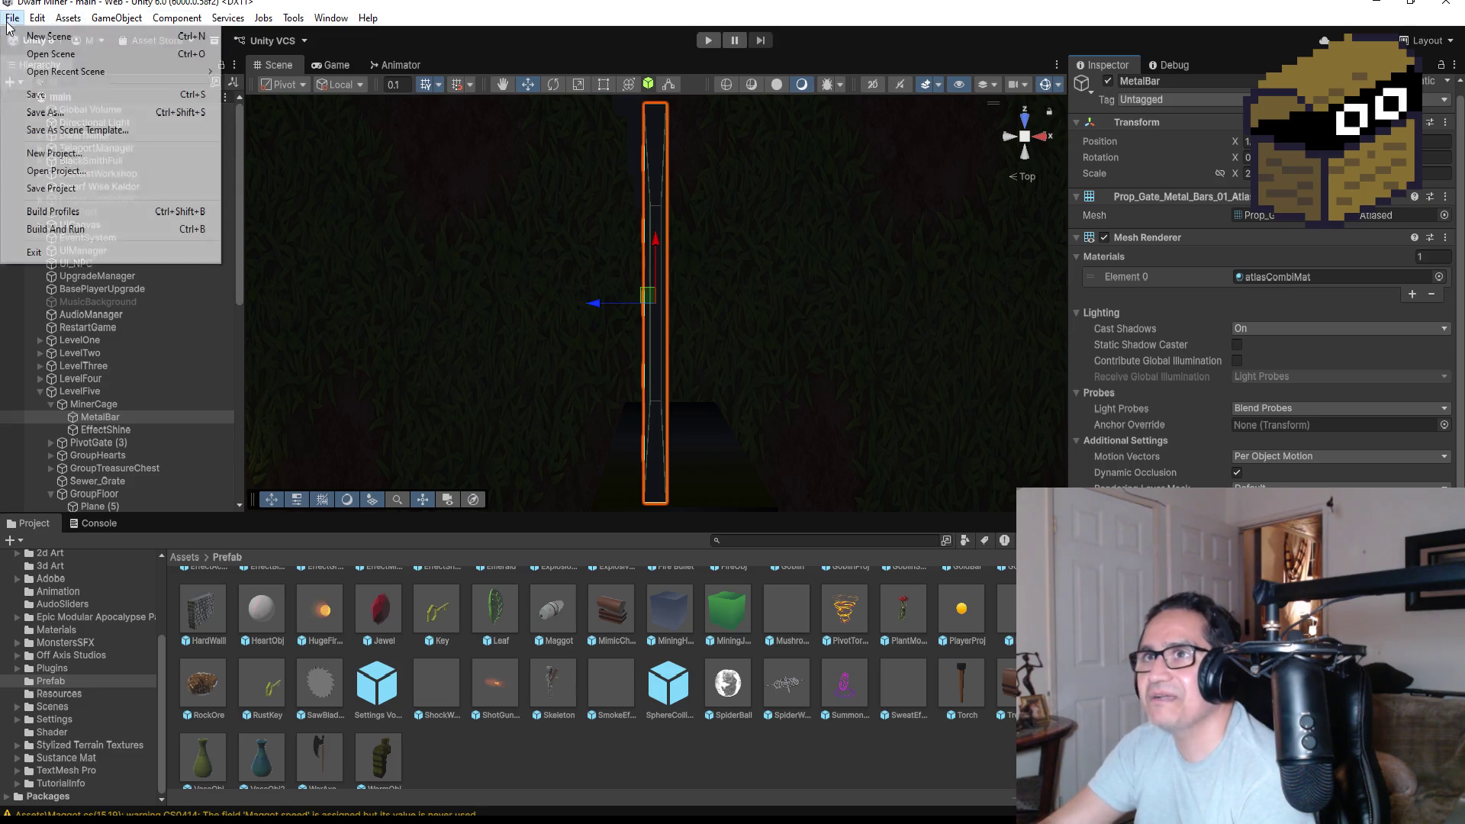
click(61, 90)
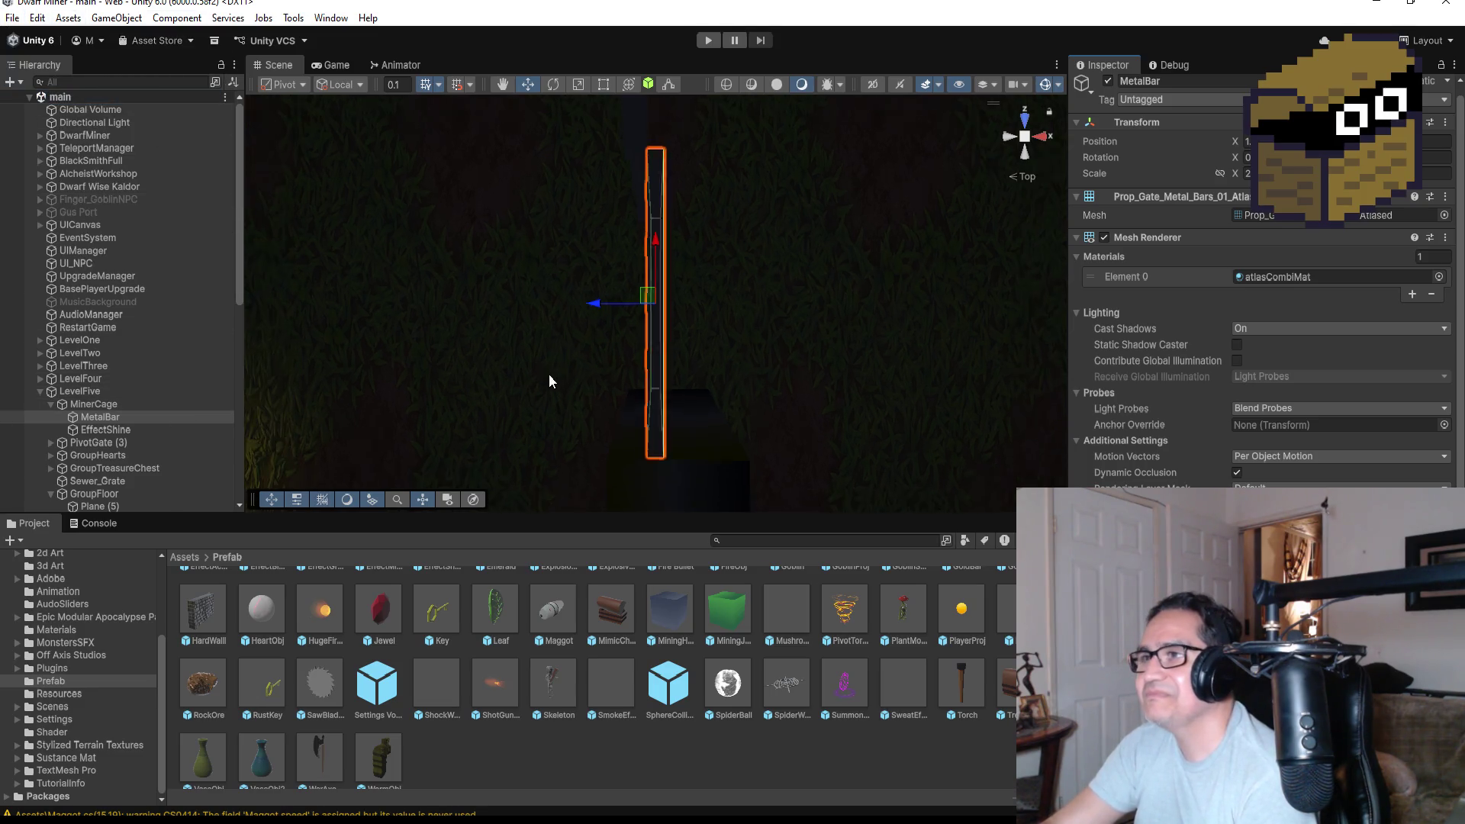
click(708, 41)
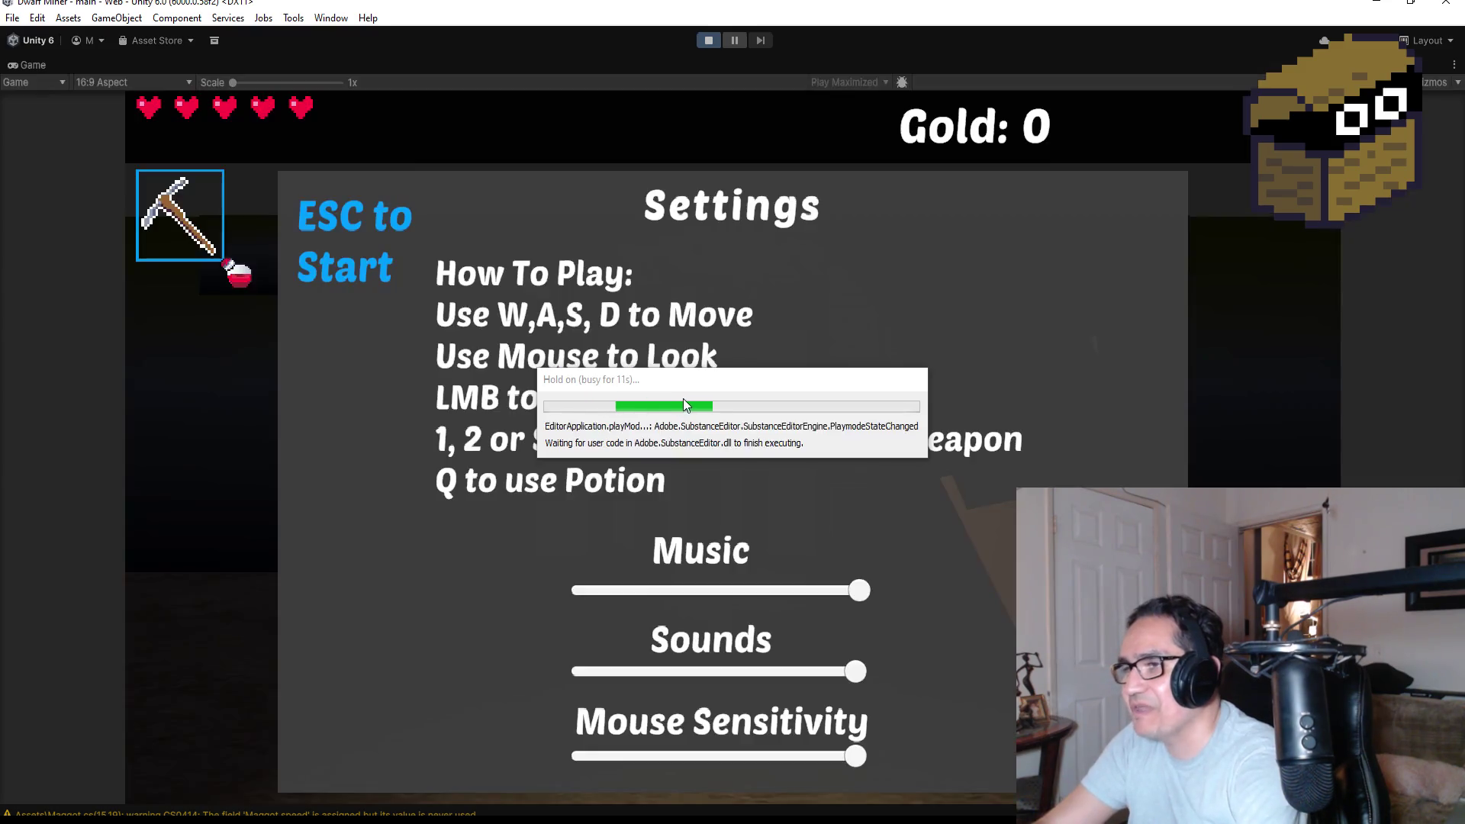
Start the game, equip the sword and break the crate for 1 gold.
key(Escape)
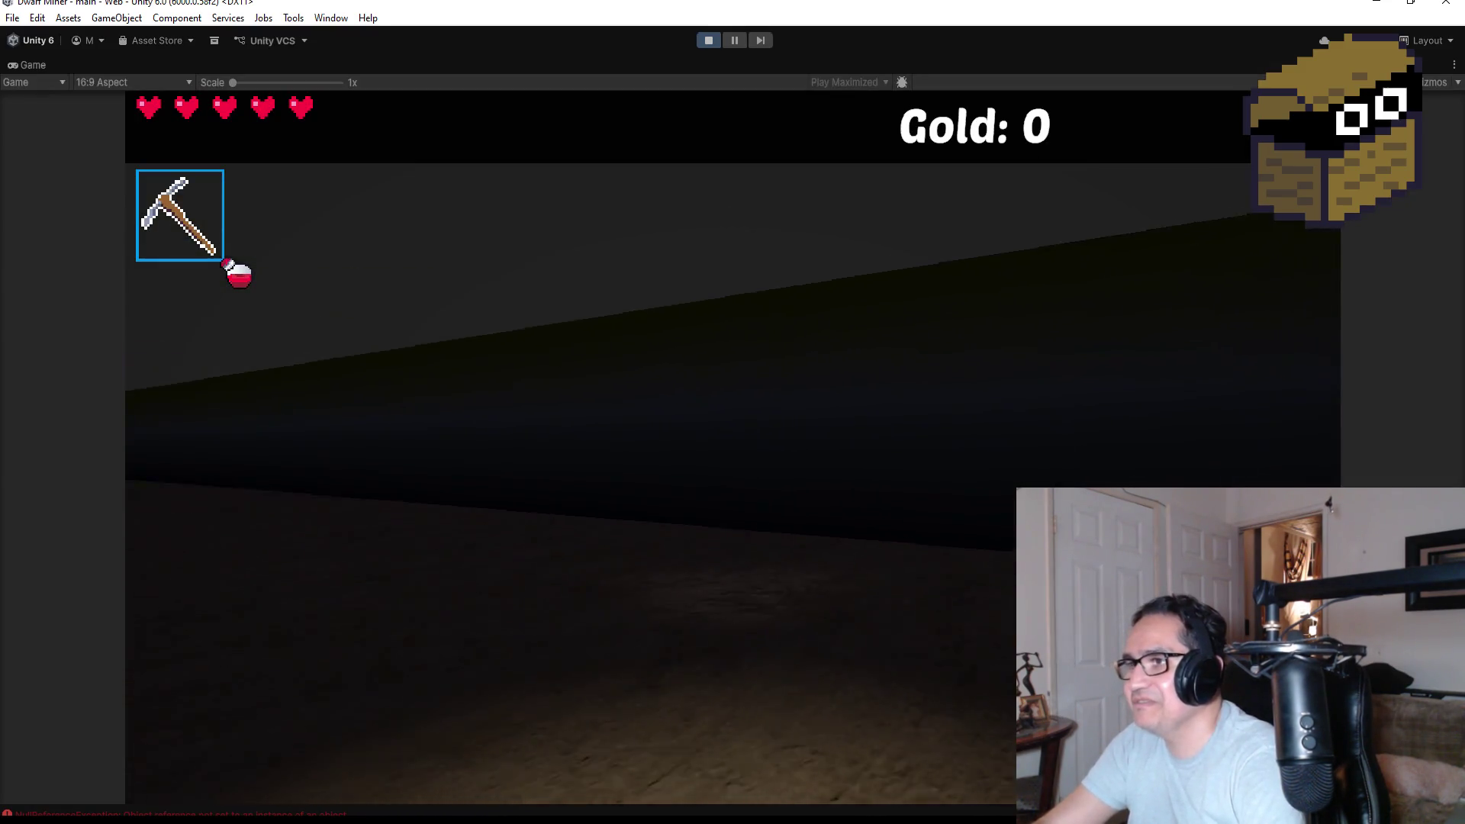
key(2)
key(w)
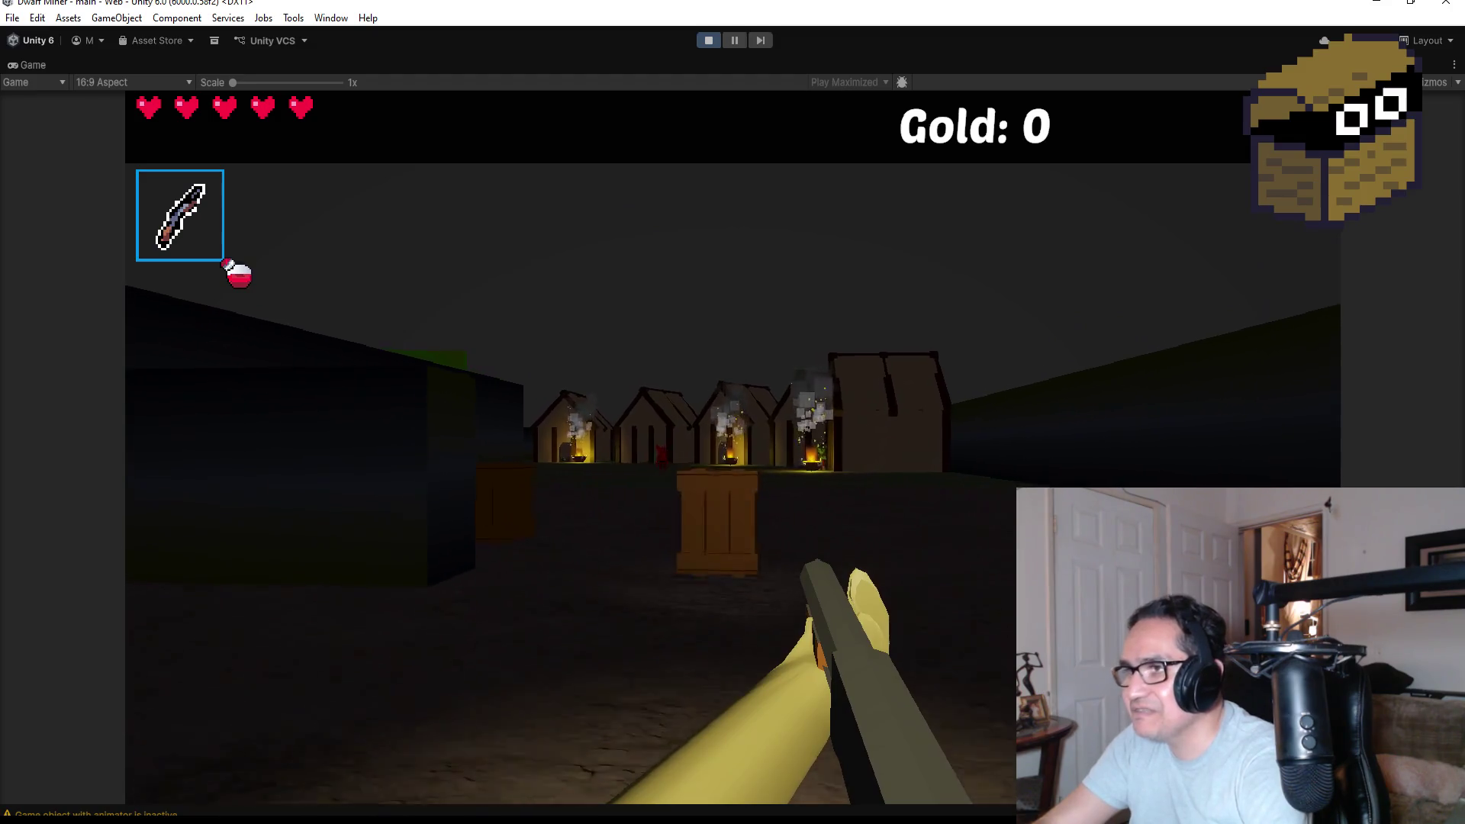
click(733, 447)
Kill the charging red demon and the goblin near the houses with the sword.
key(s)
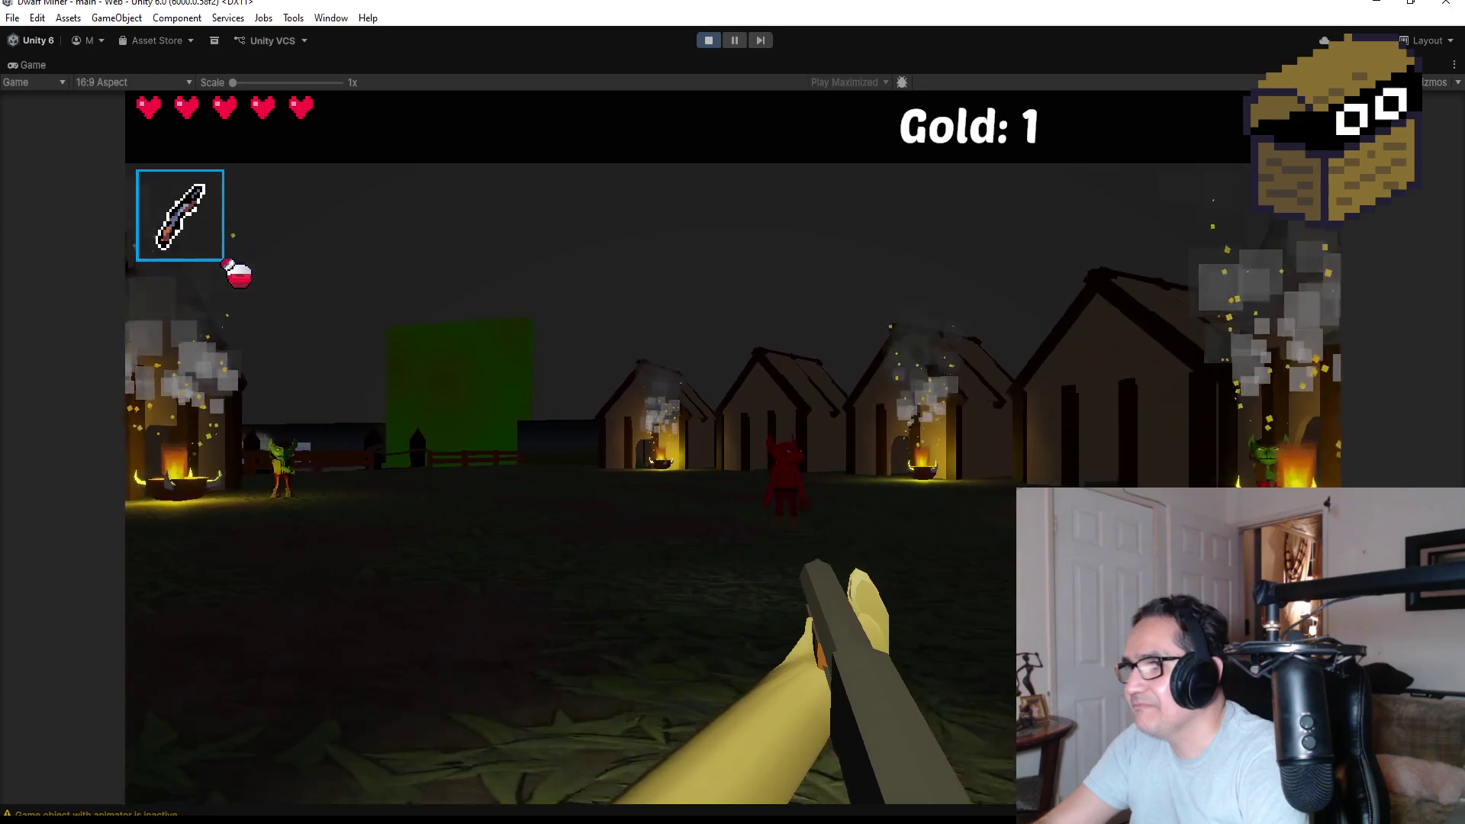
click(733, 447)
click(733, 447)
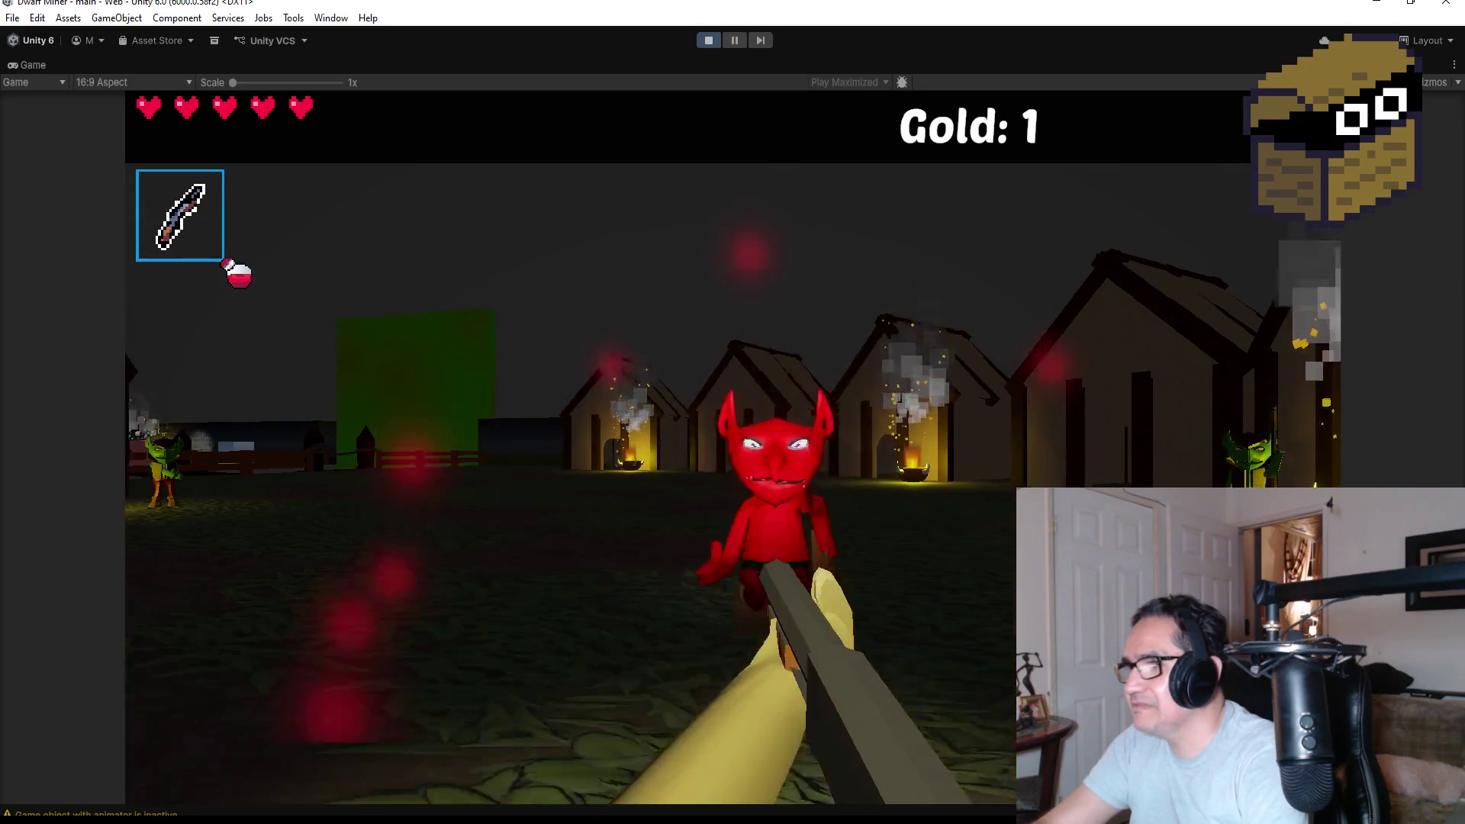
click(732, 448)
click(733, 447)
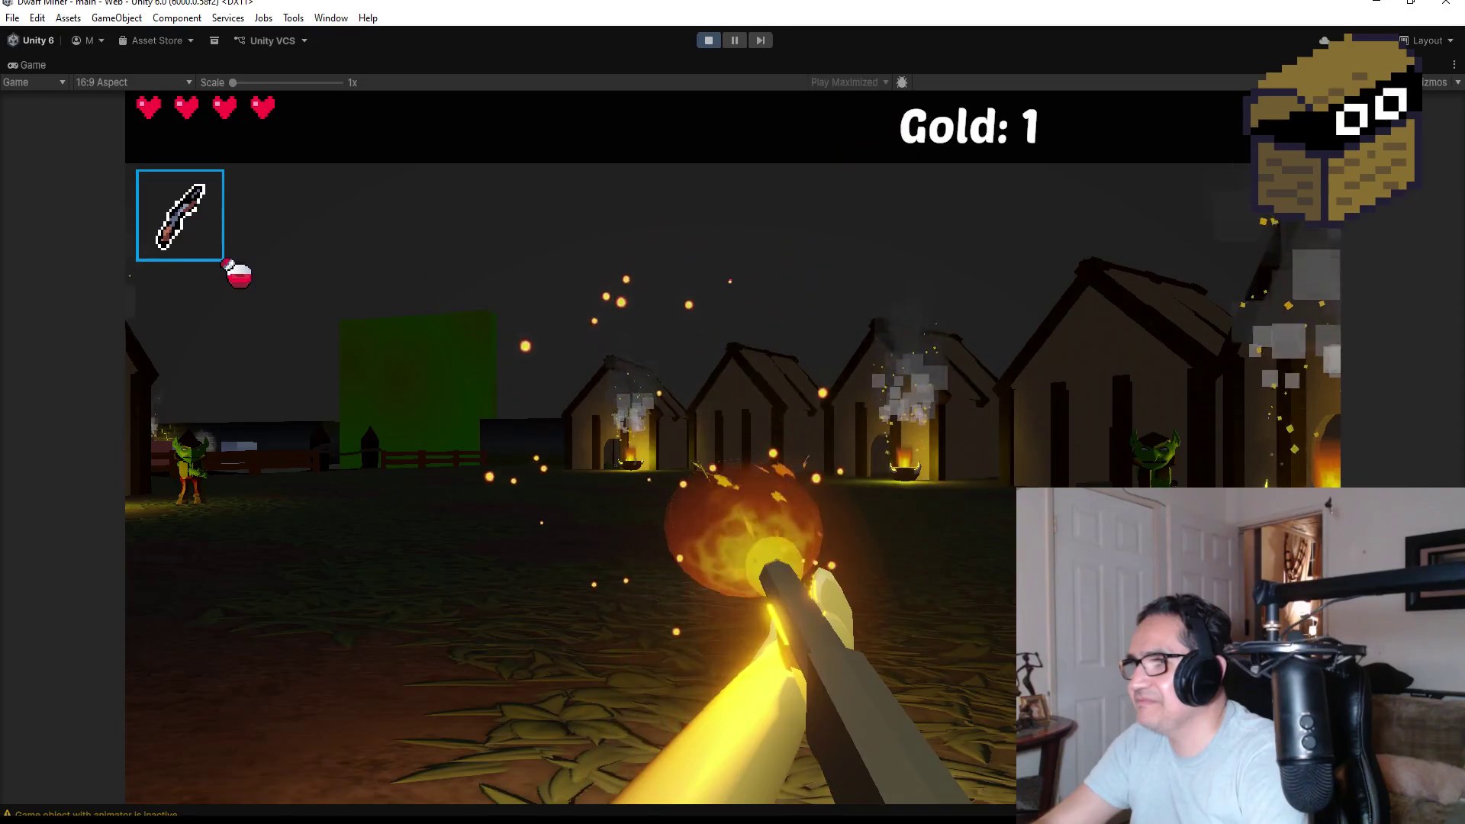
click(732, 447)
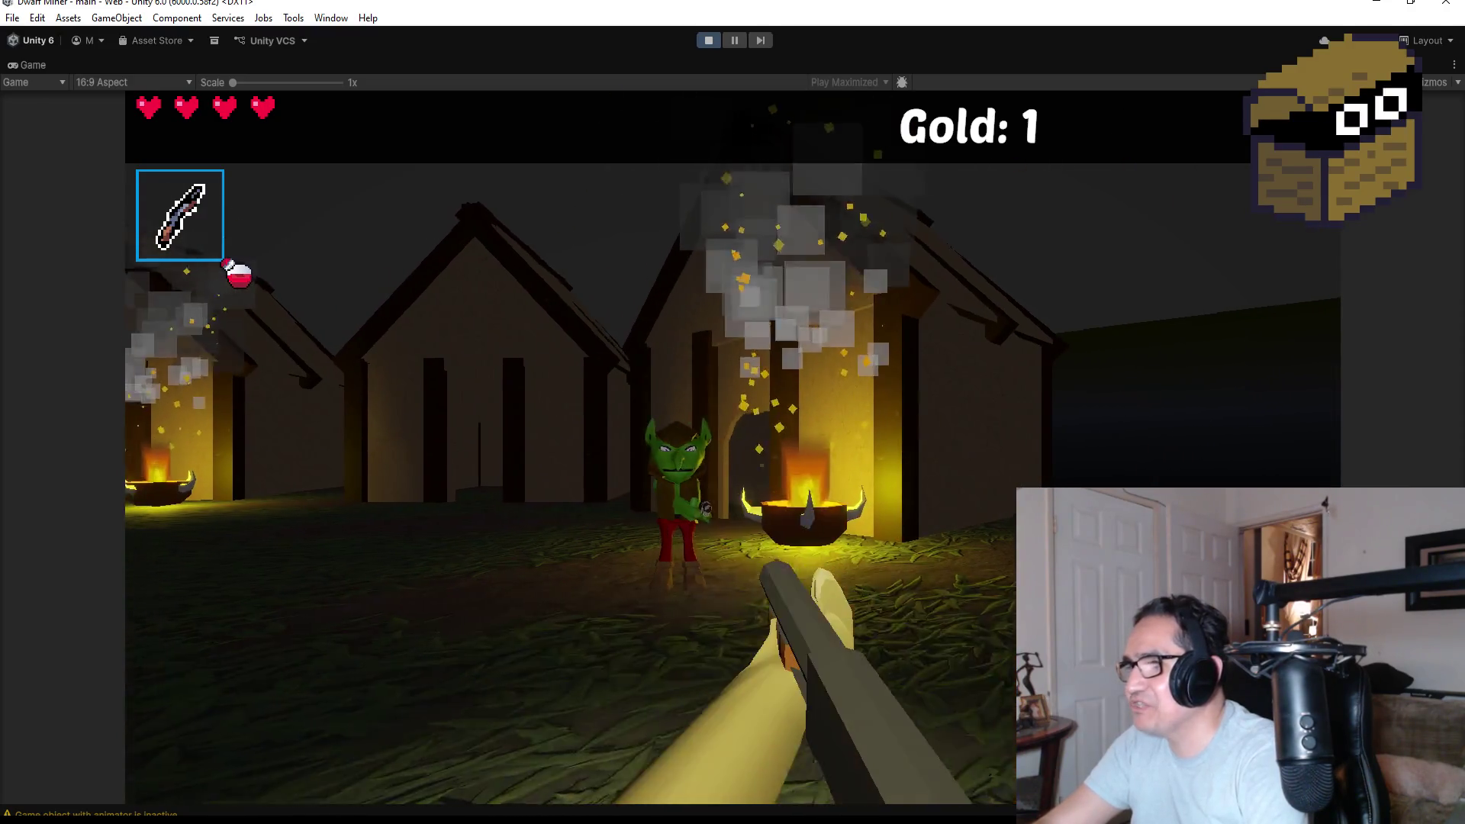
click(732, 447)
click(732, 448)
click(733, 447)
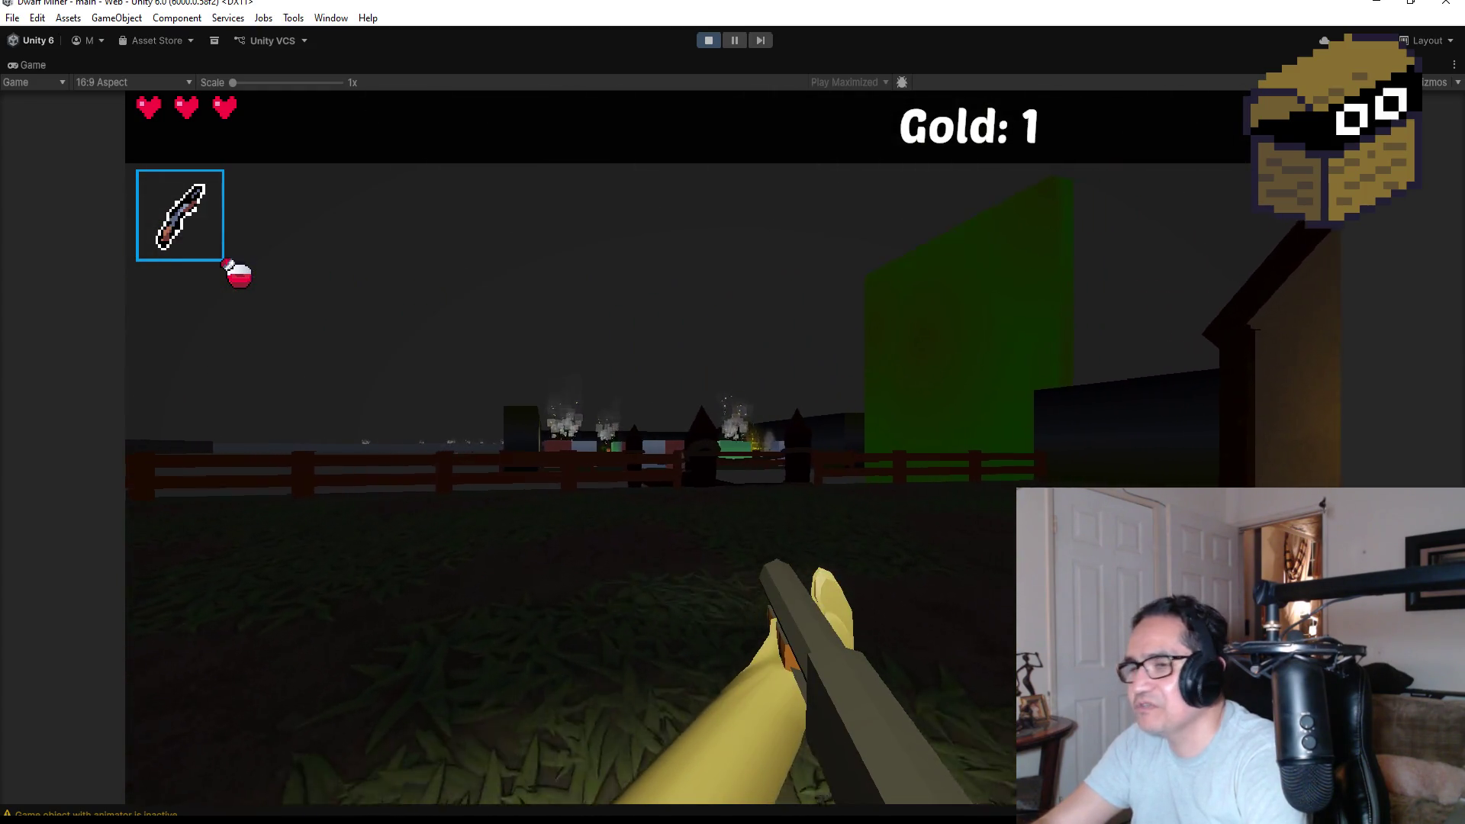
Walk through the gate and destroy the green enemy with the staff.
key(w)
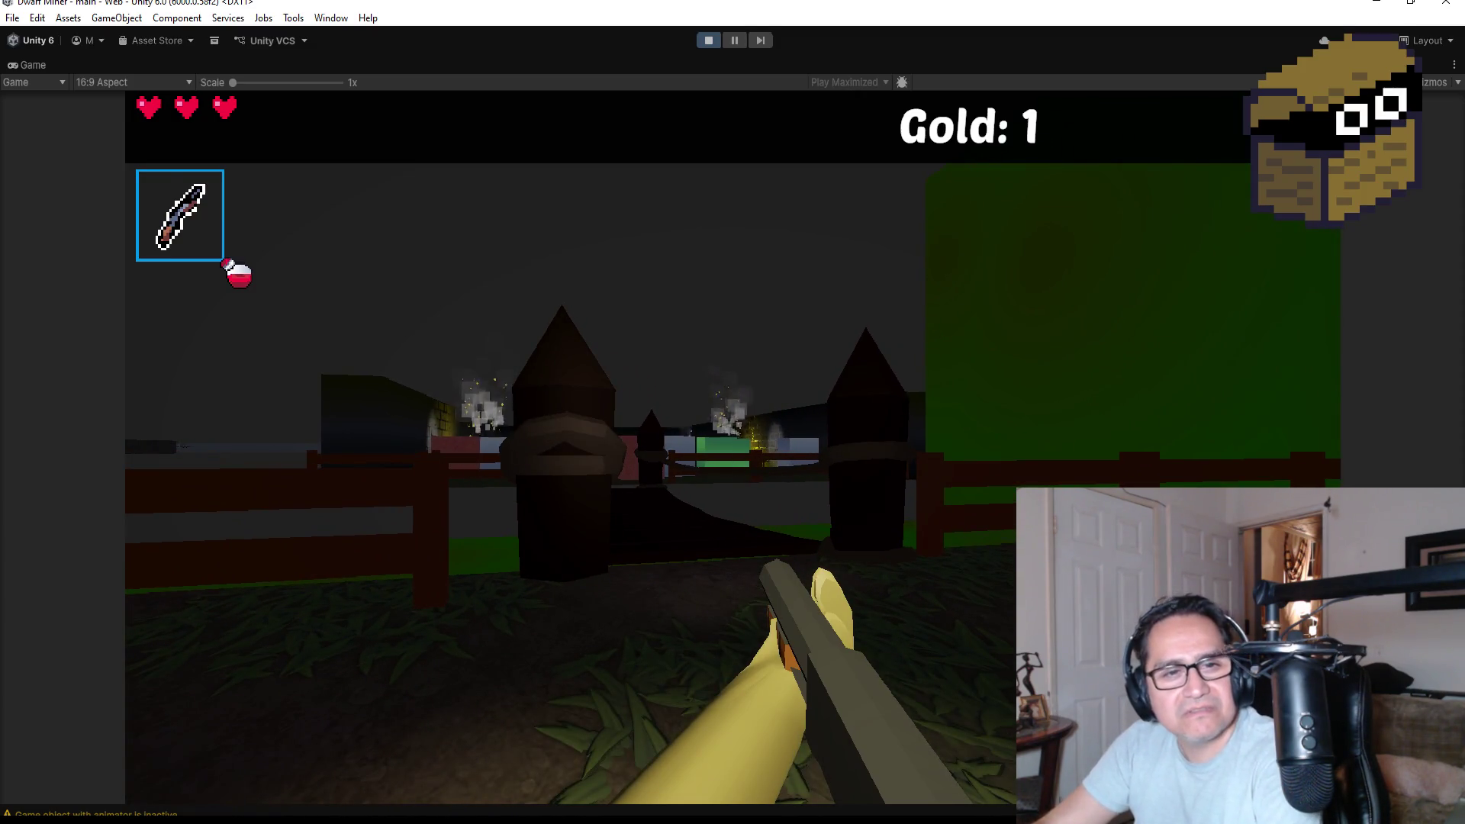
key(s)
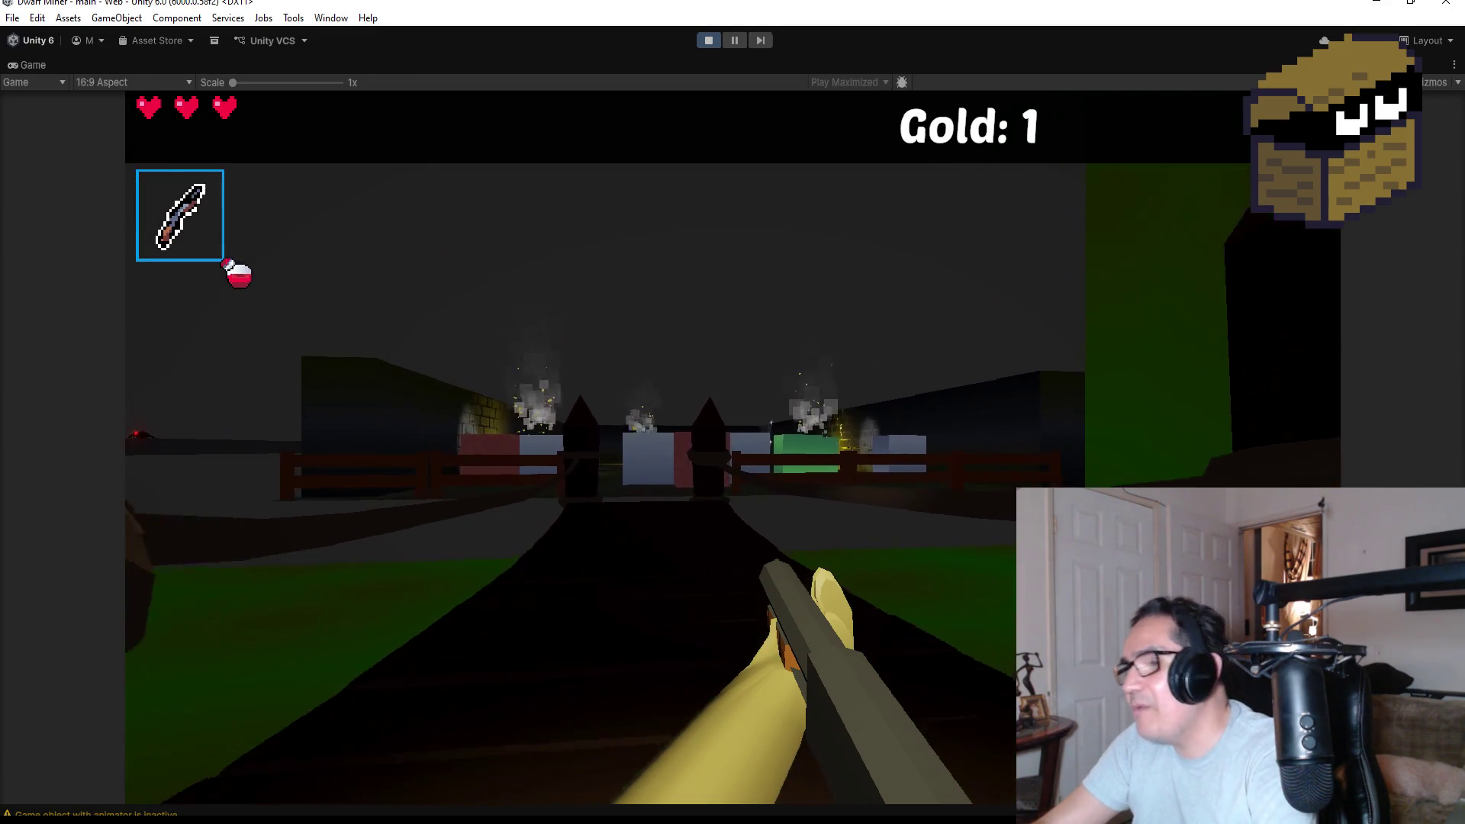
key(w)
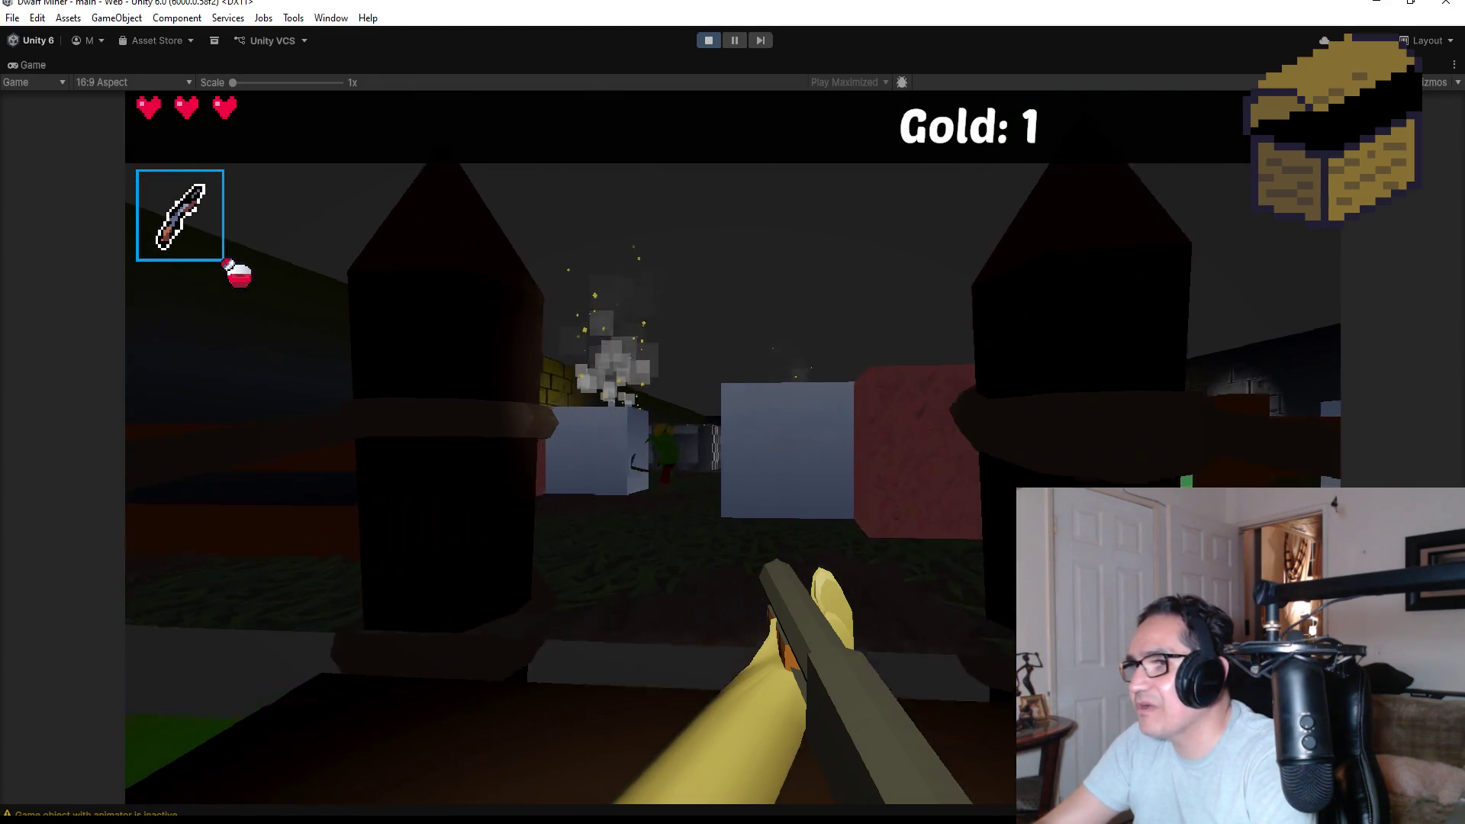
key(w)
click(733, 448)
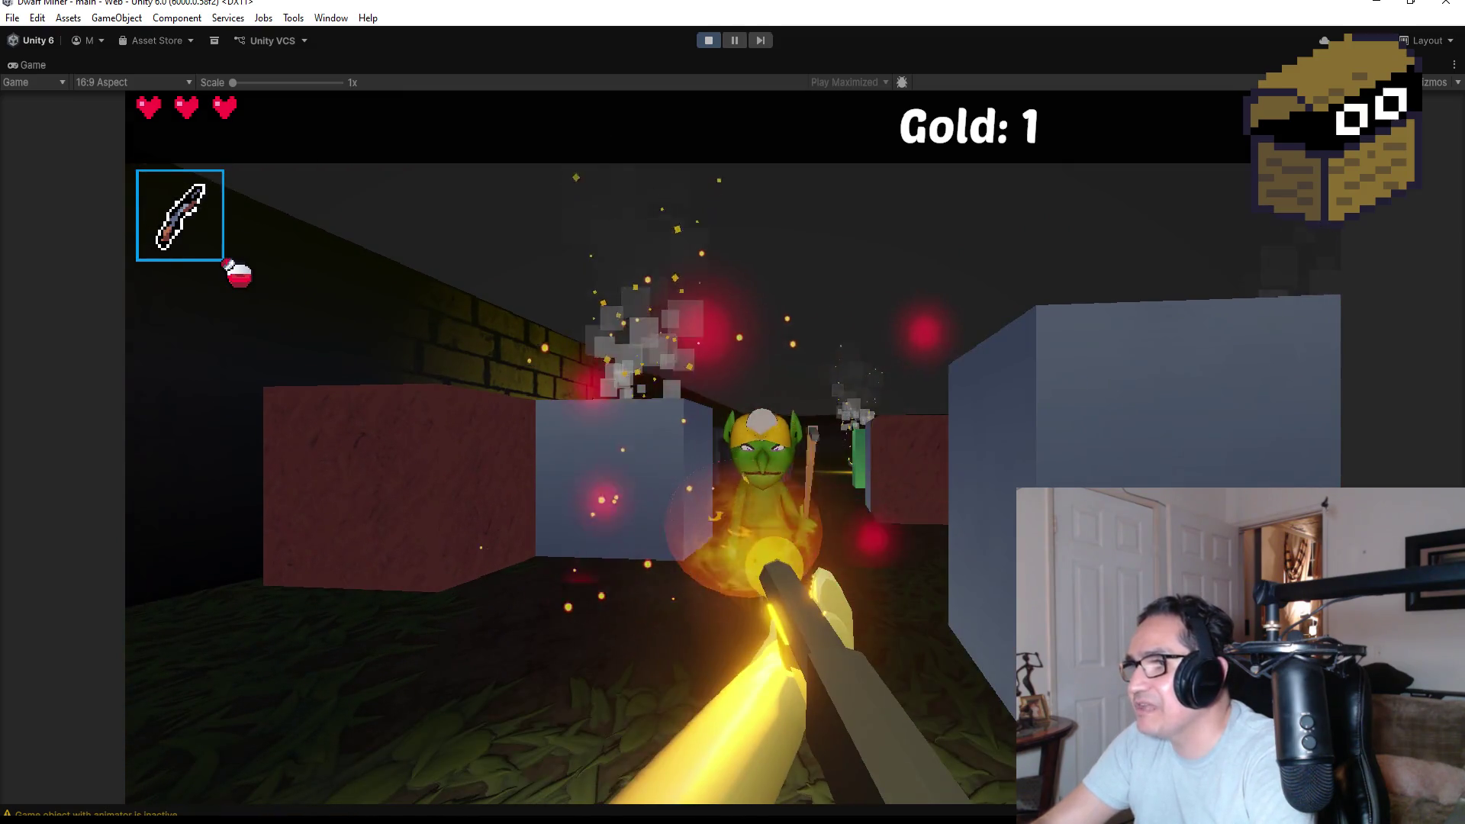
click(732, 448)
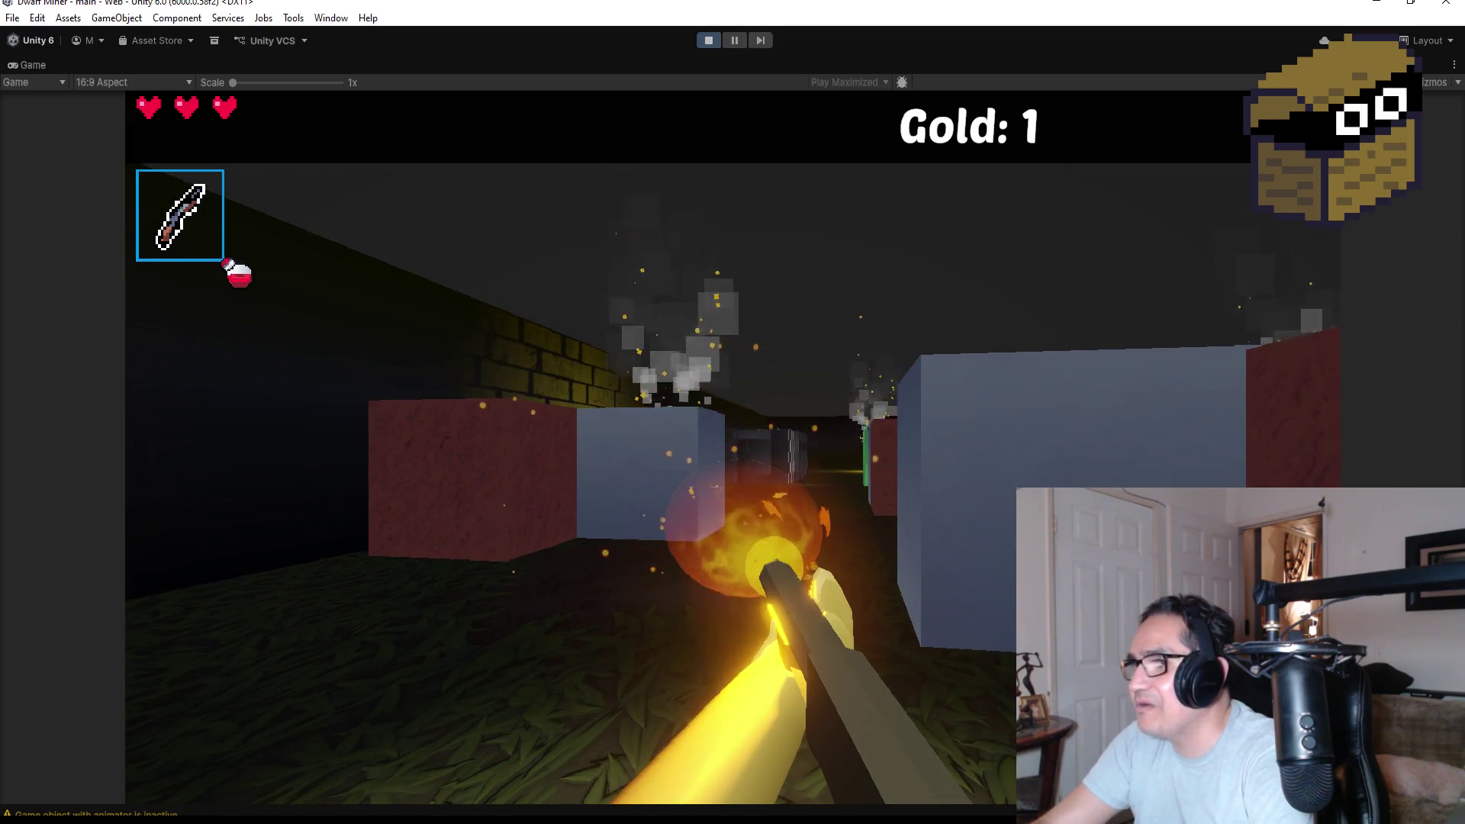
Advance into the next room past the red wall, firing at goblins.
key(w)
key(w)
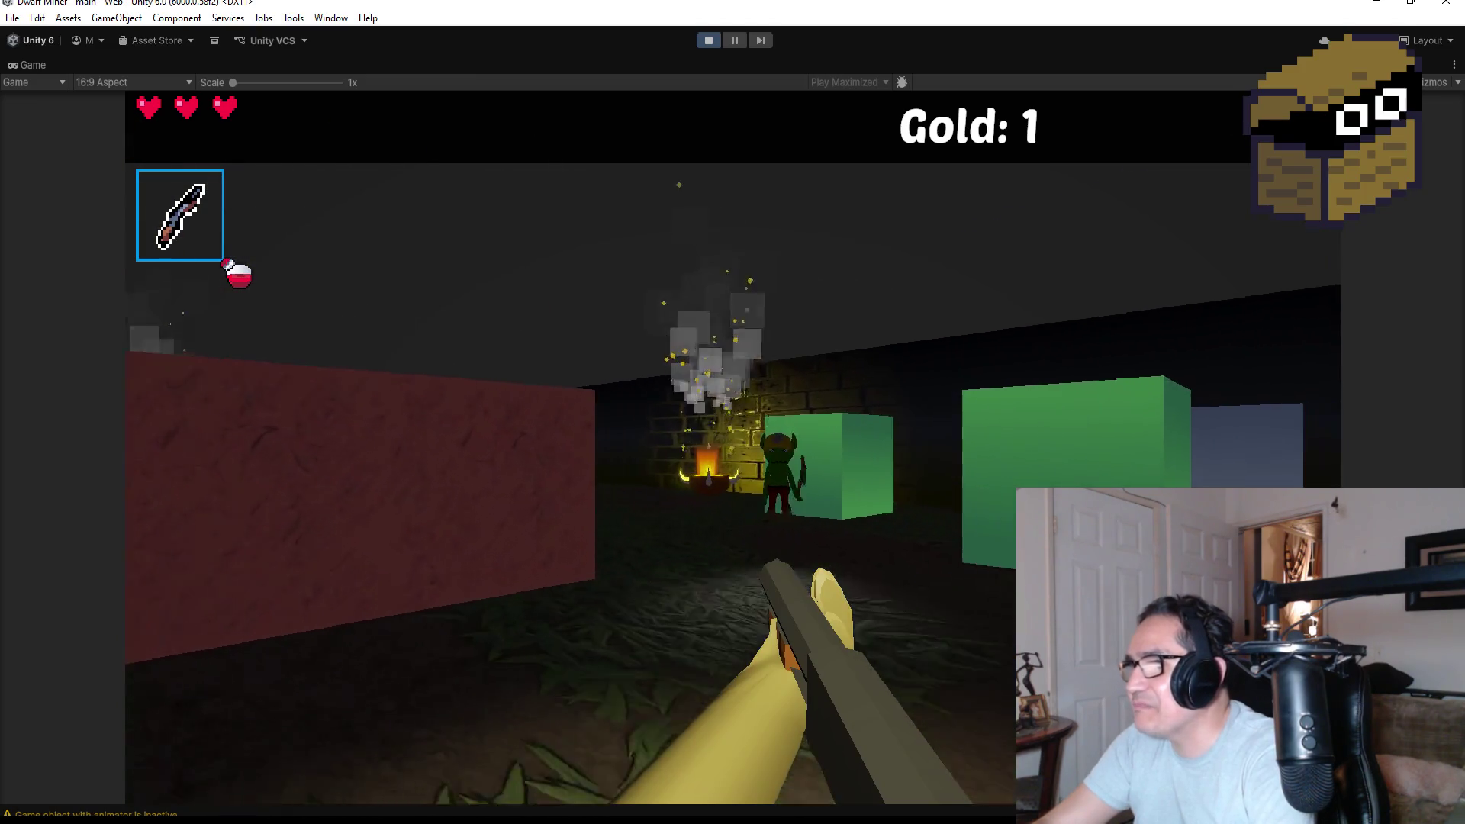
click(733, 448)
click(732, 448)
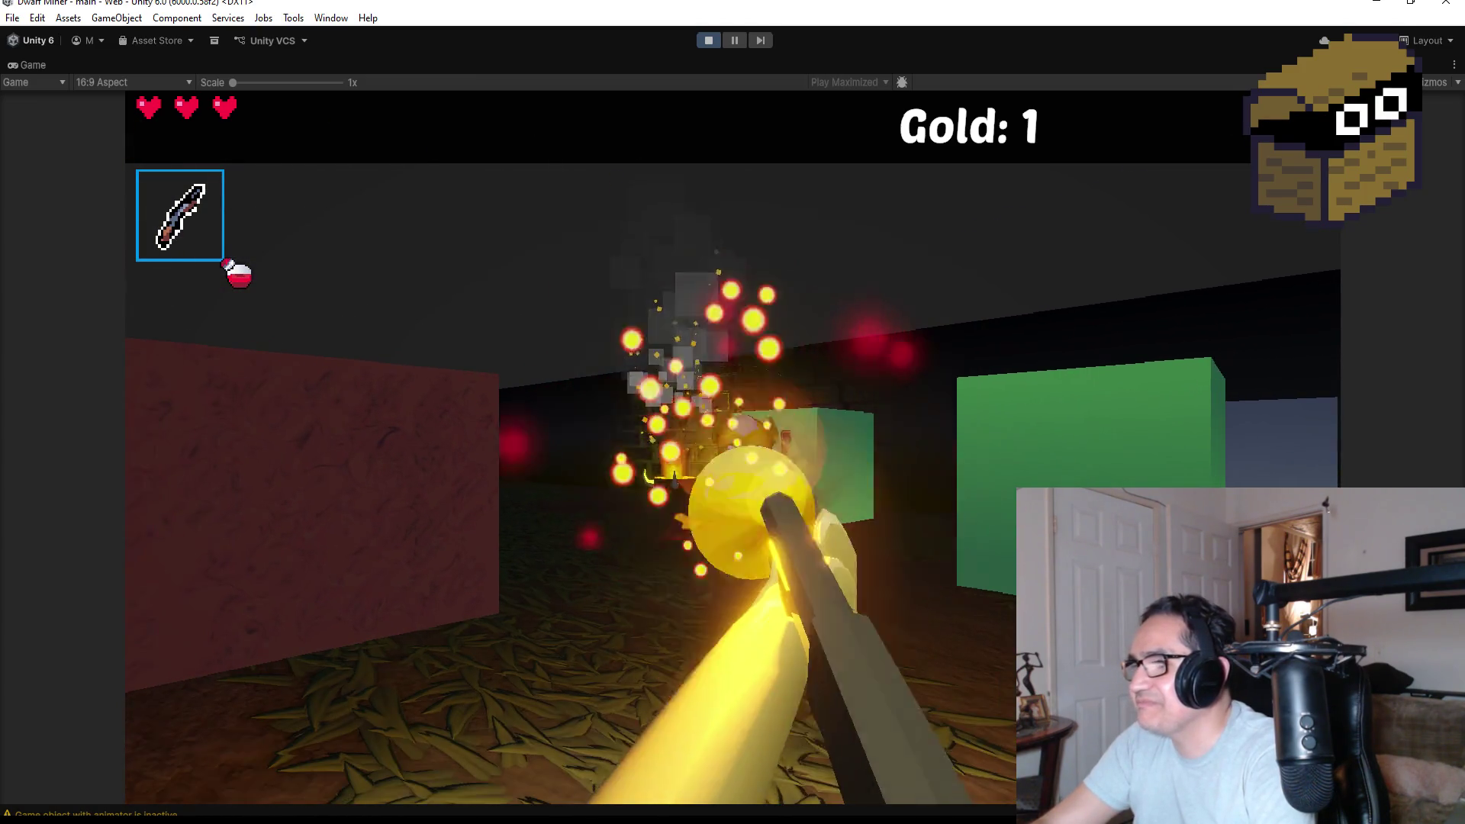
key(w)
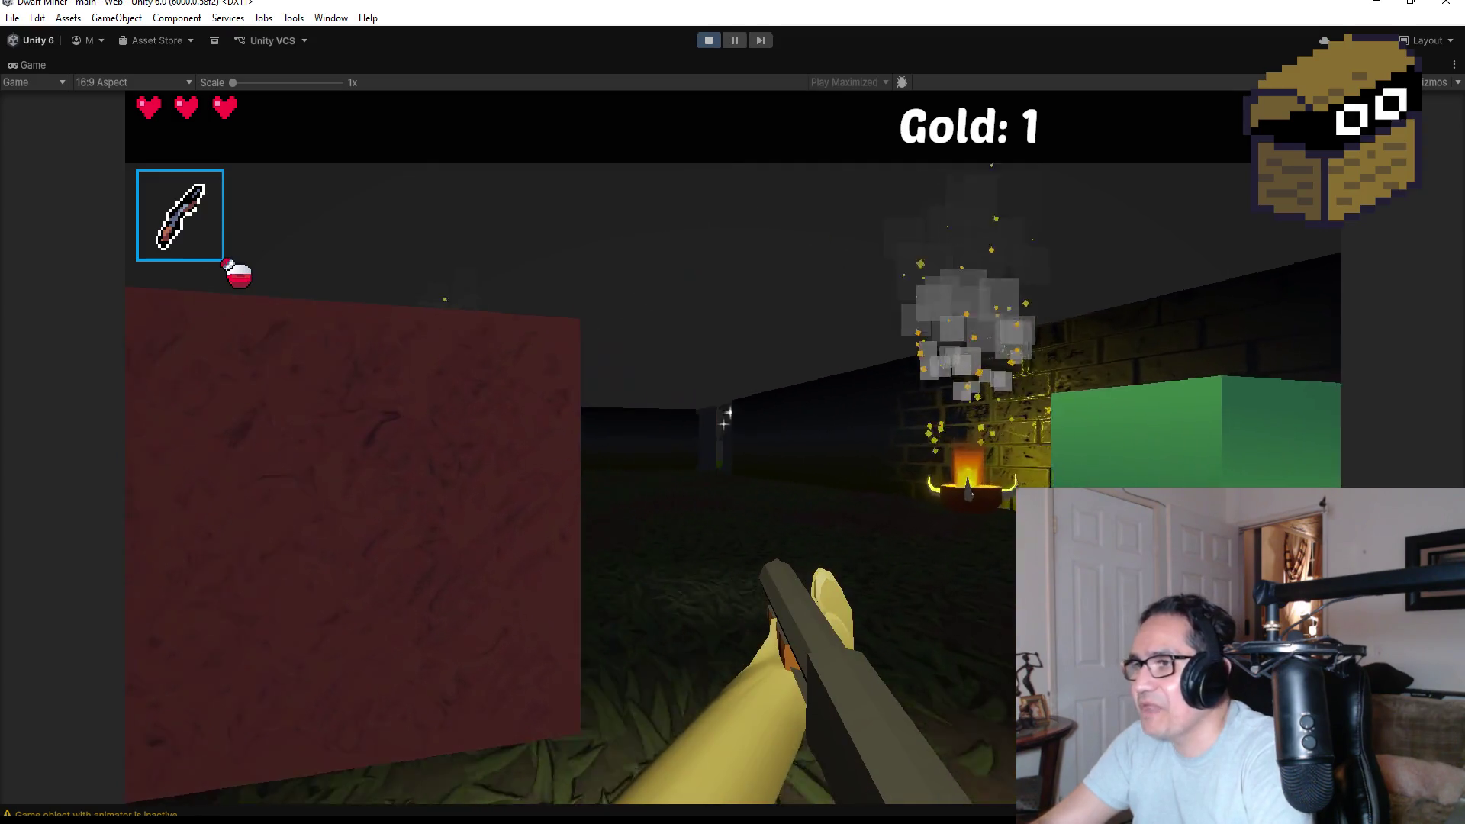
click(732, 448)
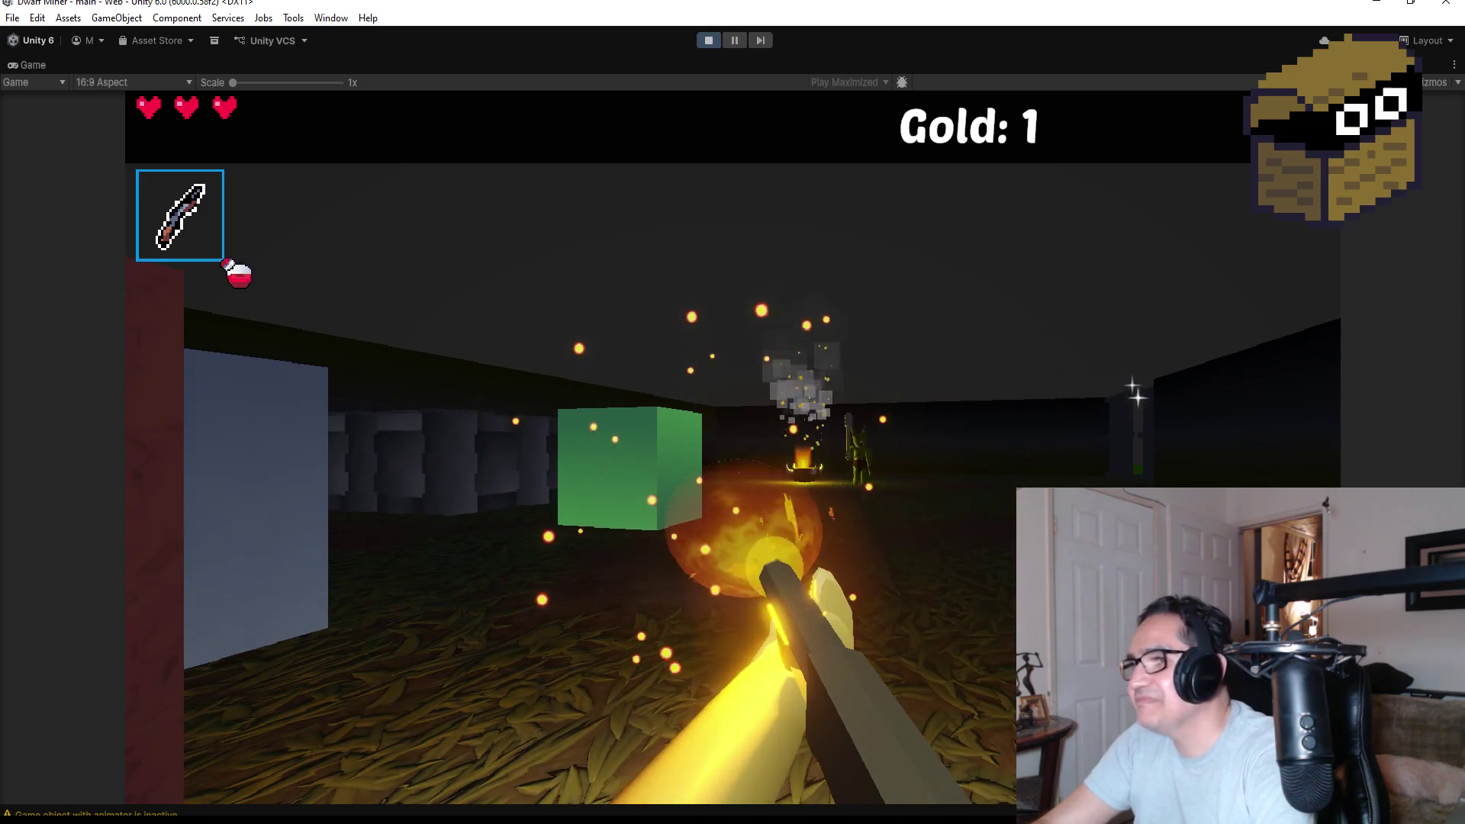
Fireball the goblin by the campfire until it dies and drops a key.
key(w)
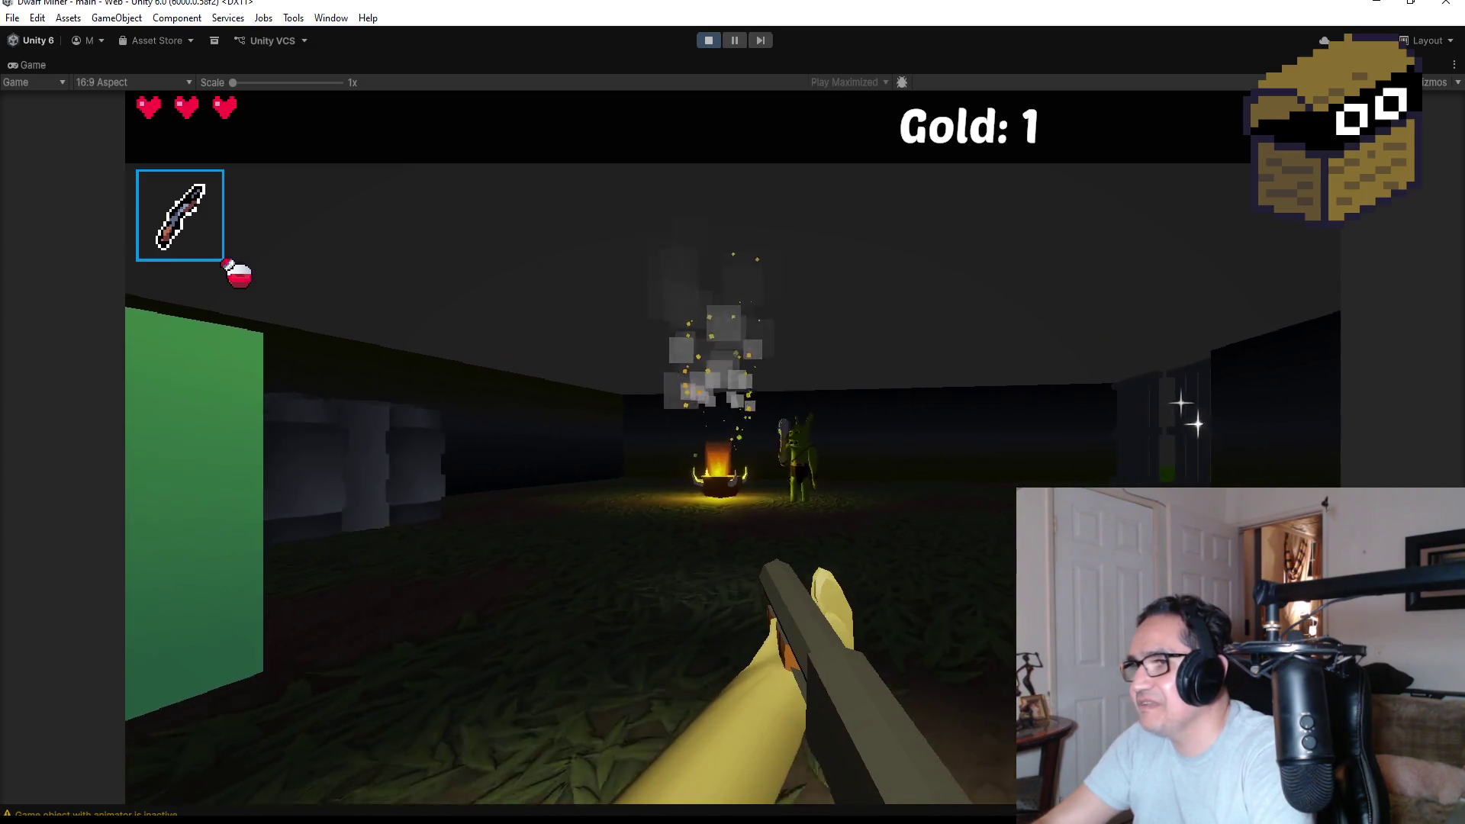
click(732, 448)
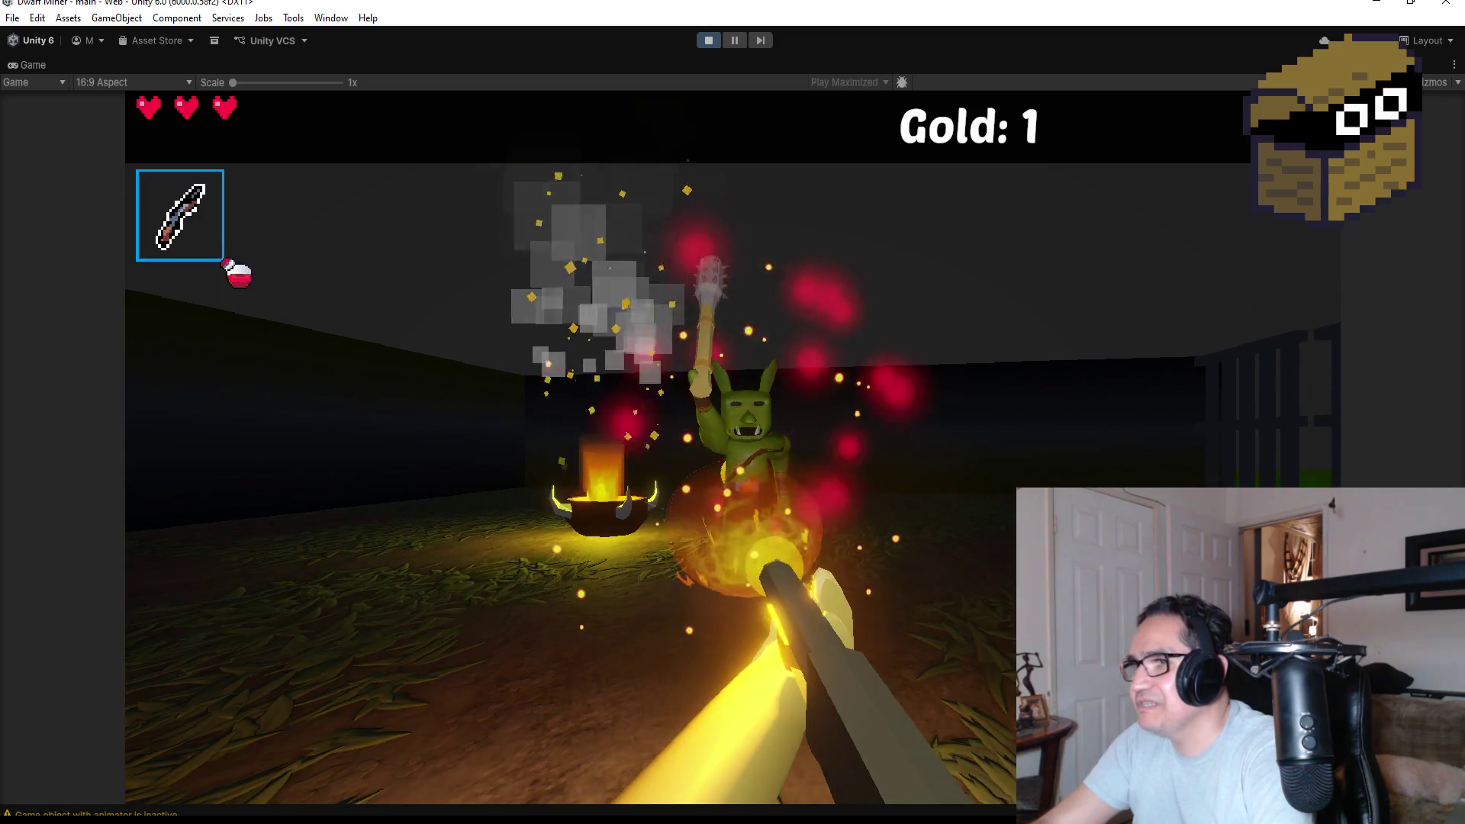
click(733, 448)
click(732, 448)
click(733, 448)
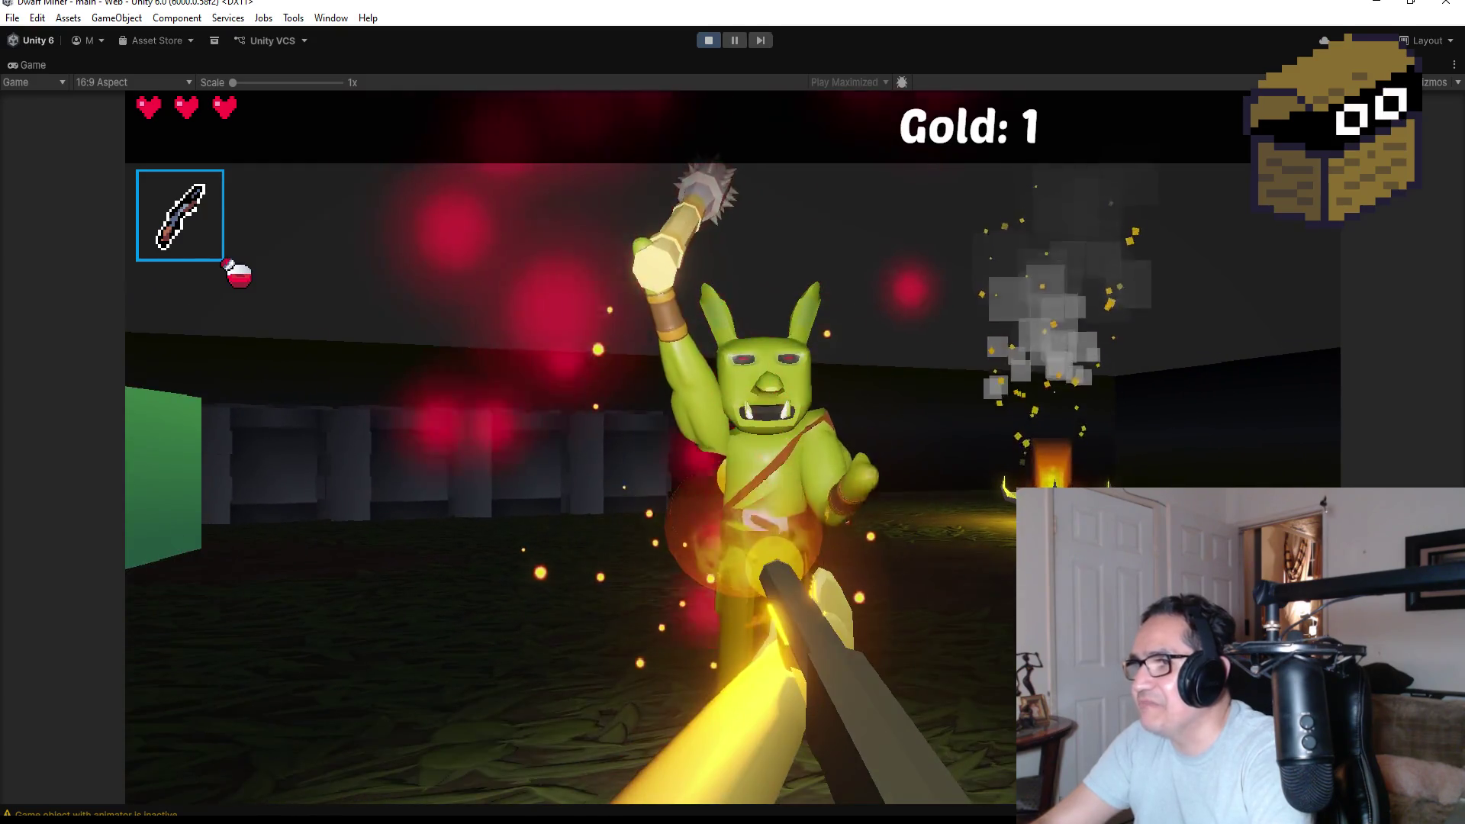
click(733, 448)
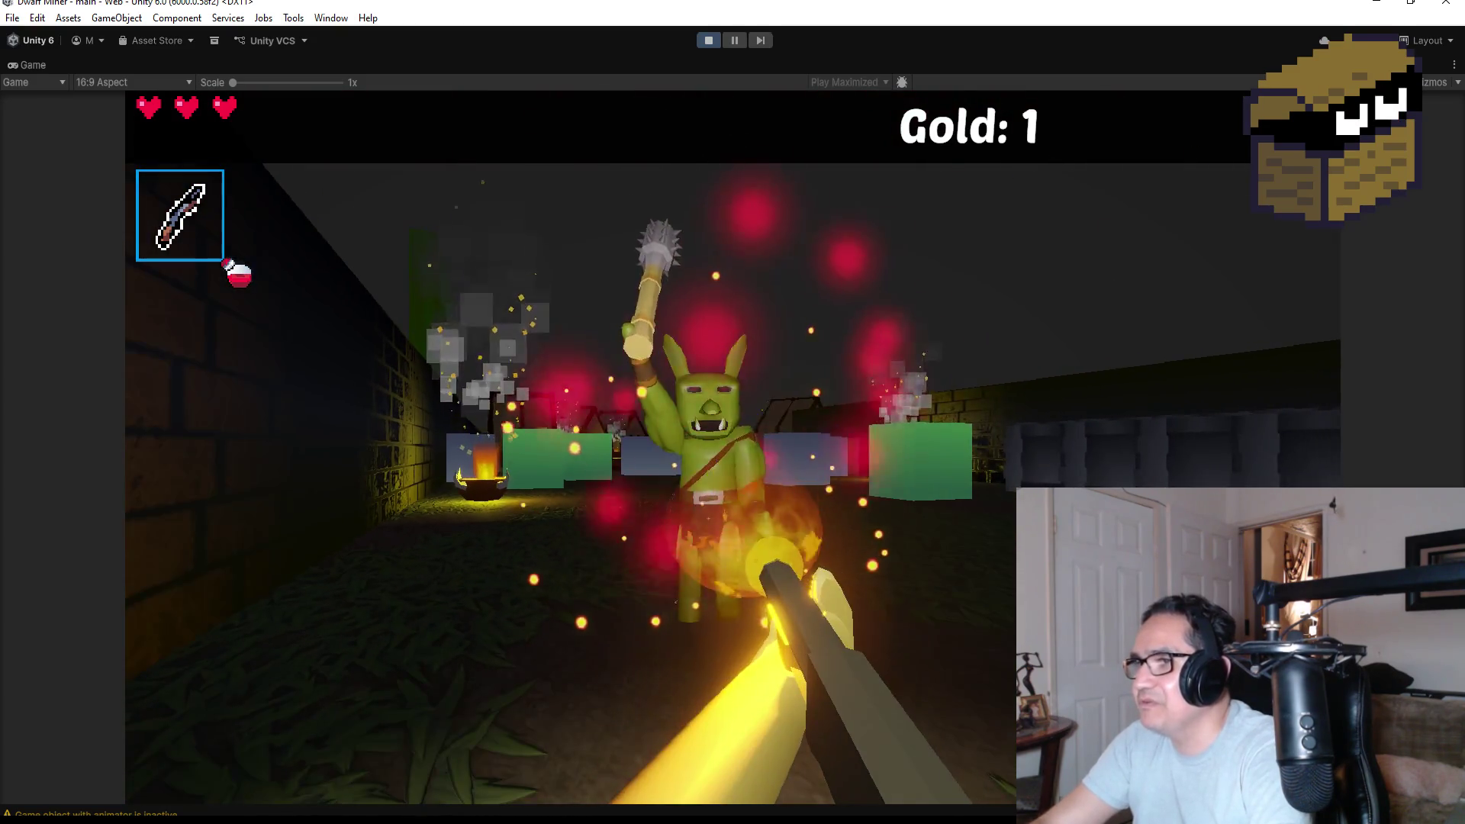
click(733, 448)
click(733, 448)
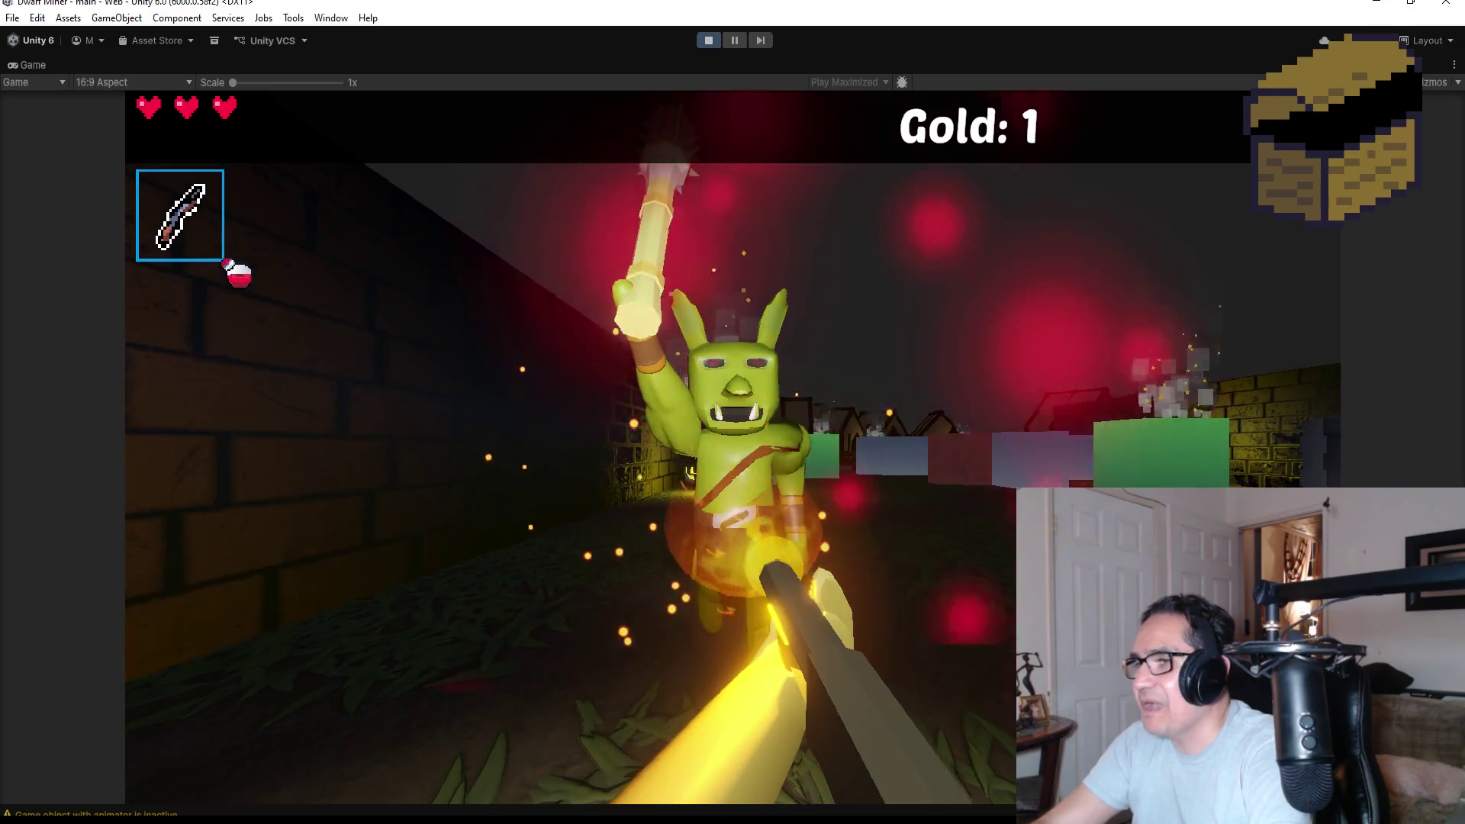
click(732, 448)
click(733, 448)
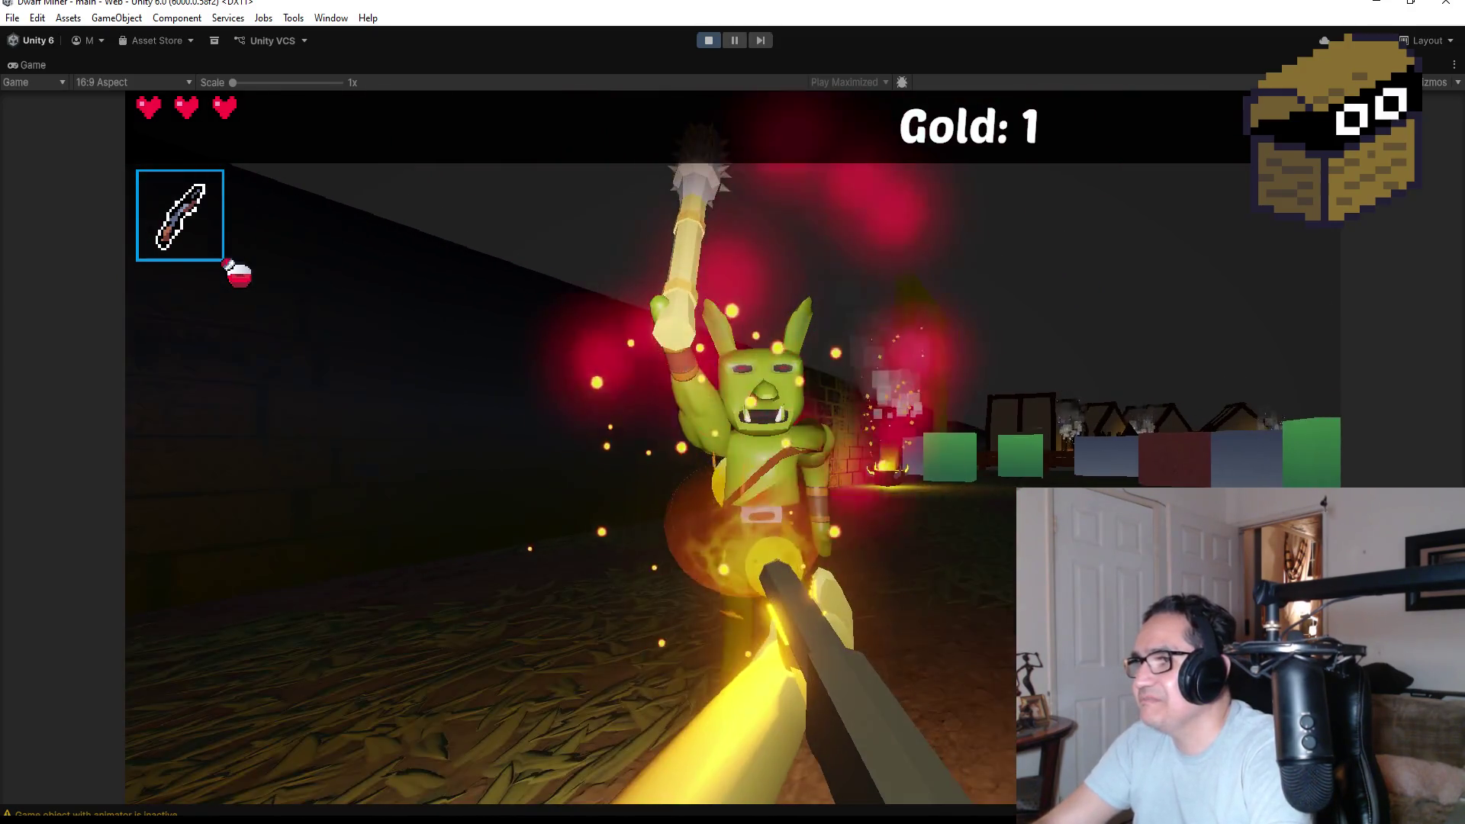
click(732, 448)
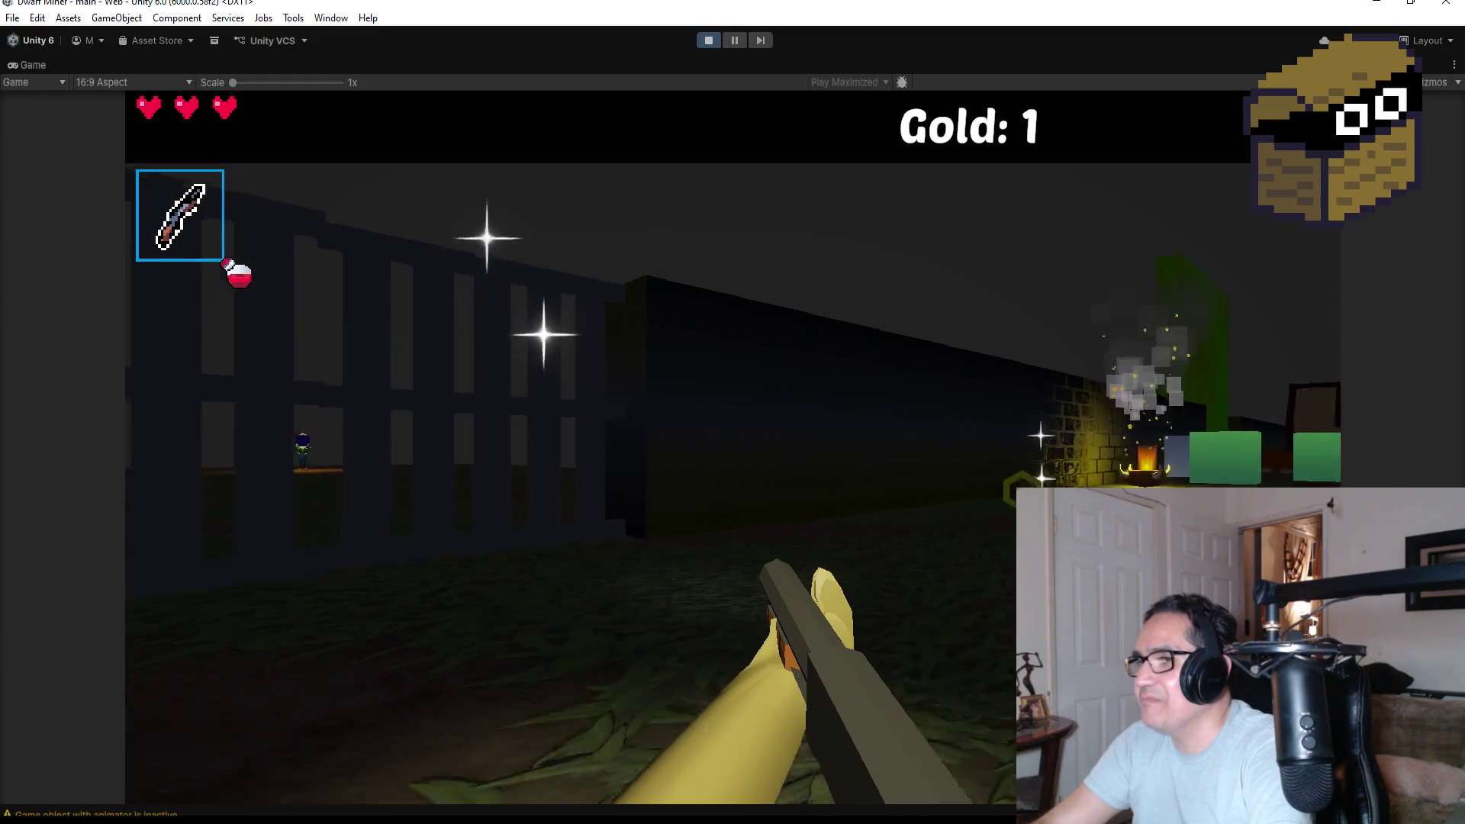
Pick up the glowing key and walk out into the dark field toward the distant figure.
key(w)
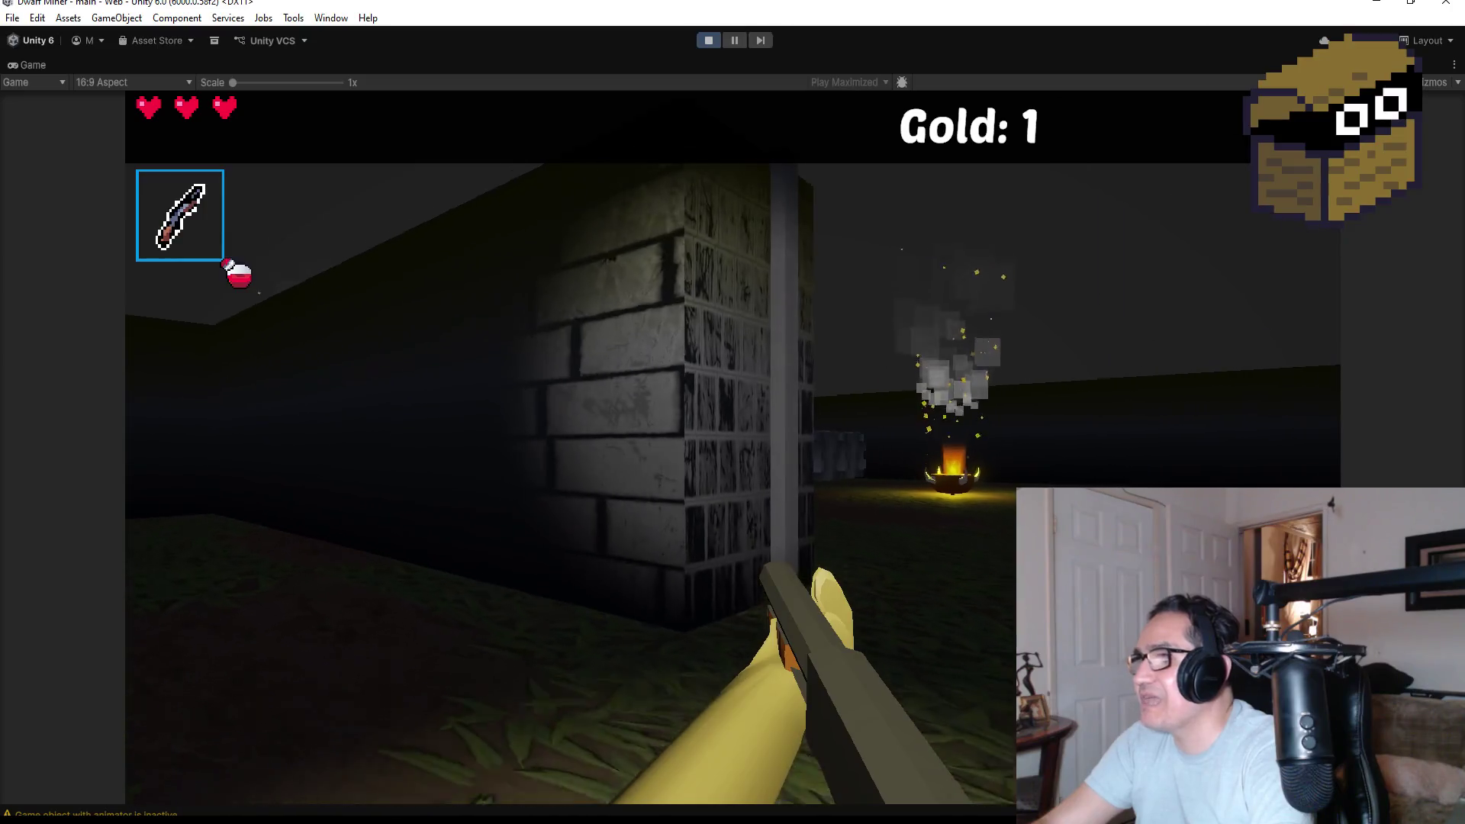
key(w)
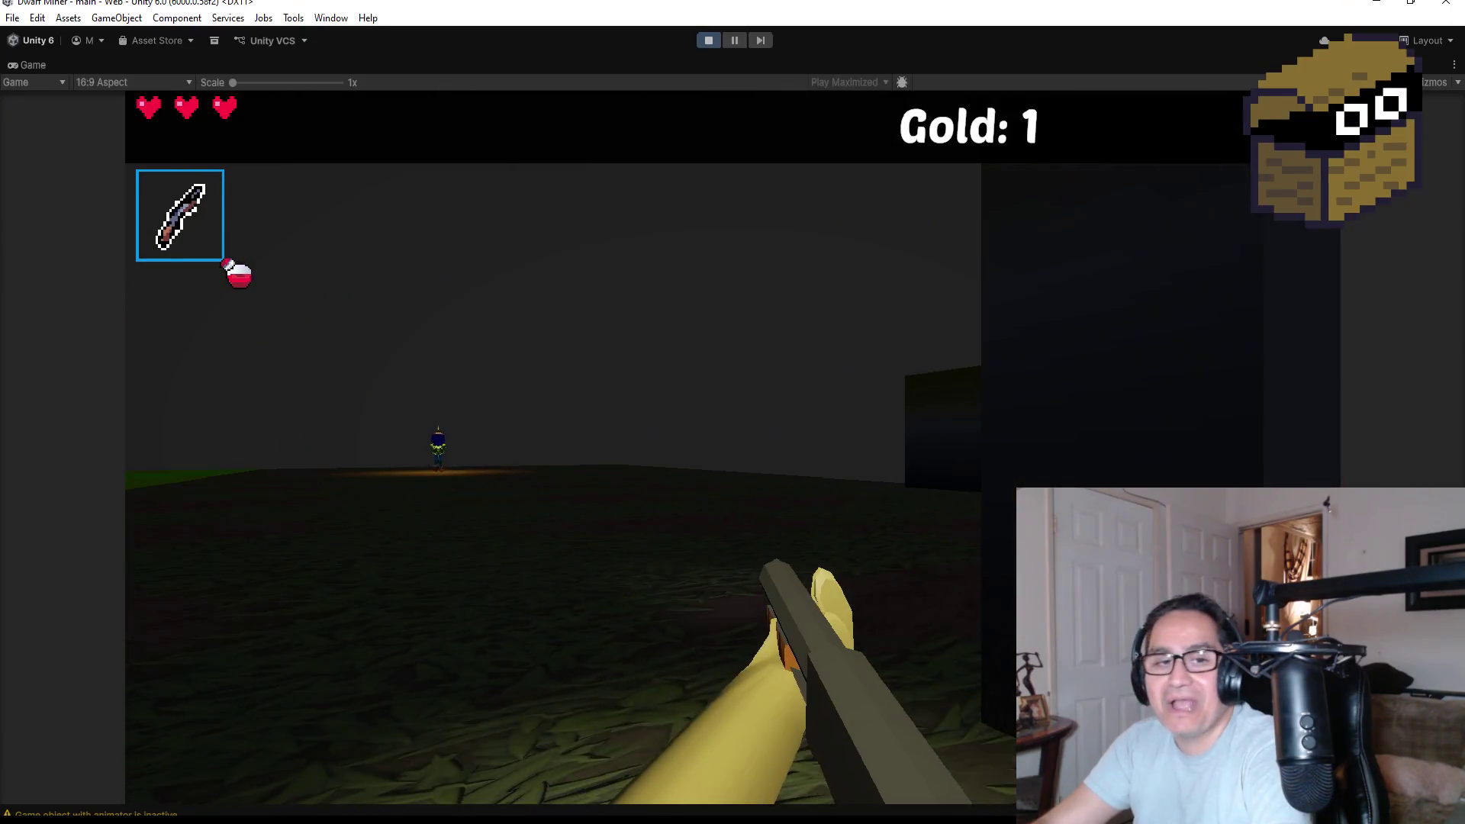
key(a)
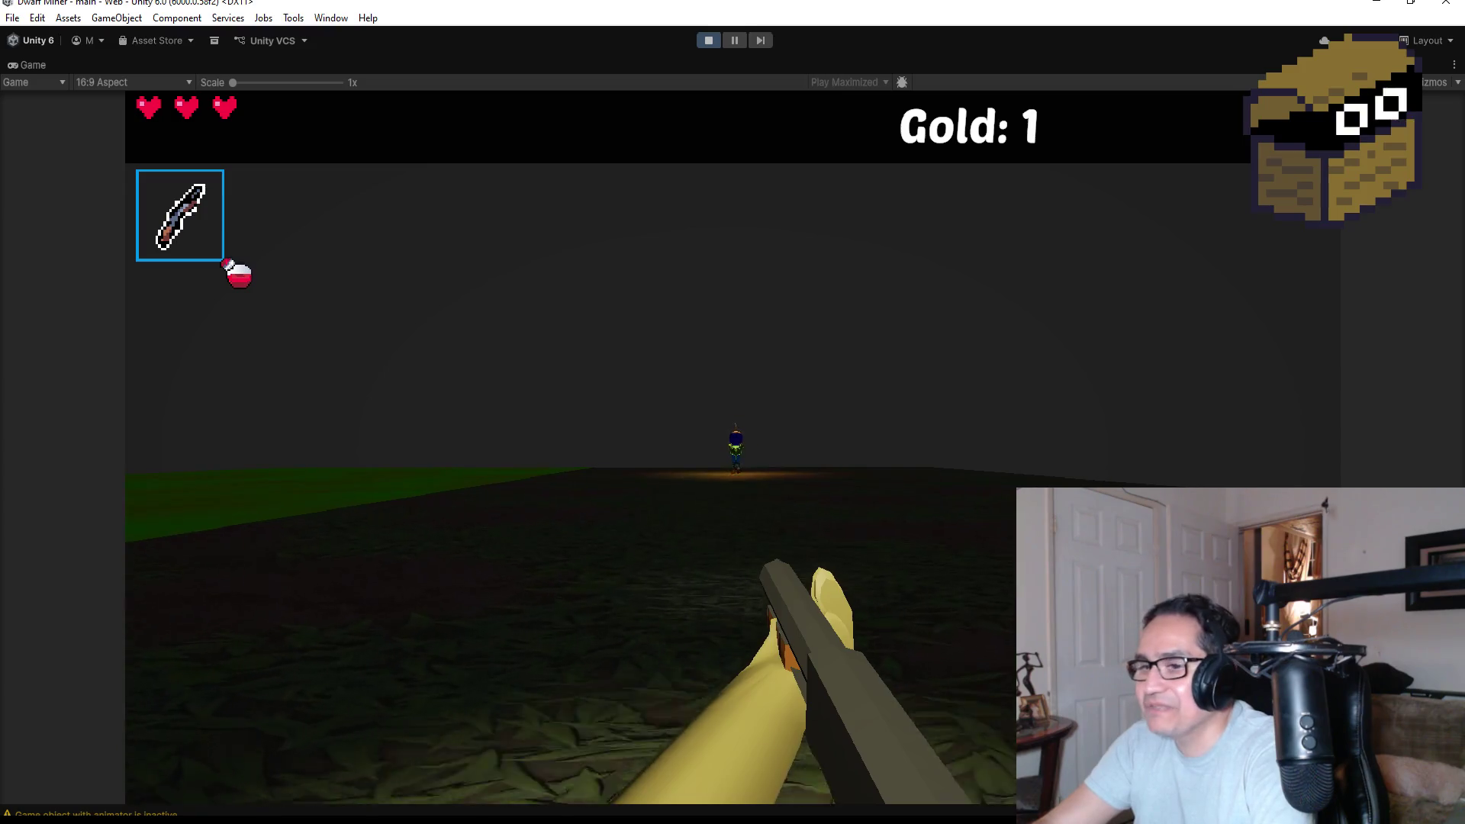
key(w)
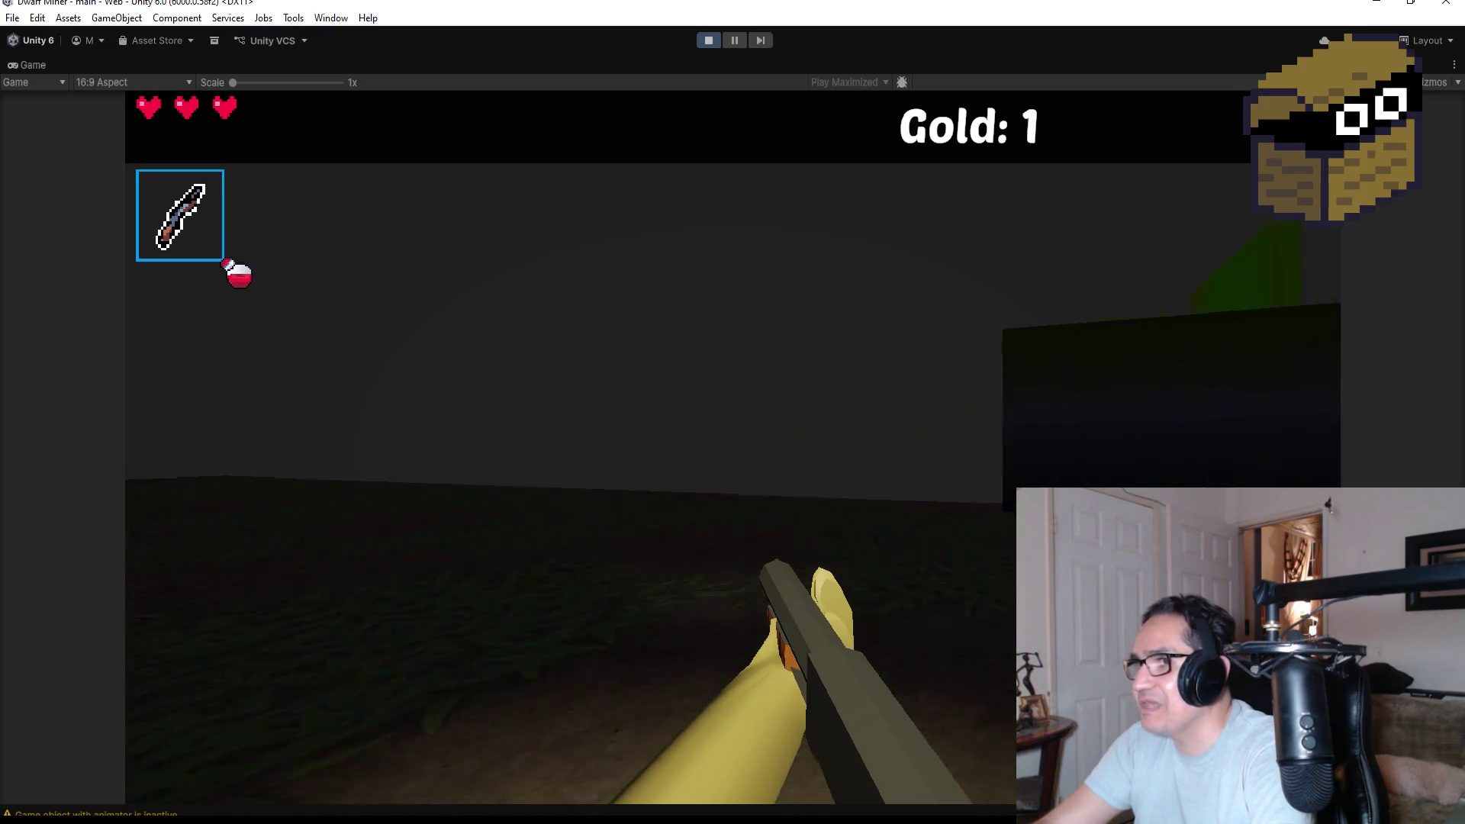
key(a)
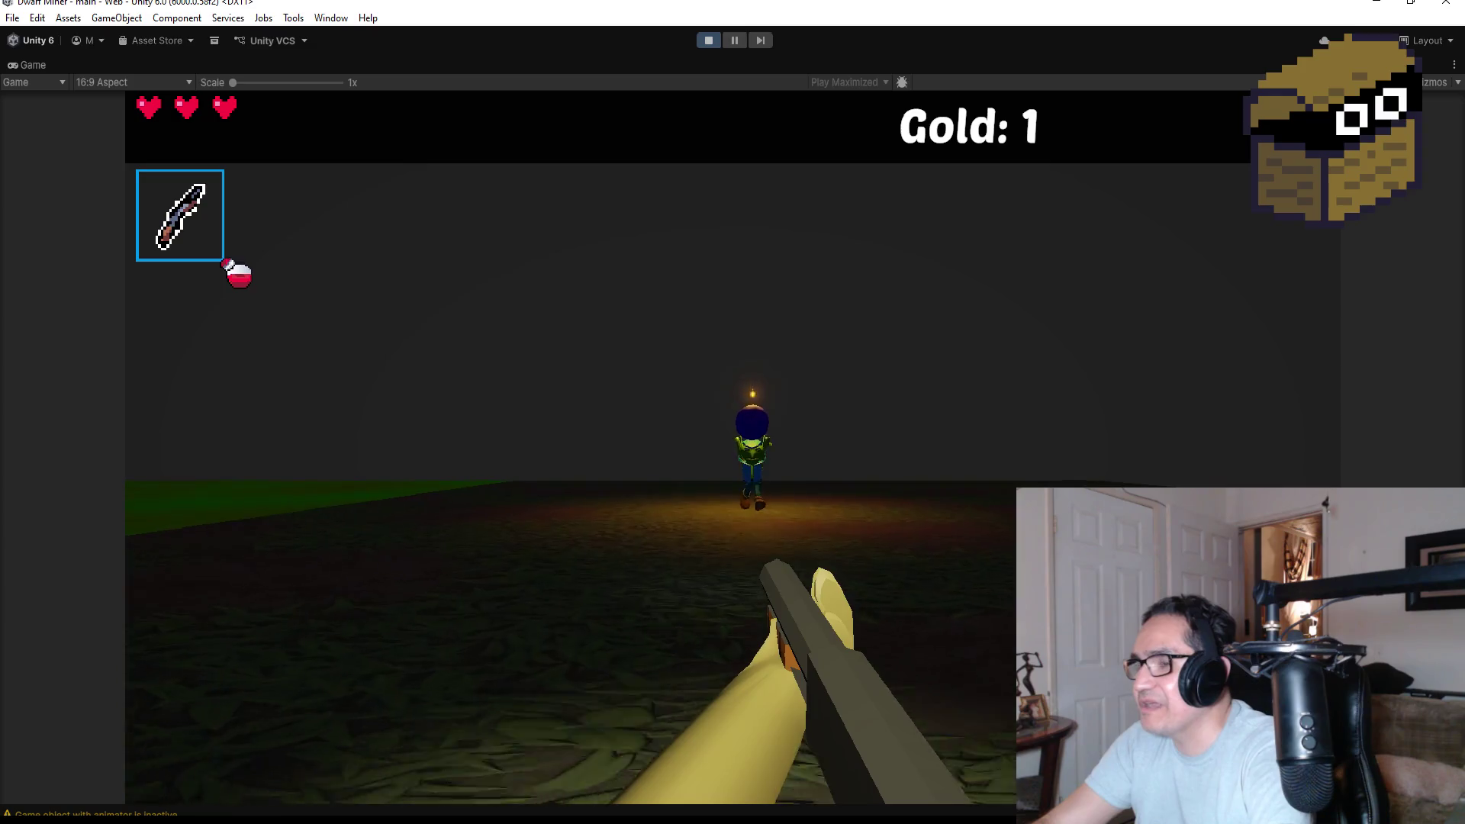
Fight the bomb goblin until Game Over, then restart to the Settings screen with five hearts.
key(s)
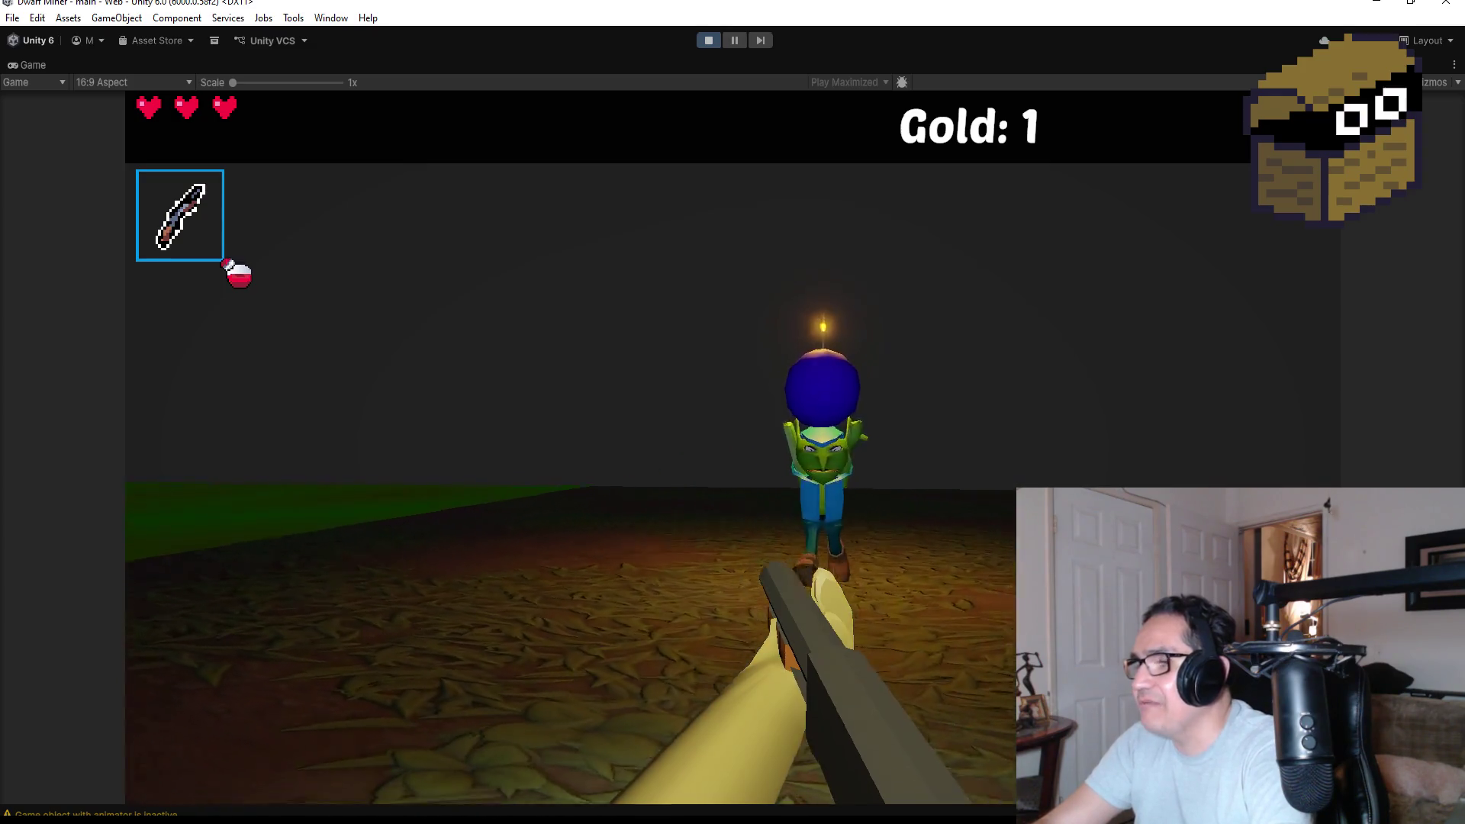
key(d)
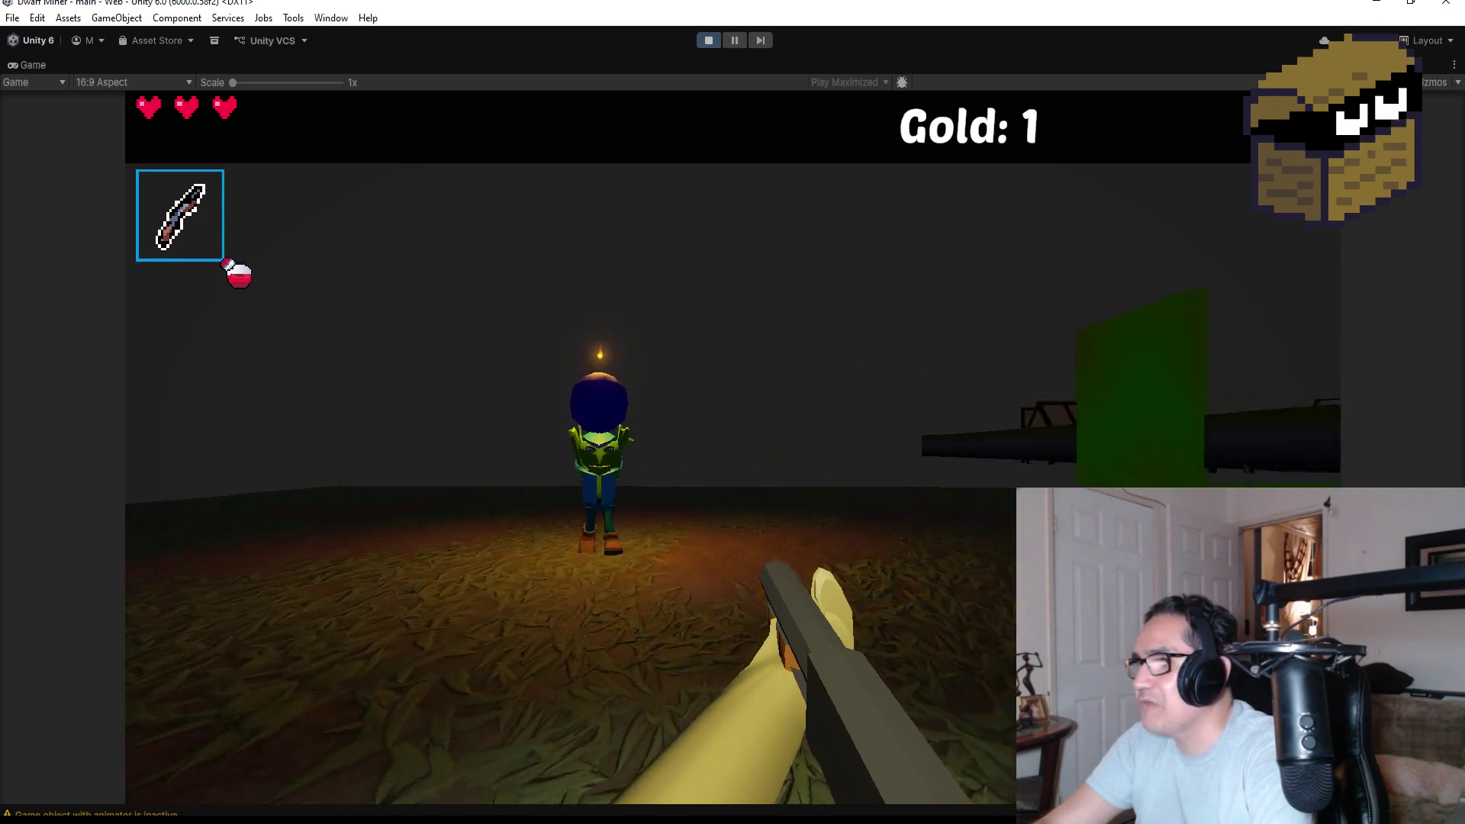
key(d)
key(a)
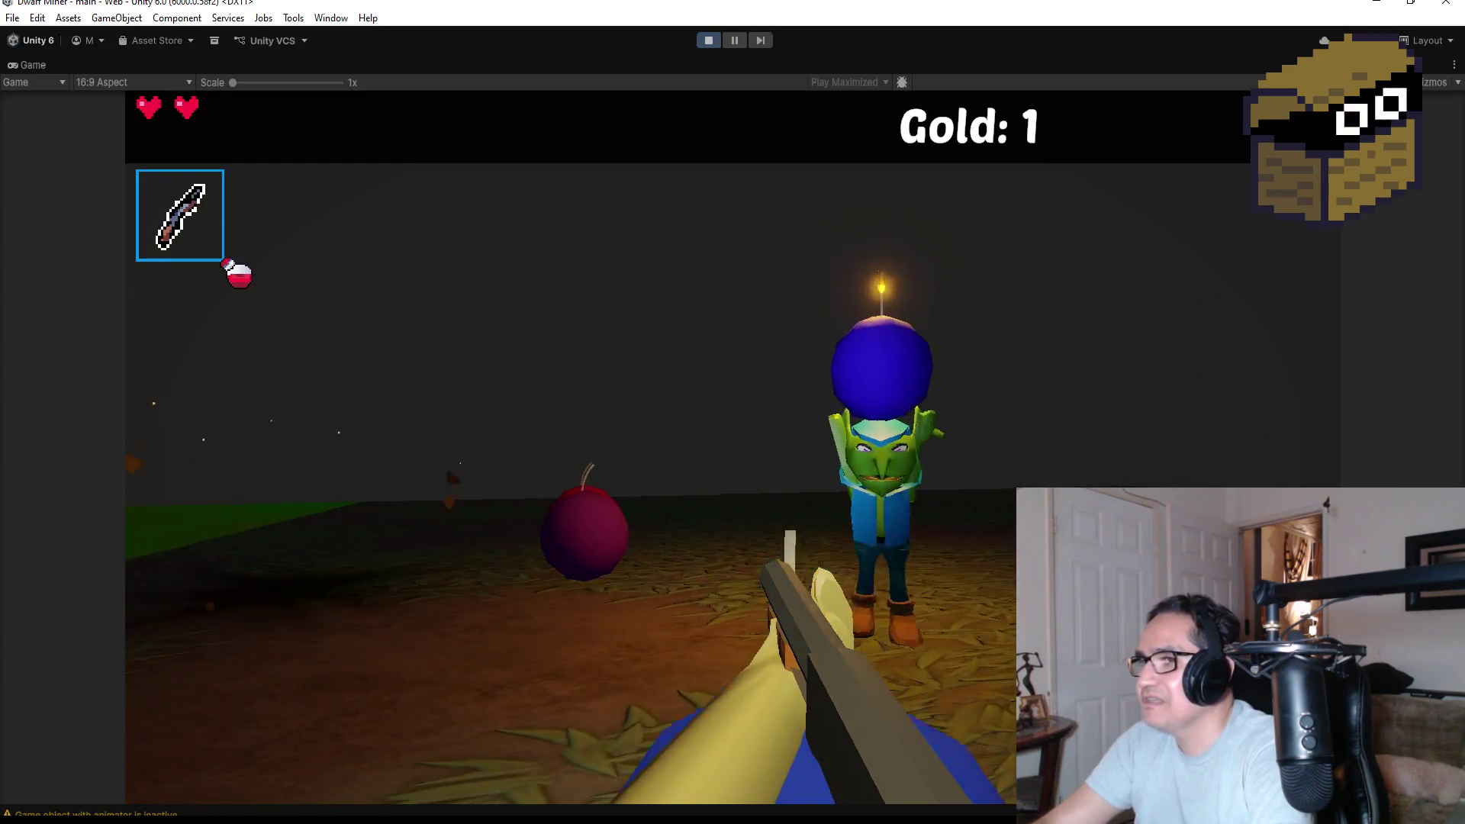
key(a)
key(d)
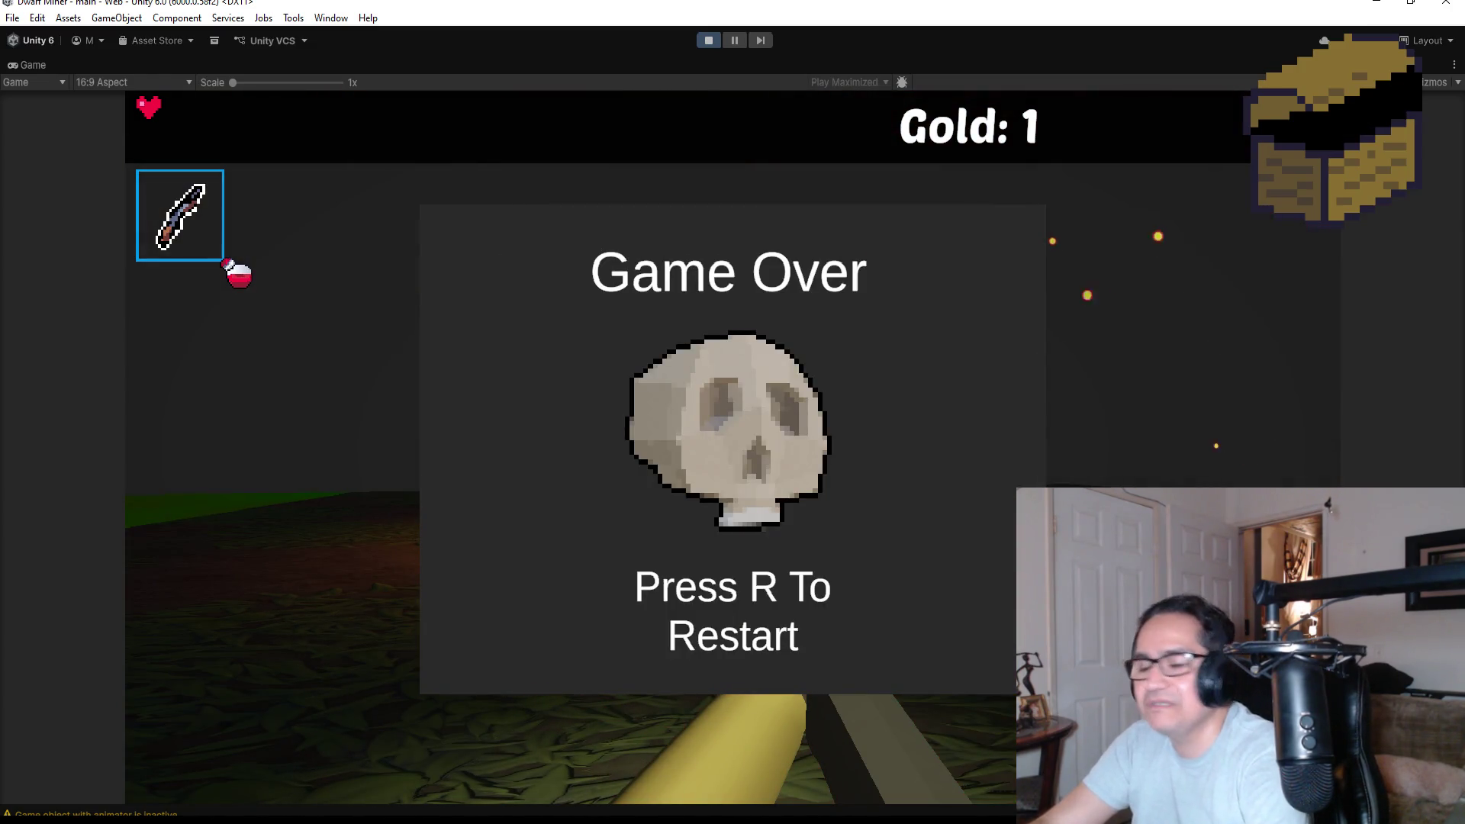
key(r)
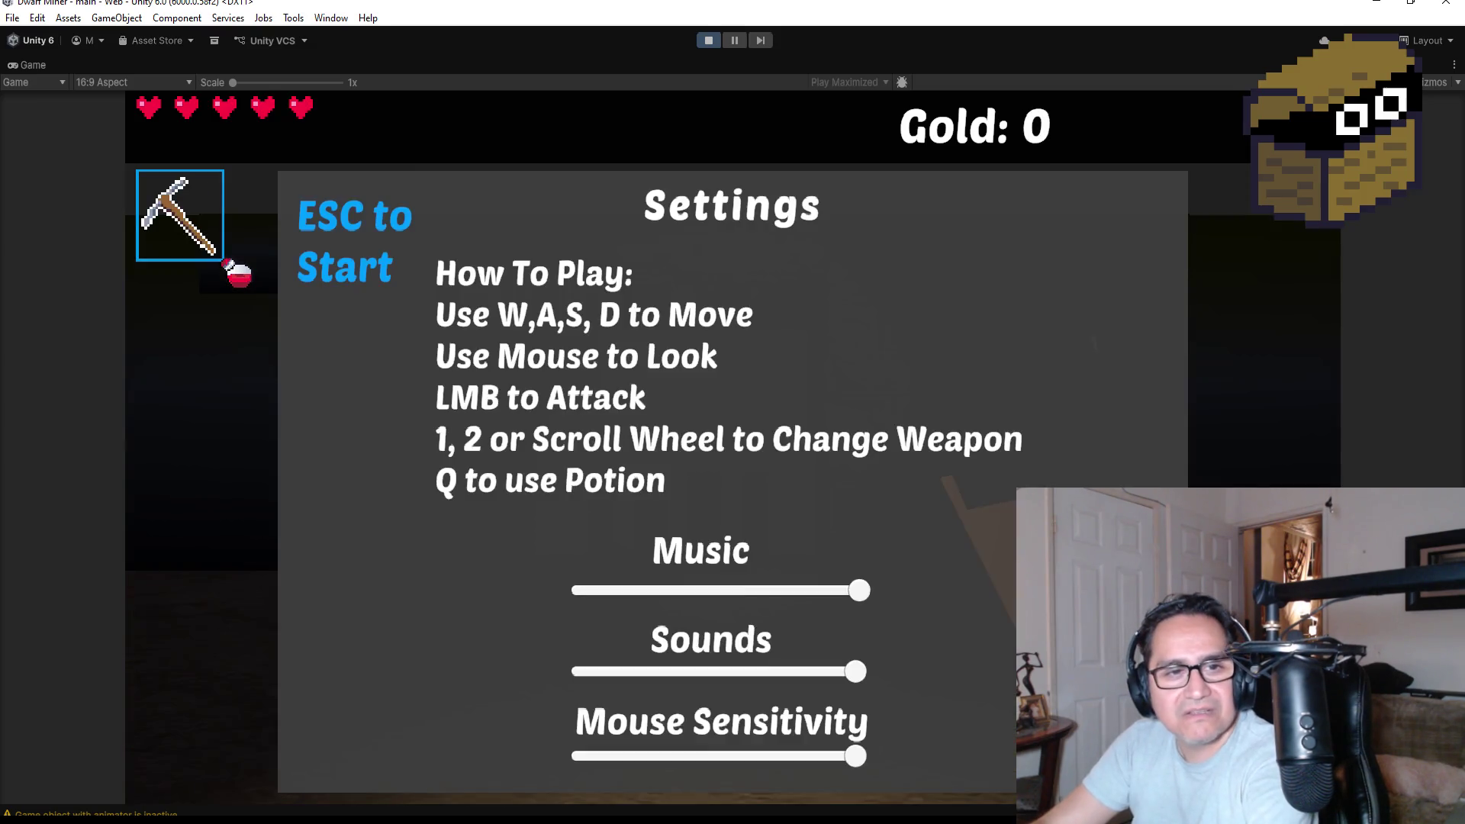